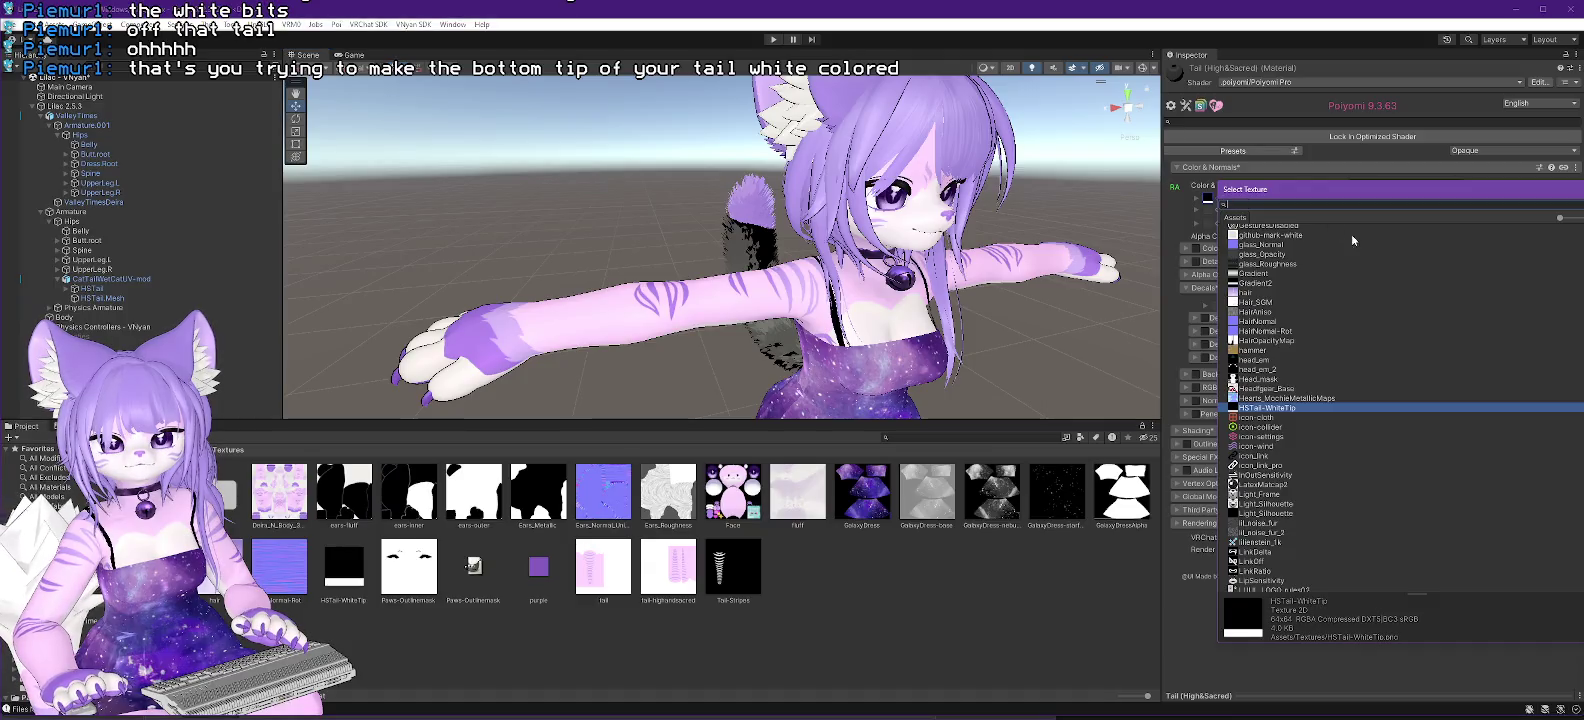
Step: Set the tail material's texture to None and enable Decal 0 in the Poiyomi inspector
{"action": "scroll", "coordinate": [1400, 400], "scroll_direction": "up", "scroll_amount": 10}
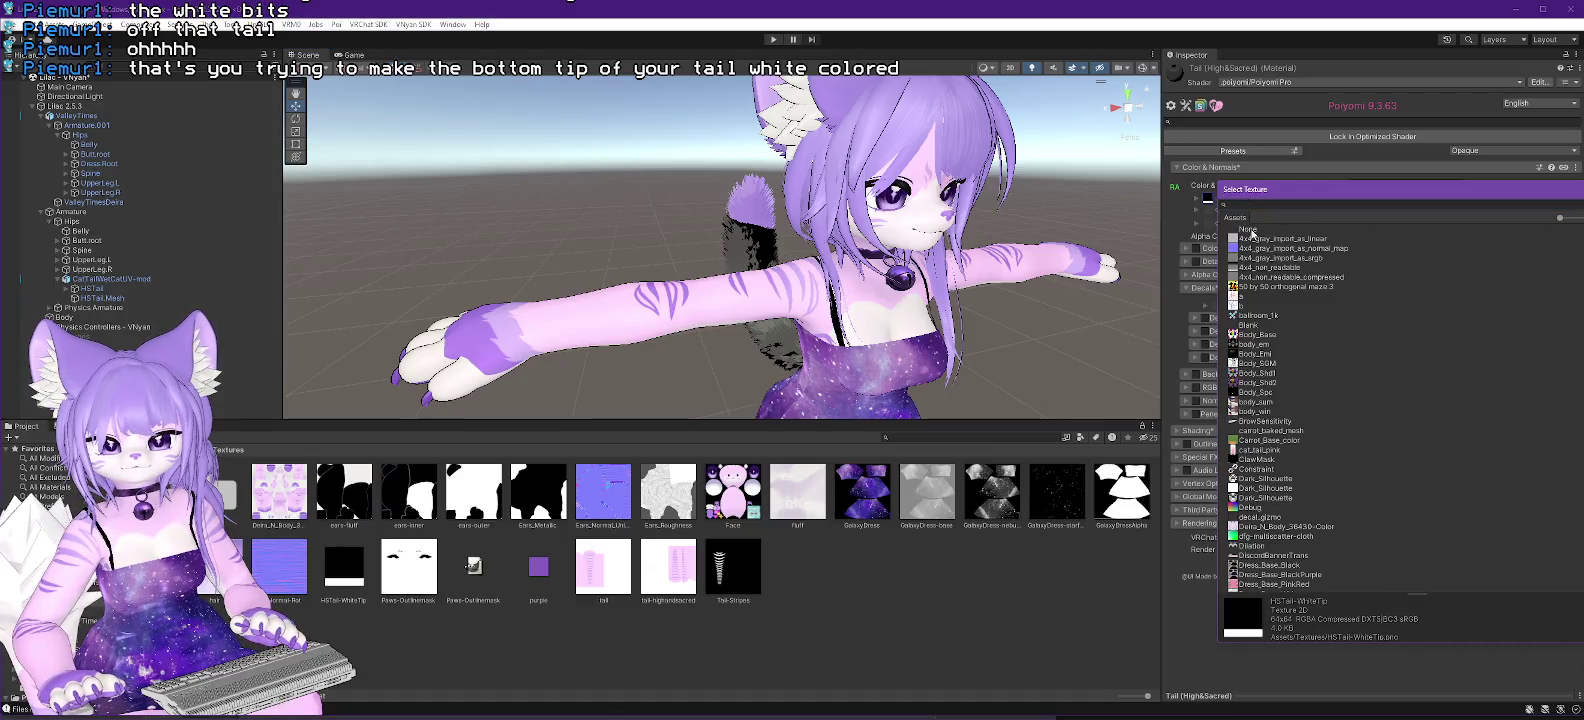
{"action": "double_click", "coordinate": [1250, 230]}
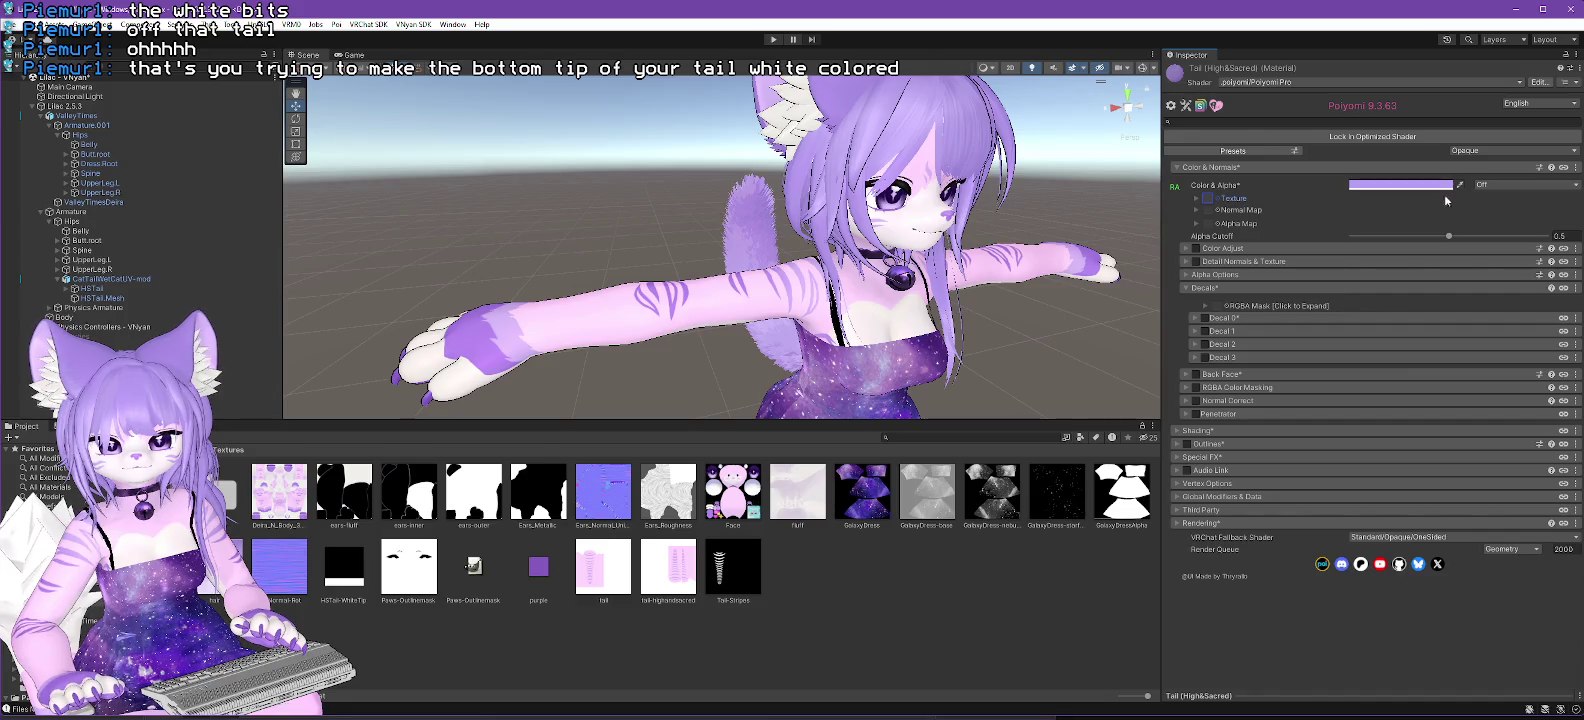
{"action": "left_click", "coordinate": [1205, 319]}
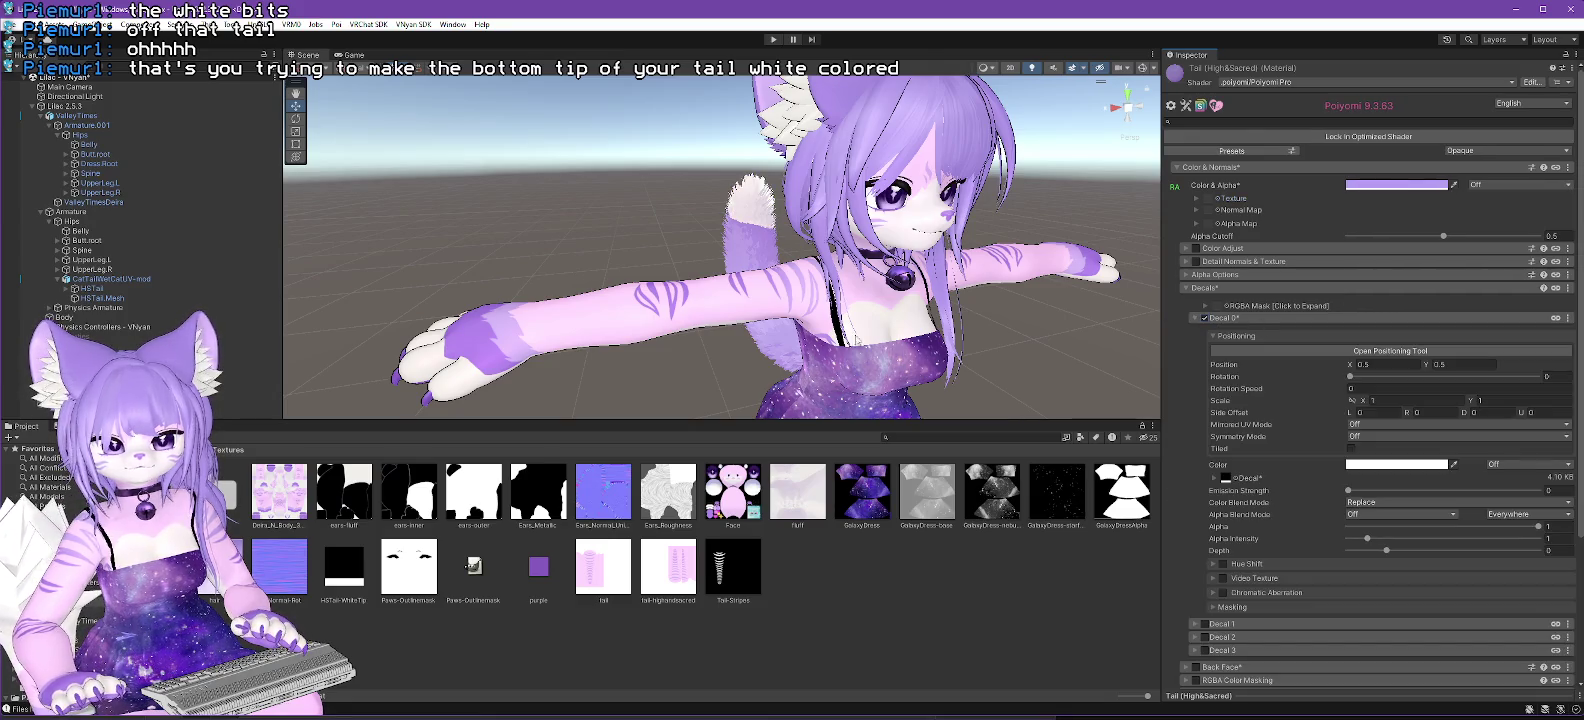
Step: Orbit around the avatar to inspect the purple tail from behind
{"action": "left_click_drag", "start_coordinate": [650, 320], "coordinate": [1150, 321]}
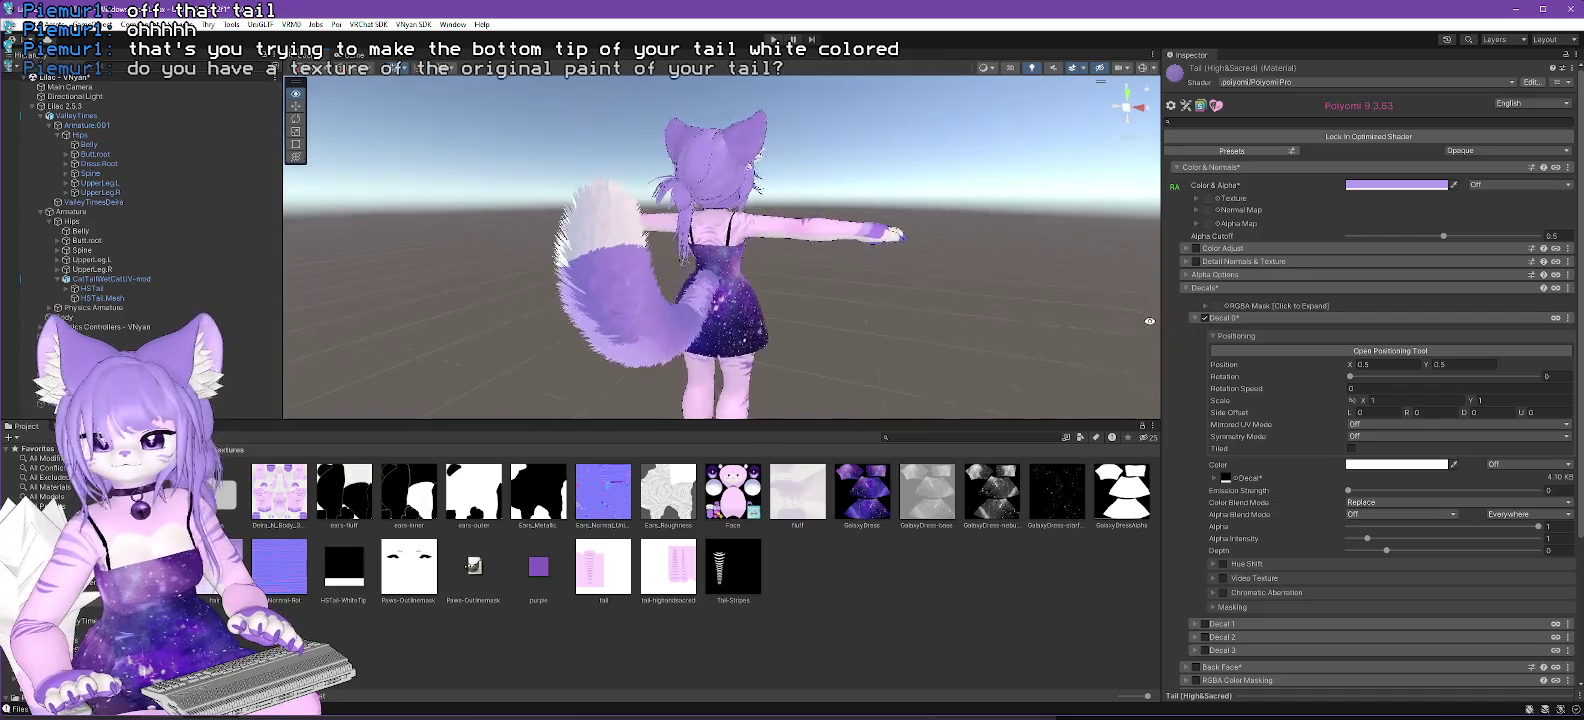
{"action": "mouse_move", "coordinate": [560, 330]}
{"action": "left_mouse_down"}
{"action": "mouse_move", "coordinate": [705, 343]}
{"action": "mouse_move", "coordinate": [687, 345]}
{"action": "left_mouse_up"}
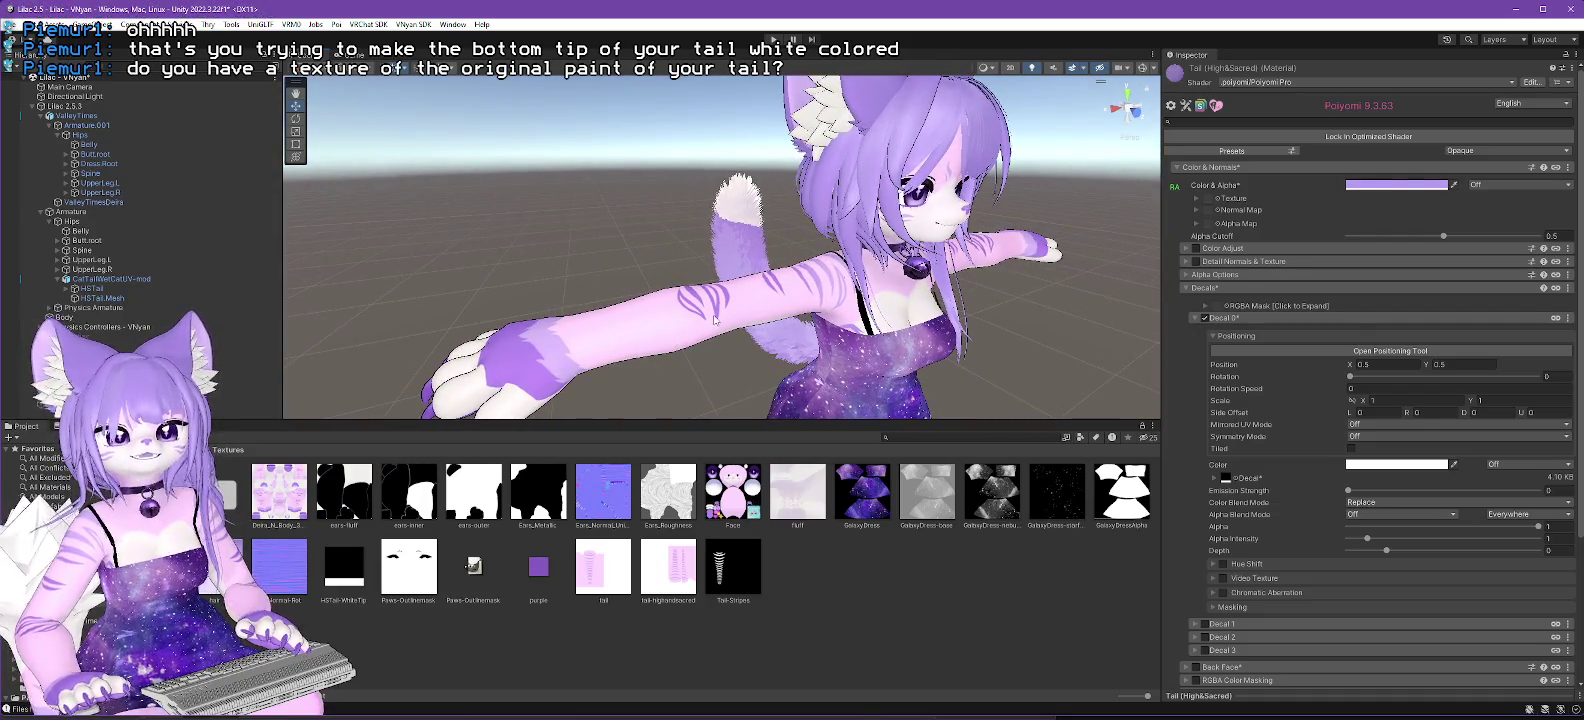
{"action": "mouse_move", "coordinate": [702, 280]}
{"action": "left_mouse_down"}
{"action": "mouse_move", "coordinate": [790, 288]}
{"action": "mouse_move", "coordinate": [651, 298]}
{"action": "left_mouse_up"}
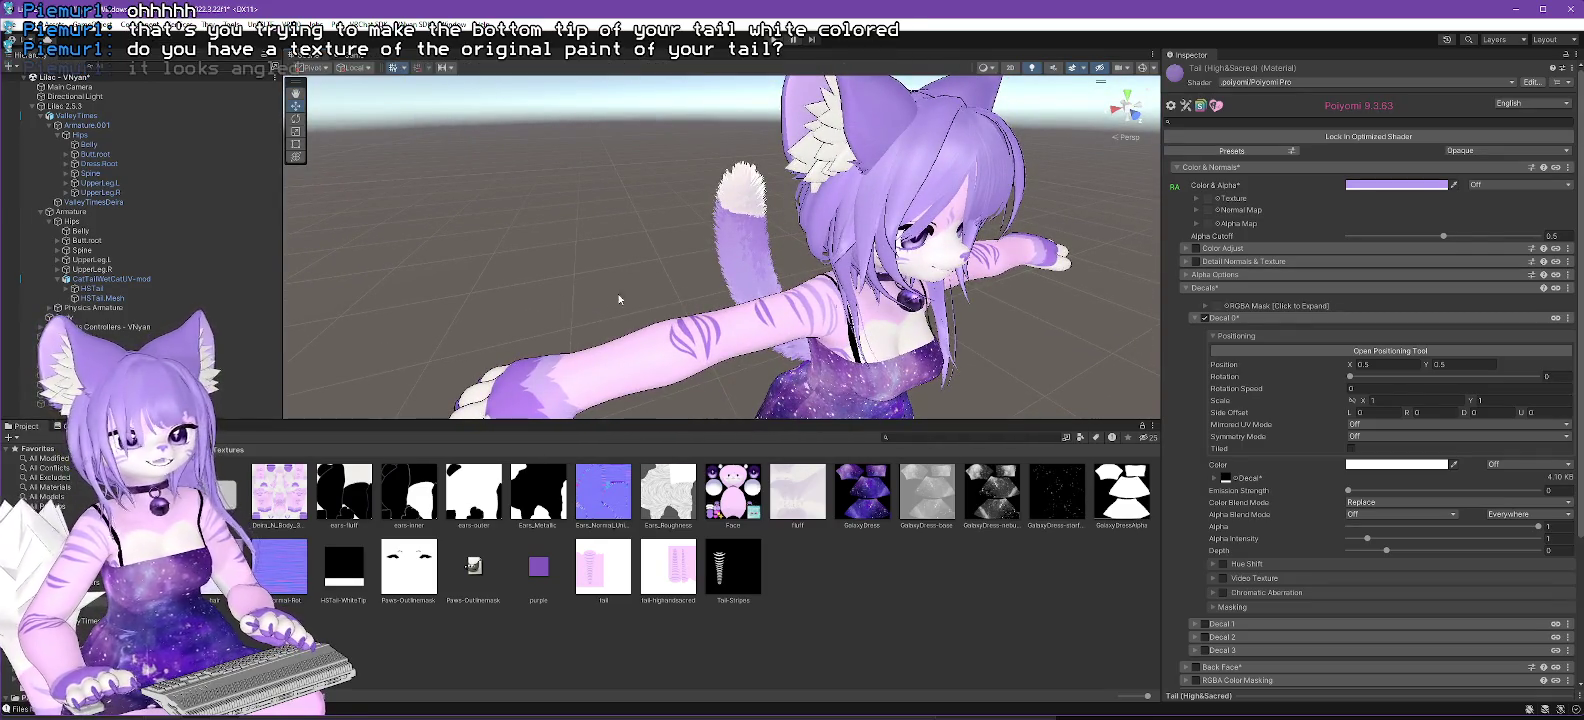
{"action": "mouse_move", "coordinate": [635, 292]}
{"action": "left_mouse_down"}
{"action": "mouse_move", "coordinate": [750, 288]}
{"action": "mouse_move", "coordinate": [657, 285]}
{"action": "left_mouse_up"}
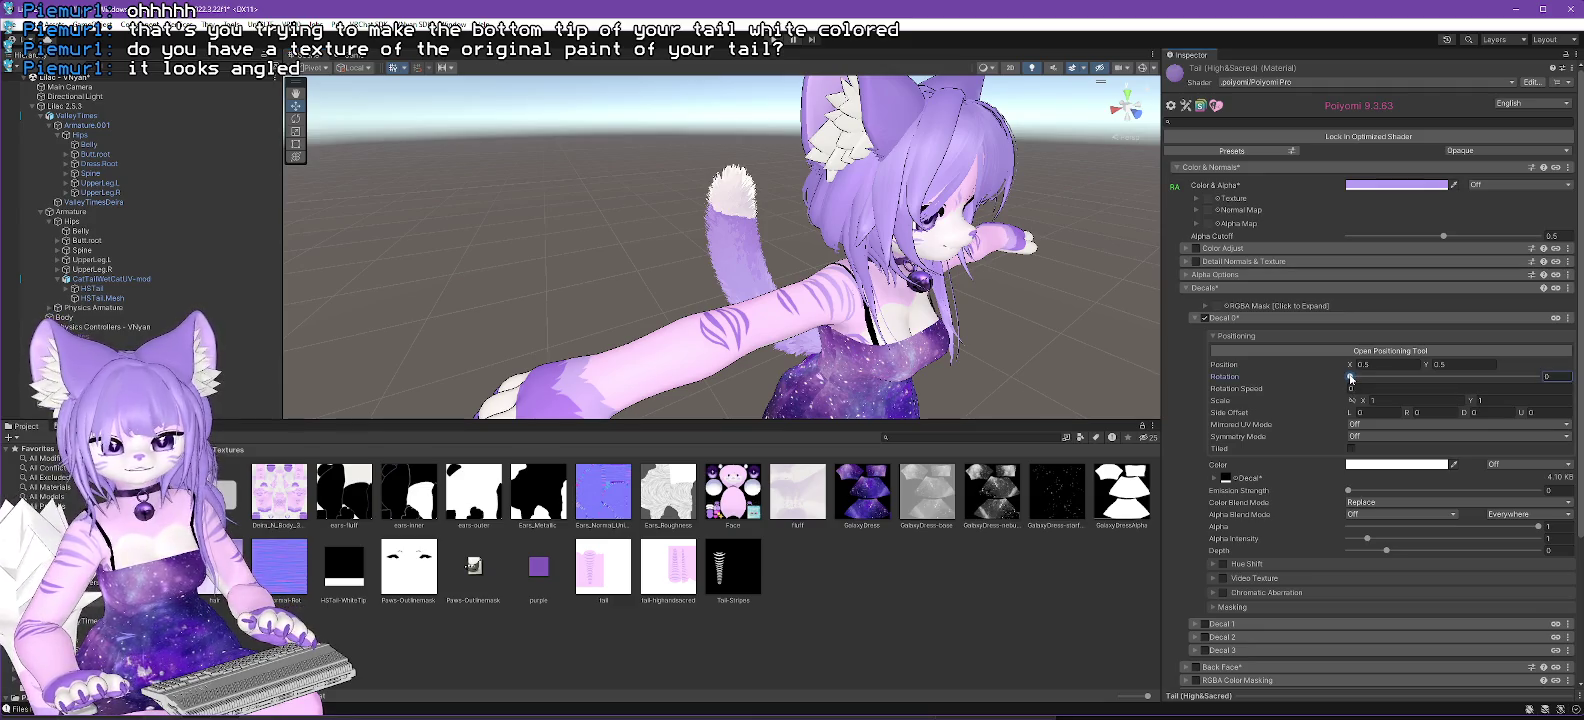
{"action": "mouse_move", "coordinate": [1350, 377]}
{"action": "left_mouse_down"}
{"action": "mouse_move", "coordinate": [1375, 377]}
{"action": "mouse_move", "coordinate": [1336, 377]}
{"action": "left_mouse_up"}
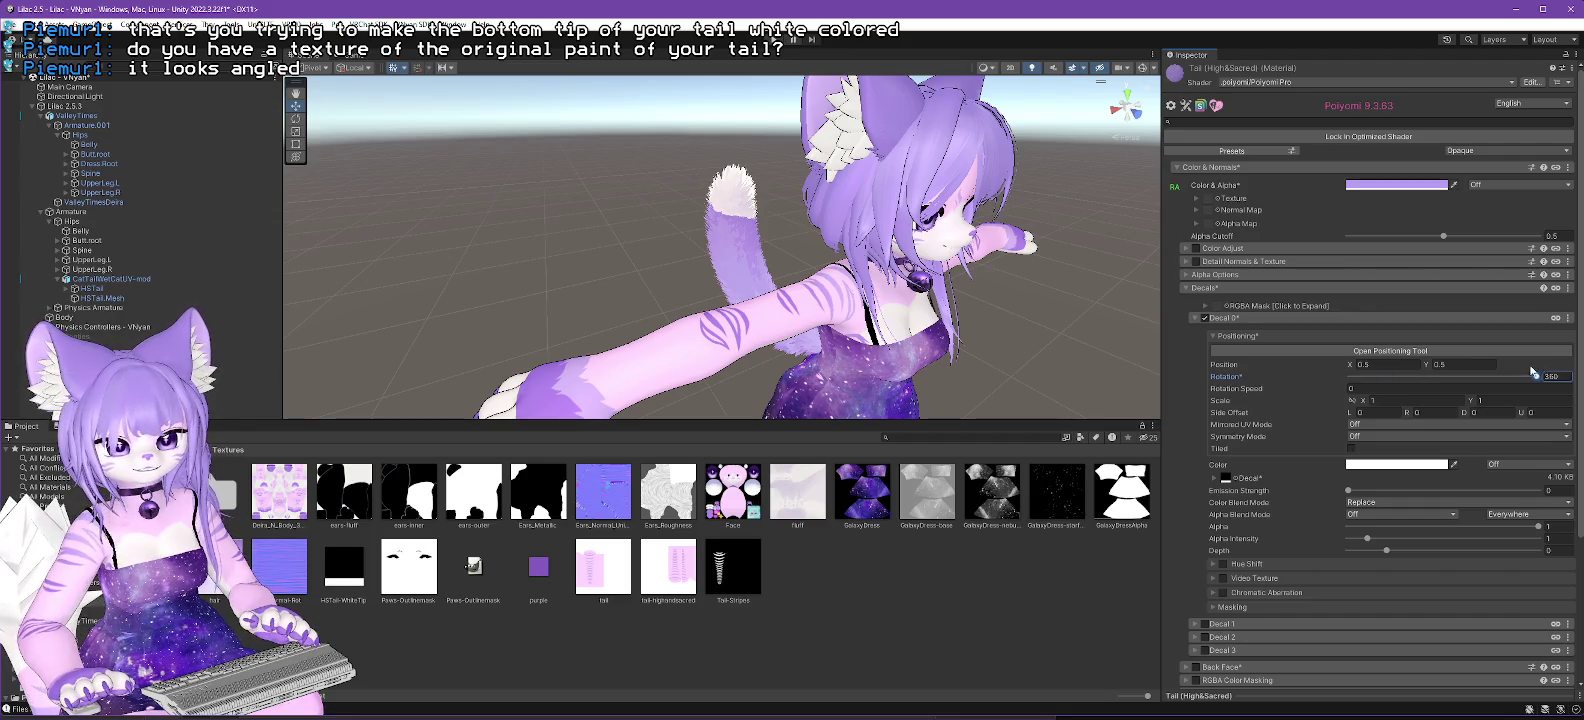
{"action": "mouse_move", "coordinate": [1532, 371]}
{"action": "left_mouse_down"}
{"action": "mouse_move", "coordinate": [1512, 377]}
{"action": "mouse_move", "coordinate": [1540, 378]}
{"action": "left_mouse_up"}
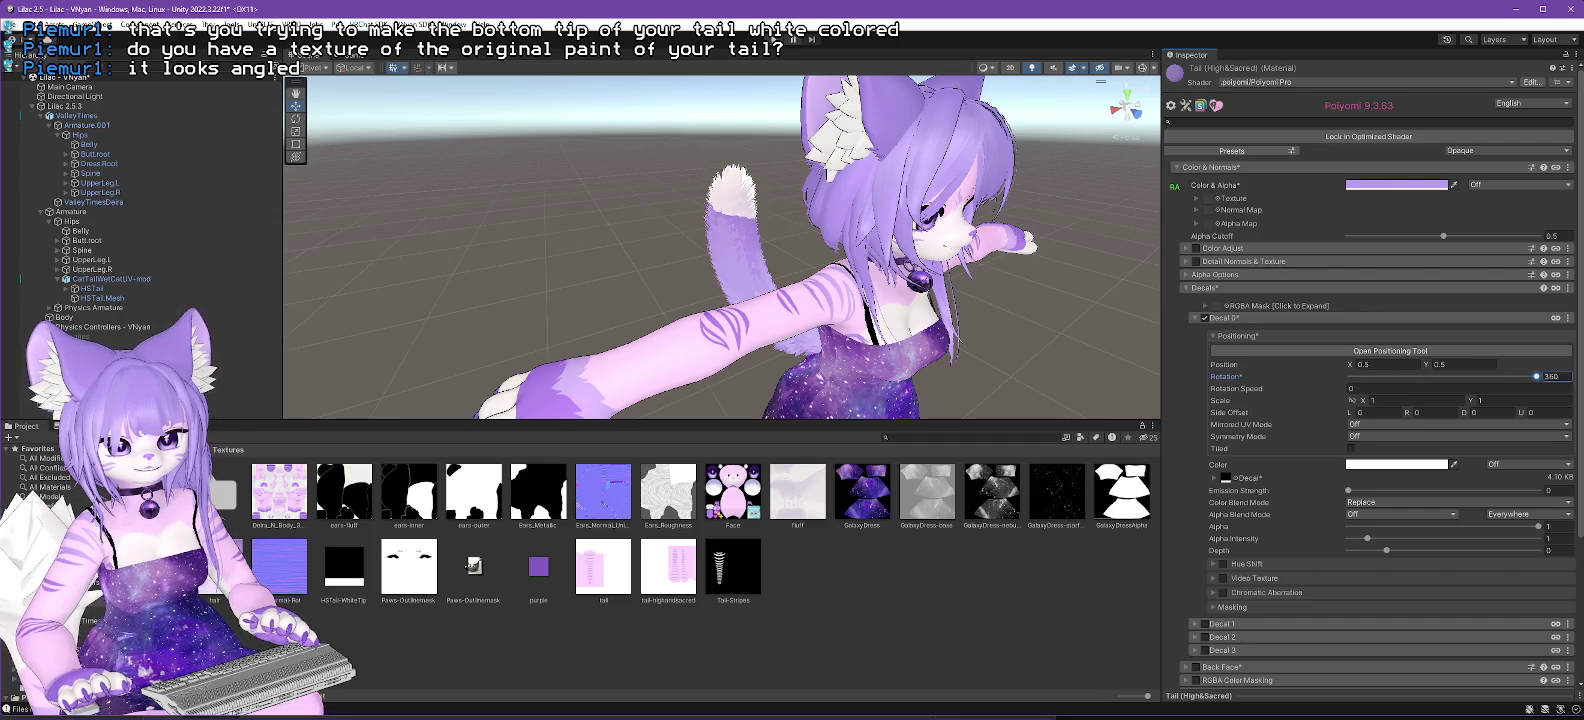
{"action": "left_click_drag", "start_coordinate": [1350, 378], "coordinate": [1306, 388]}
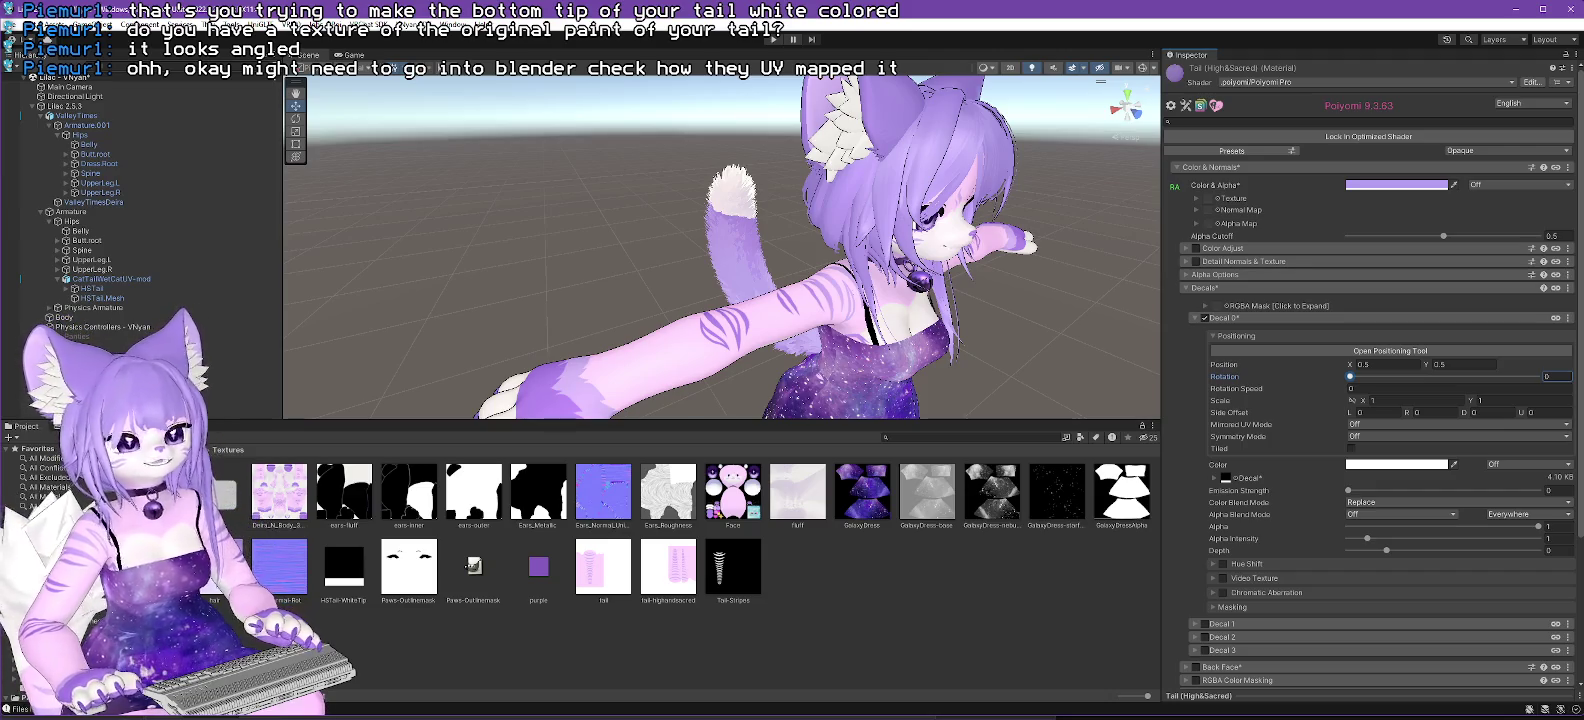
Step: In Blender, save Lilac2.5-notail.blend and open HSTail Scaled.blend from the CatTail folder
{"action": "key", "text": "alt+Tab"}
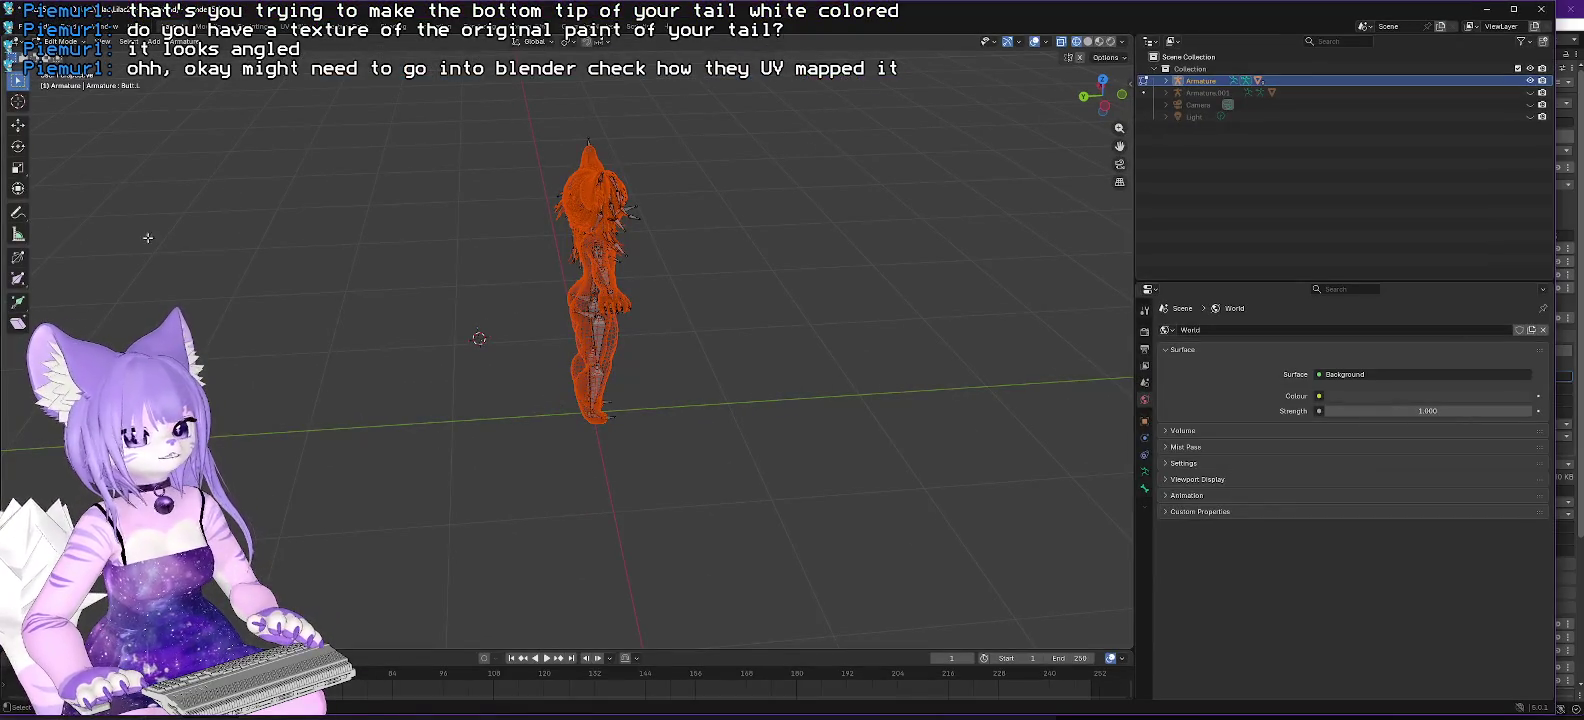
{"action": "left_click", "coordinate": [20, 26]}
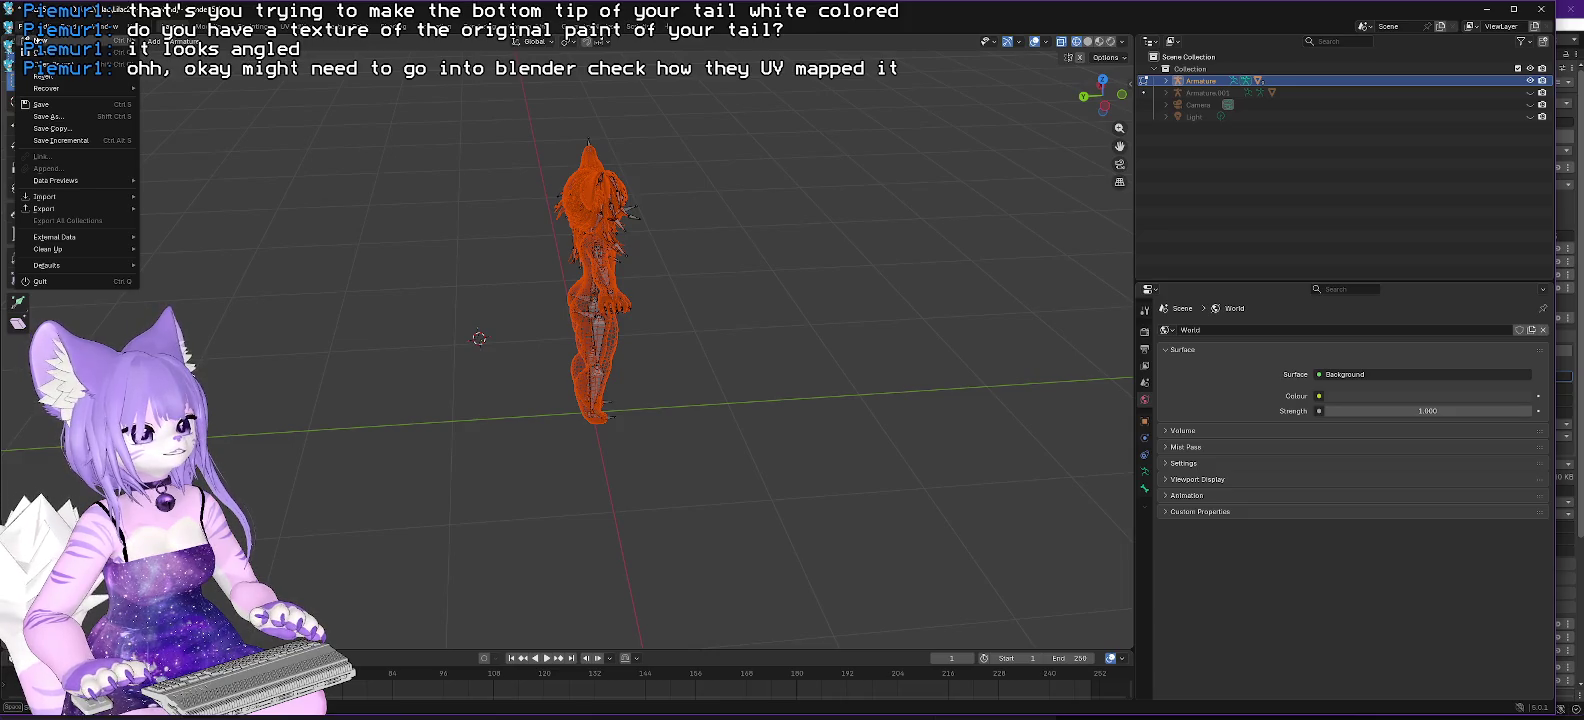
{"action": "mouse_move", "coordinate": [62, 64]}
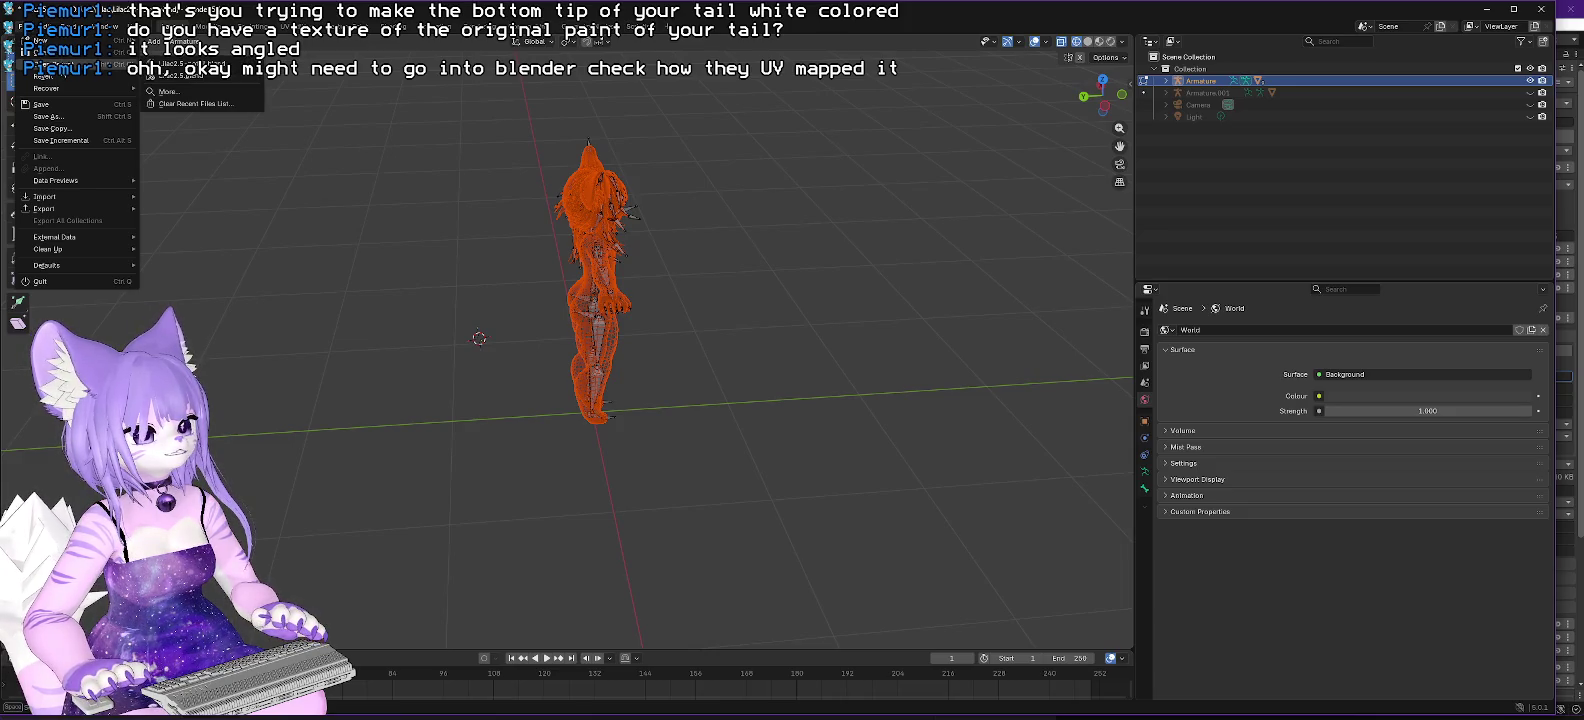
{"action": "left_click", "coordinate": [190, 64]}
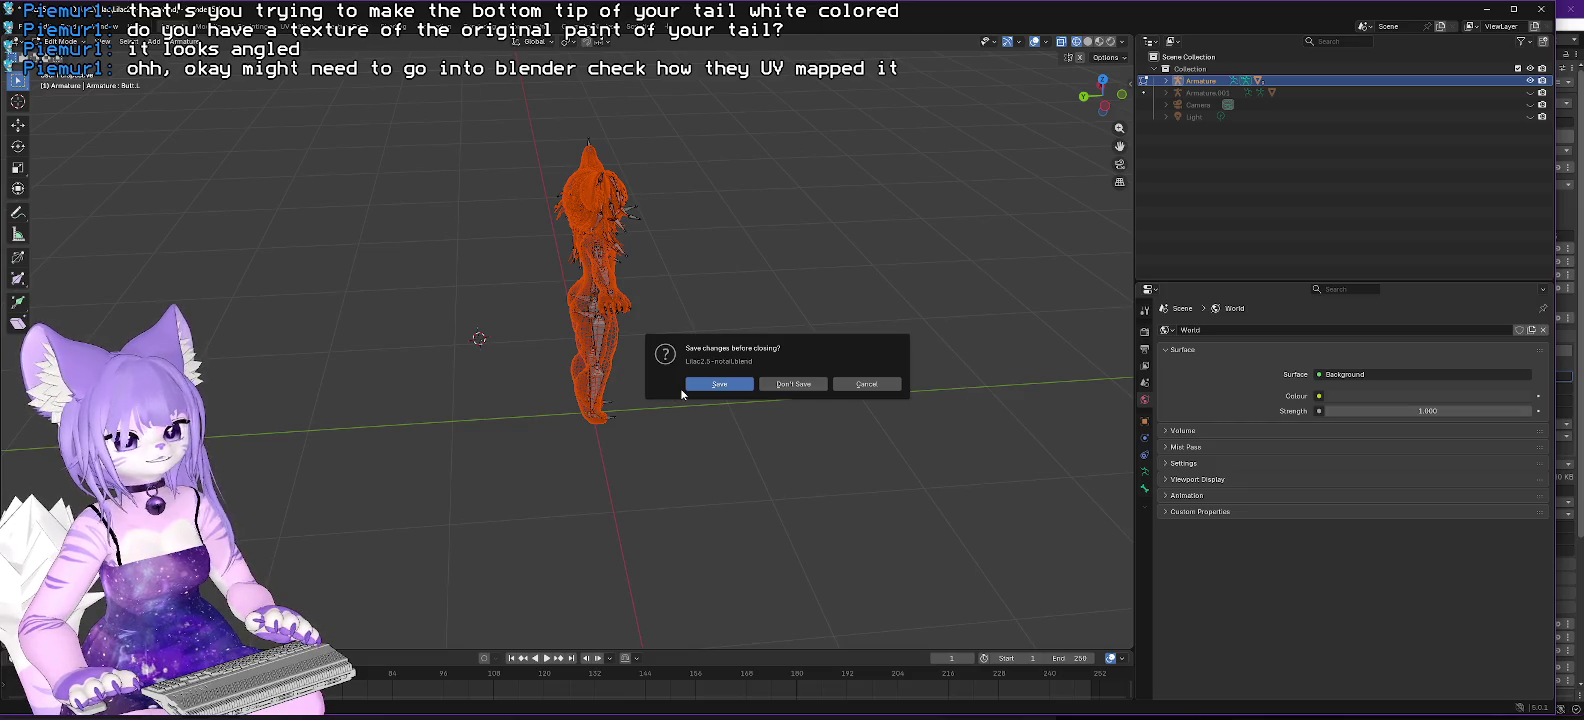
{"action": "left_click", "coordinate": [712, 385]}
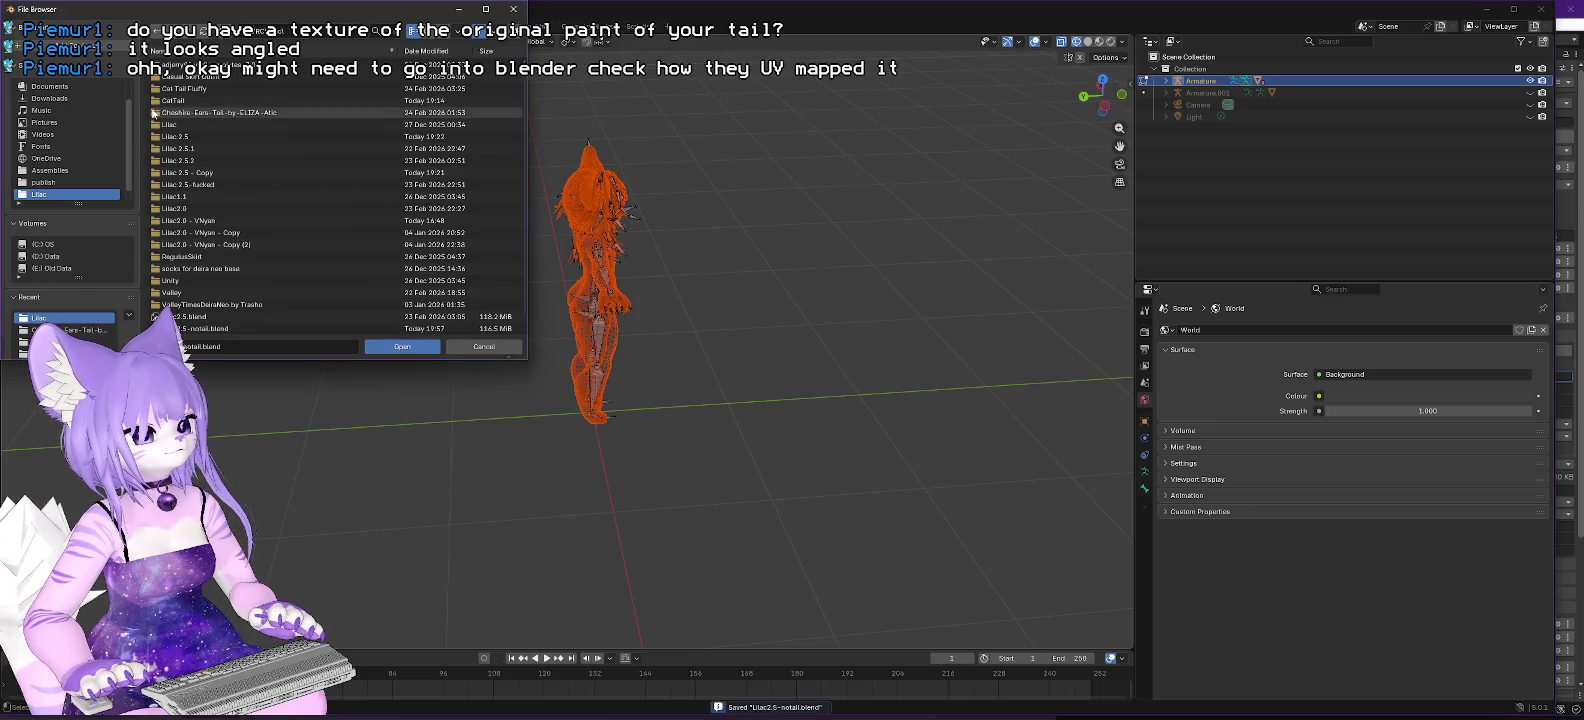
{"action": "double_click", "coordinate": [198, 99]}
{"action": "double_click", "coordinate": [192, 66]}
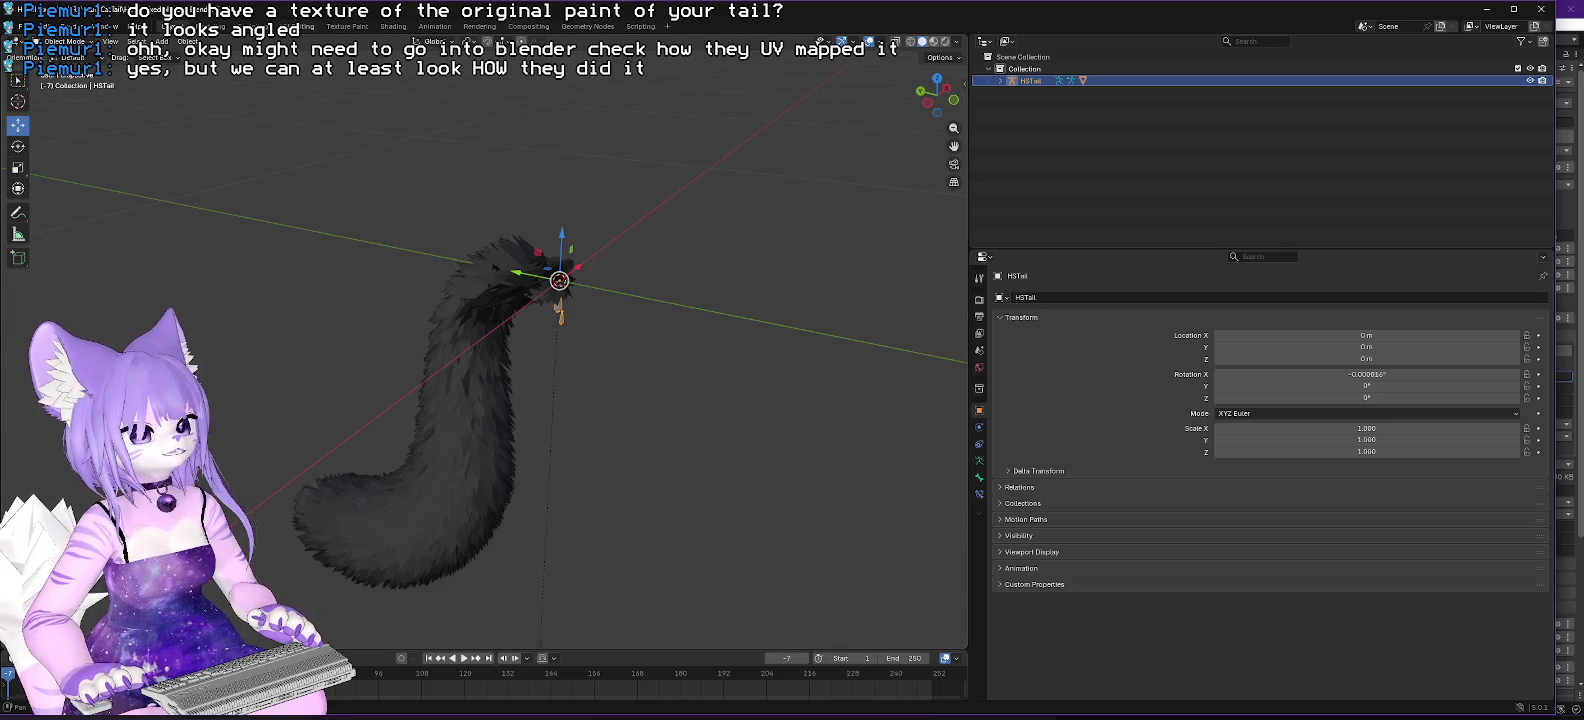
Step: Switch to UV Editing, try wireframe, then return the tail to Object Mode with Solid shading
{"action": "left_click", "coordinate": [293, 26]}
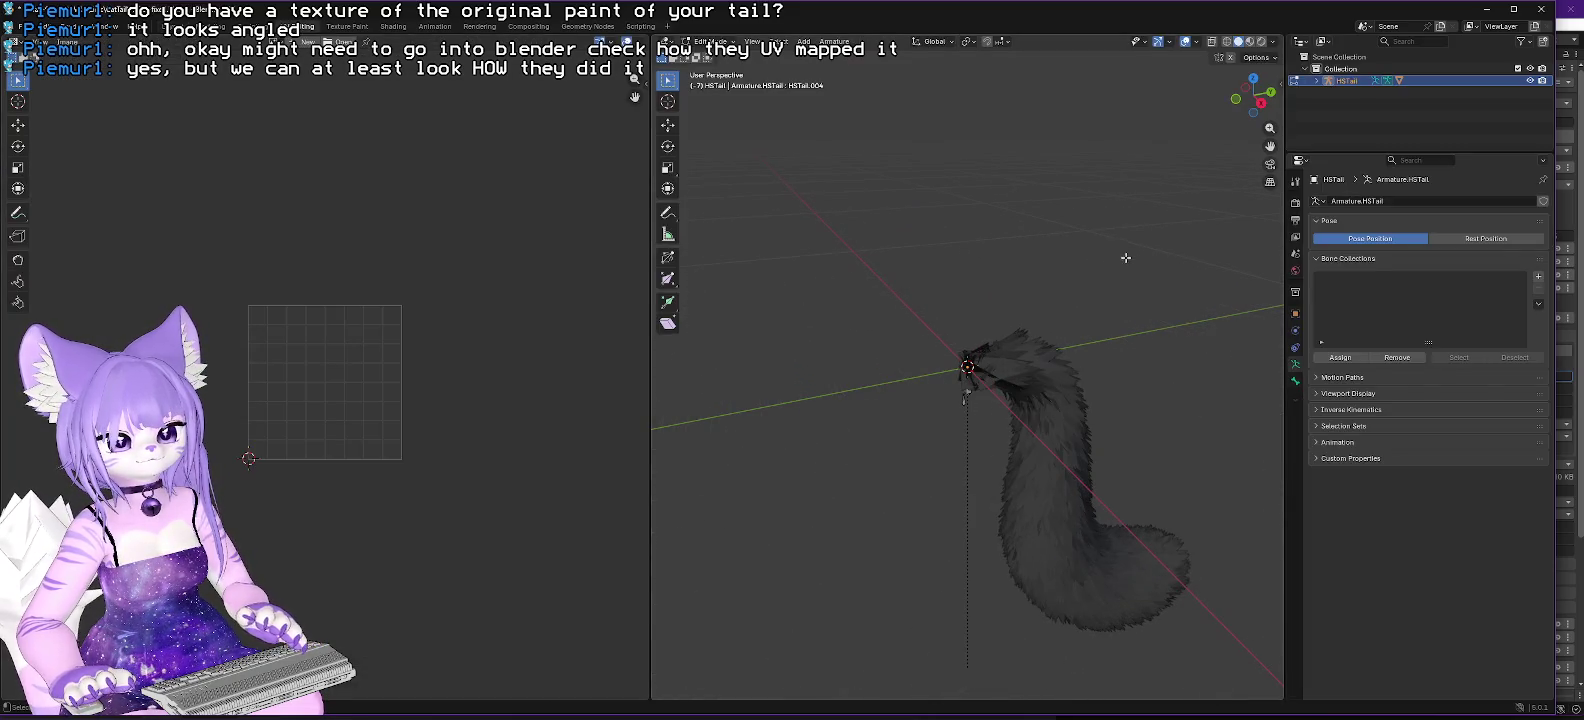
{"action": "mouse_move", "coordinate": [1152, 273]}
{"action": "left_mouse_down"}
{"action": "mouse_move", "coordinate": [1043, 247]}
{"action": "mouse_move", "coordinate": [1124, 311]}
{"action": "mouse_move", "coordinate": [1175, 302]}
{"action": "left_mouse_up"}
{"action": "key", "text": "z"}
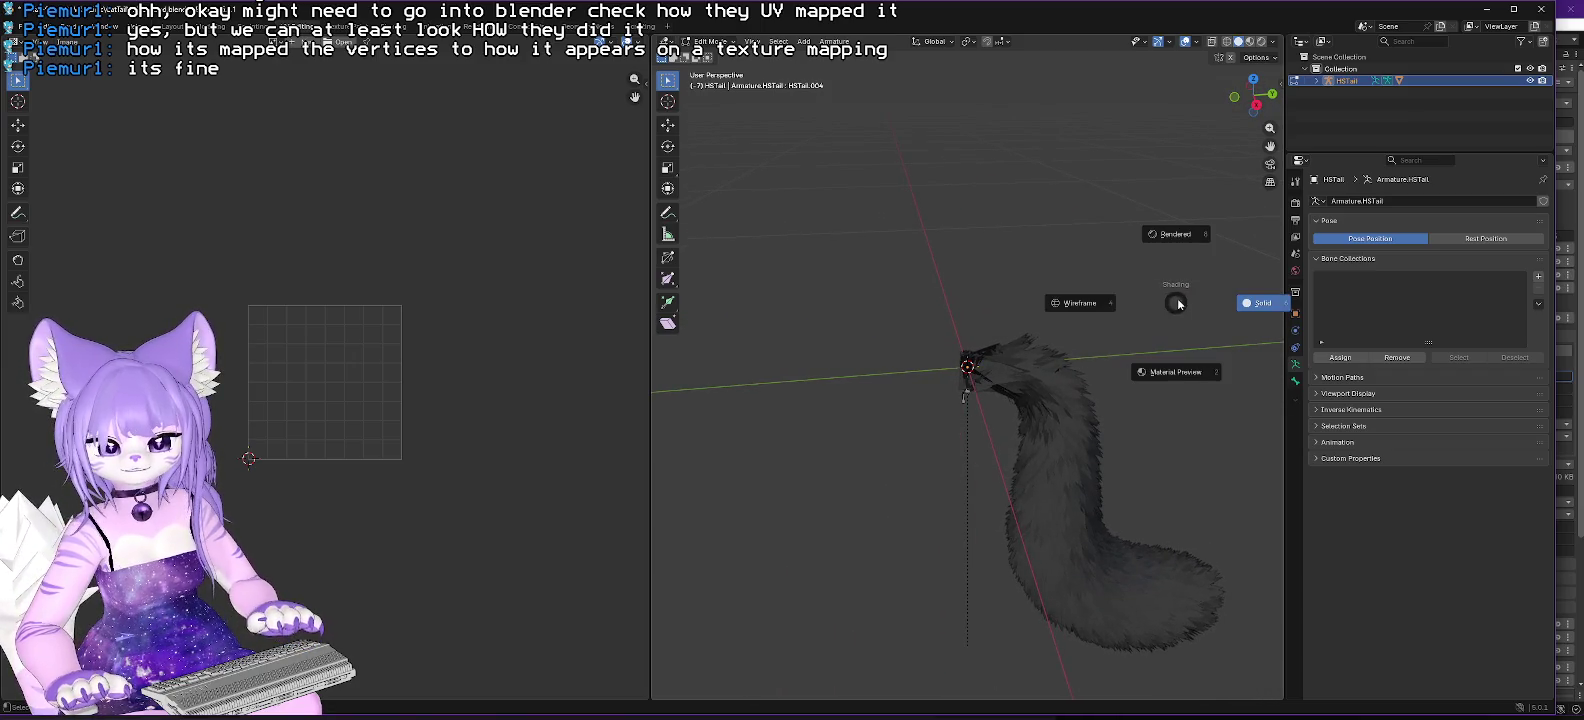
{"action": "left_click", "coordinate": [1061, 238]}
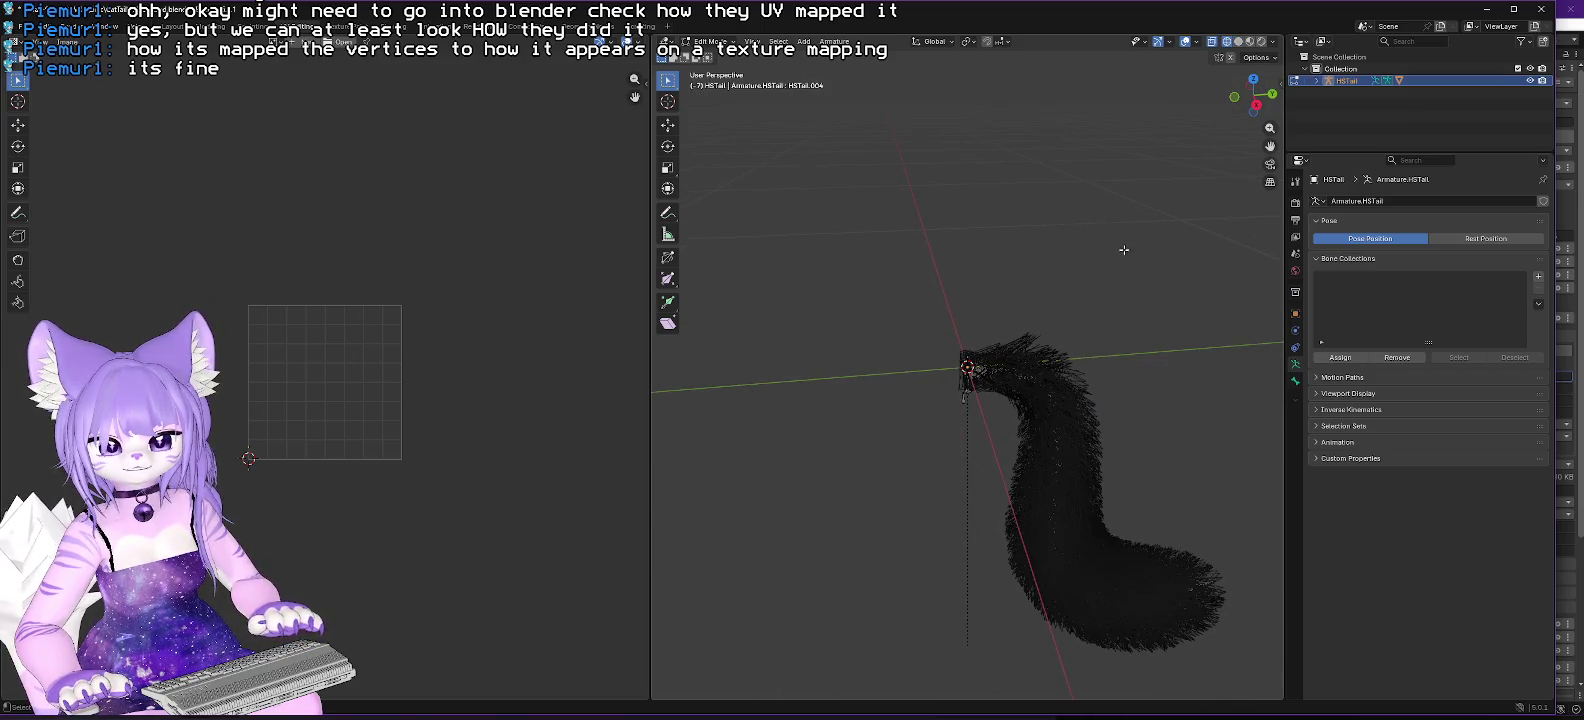
{"action": "left_click_drag", "start_coordinate": [1061, 238], "coordinate": [1105, 215]}
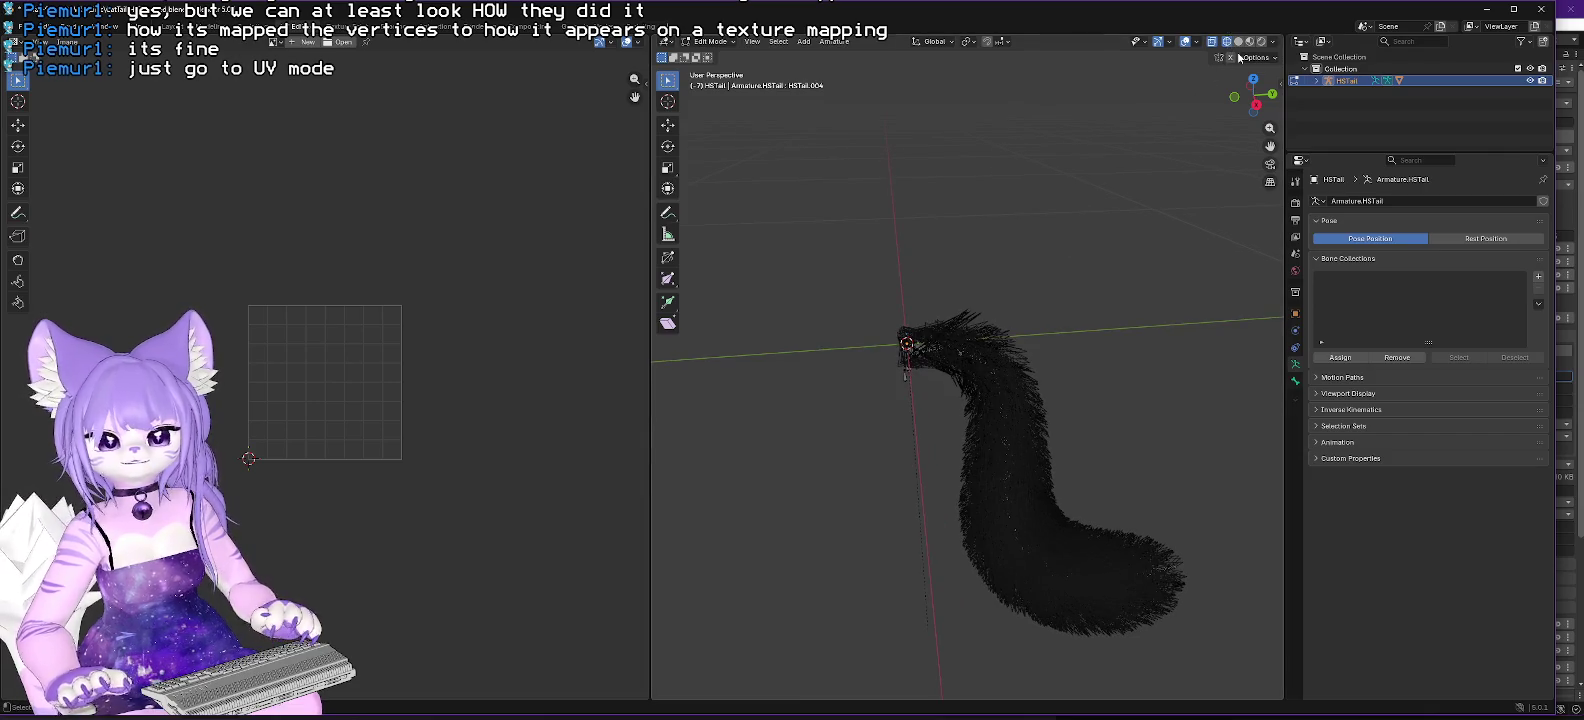
{"action": "key", "text": "Tab"}
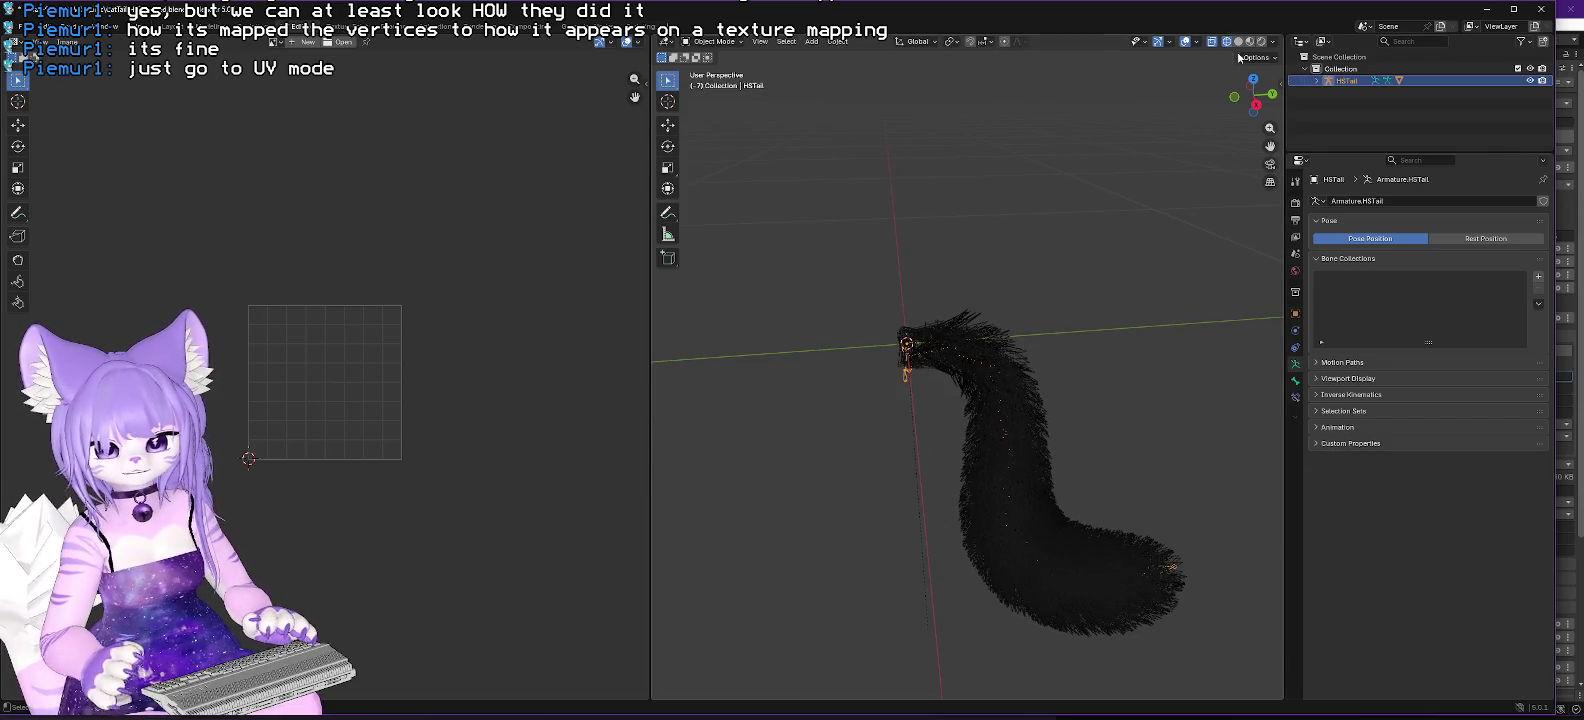
{"action": "left_click", "coordinate": [1239, 43]}
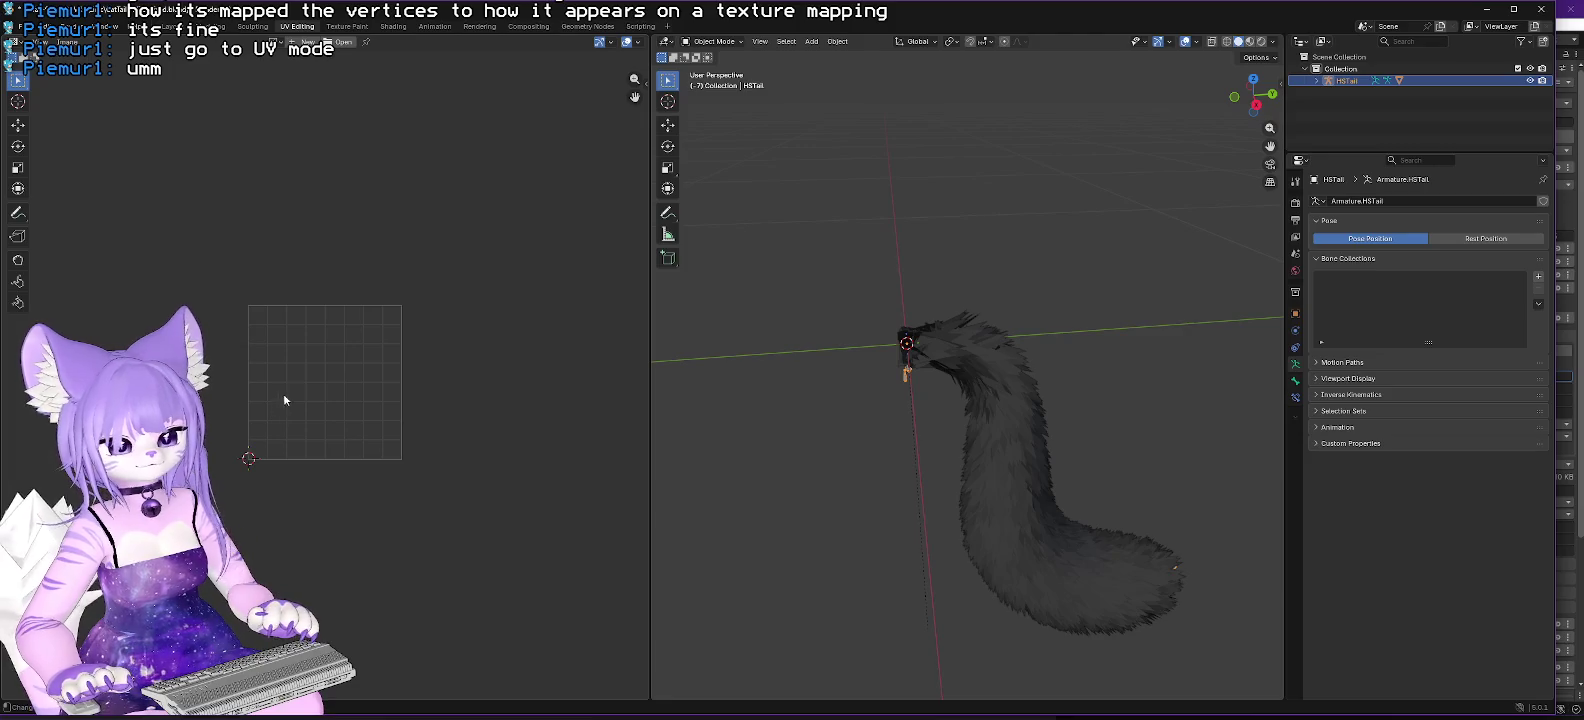
{"action": "mouse_move", "coordinate": [740, 500]}
{"action": "left_mouse_down"}
{"action": "mouse_move", "coordinate": [981, 477]}
{"action": "mouse_move", "coordinate": [990, 507]}
{"action": "left_mouse_up"}
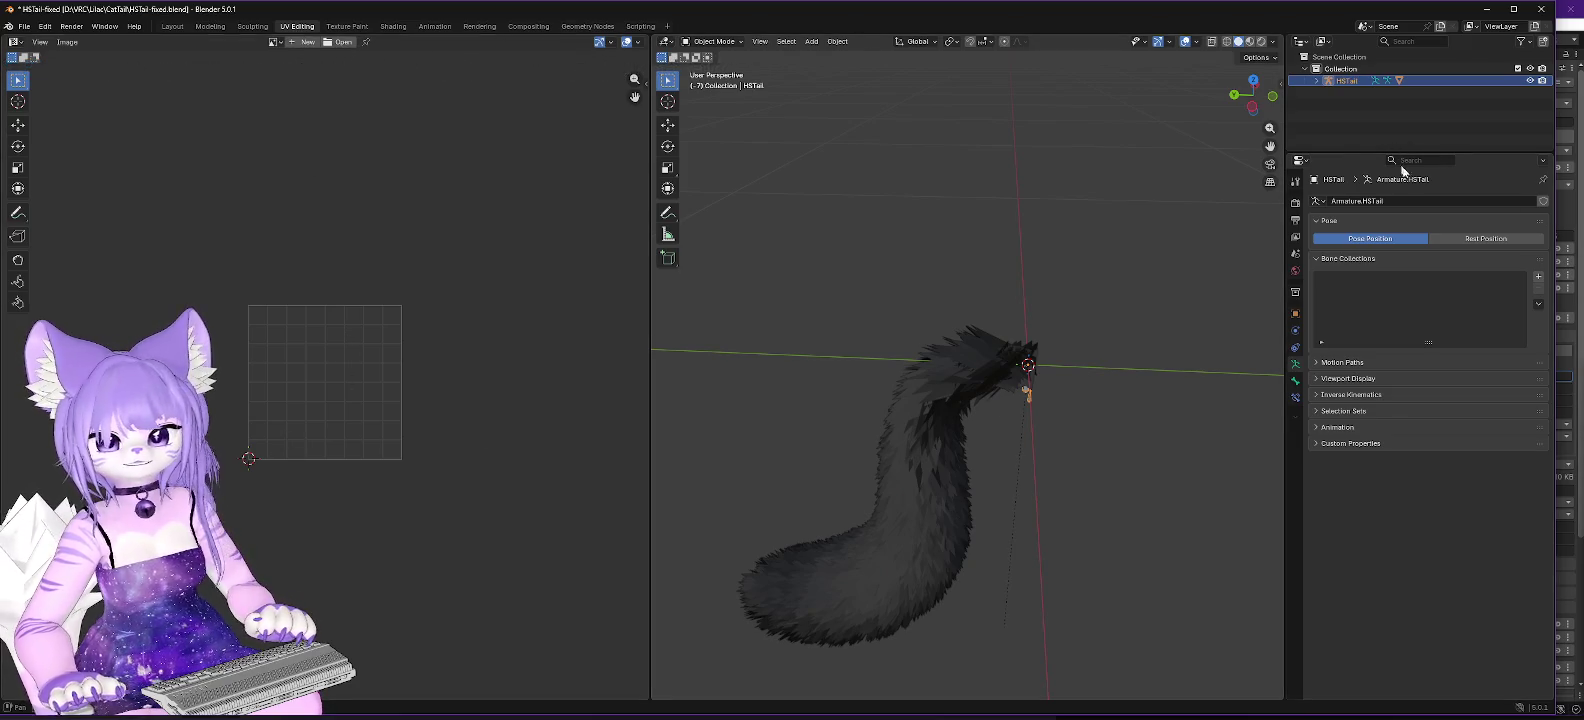
Step: Enlarge the outliner, expand HSTail, and select HSTail.Mesh to see its UVs
{"action": "left_click_drag", "start_coordinate": [1478, 153], "coordinate": [1478, 380]}
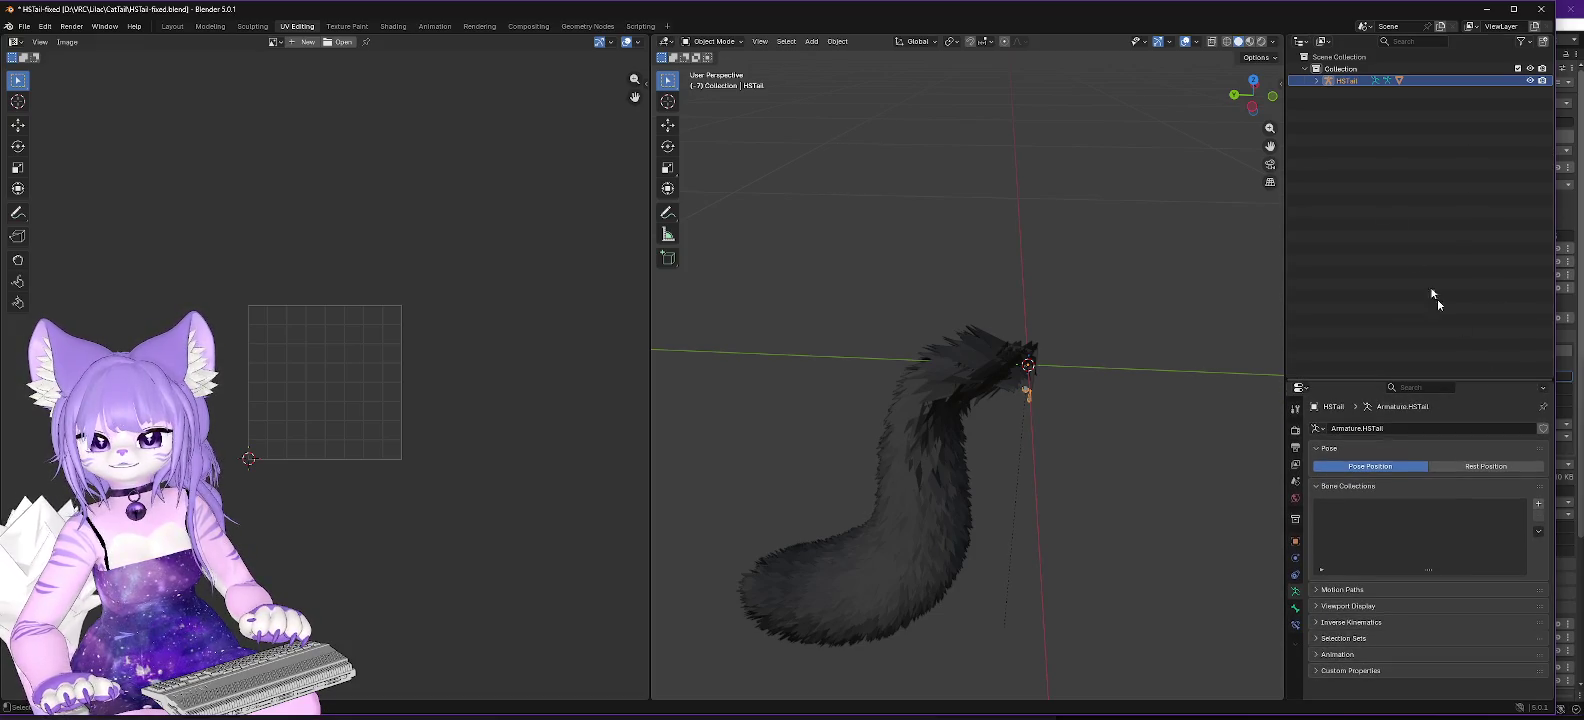
{"action": "left_click", "coordinate": [1317, 81]}
{"action": "left_click", "coordinate": [1354, 117]}
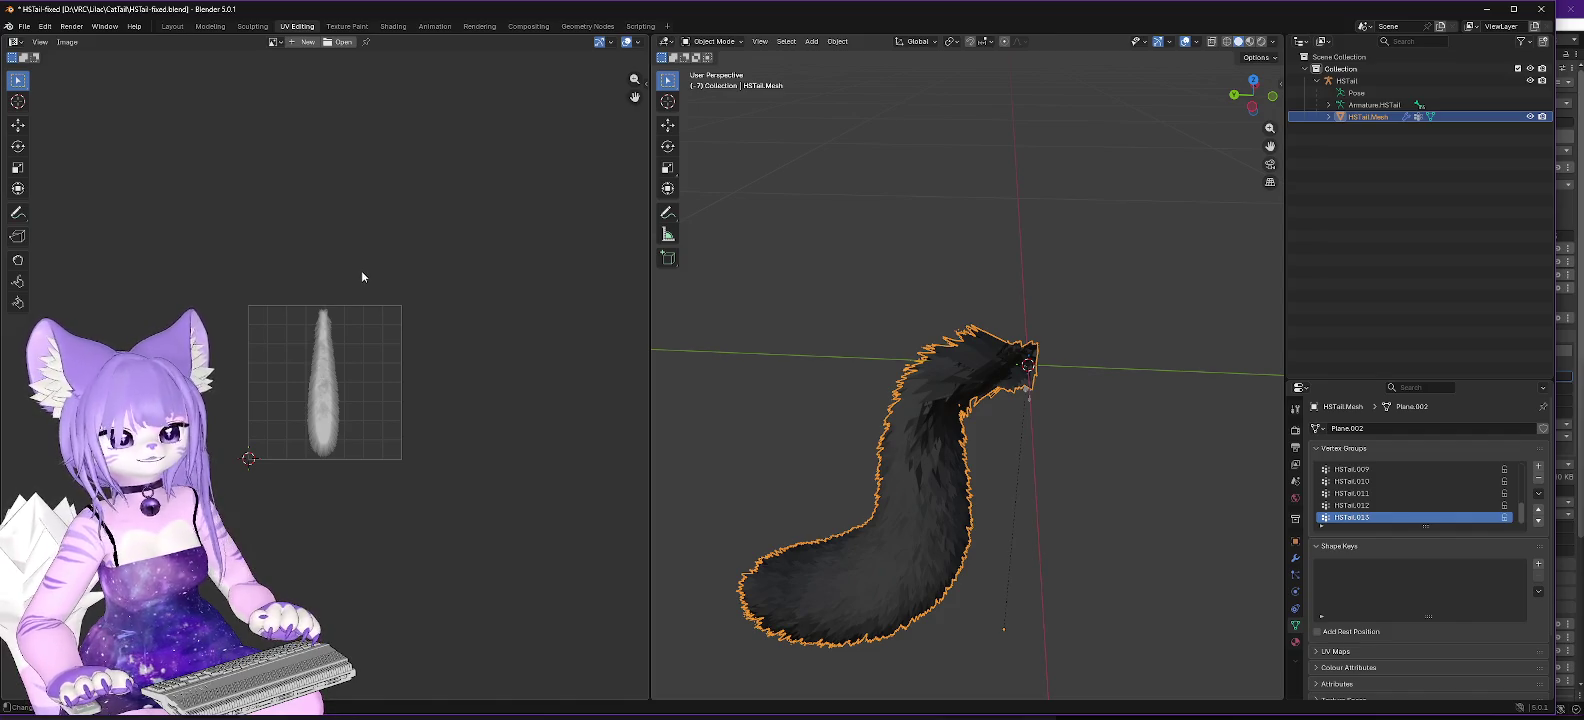
Step: Zoom the UV editor on the fur texture and put HSTail.Mesh into Edit Mode
{"action": "scroll", "coordinate": [346, 330], "scroll_direction": "up", "scroll_amount": 5}
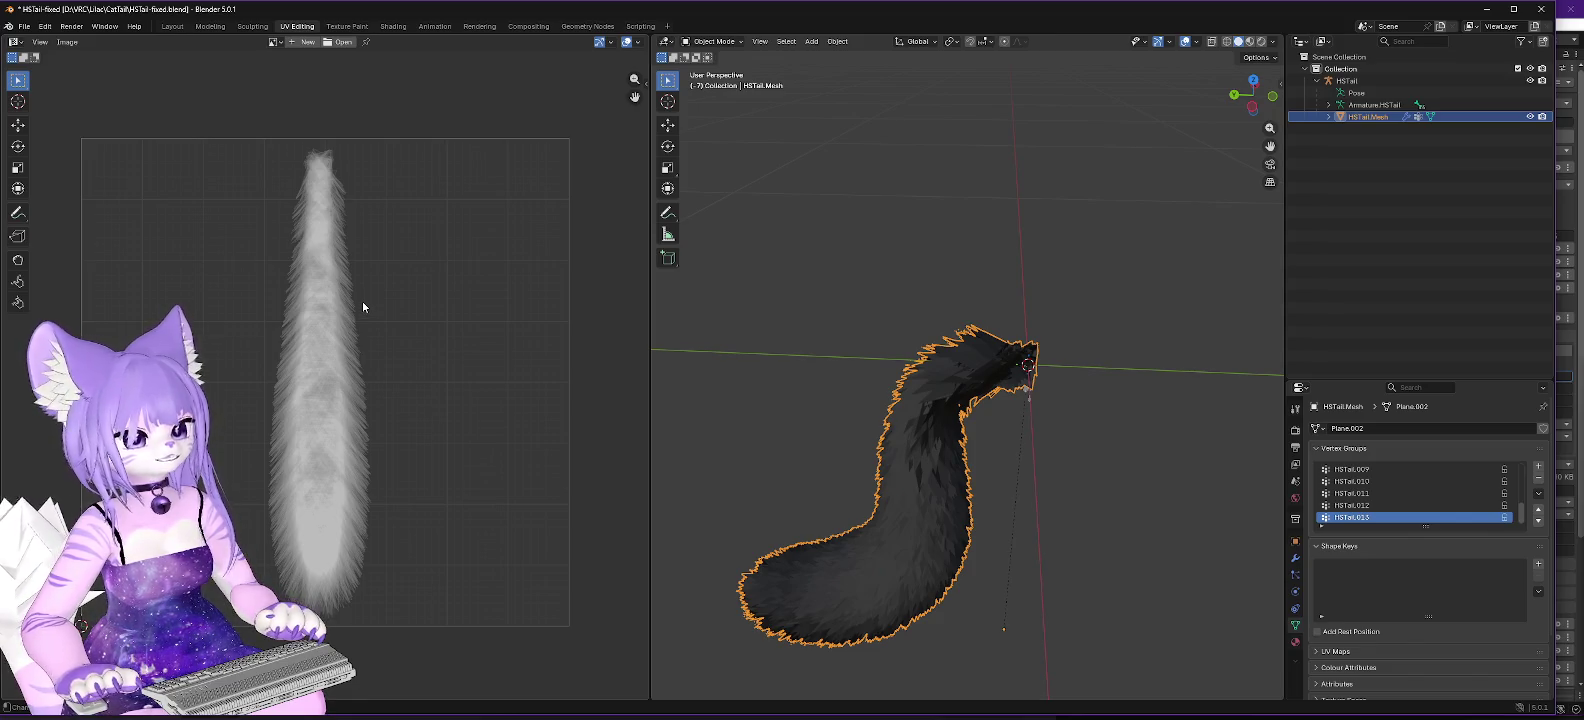
{"action": "left_click", "coordinate": [711, 41]}
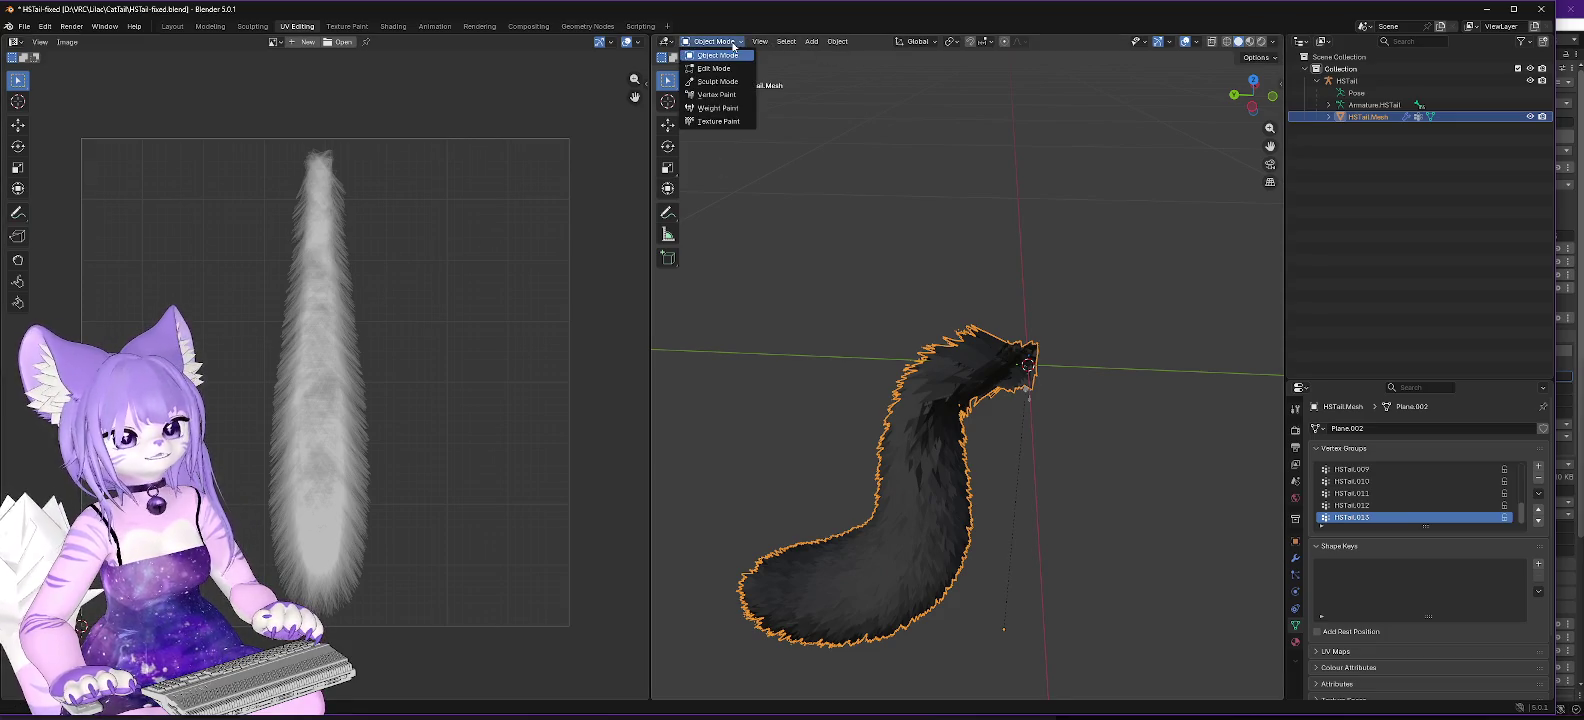
{"action": "left_click", "coordinate": [716, 68]}
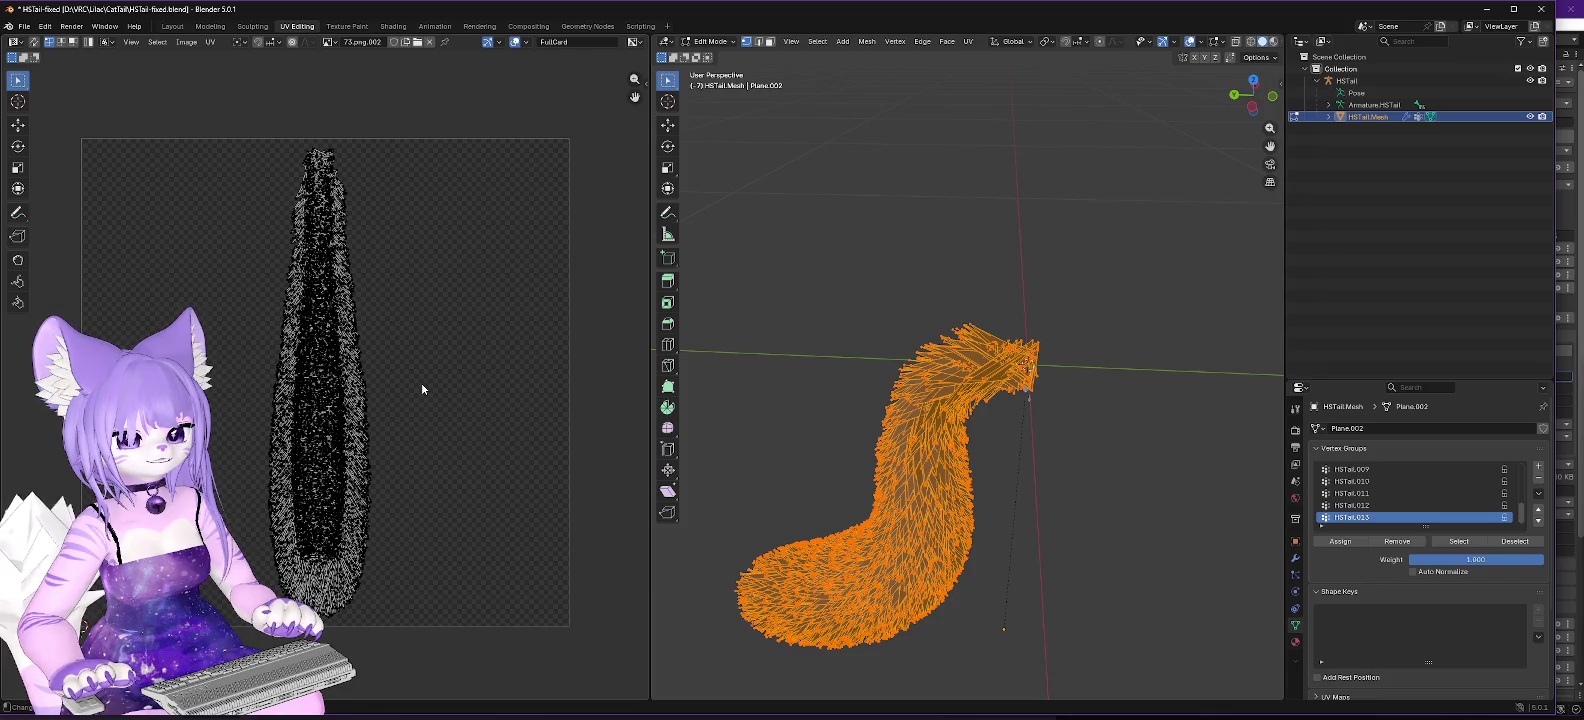
{"action": "scroll", "coordinate": [418, 405], "scroll_direction": "up", "scroll_amount": 4}
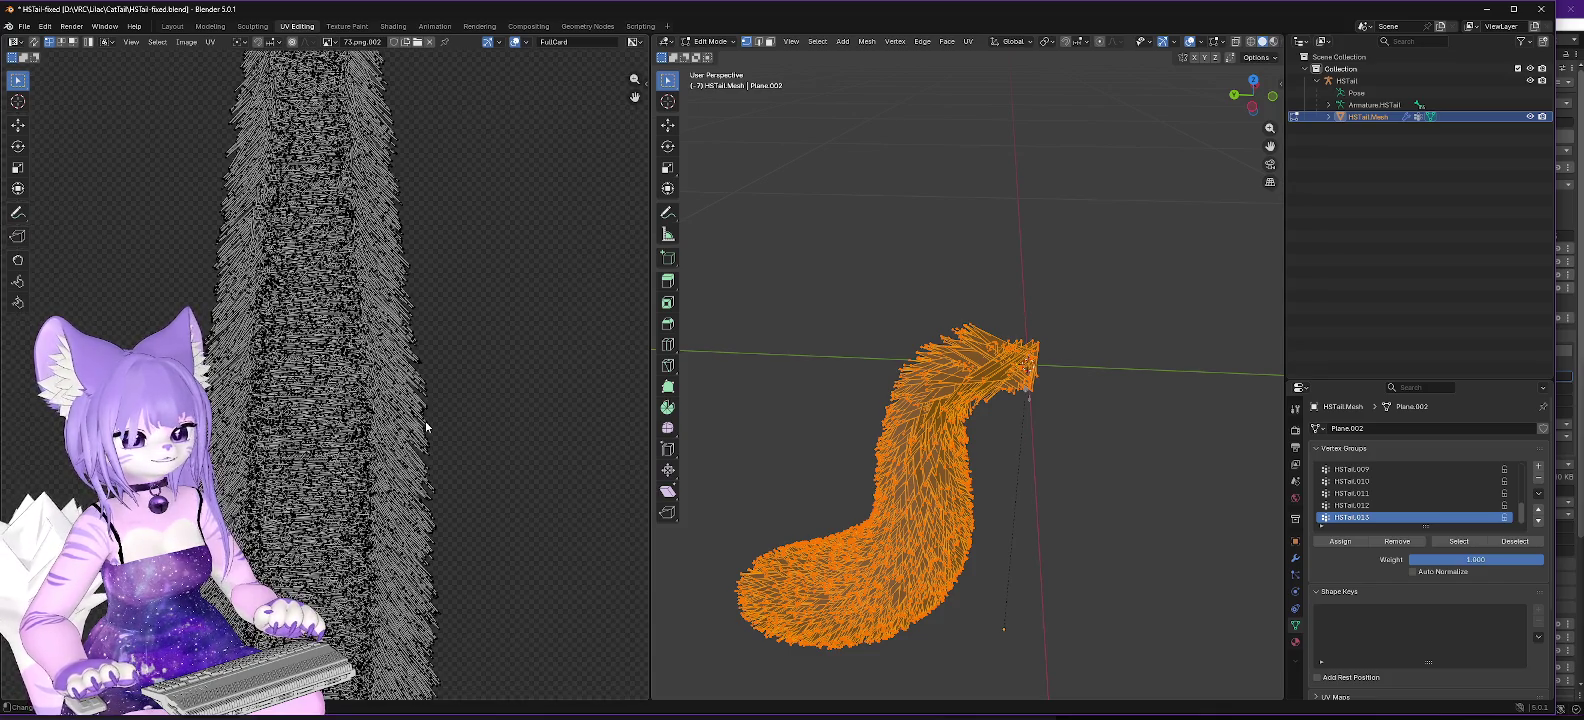
{"action": "scroll", "coordinate": [434, 421], "scroll_direction": "up", "scroll_amount": 4}
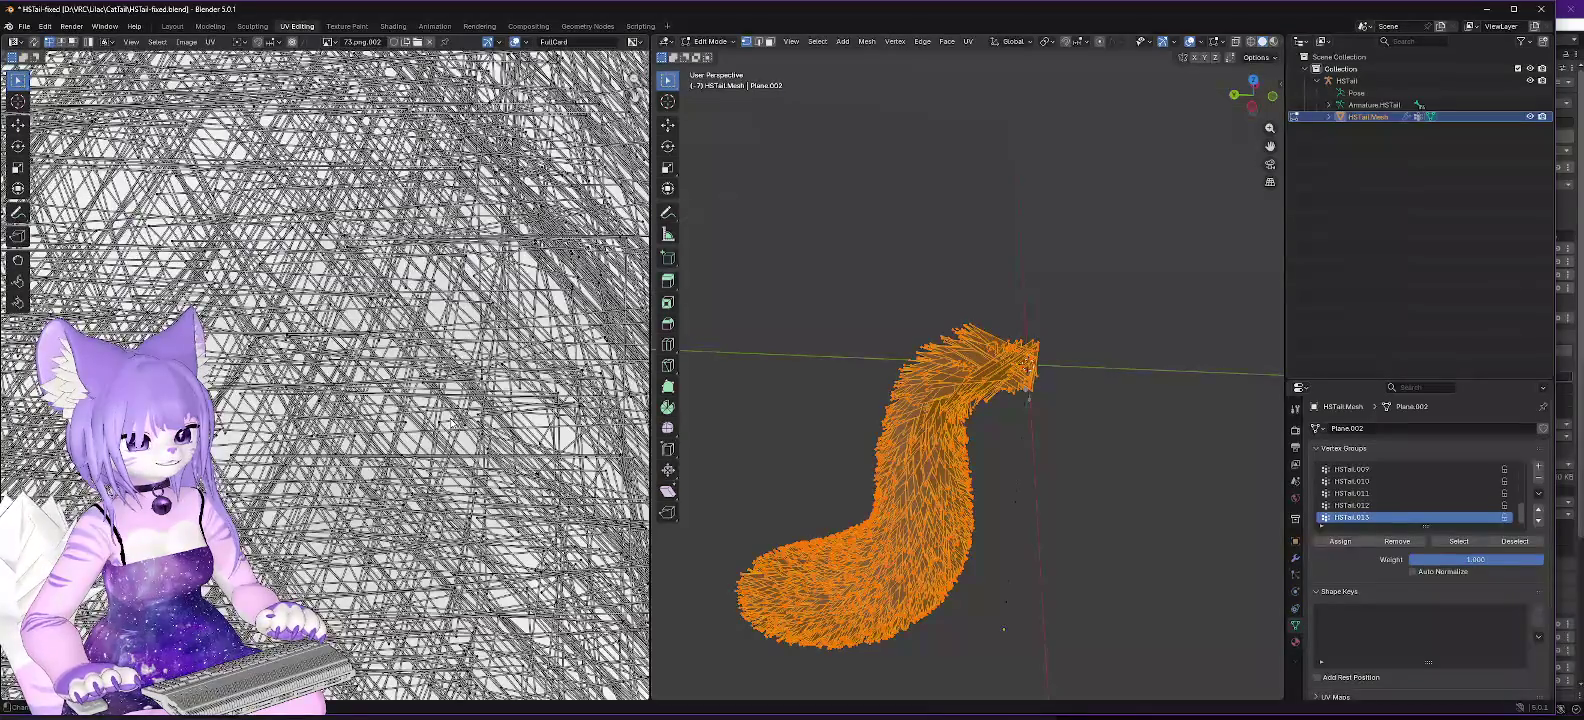
{"action": "scroll", "coordinate": [452, 425], "scroll_direction": "down", "scroll_amount": 4}
{"action": "scroll", "coordinate": [453, 428], "scroll_direction": "down", "scroll_amount": 3}
{"action": "scroll", "coordinate": [460, 432], "scroll_direction": "up", "scroll_amount": 3}
{"action": "mouse_move", "coordinate": [462, 434]}
{"action": "left_mouse_down"}
{"action": "mouse_move", "coordinate": [466, 330]}
{"action": "mouse_move", "coordinate": [518, 340]}
{"action": "left_mouse_up"}
{"action": "scroll", "coordinate": [550, 333], "scroll_direction": "up", "scroll_amount": 3}
{"action": "scroll", "coordinate": [607, 284], "scroll_direction": "up", "scroll_amount": 5}
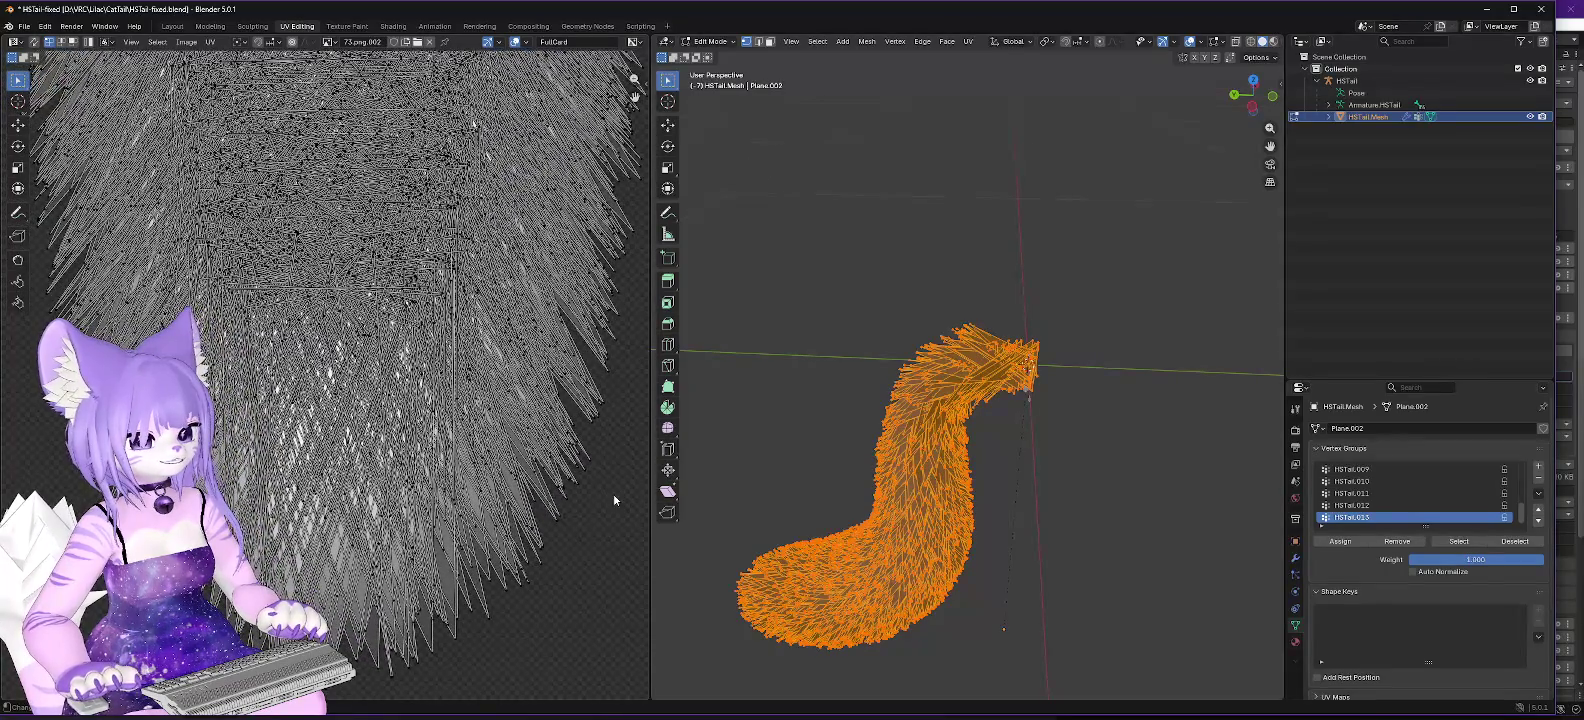
{"action": "scroll", "coordinate": [619, 505], "scroll_direction": "up", "scroll_amount": 3}
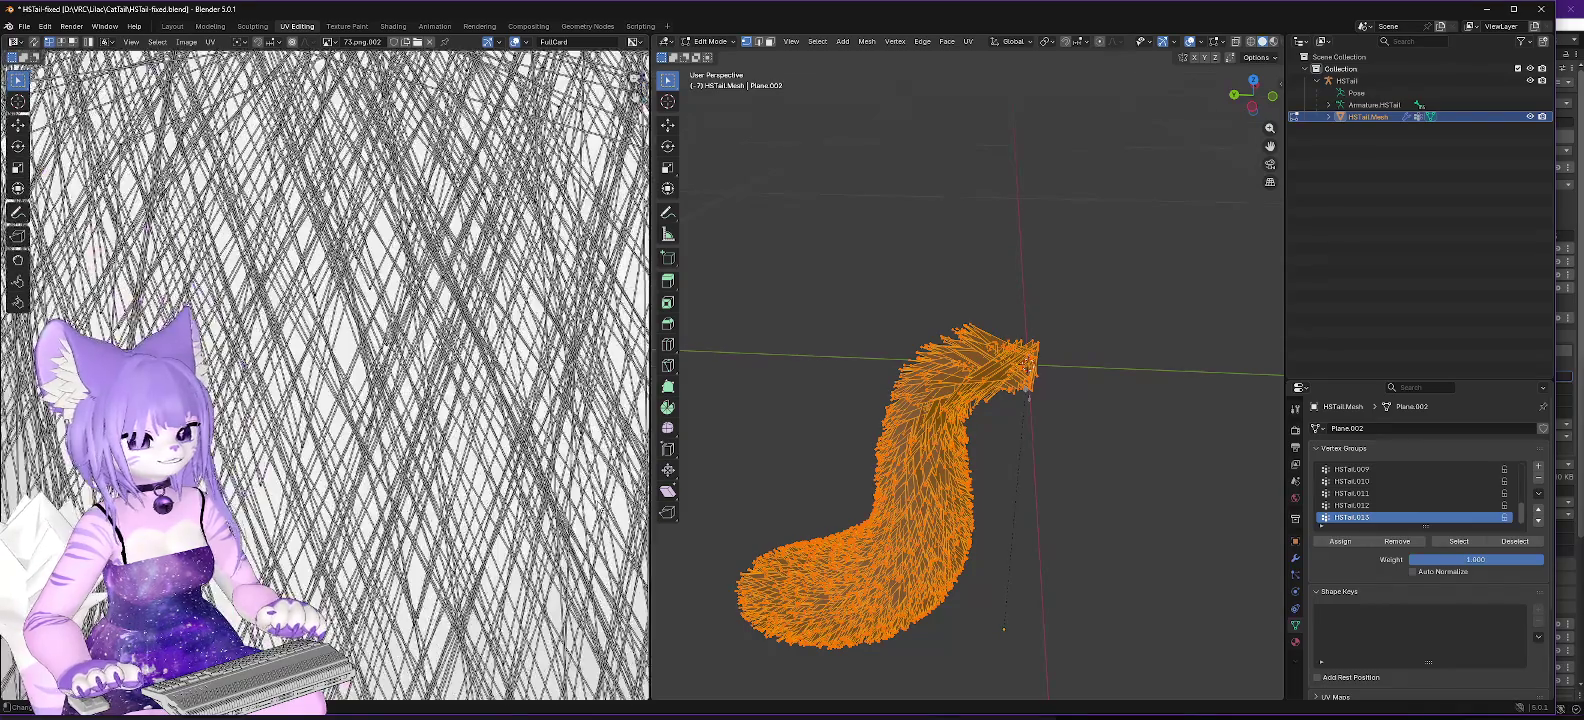
{"action": "scroll", "coordinate": [554, 440], "scroll_direction": "down", "scroll_amount": 2}
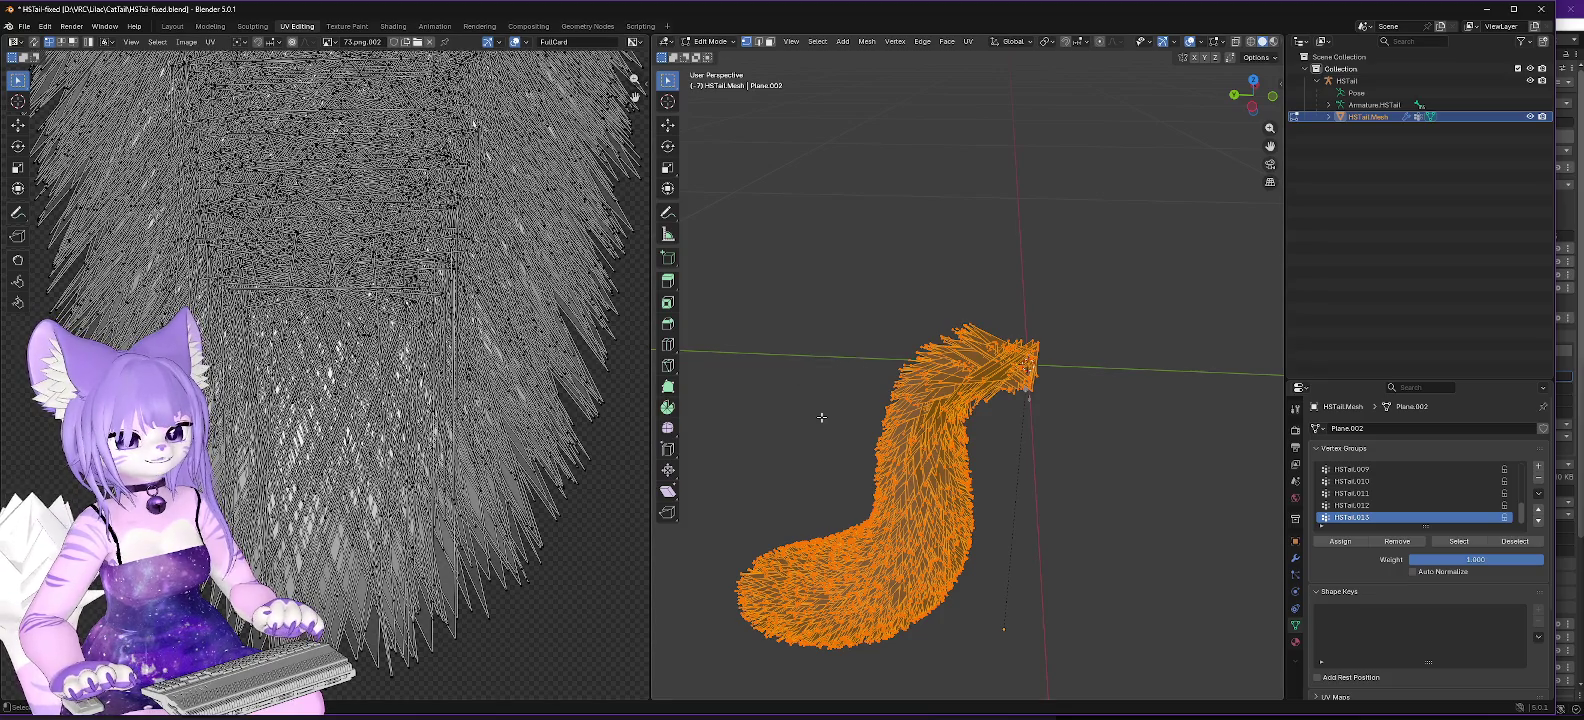
{"action": "mouse_move", "coordinate": [824, 414]}
{"action": "left_mouse_down"}
{"action": "mouse_move", "coordinate": [845, 417]}
{"action": "mouse_move", "coordinate": [857, 394]}
{"action": "mouse_move", "coordinate": [1155, 497]}
{"action": "mouse_move", "coordinate": [1107, 468]}
{"action": "mouse_move", "coordinate": [1094, 503]}
{"action": "mouse_move", "coordinate": [1116, 298]}
{"action": "mouse_move", "coordinate": [1011, 516]}
{"action": "mouse_move", "coordinate": [1050, 550]}
{"action": "mouse_move", "coordinate": [1149, 512]}
{"action": "mouse_move", "coordinate": [1071, 523]}
{"action": "left_mouse_up"}
{"action": "left_click", "coordinate": [1258, 105]}
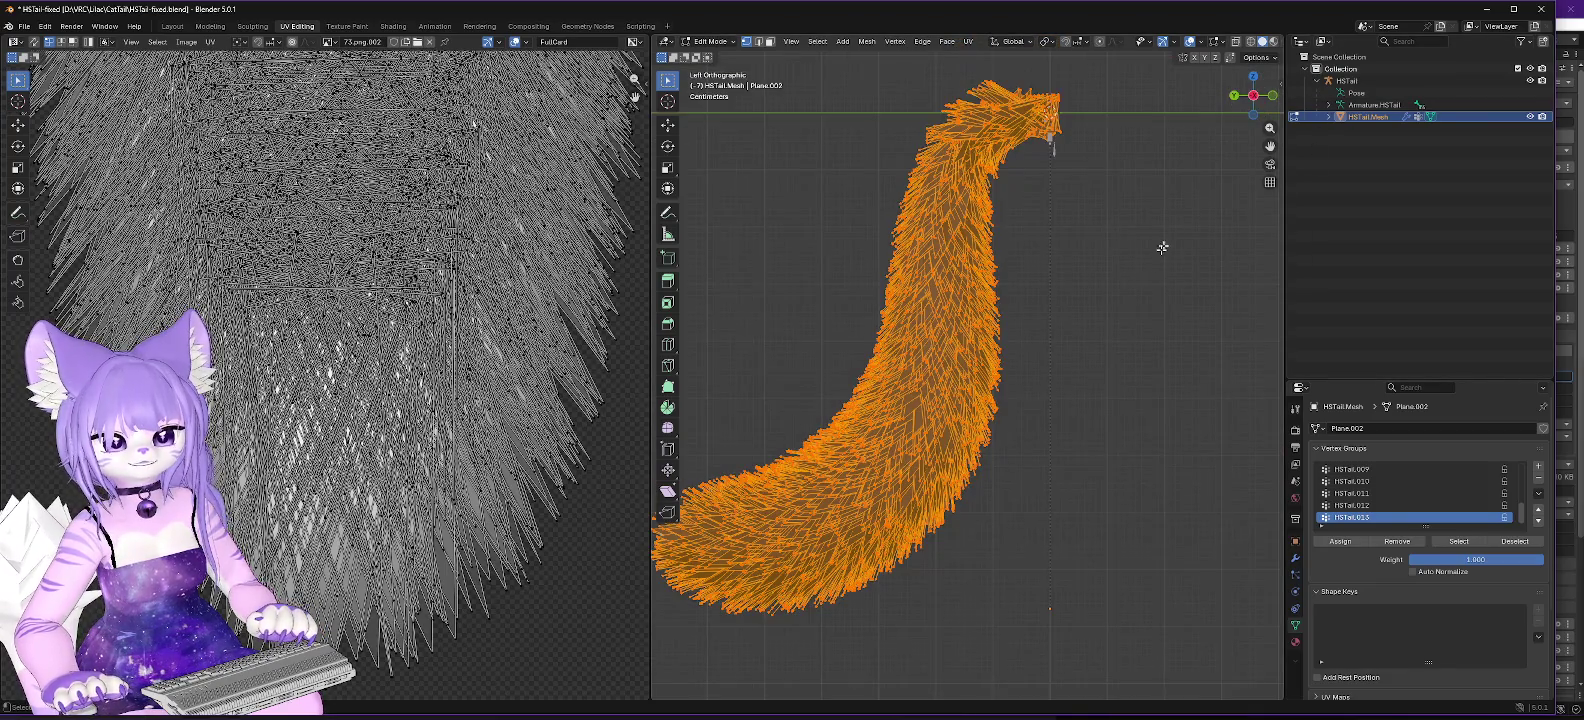
{"action": "left_click", "coordinate": [1256, 80]}
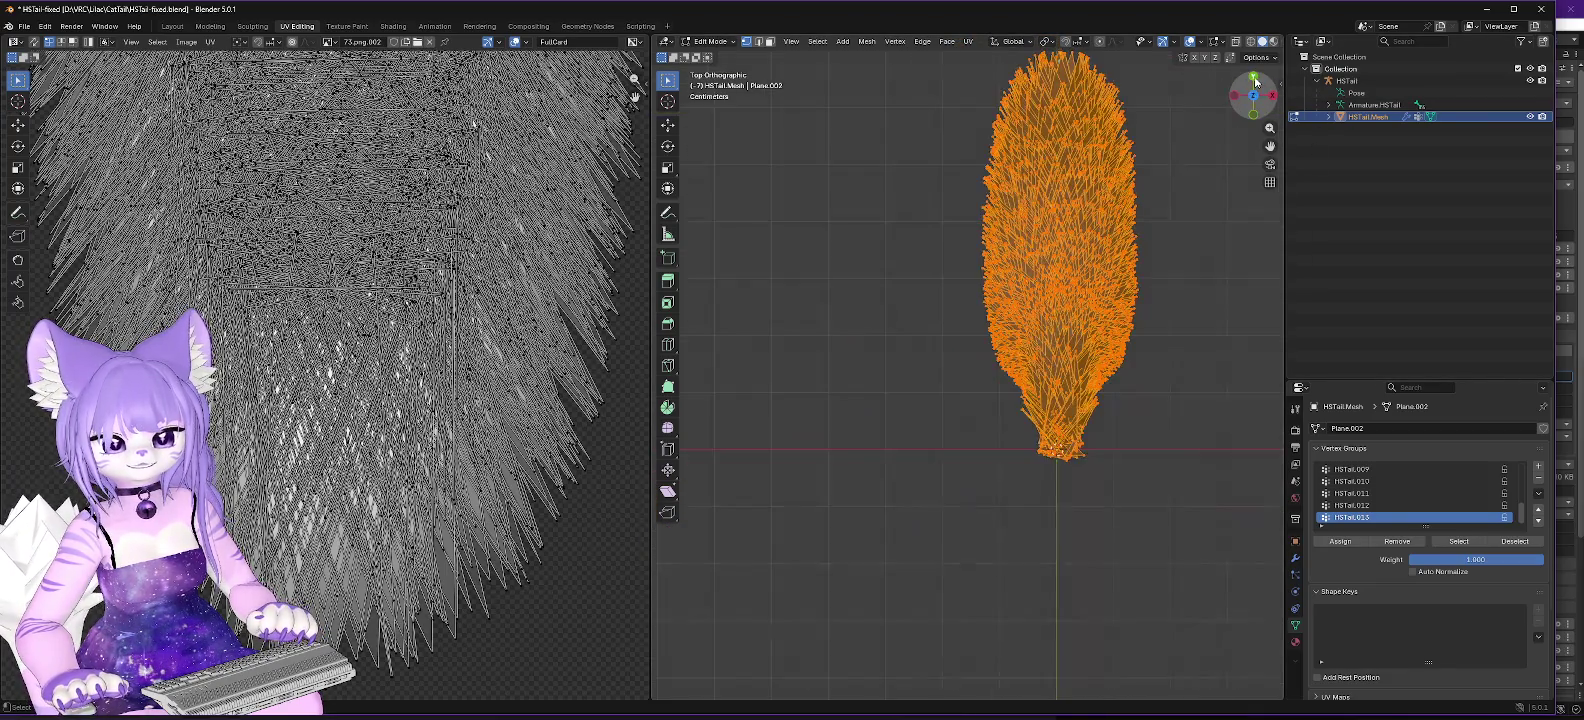
{"action": "left_click", "coordinate": [1256, 115]}
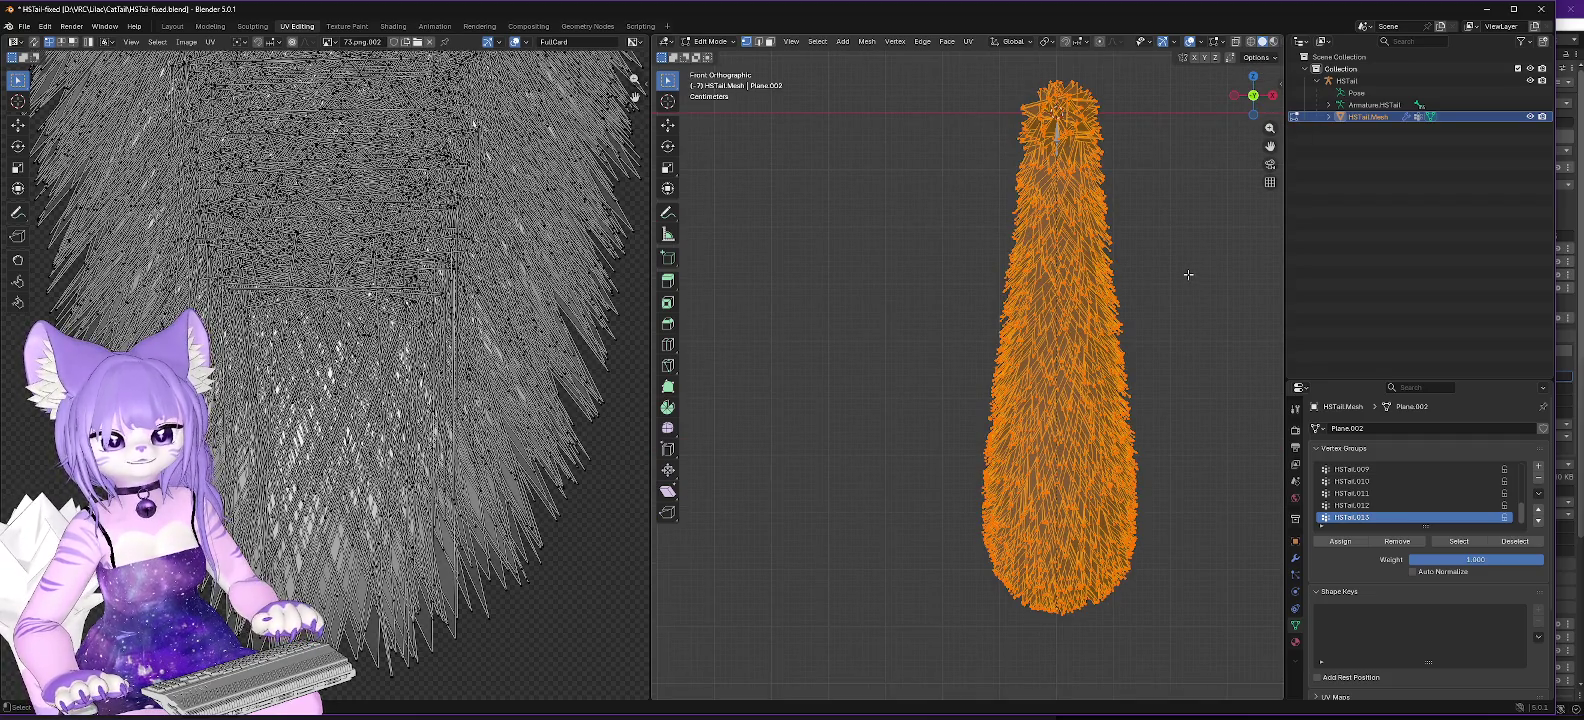
{"action": "left_click", "coordinate": [1251, 99]}
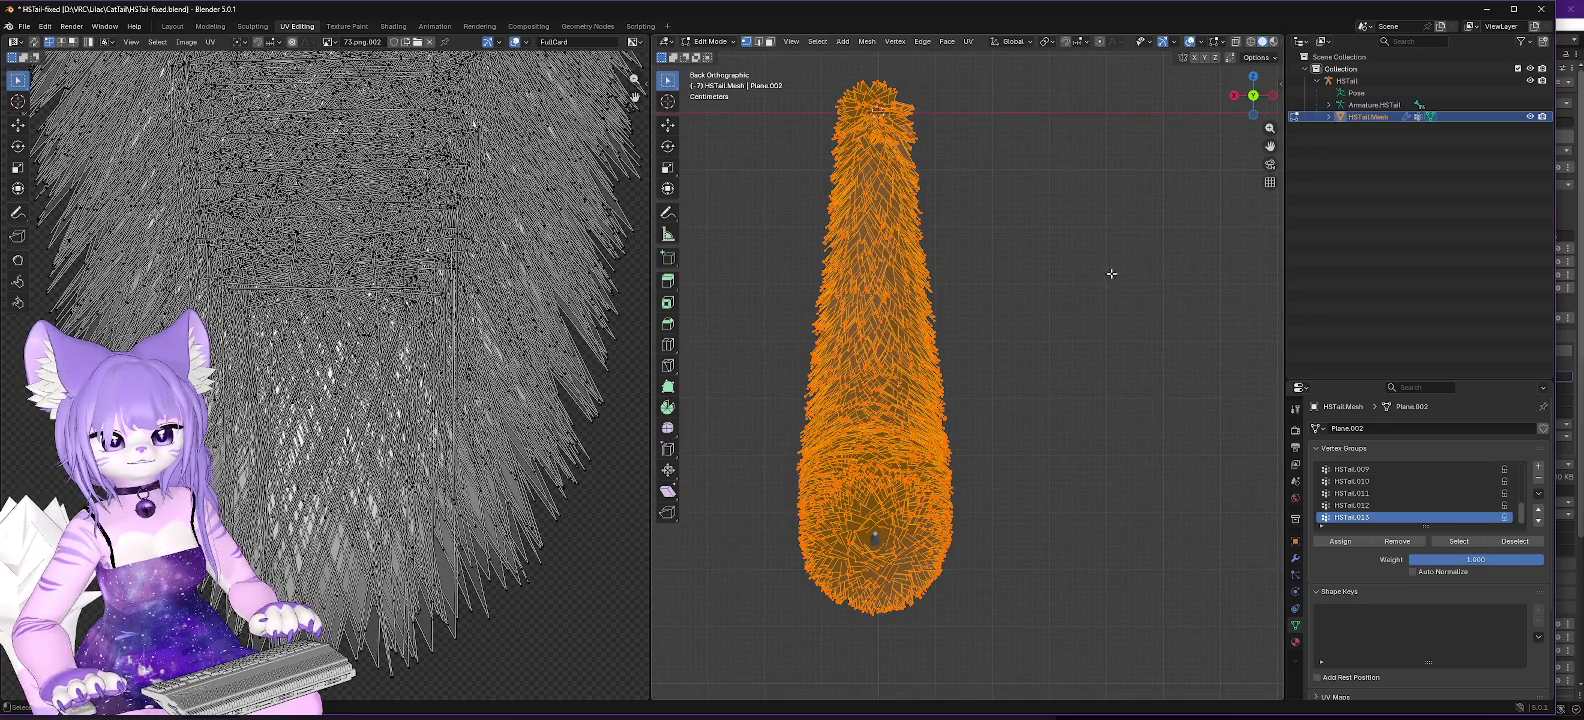
{"action": "key", "text": "ctrl+KP_6"}
{"action": "key", "text": "KP_8"}
{"action": "key", "text": "KP_8"}
{"action": "key", "text": "KP_8"}
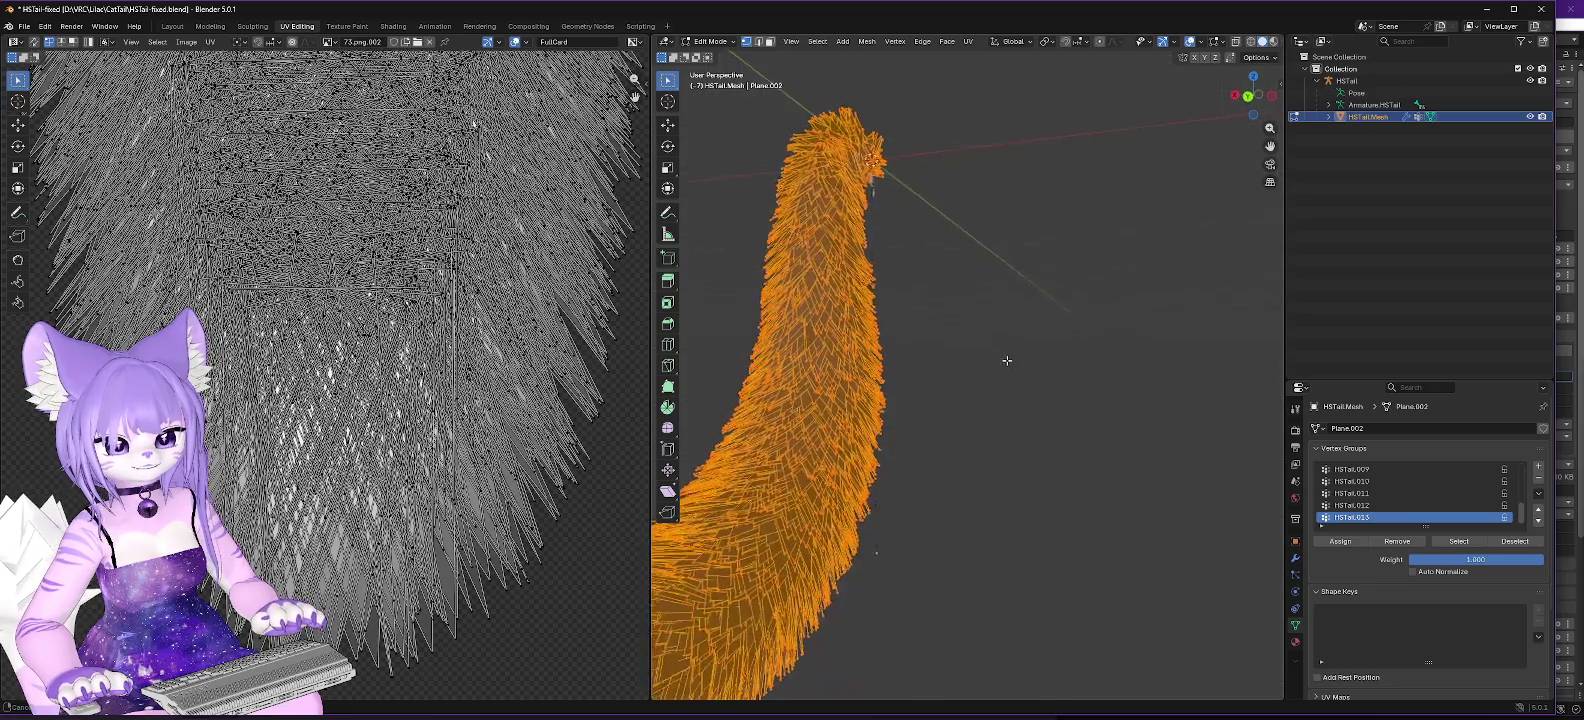
{"action": "key", "text": "KP_8"}
{"action": "key", "text": "KP_8"}
{"action": "key", "text": "KP_8"}
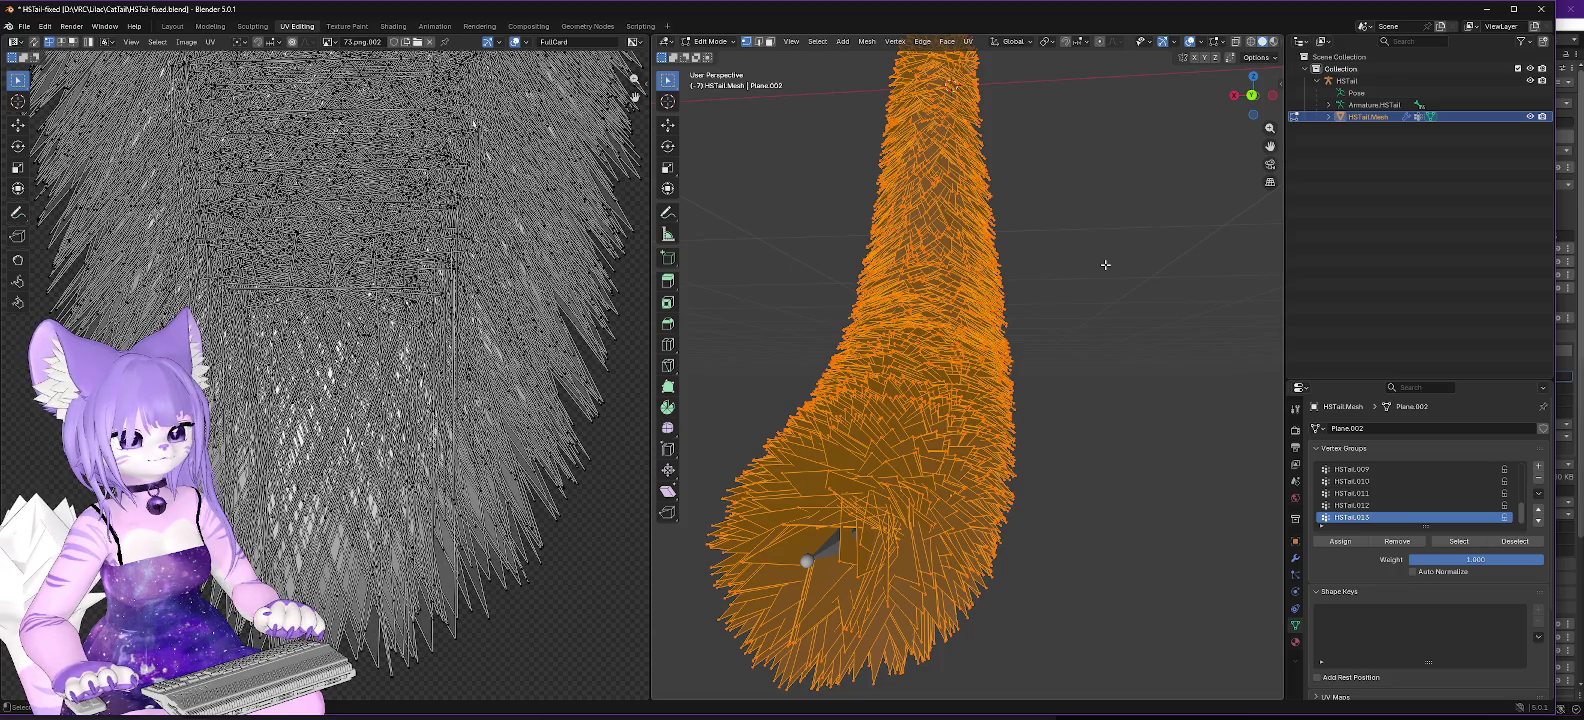
{"action": "mouse_move", "coordinate": [1103, 318]}
{"action": "left_mouse_down"}
{"action": "mouse_move", "coordinate": [1094, 524]}
{"action": "mouse_move", "coordinate": [1094, 455]}
{"action": "left_mouse_up"}
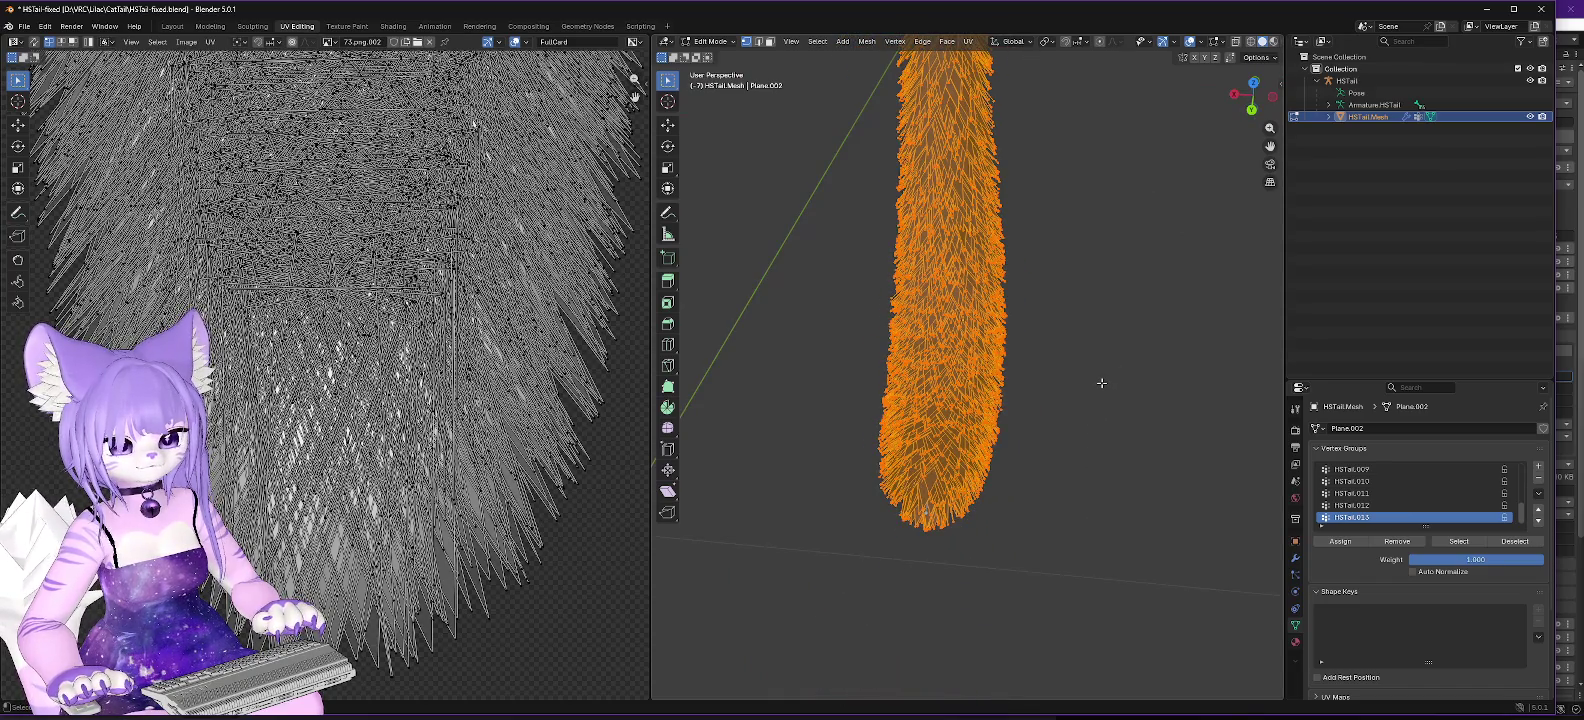
{"action": "mouse_move", "coordinate": [1104, 375]}
{"action": "left_mouse_down"}
{"action": "mouse_move", "coordinate": [1078, 452]}
{"action": "mouse_move", "coordinate": [1105, 466]}
{"action": "left_mouse_up"}
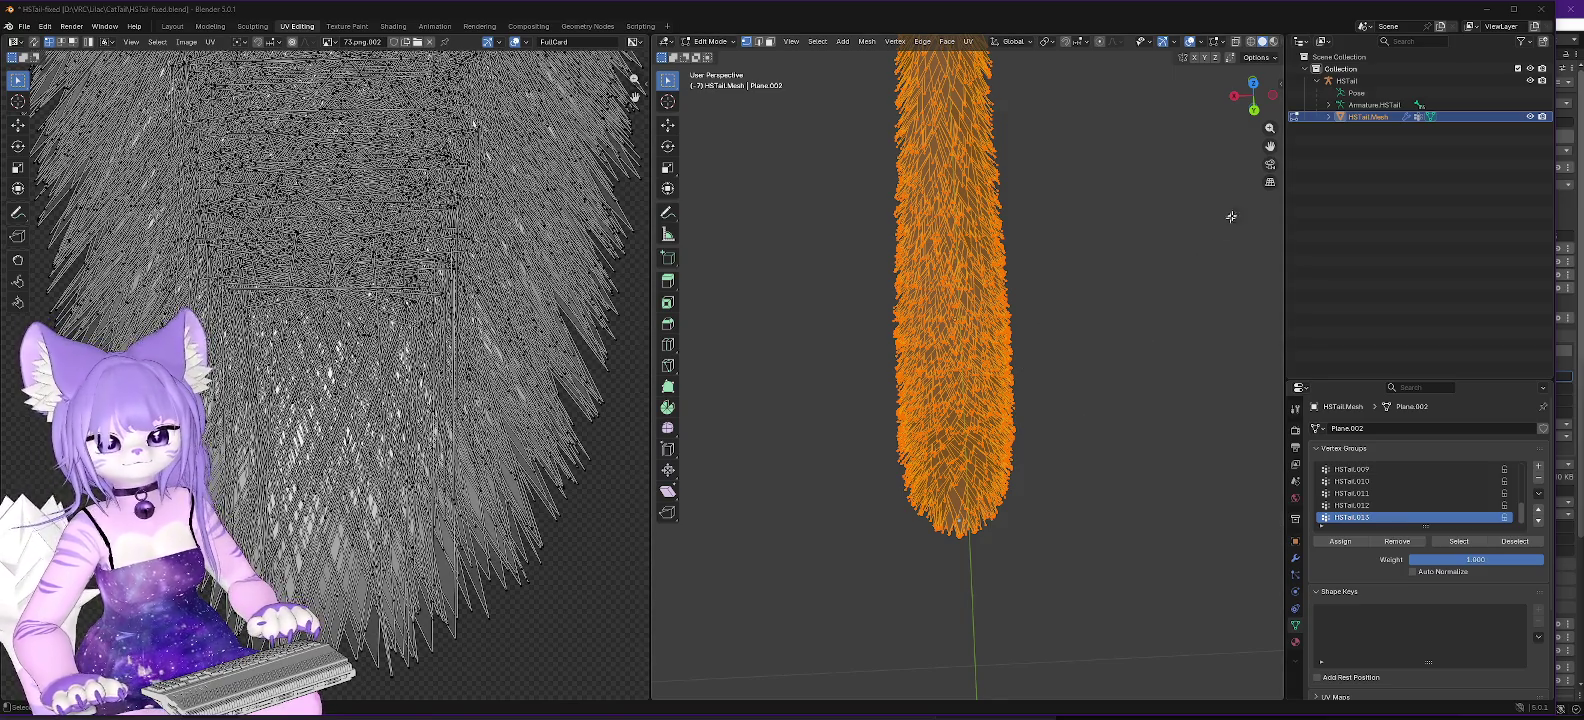
{"action": "key", "text": "KP_8"}
{"action": "key", "text": "KP_8"}
{"action": "key", "text": "KP_8"}
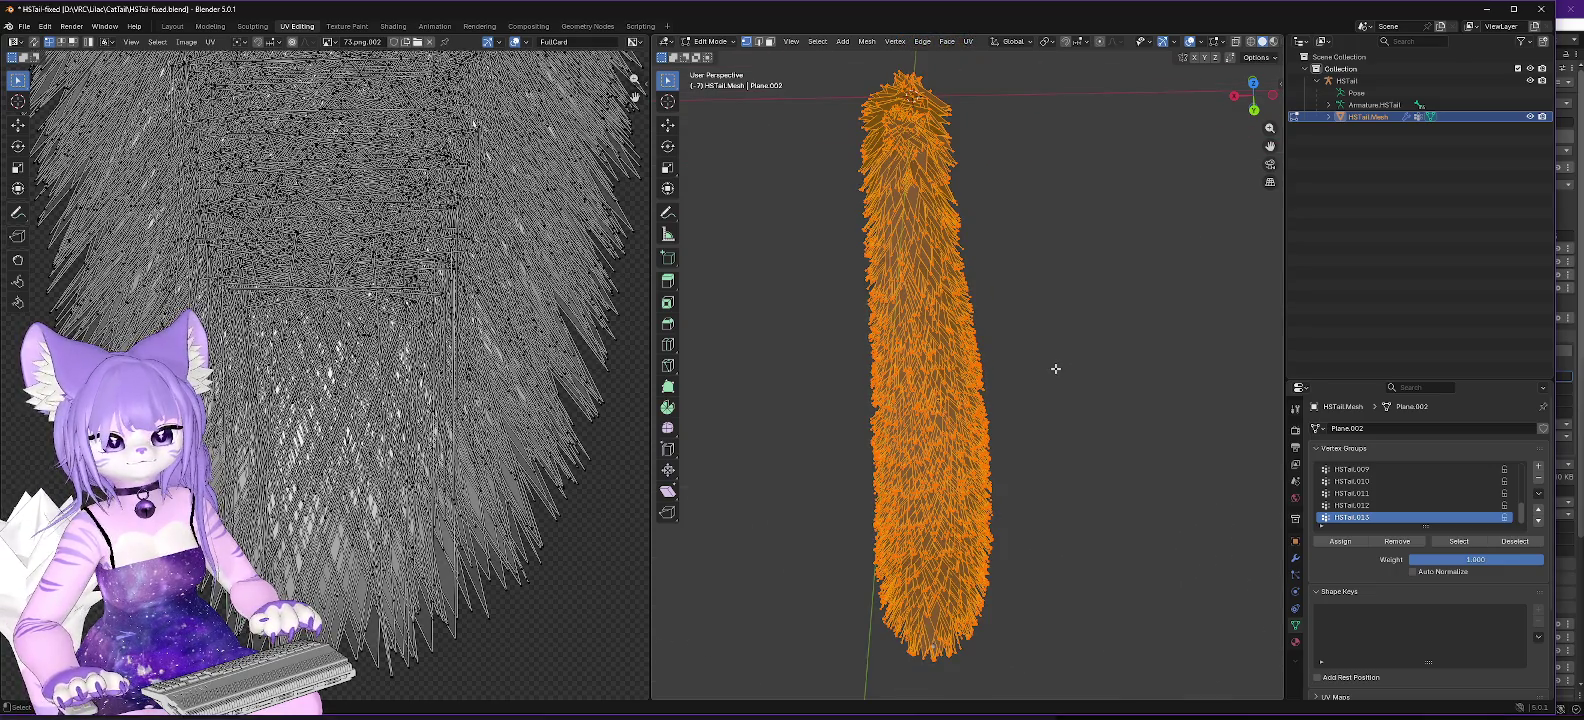
{"action": "key", "text": "KP_8"}
{"action": "key", "text": "KP_8"}
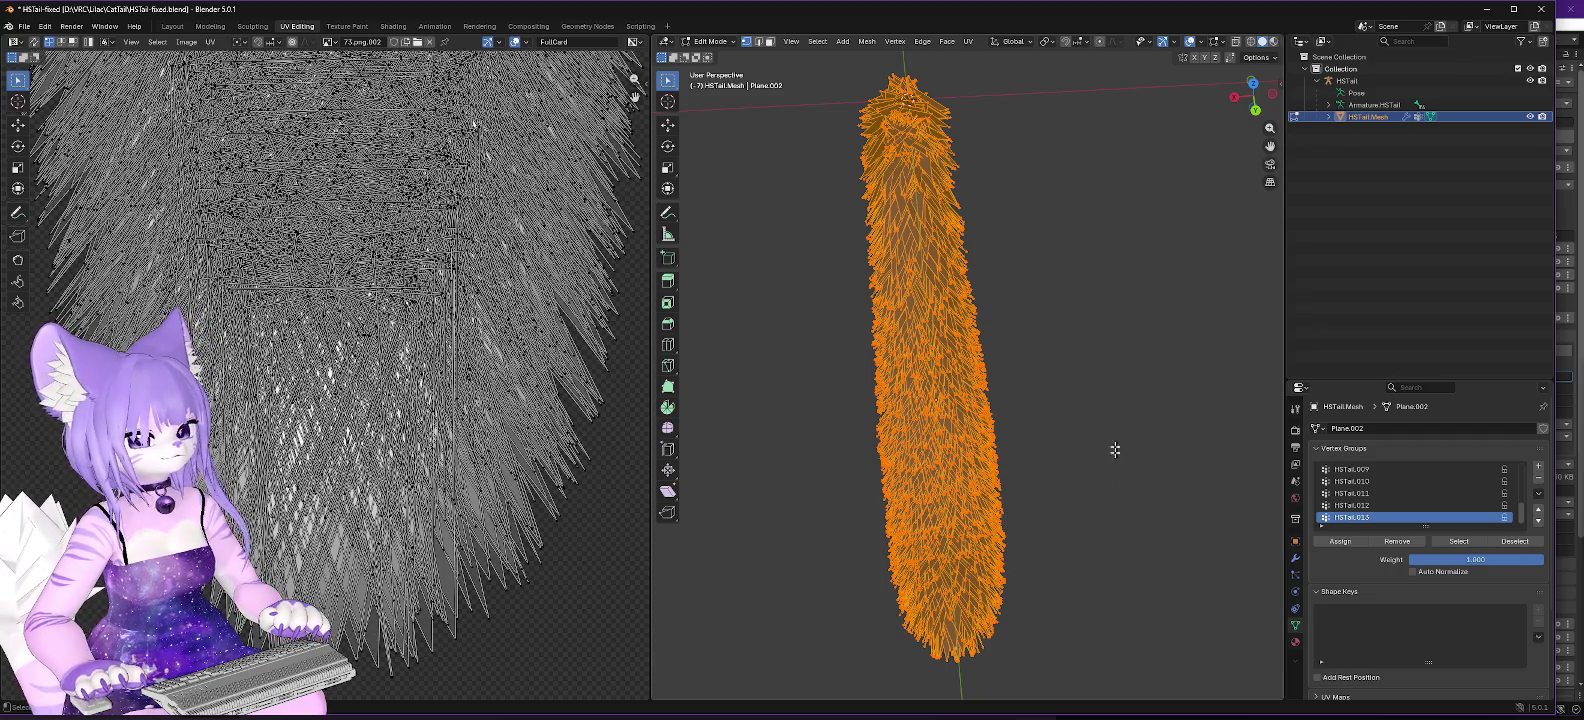
{"action": "left_click", "coordinate": [953, 634]}
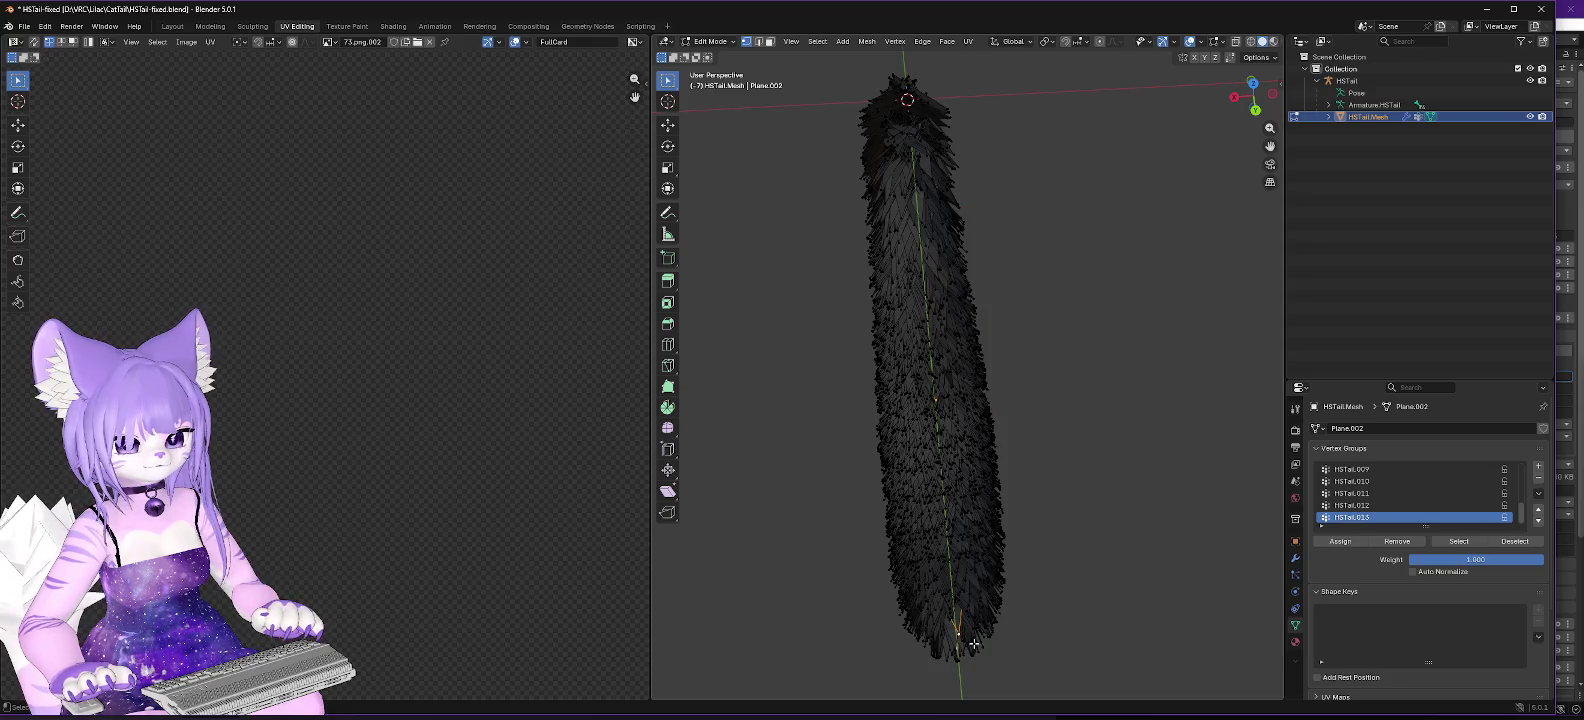
{"action": "key", "text": "ctrl+l"}
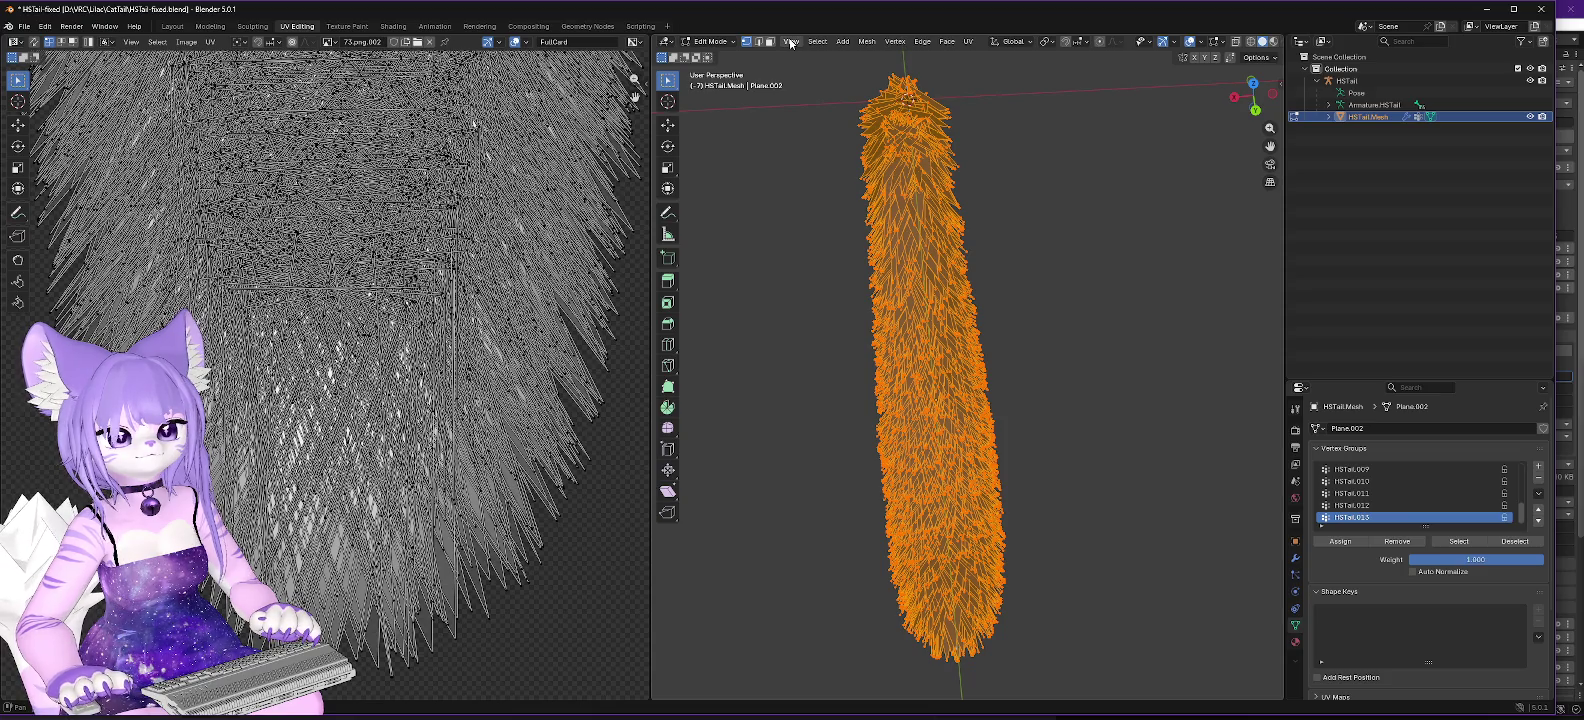
Step: View the tail from below, then from the back, and orbit to an angled view of its base
{"action": "left_click", "coordinate": [1256, 114]}
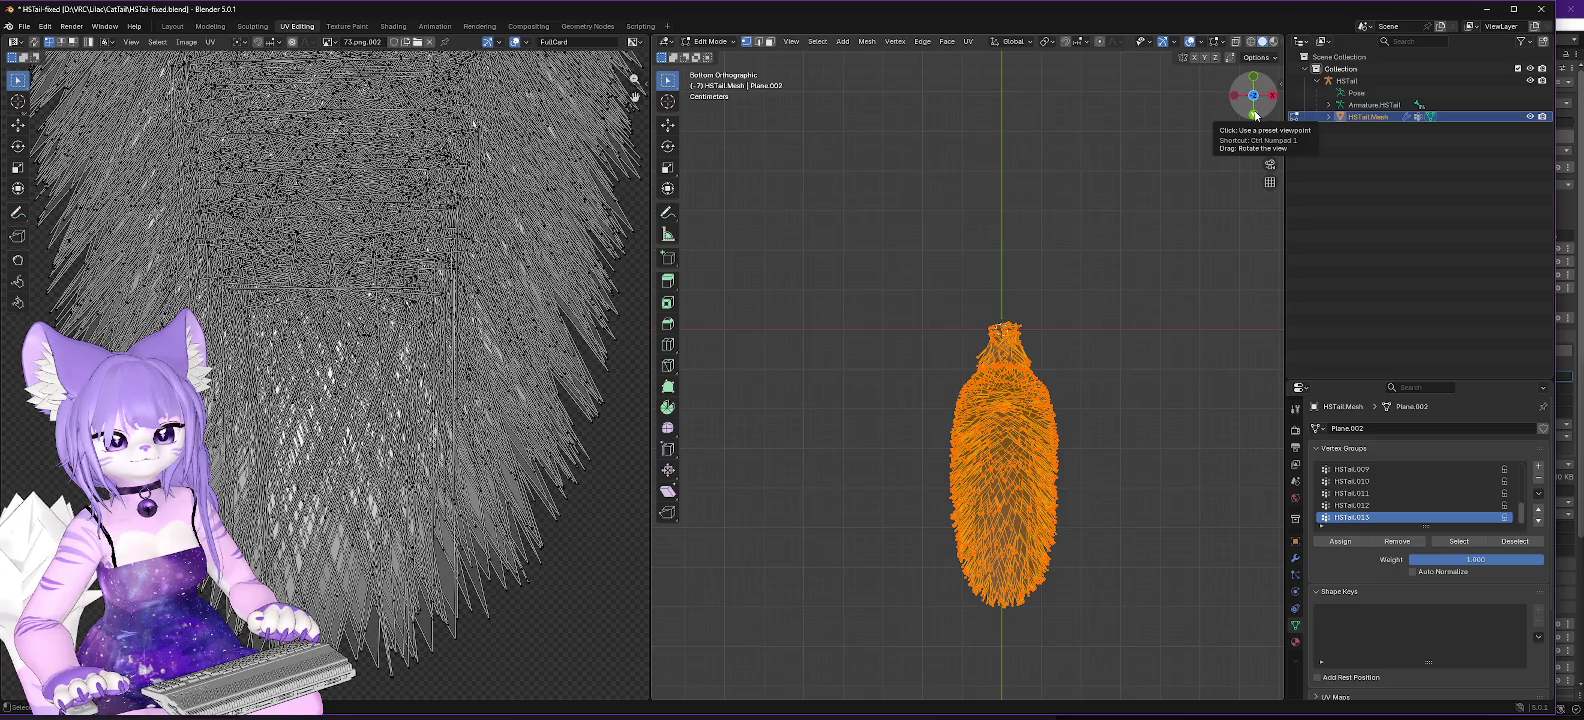
{"action": "left_click", "coordinate": [1256, 114]}
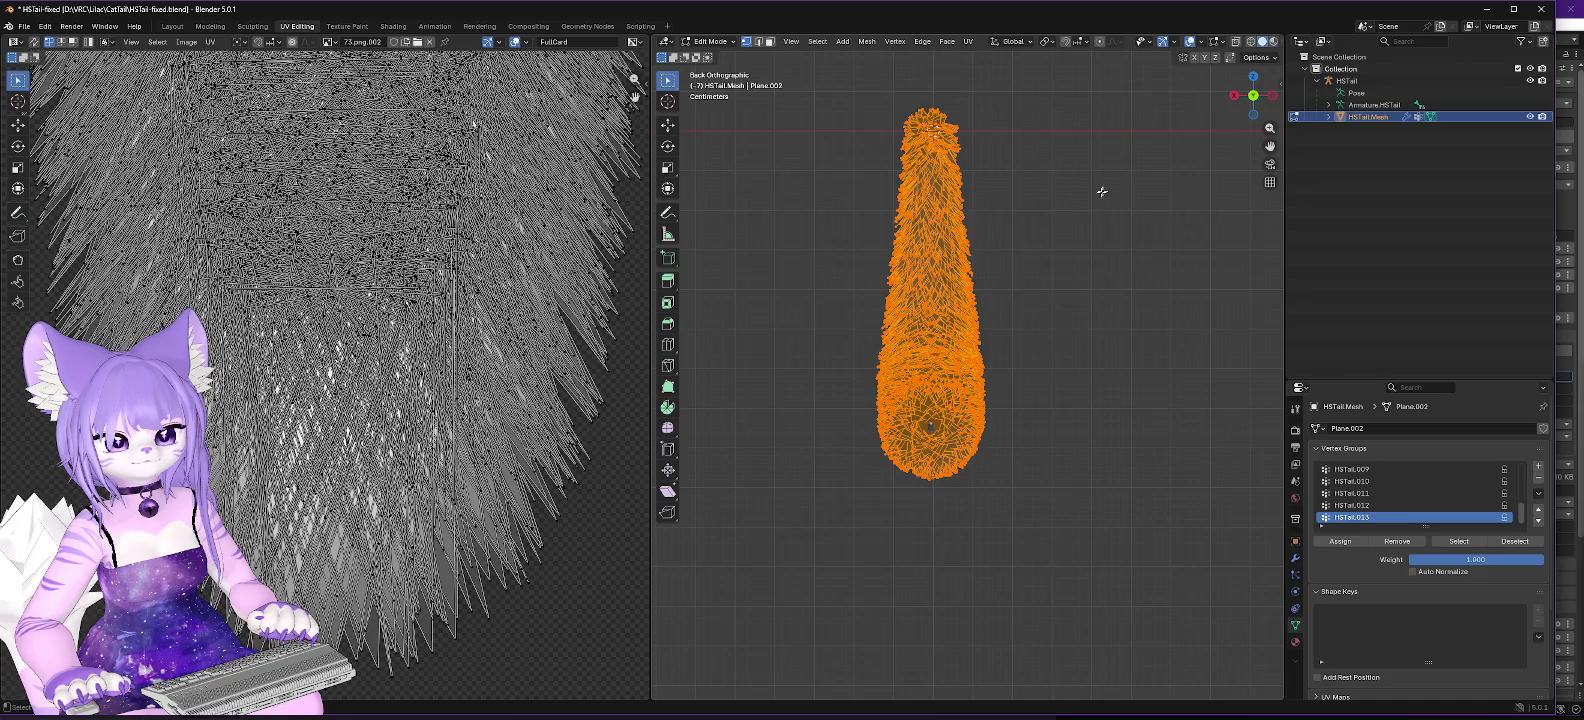
{"action": "mouse_move", "coordinate": [1082, 233]}
{"action": "left_mouse_down"}
{"action": "mouse_move", "coordinate": [1033, 367]}
{"action": "mouse_move", "coordinate": [1039, 395]}
{"action": "left_mouse_up"}
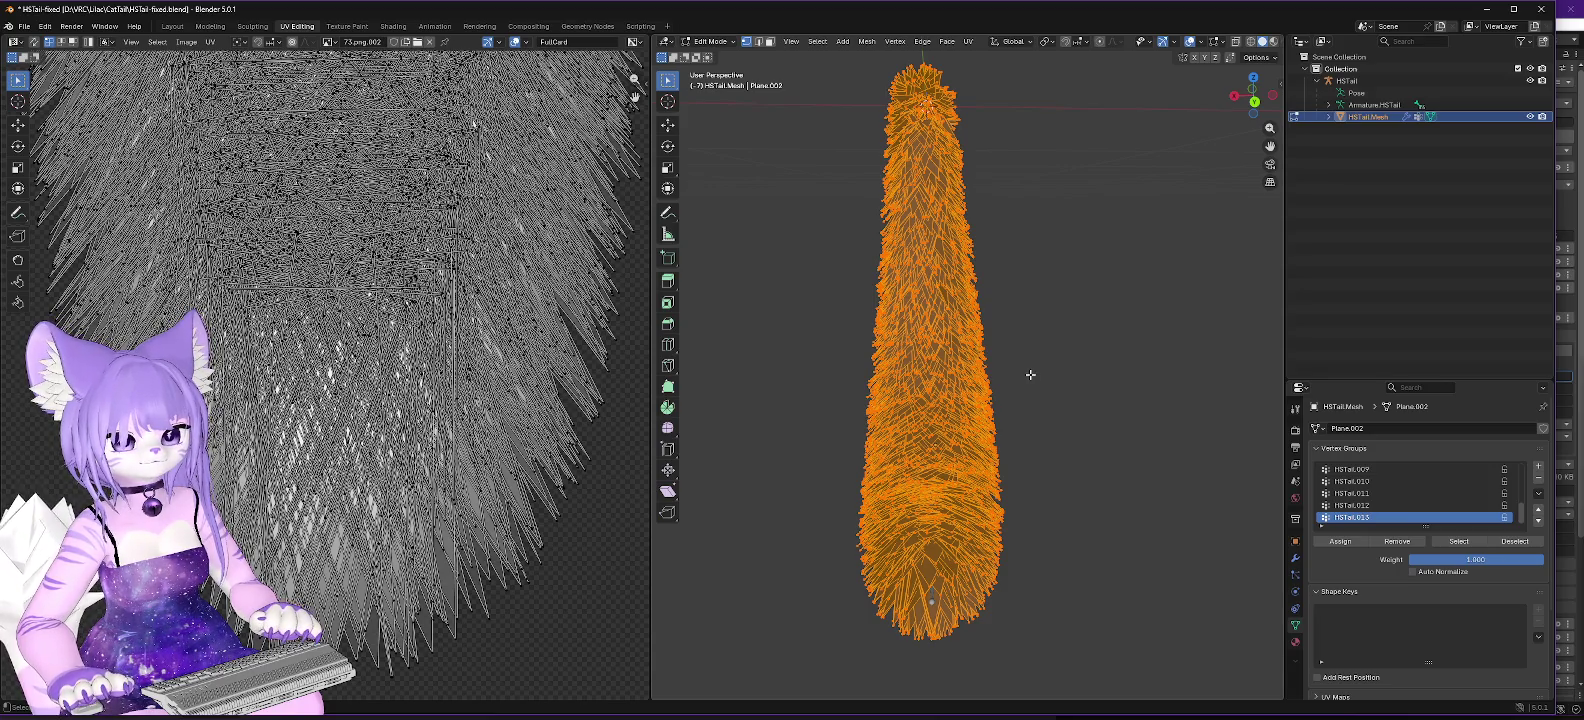
{"action": "scroll", "coordinate": [459, 377], "scroll_direction": "down", "scroll_amount": 1}
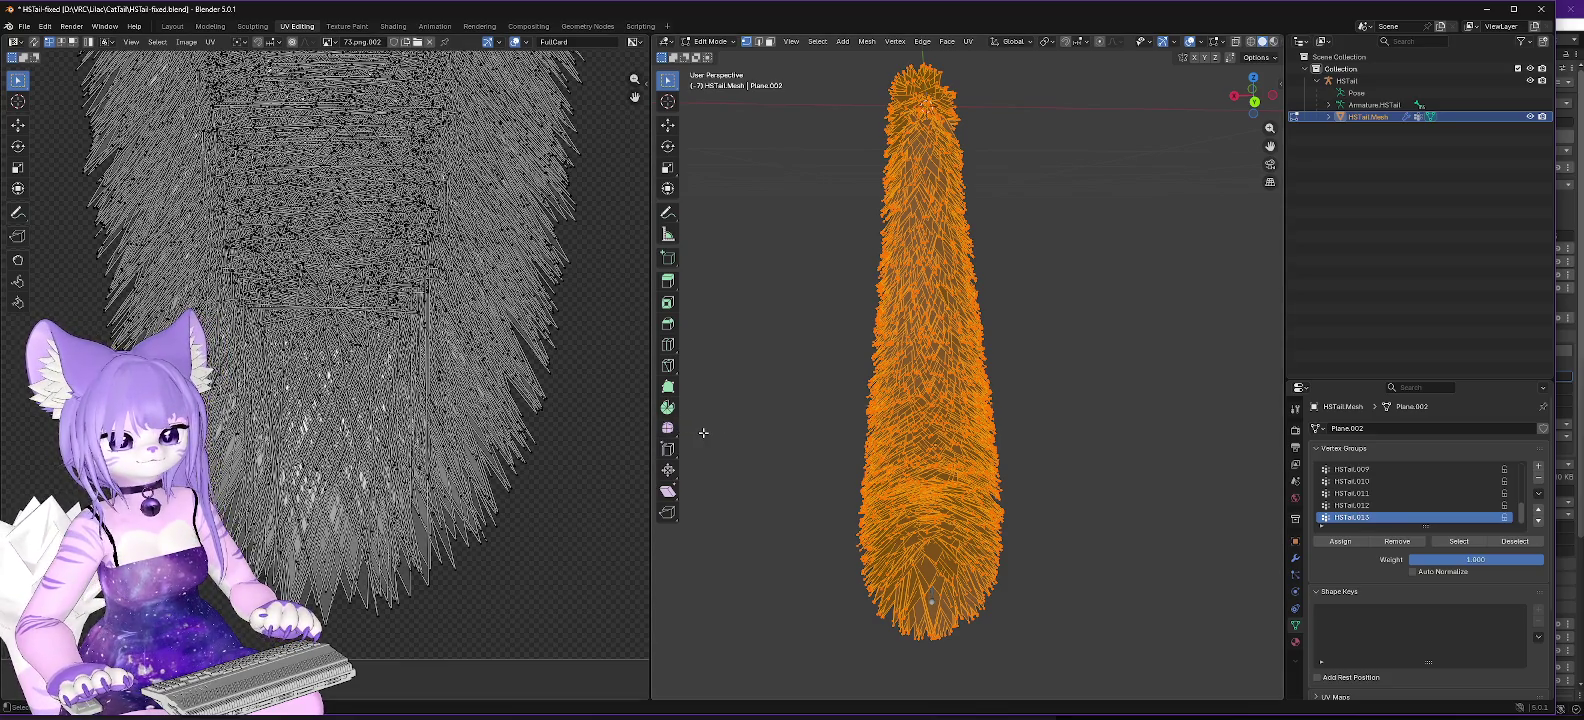
Step: Reselect the entire tail mesh and bring up the UV Mapping menu
{"action": "key", "text": "alt+a"}
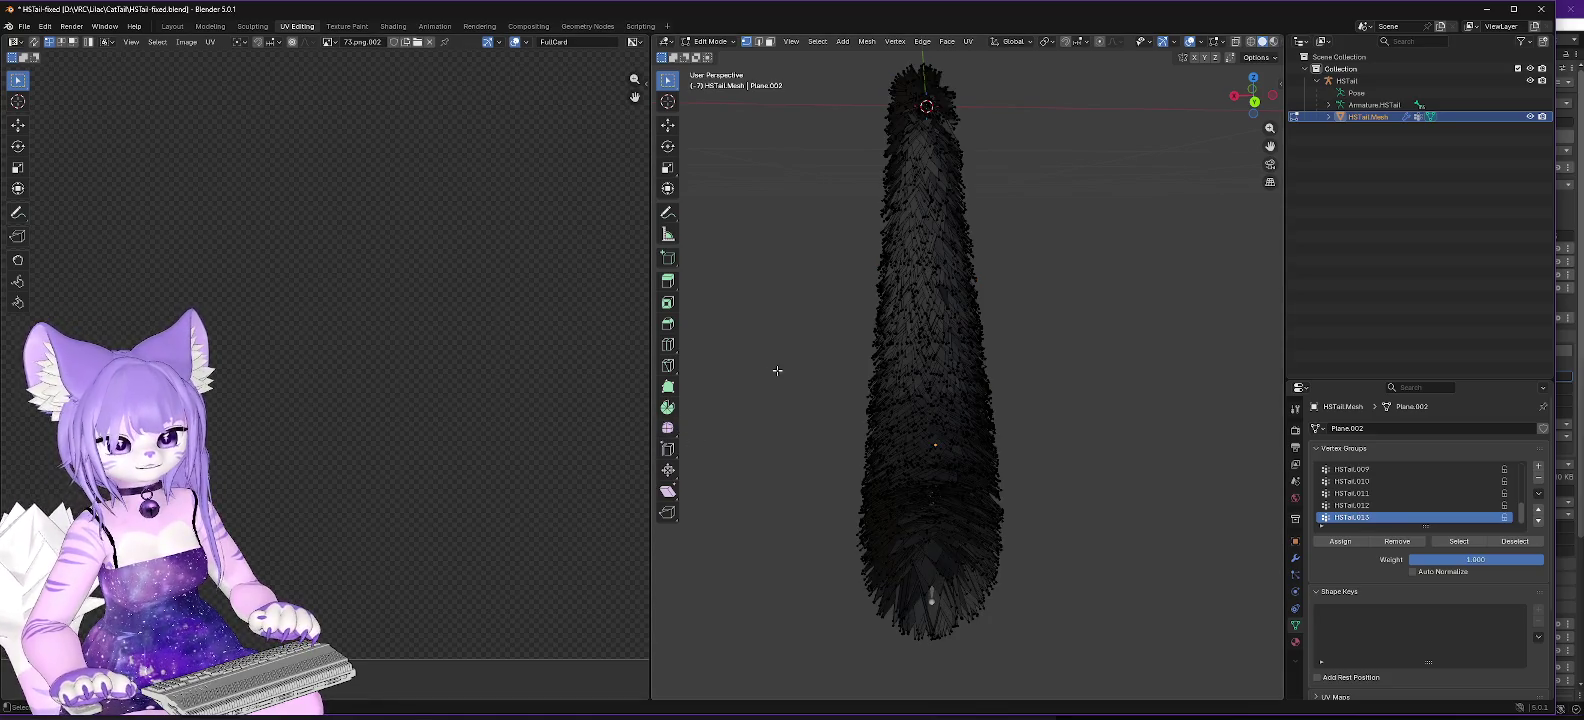
{"action": "key", "text": "a"}
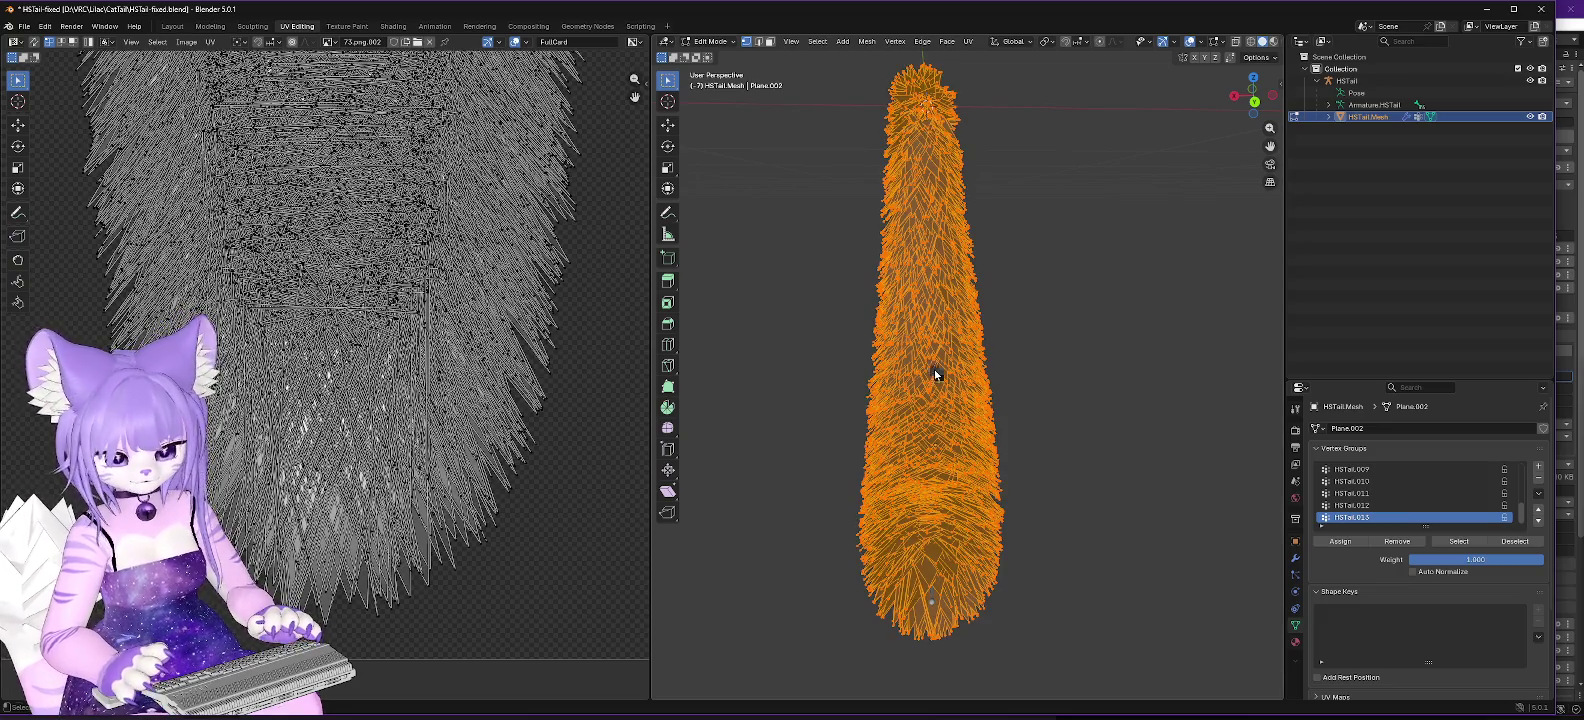
{"action": "key", "text": "u"}
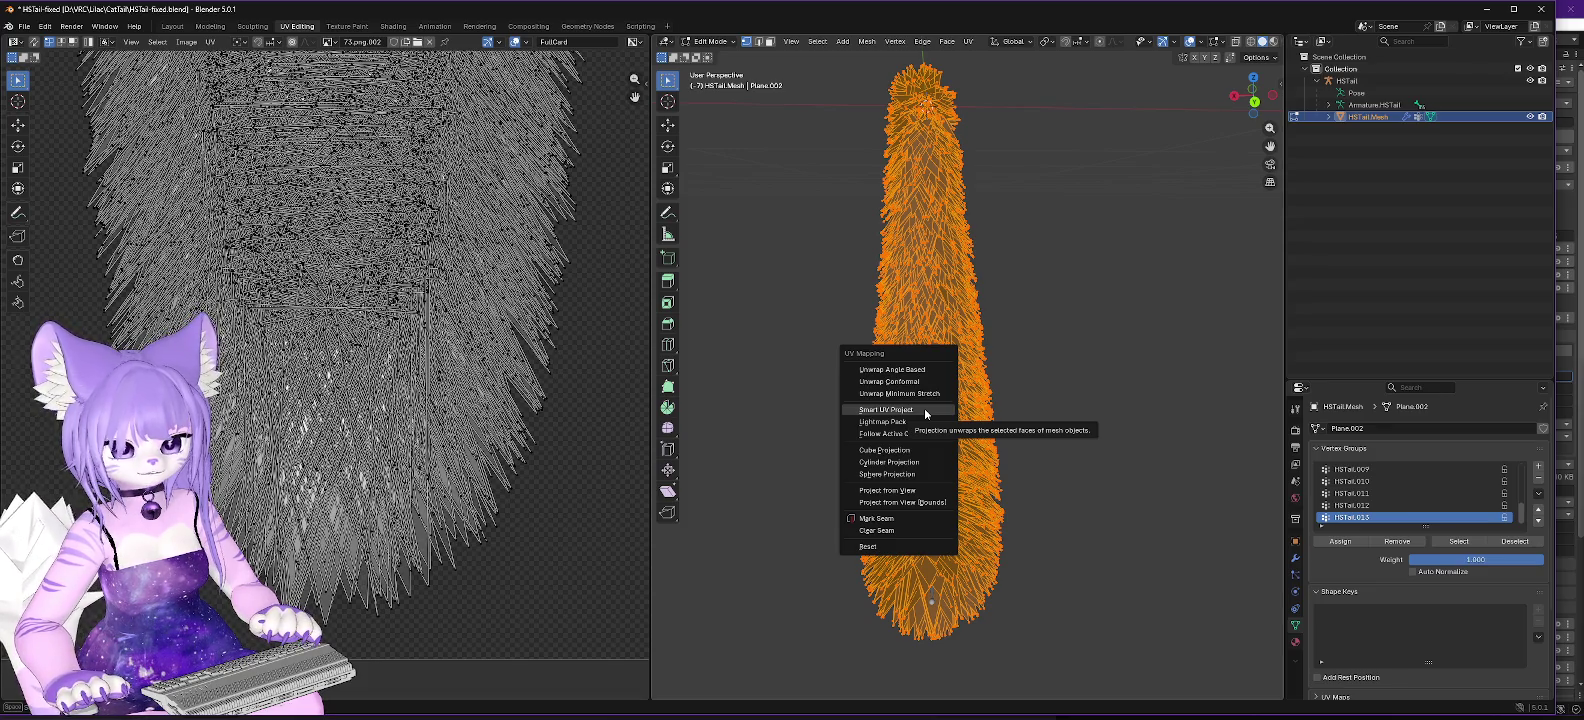
Step: Project the tail's UVs from view and frame the new tail-shaped island in the UV Editor
{"action": "left_click", "coordinate": [909, 491]}
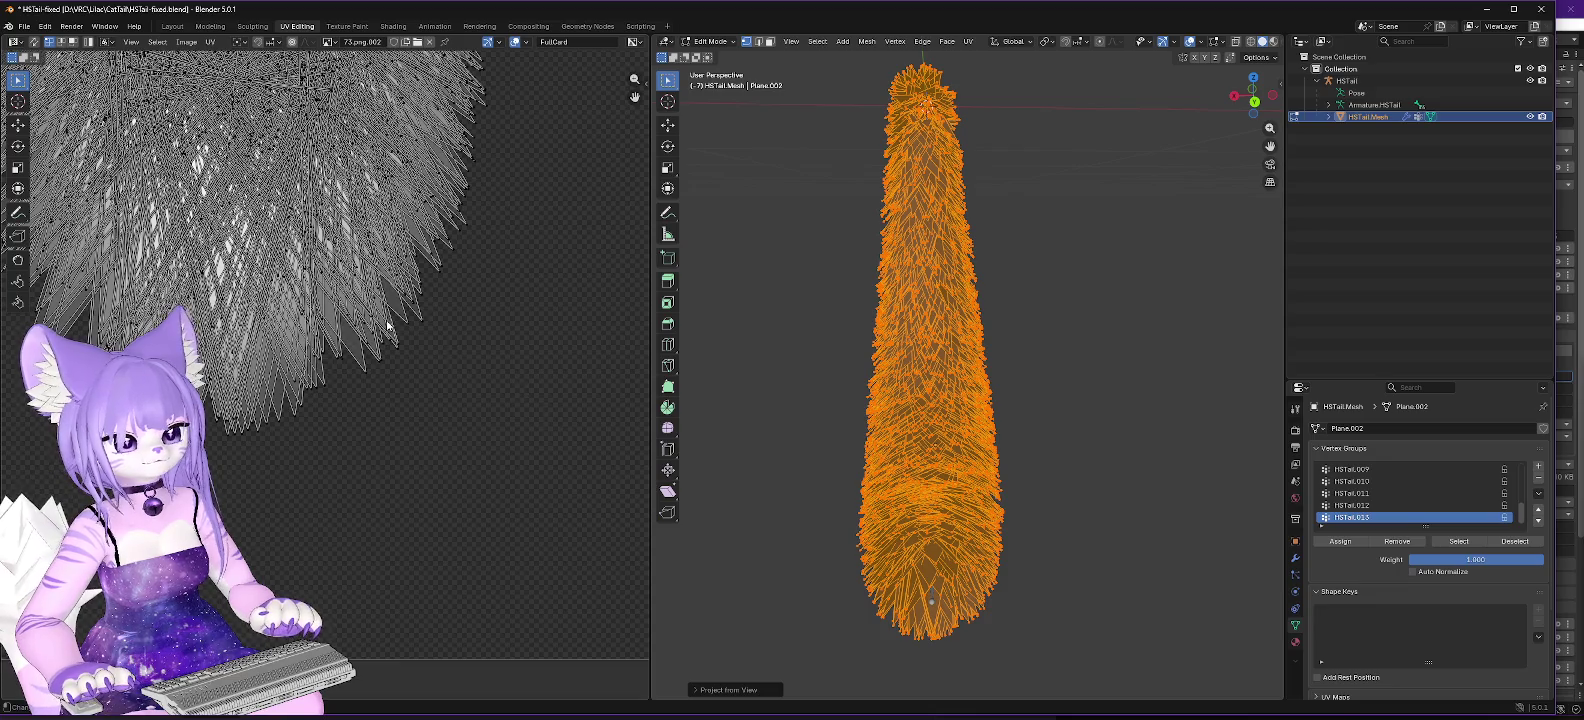
{"action": "left_click_drag", "start_coordinate": [388, 326], "coordinate": [480, 494]}
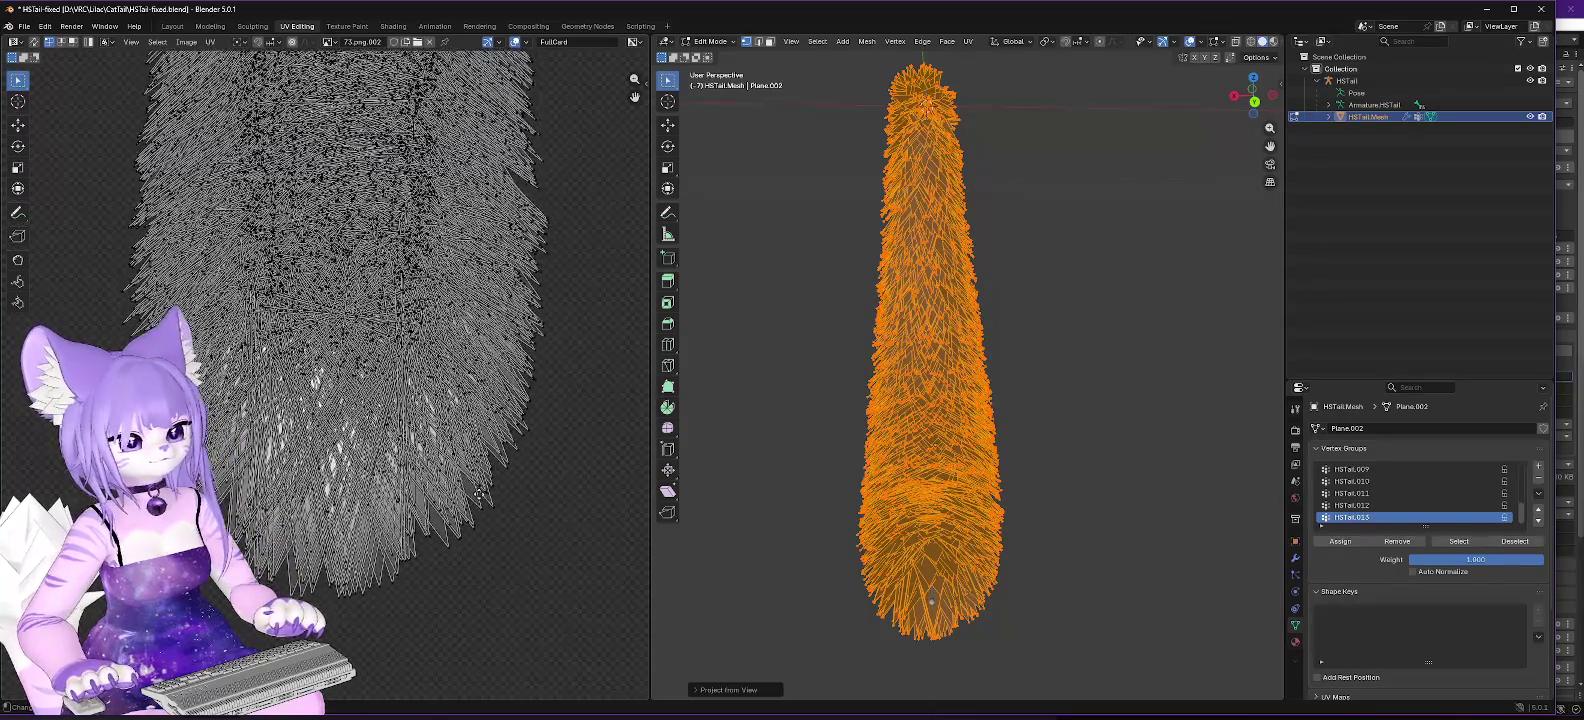
{"action": "scroll", "coordinate": [480, 494], "scroll_direction": "up", "scroll_amount": 5}
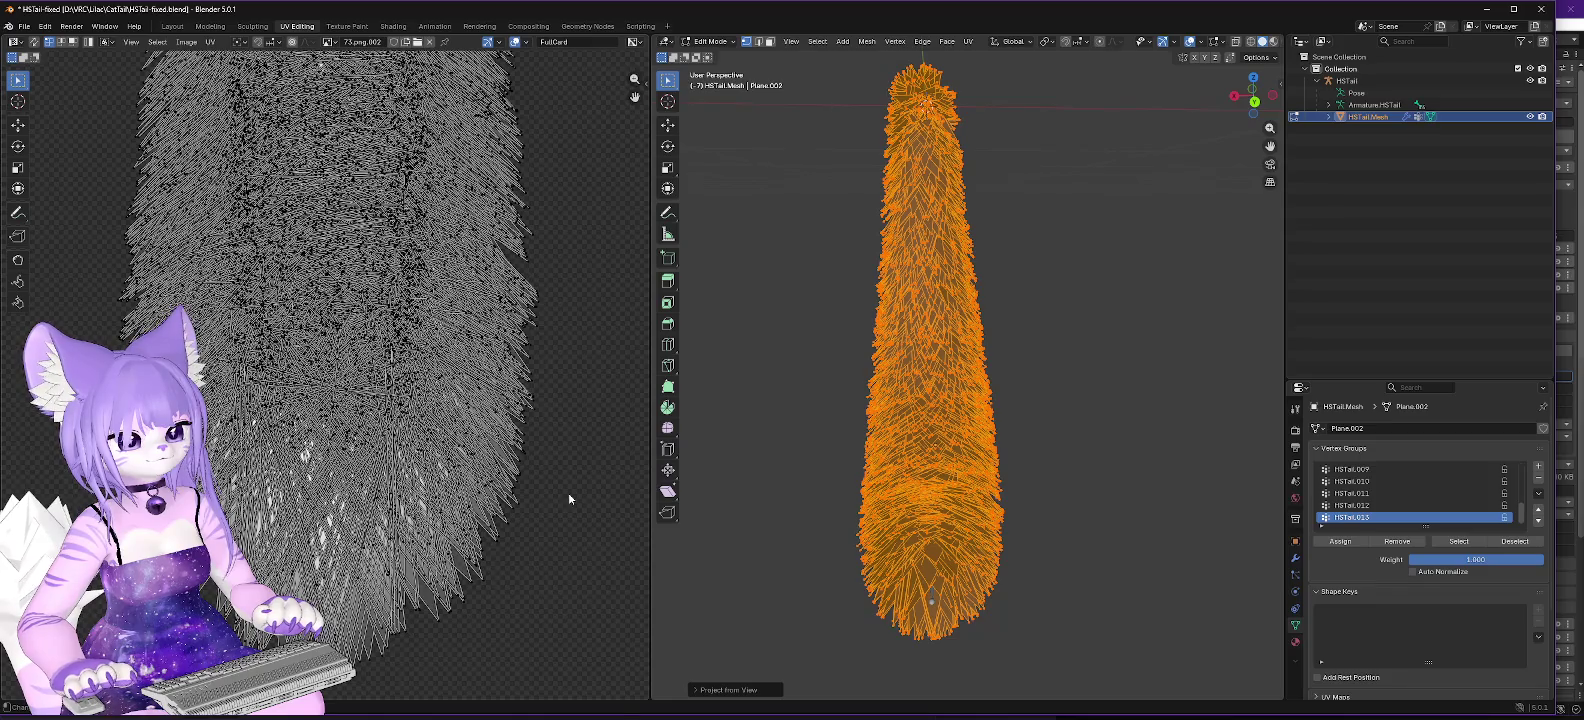
{"action": "scroll", "coordinate": [568, 493], "scroll_direction": "down", "scroll_amount": 5}
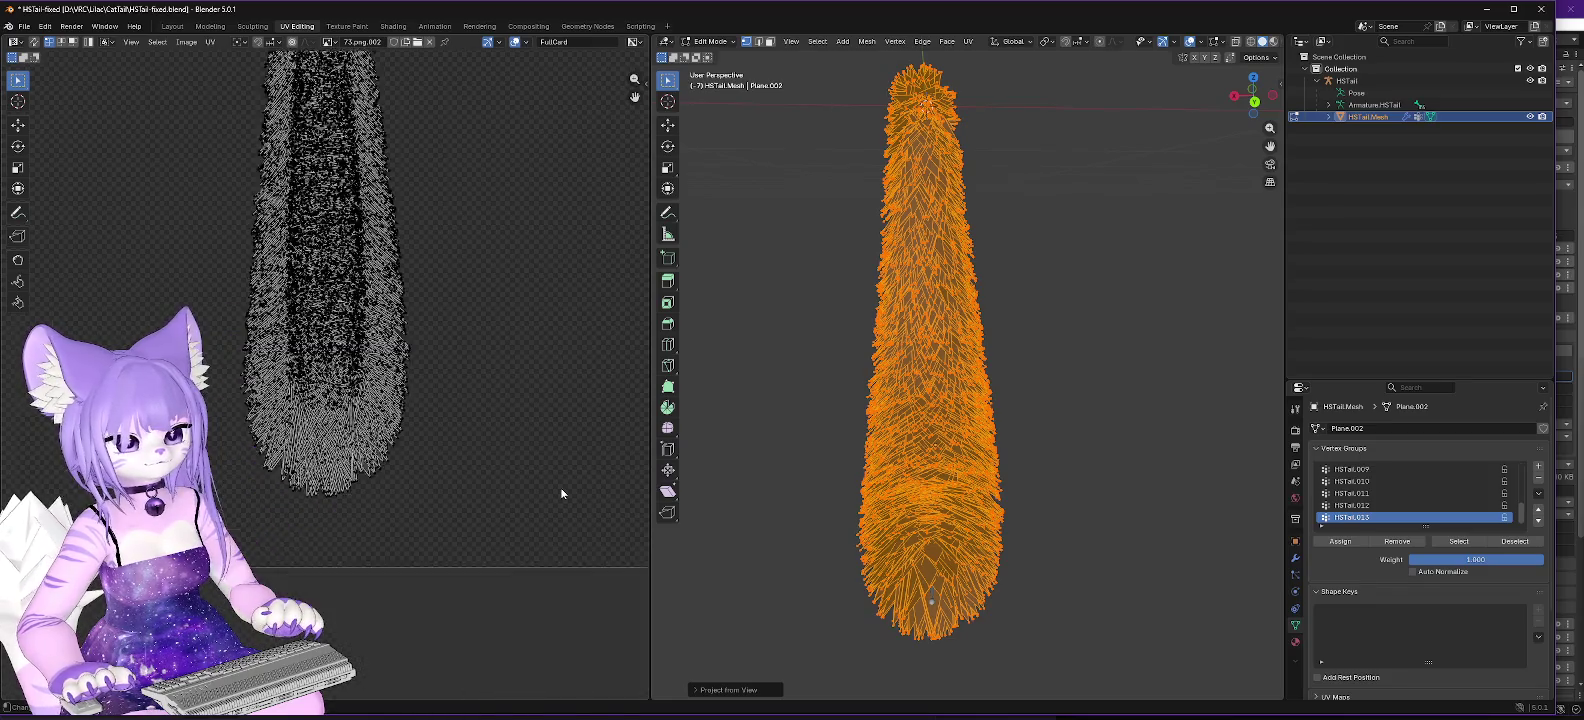
{"action": "left_click_drag", "start_coordinate": [537, 568], "coordinate": [548, 532]}
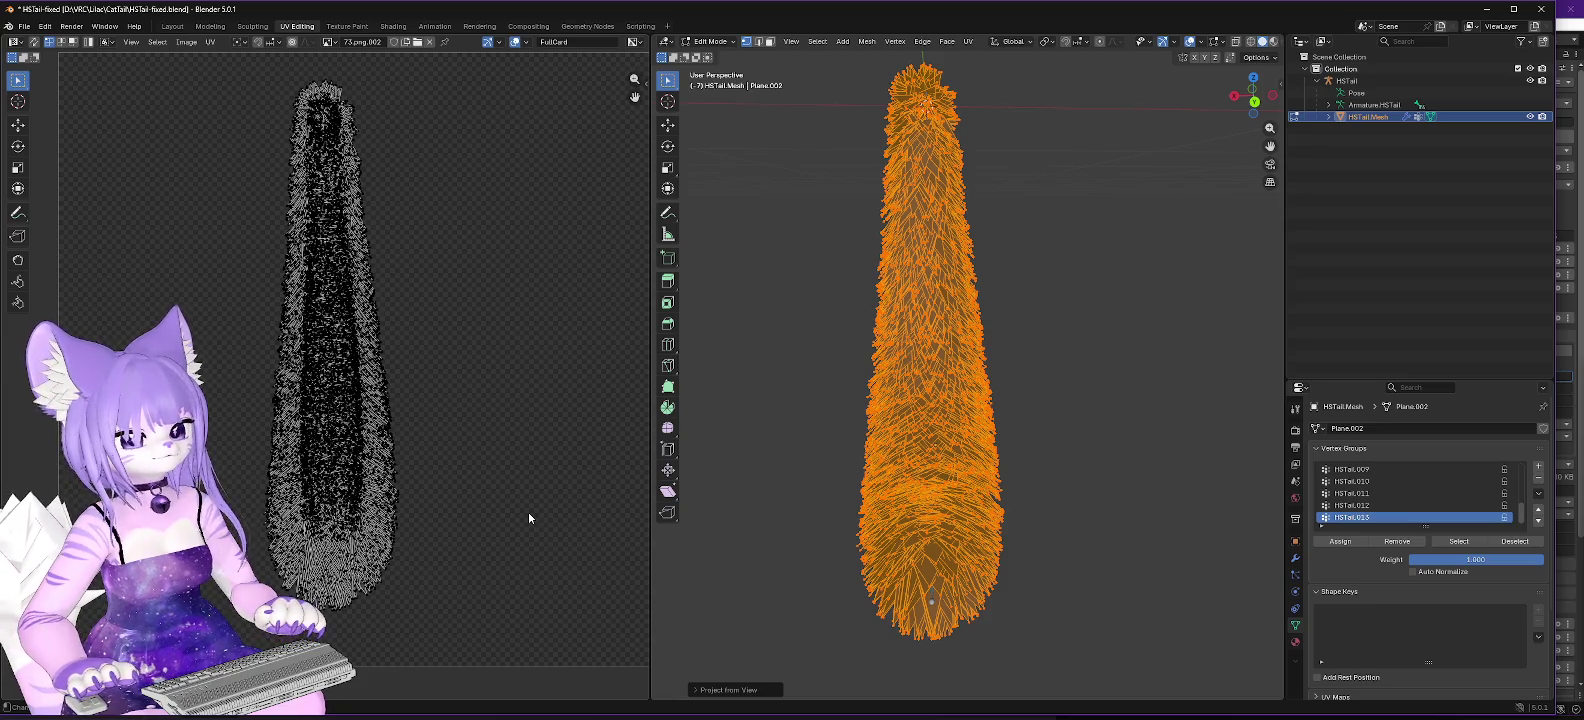
Step: Expand the mesh's UV Maps panel to show FullCard and inspect its filter and context options
{"action": "scroll", "coordinate": [1425, 480], "scroll_direction": "up", "scroll_amount": 3}
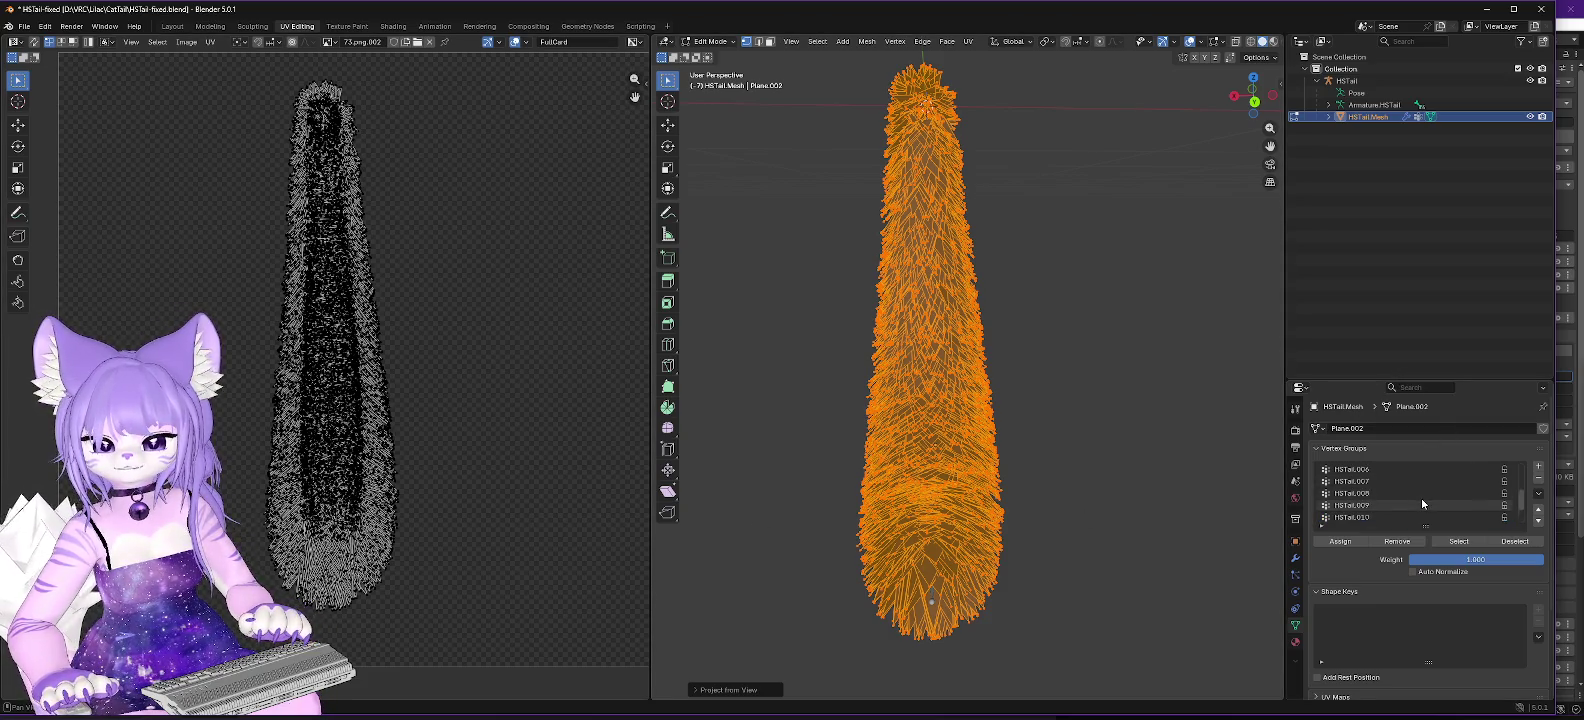
{"action": "scroll", "coordinate": [1421, 497], "scroll_direction": "down", "scroll_amount": 2}
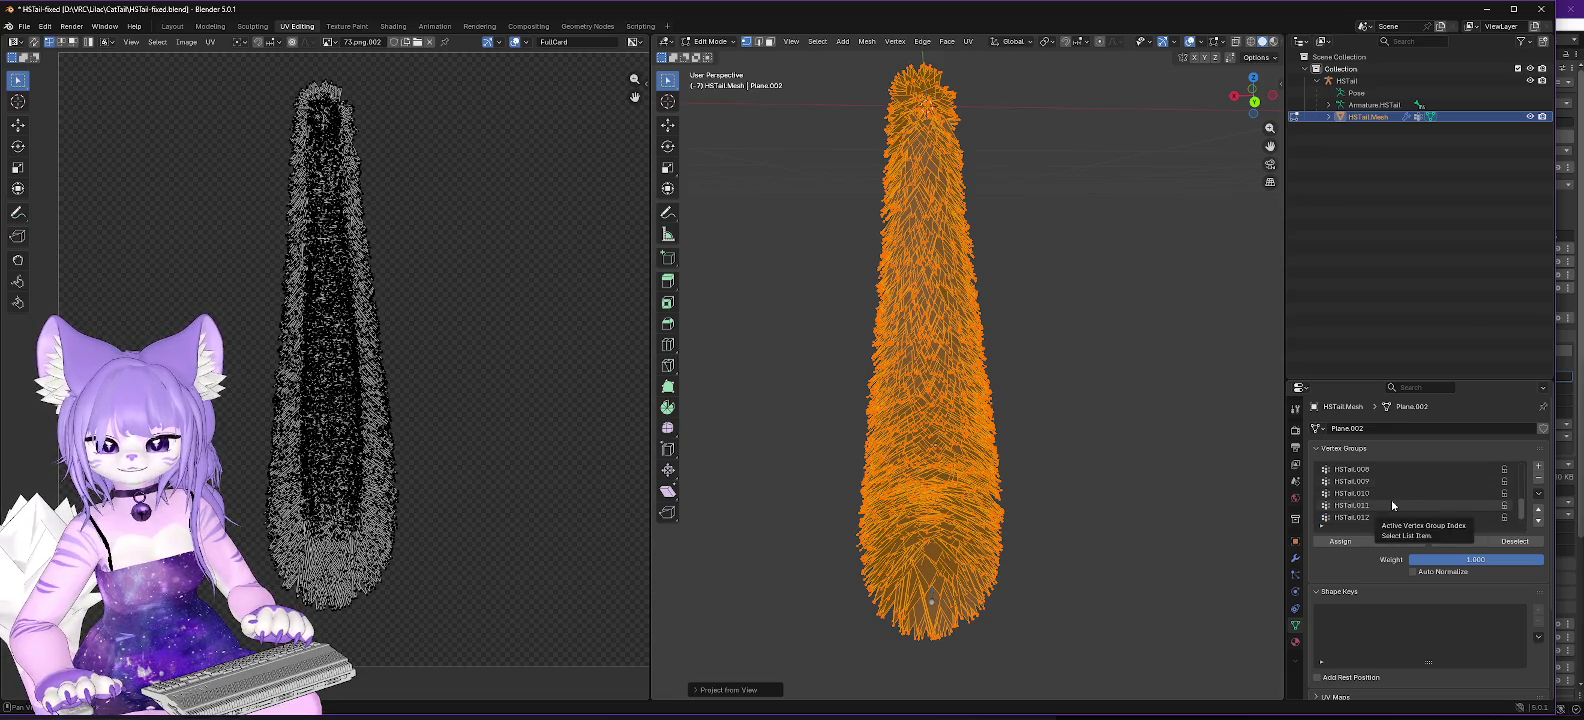
{"action": "left_click_drag", "start_coordinate": [1417, 379], "coordinate": [1416, 171]}
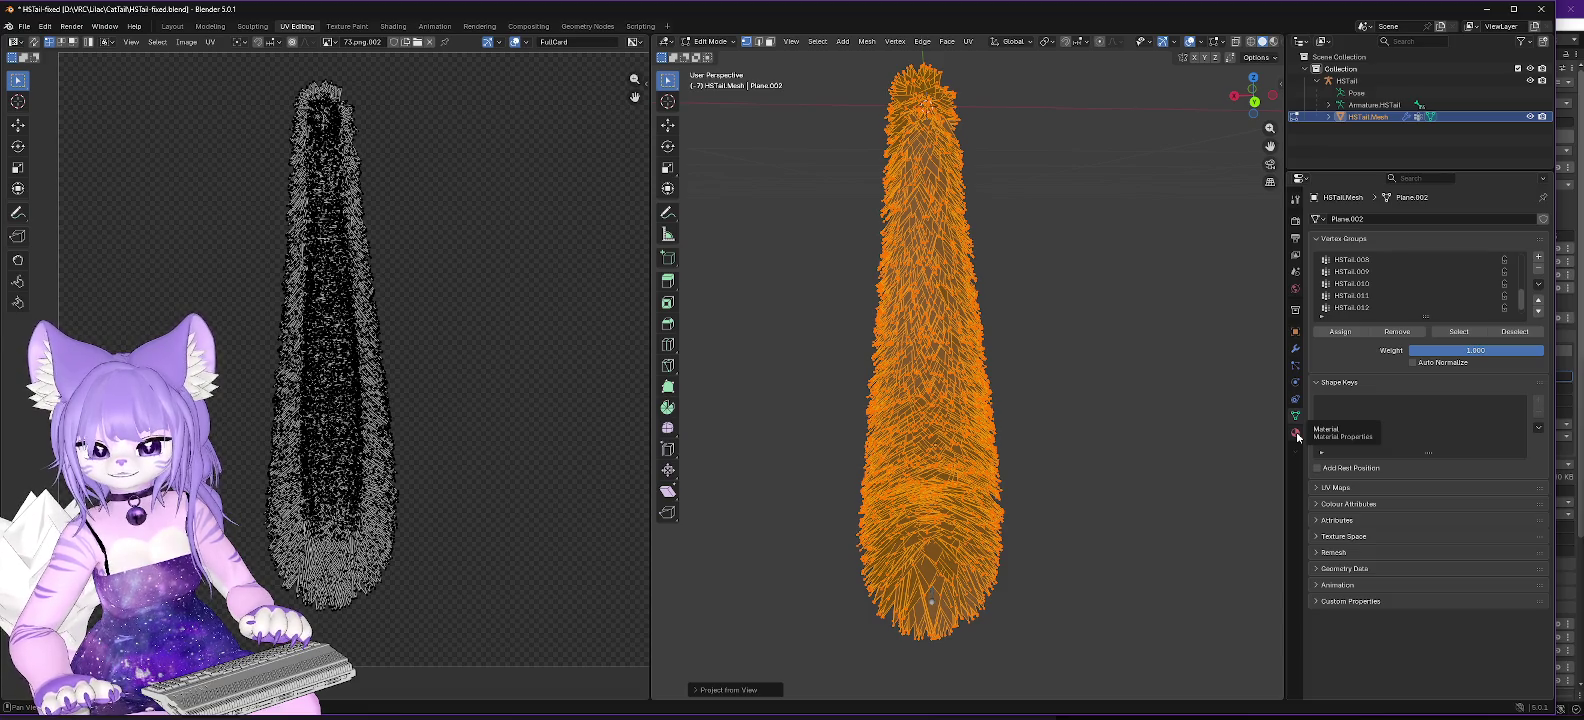
{"action": "left_click", "coordinate": [1336, 490]}
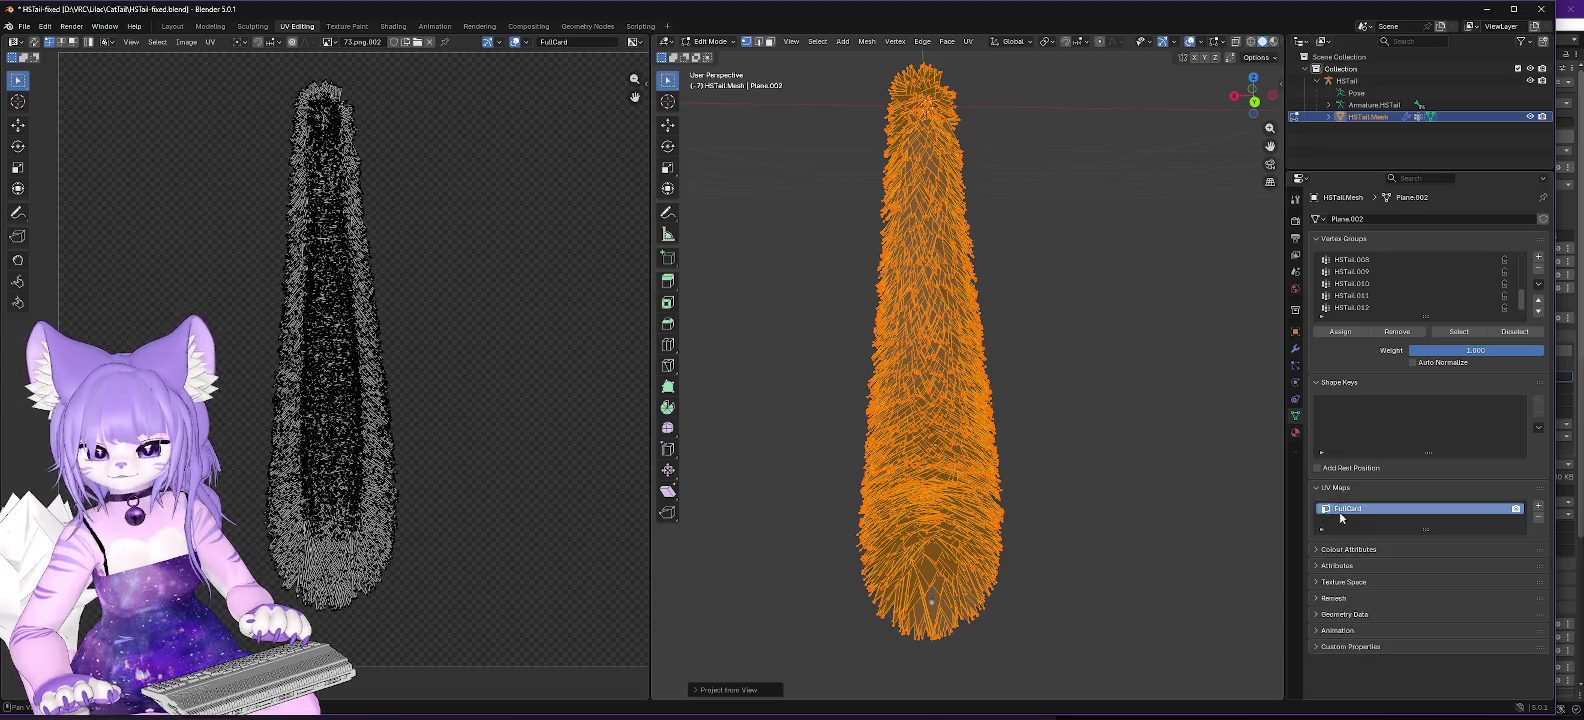
{"action": "left_click", "coordinate": [1322, 530]}
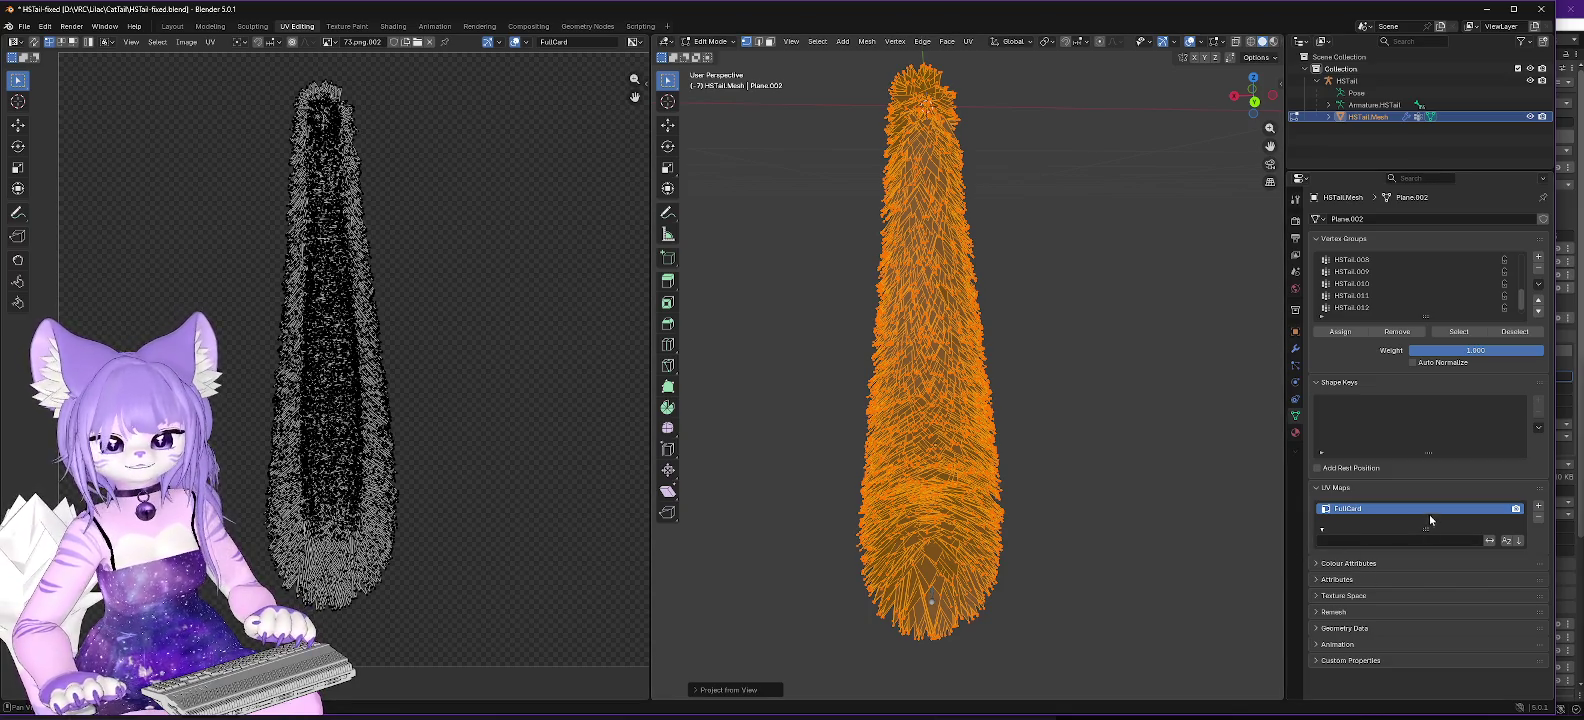
{"action": "right_click", "coordinate": [1377, 511]}
{"action": "key", "text": "Escape"}
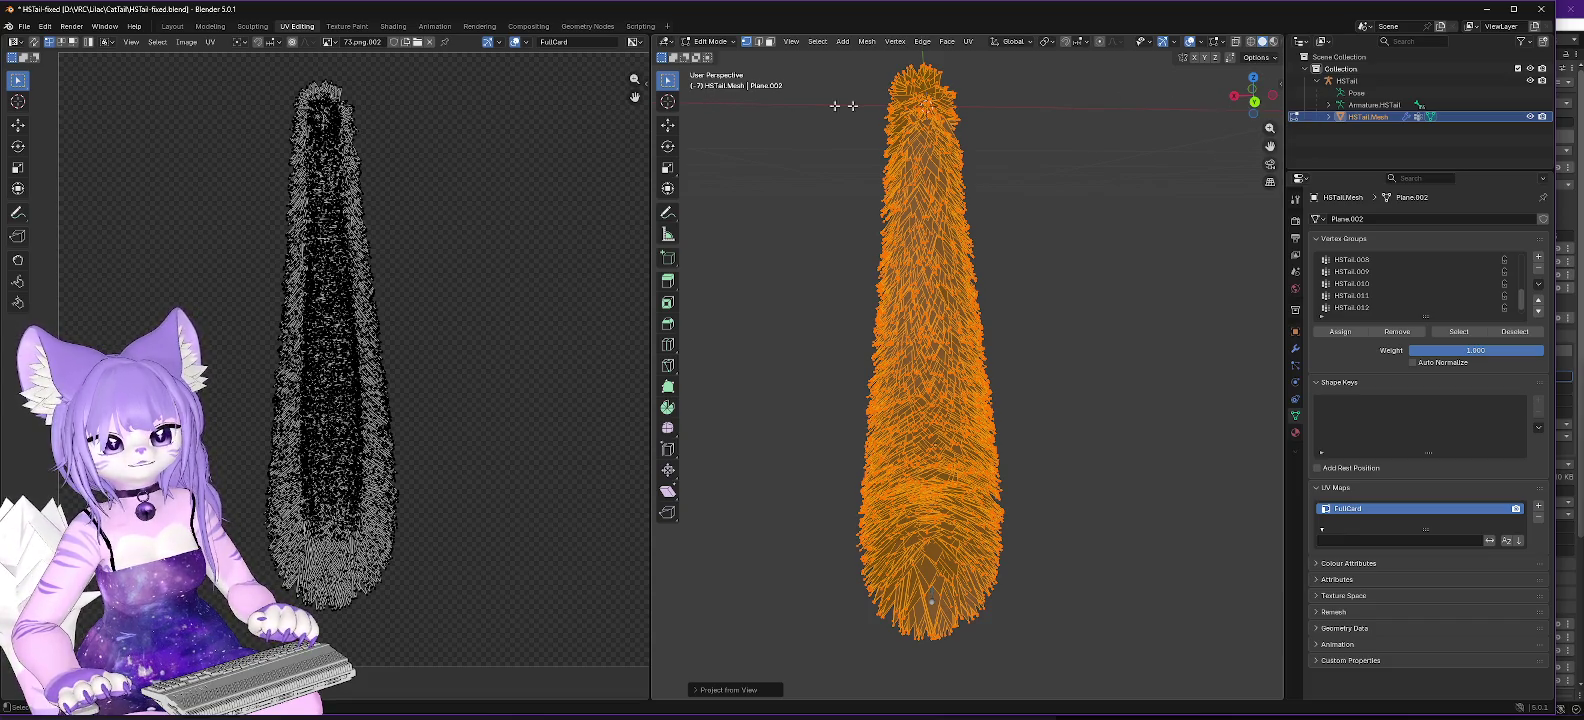
{"action": "left_click_drag", "start_coordinate": [1232, 102], "coordinate": [1255, 104]}
{"action": "left_click", "coordinate": [1254, 103]}
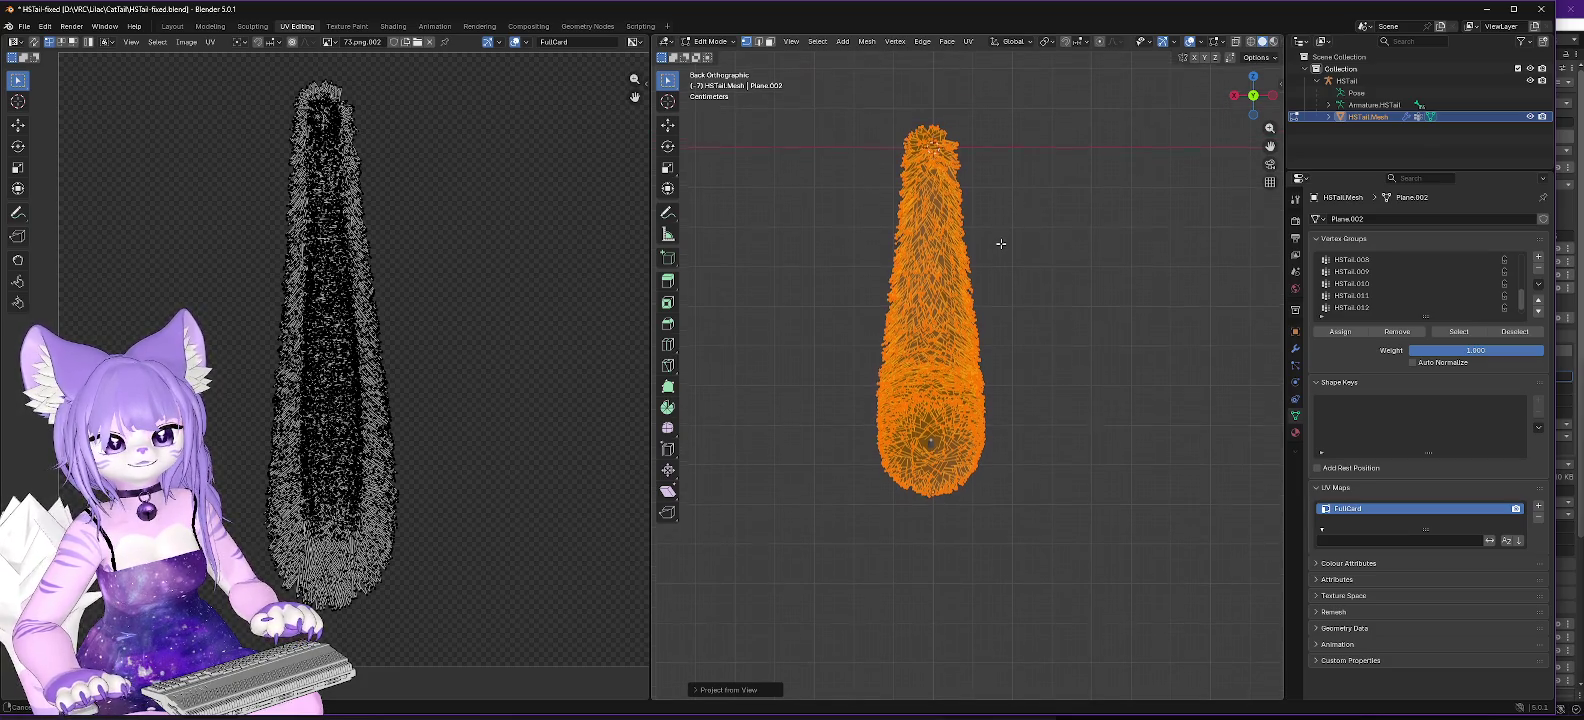
{"action": "key", "text": "KP_8"}
{"action": "key", "text": "KP_2"}
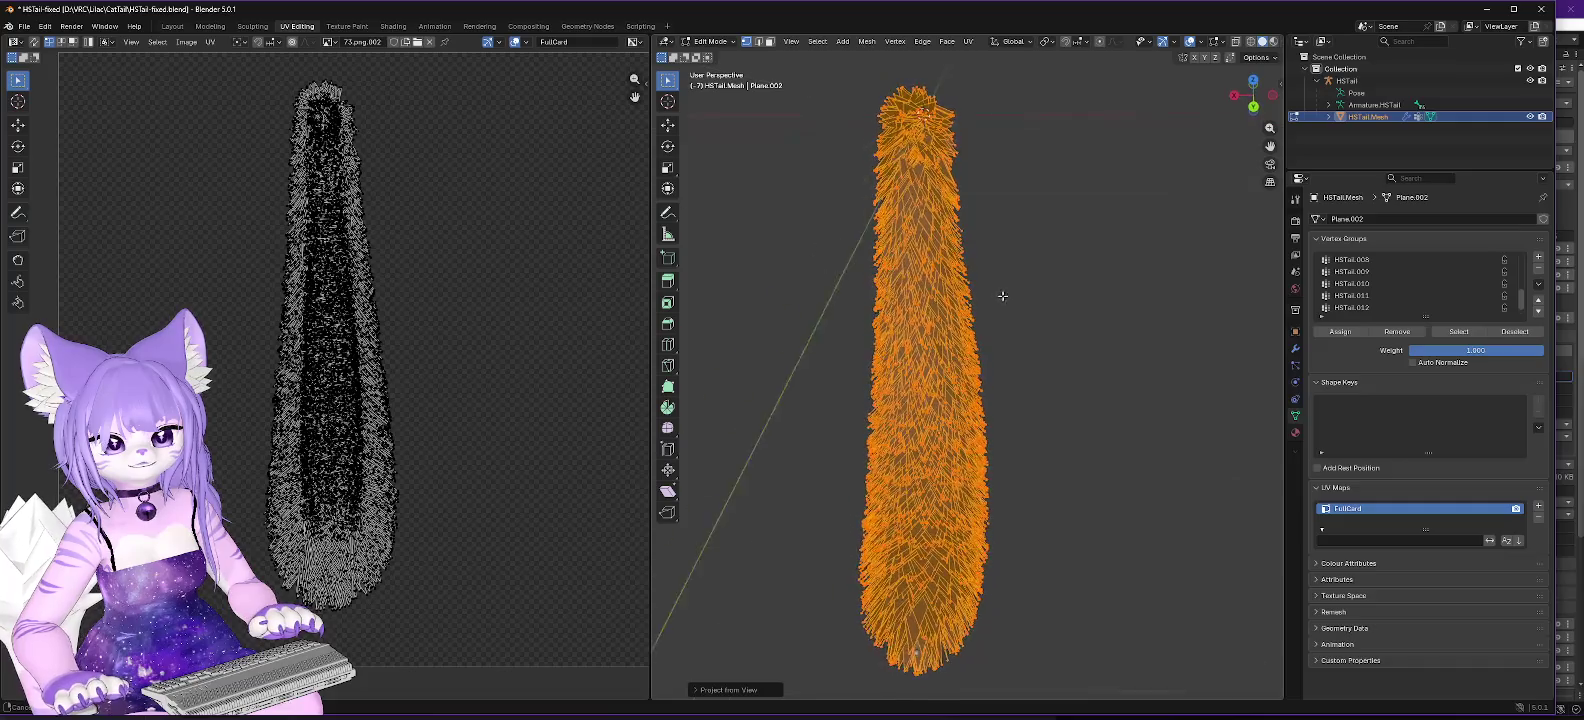
{"action": "key", "text": "KP_4"}
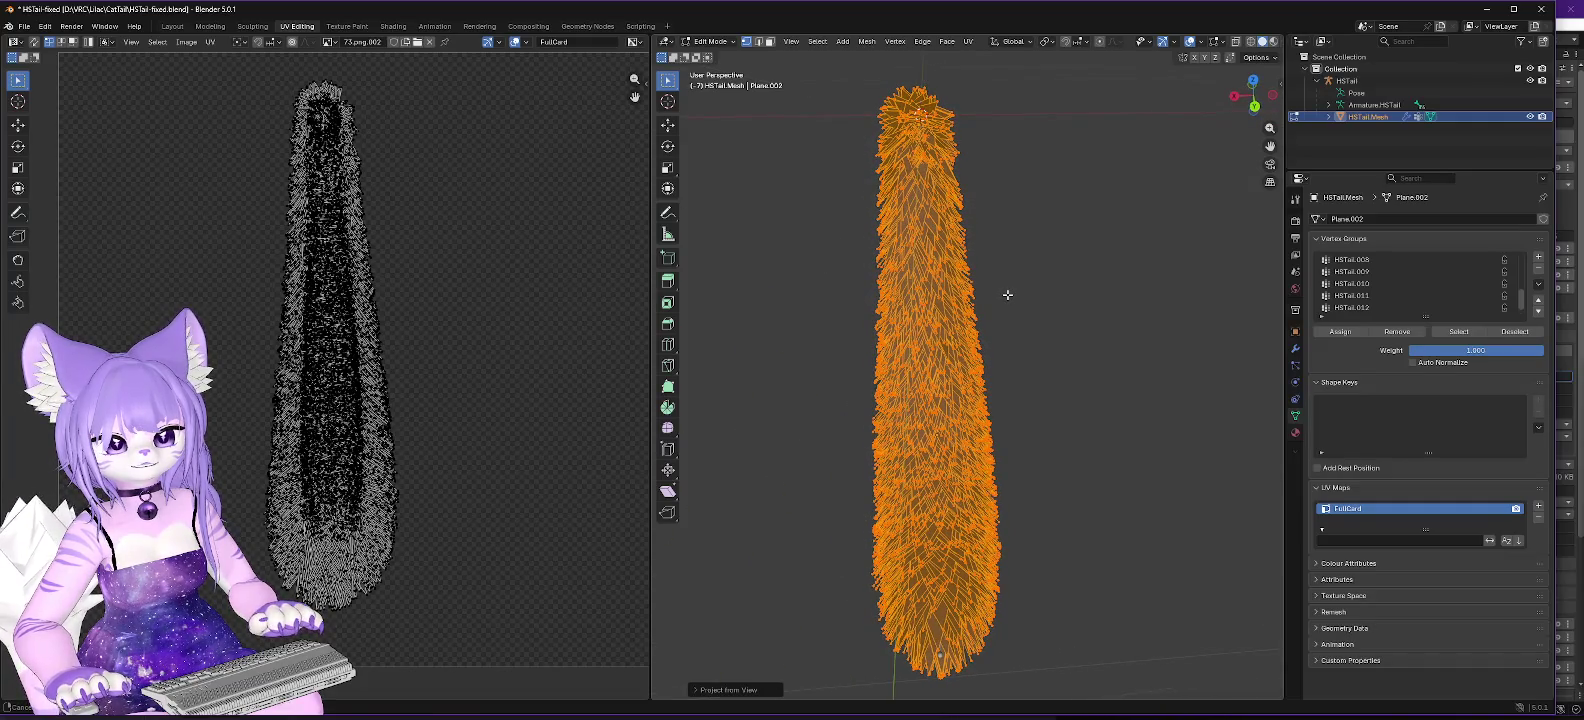
{"action": "key", "text": "KP_8"}
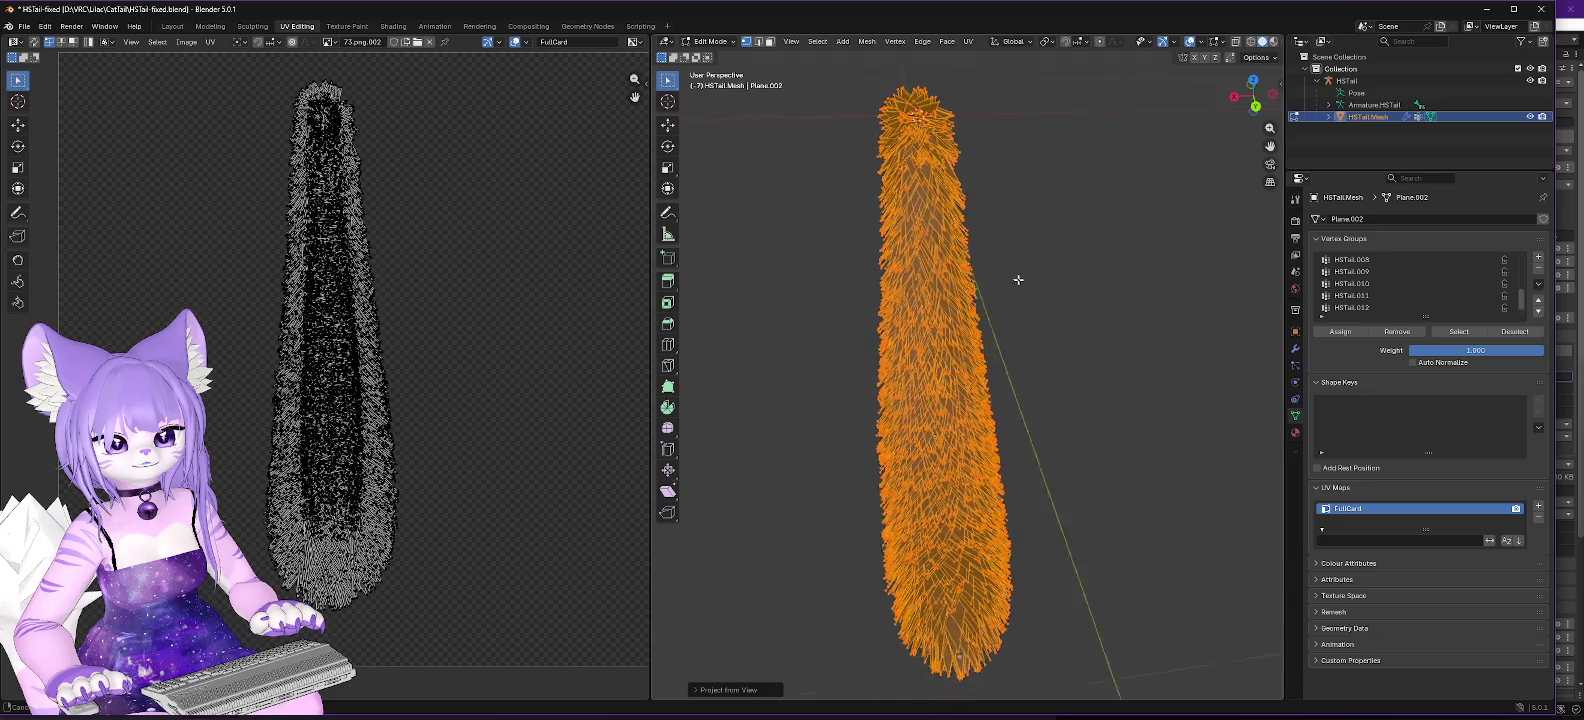
{"action": "key", "text": "KP_8"}
{"action": "key", "text": "KP_8"}
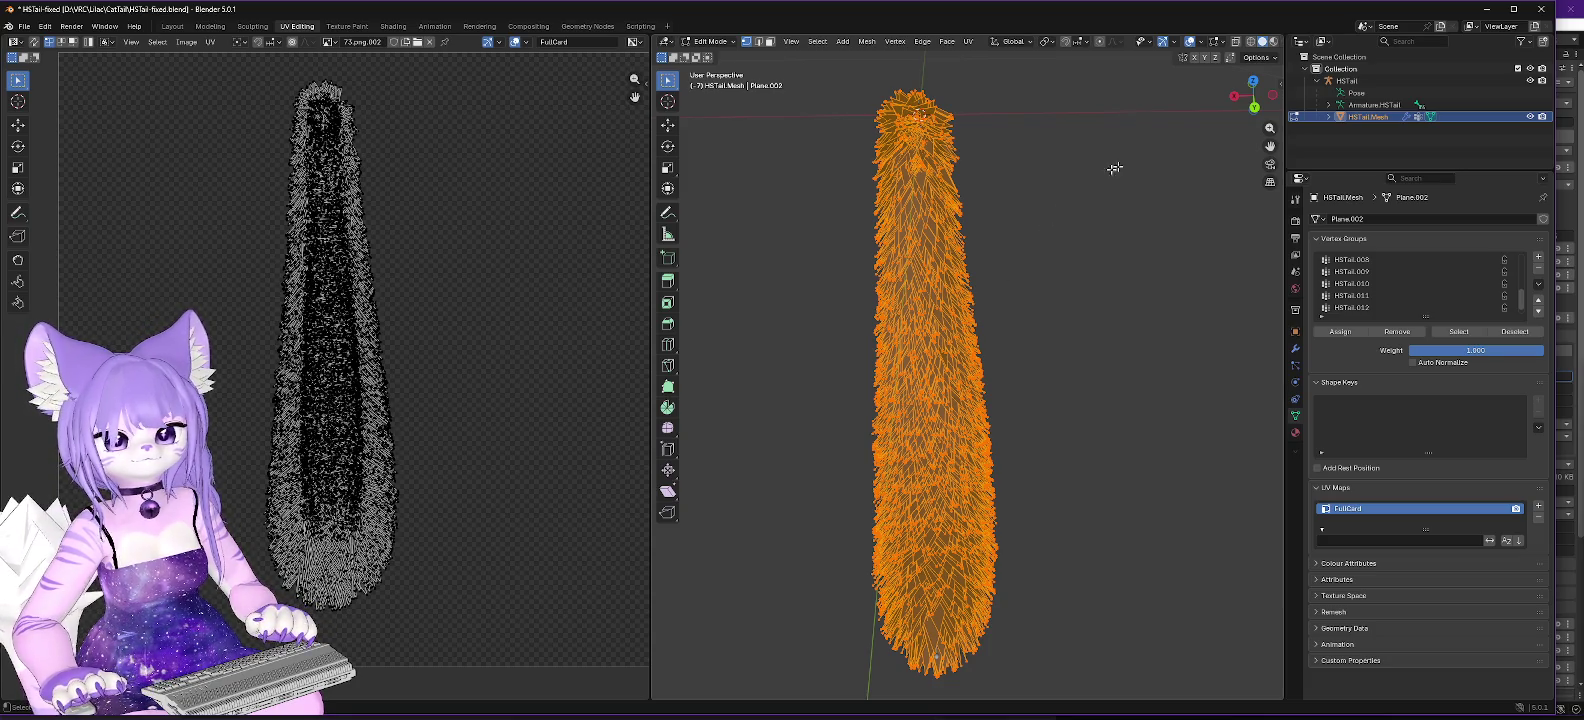
{"action": "left_click", "coordinate": [1255, 107]}
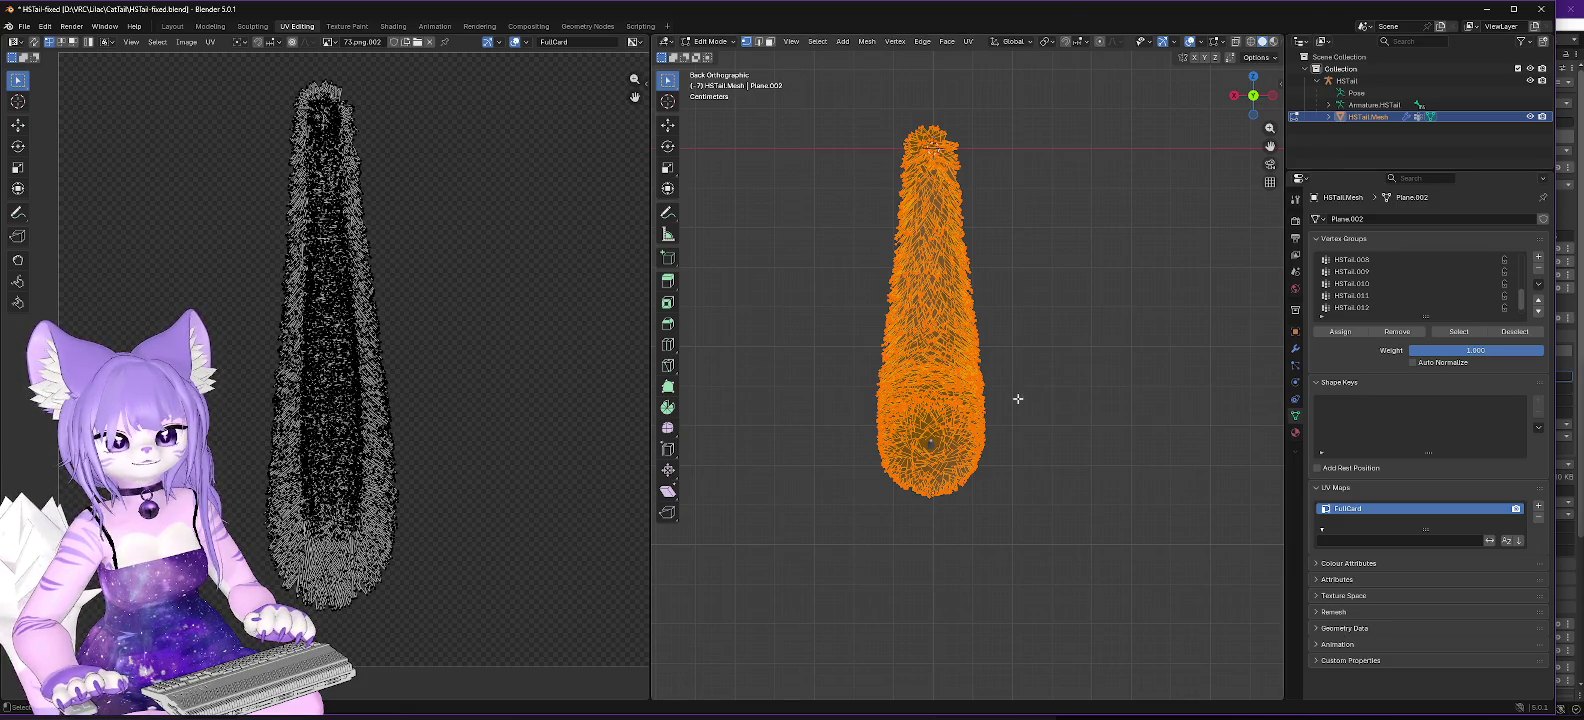
{"action": "scroll", "coordinate": [1019, 399], "scroll_direction": "up", "scroll_amount": 3}
{"action": "scroll", "coordinate": [1019, 399], "scroll_direction": "up", "scroll_amount": 3}
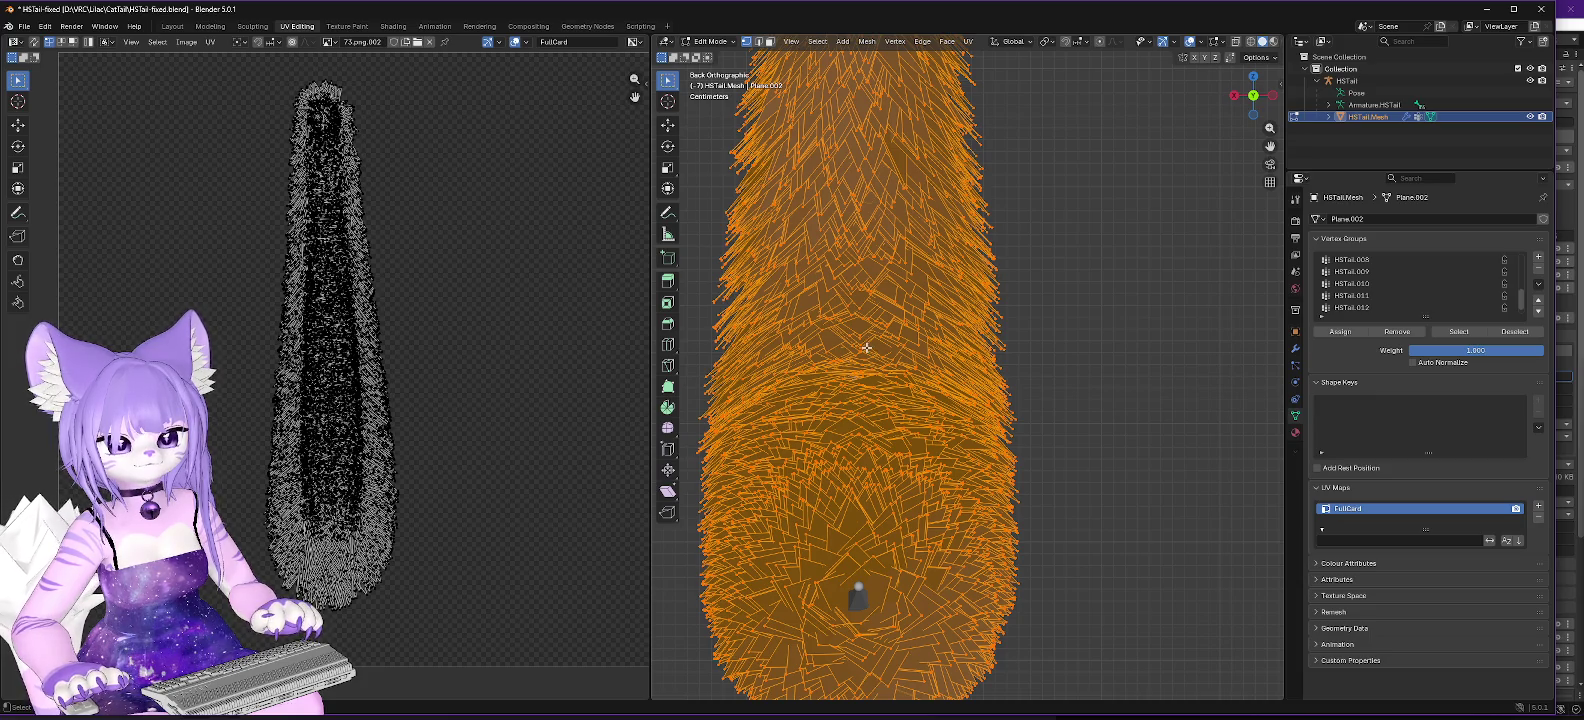
{"action": "left_click_drag", "start_coordinate": [866, 347], "coordinate": [974, 351]}
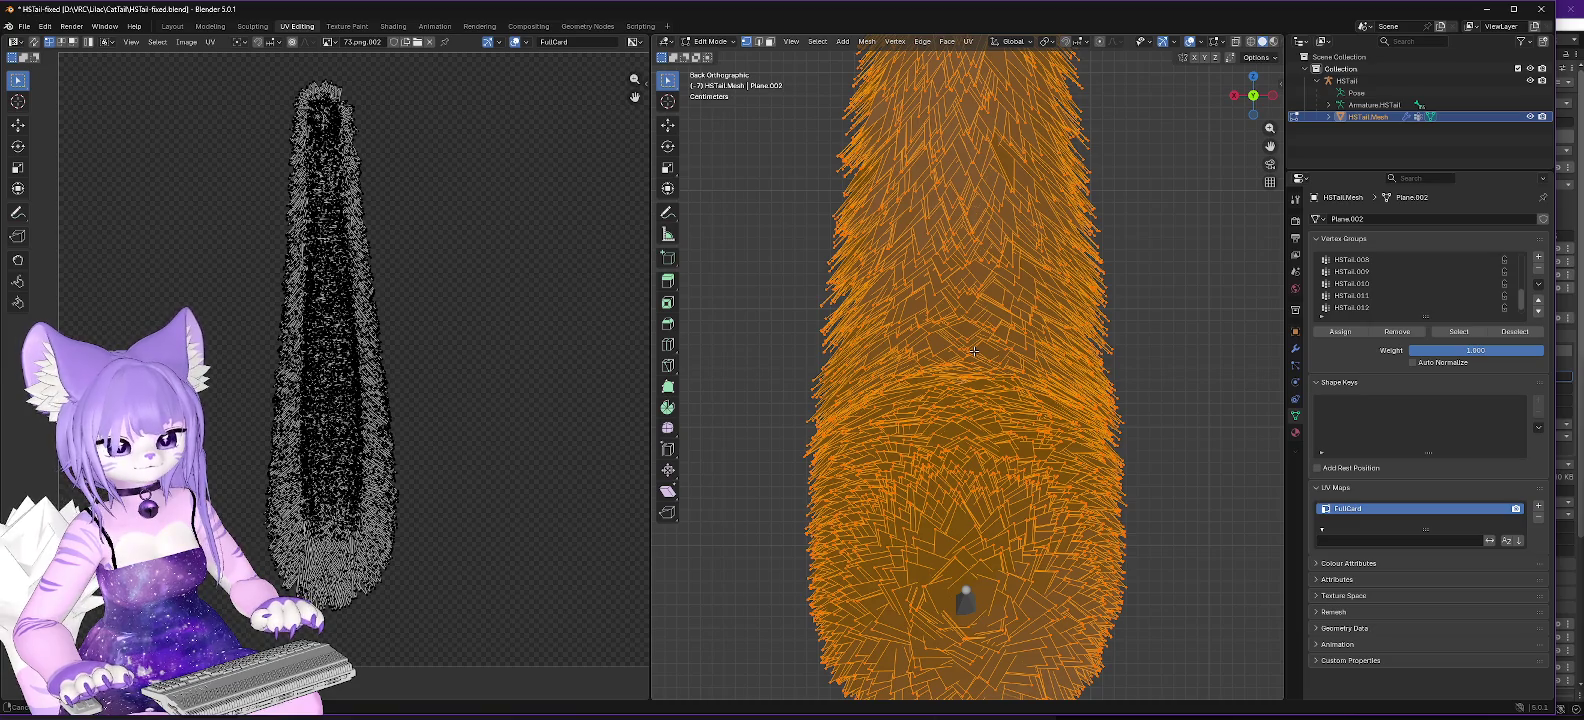
{"action": "left_click_drag", "start_coordinate": [974, 351], "coordinate": [966, 351]}
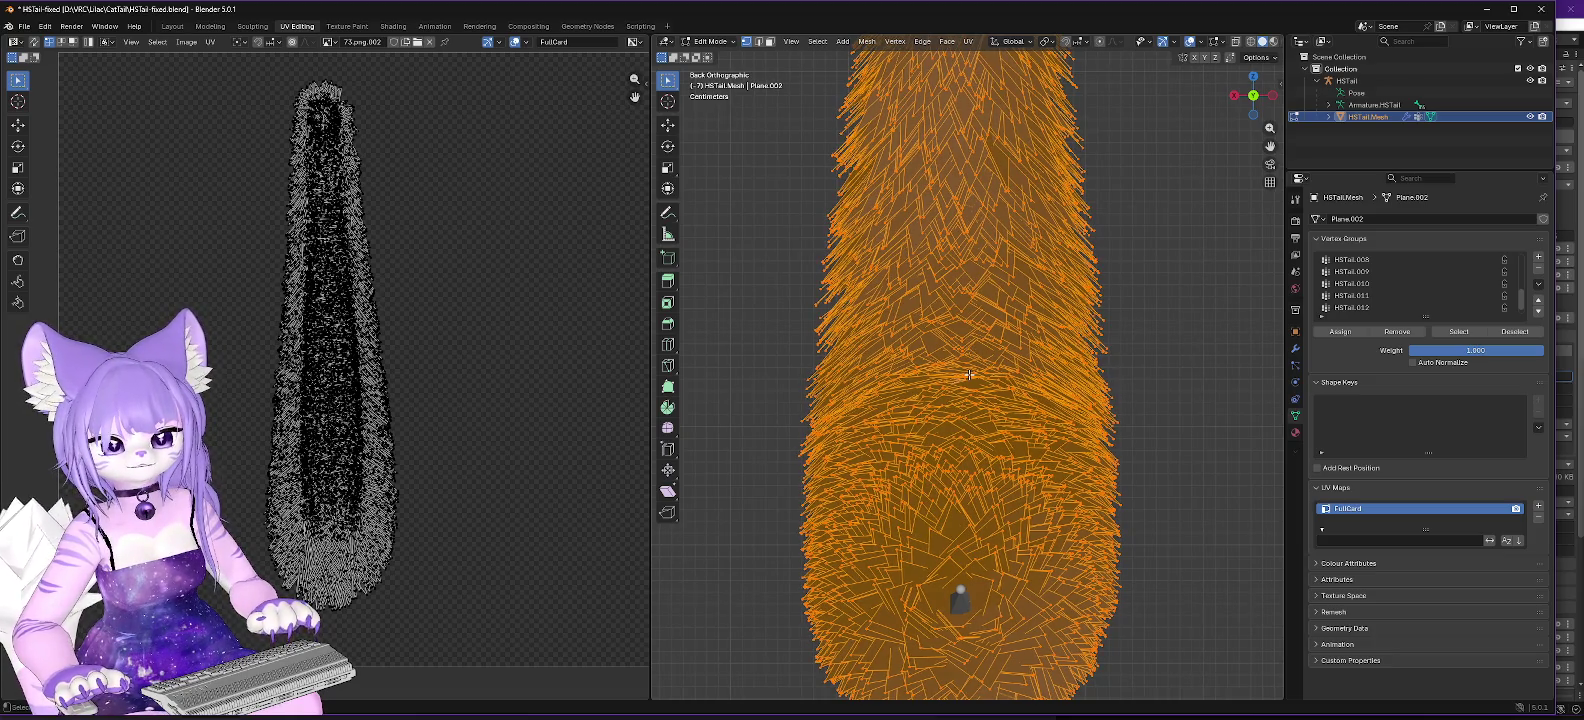
{"action": "scroll", "coordinate": [969, 374], "scroll_direction": "up", "scroll_amount": 1}
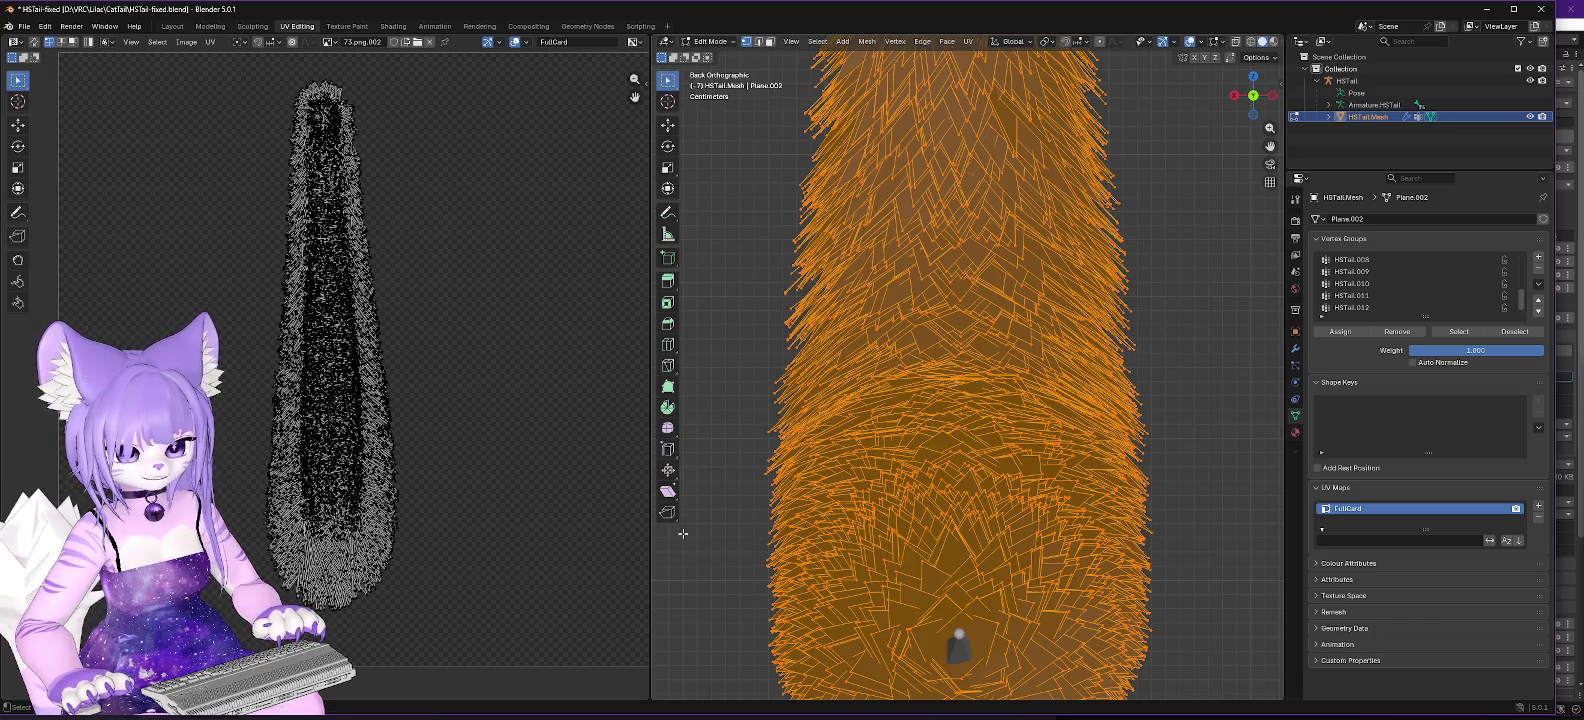
{"action": "scroll", "coordinate": [1011, 419], "scroll_direction": "up", "scroll_amount": 1}
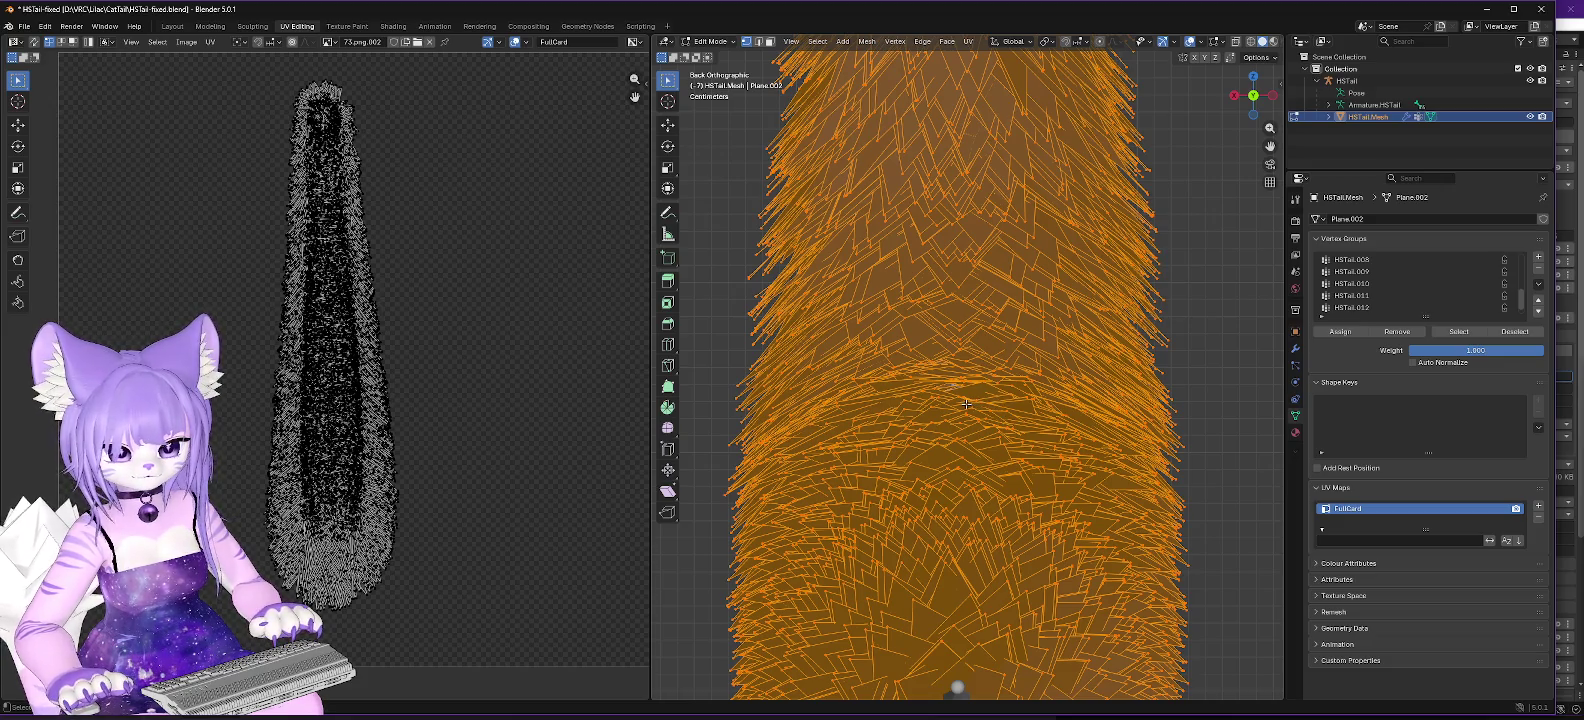
{"action": "scroll", "coordinate": [966, 404], "scroll_direction": "up", "scroll_amount": 1}
{"action": "key", "text": "KP_5"}
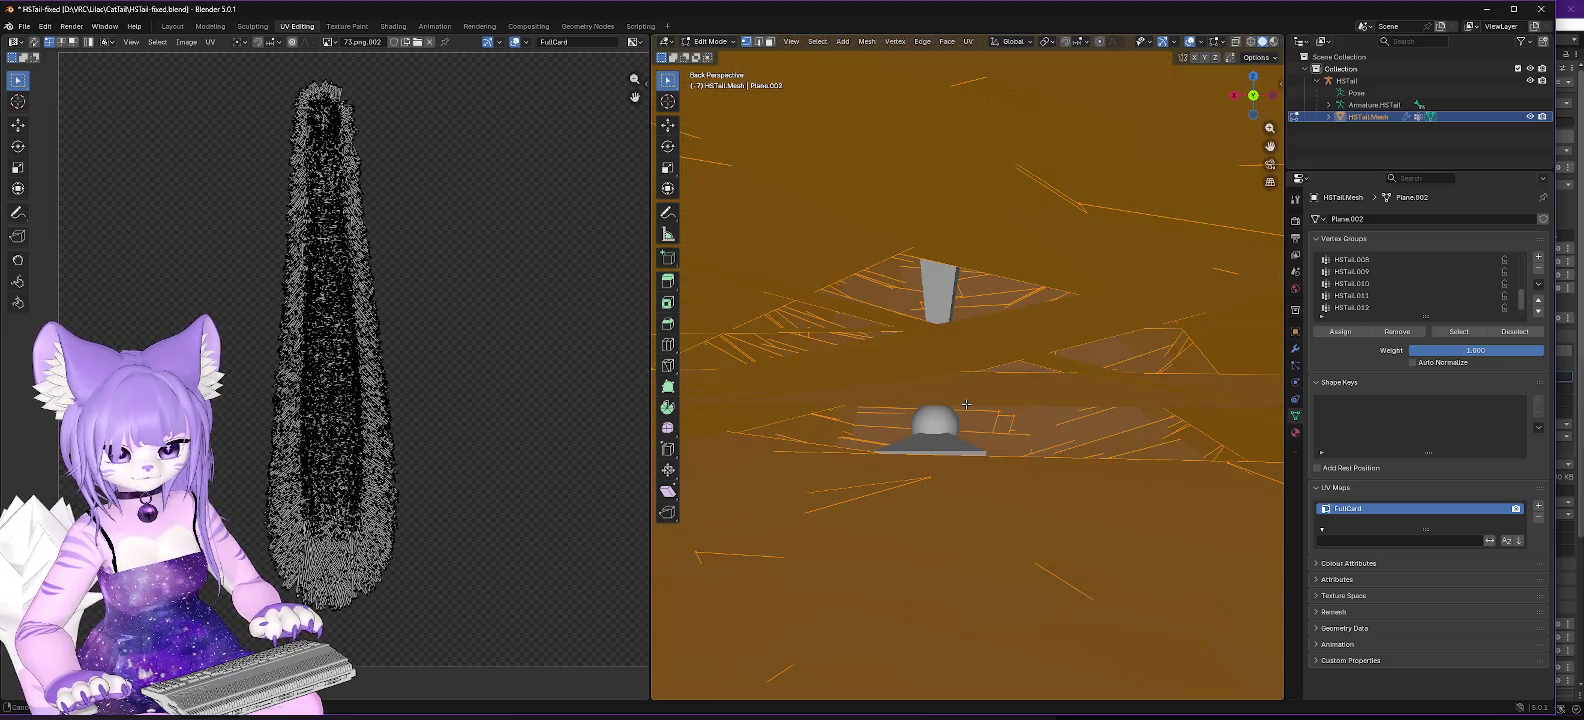
Step: Zoom out and snap the view to the tail's rear along the Y axis
{"action": "scroll", "coordinate": [966, 404], "scroll_direction": "down", "scroll_amount": 5}
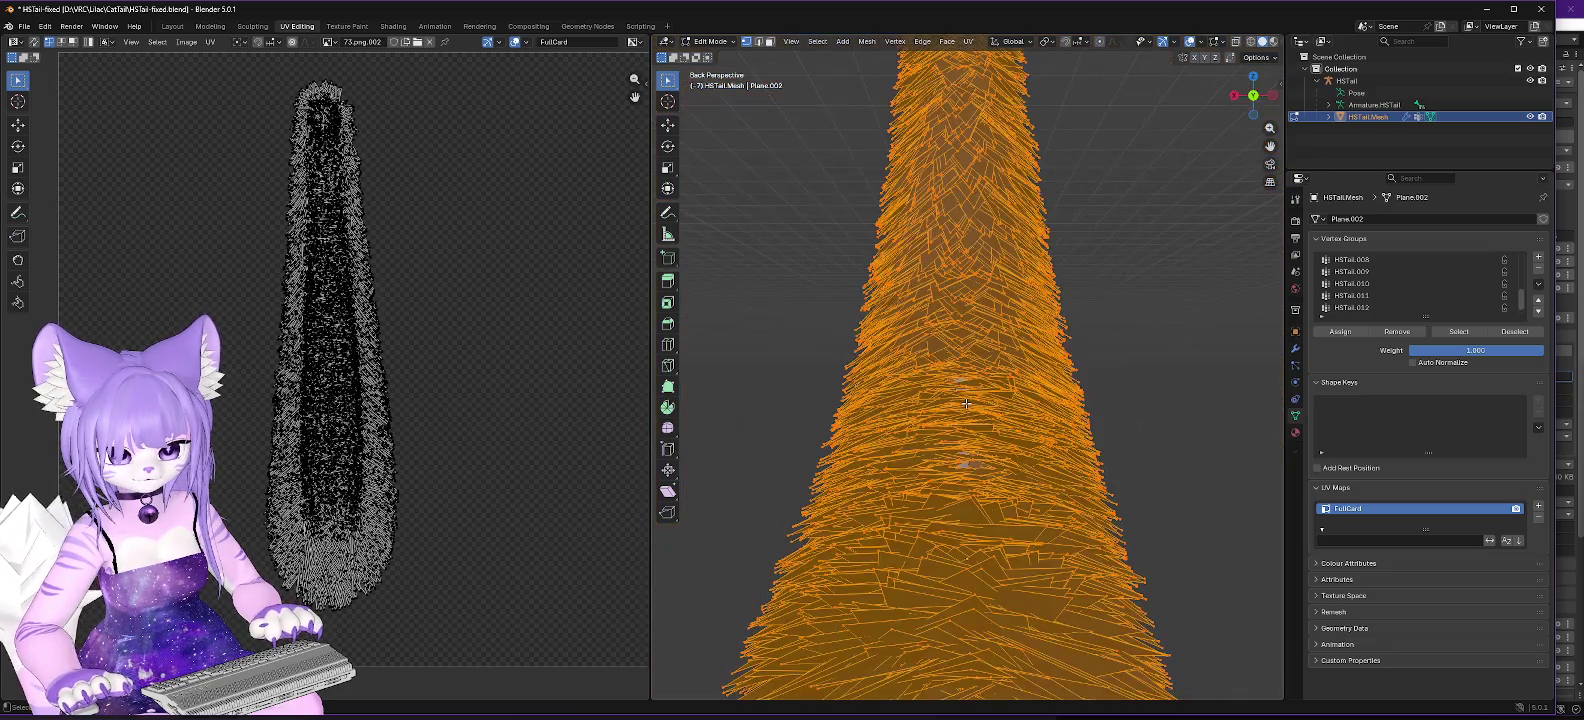
{"action": "scroll", "coordinate": [966, 404], "scroll_direction": "down", "scroll_amount": 3}
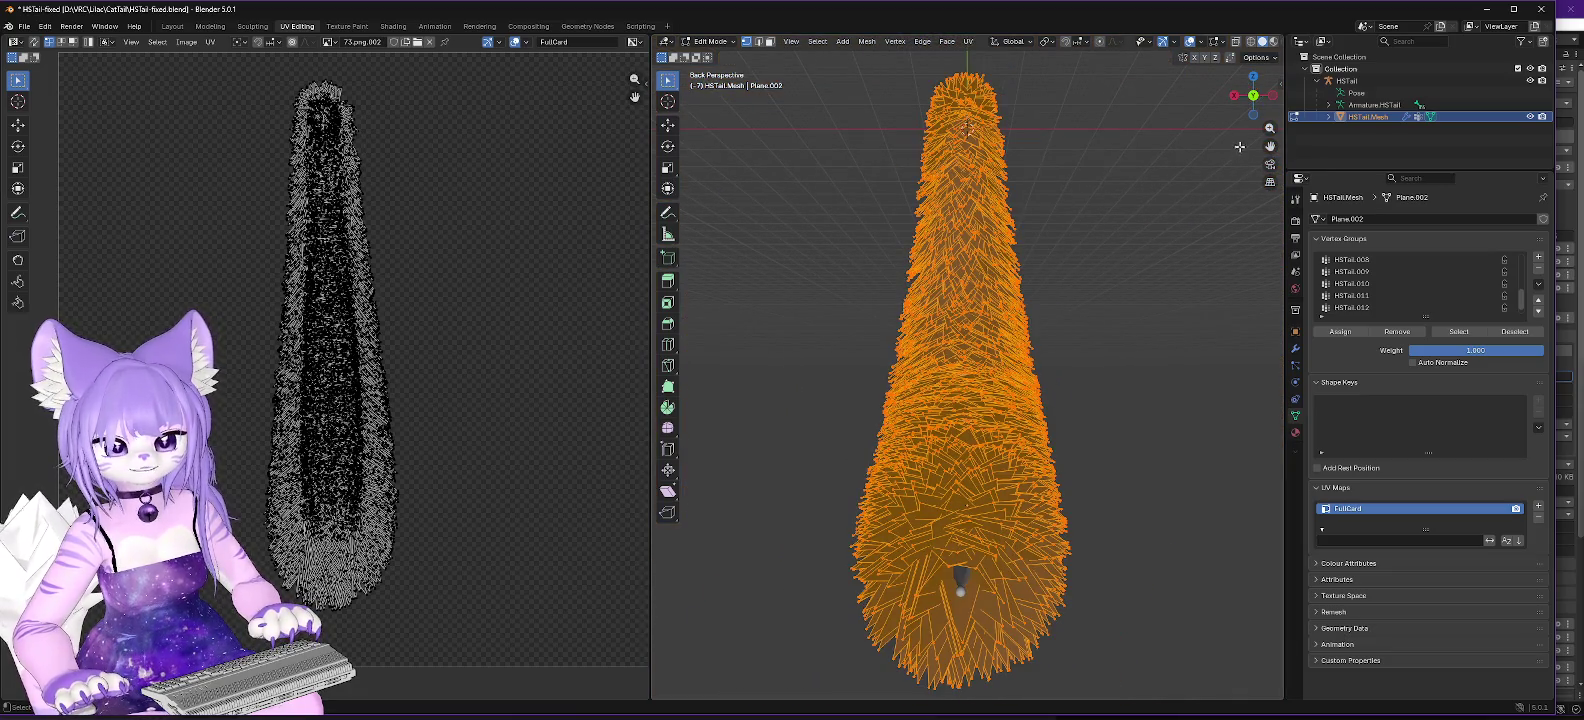
{"action": "left_click", "coordinate": [1254, 97]}
{"action": "left_click", "coordinate": [1254, 97]}
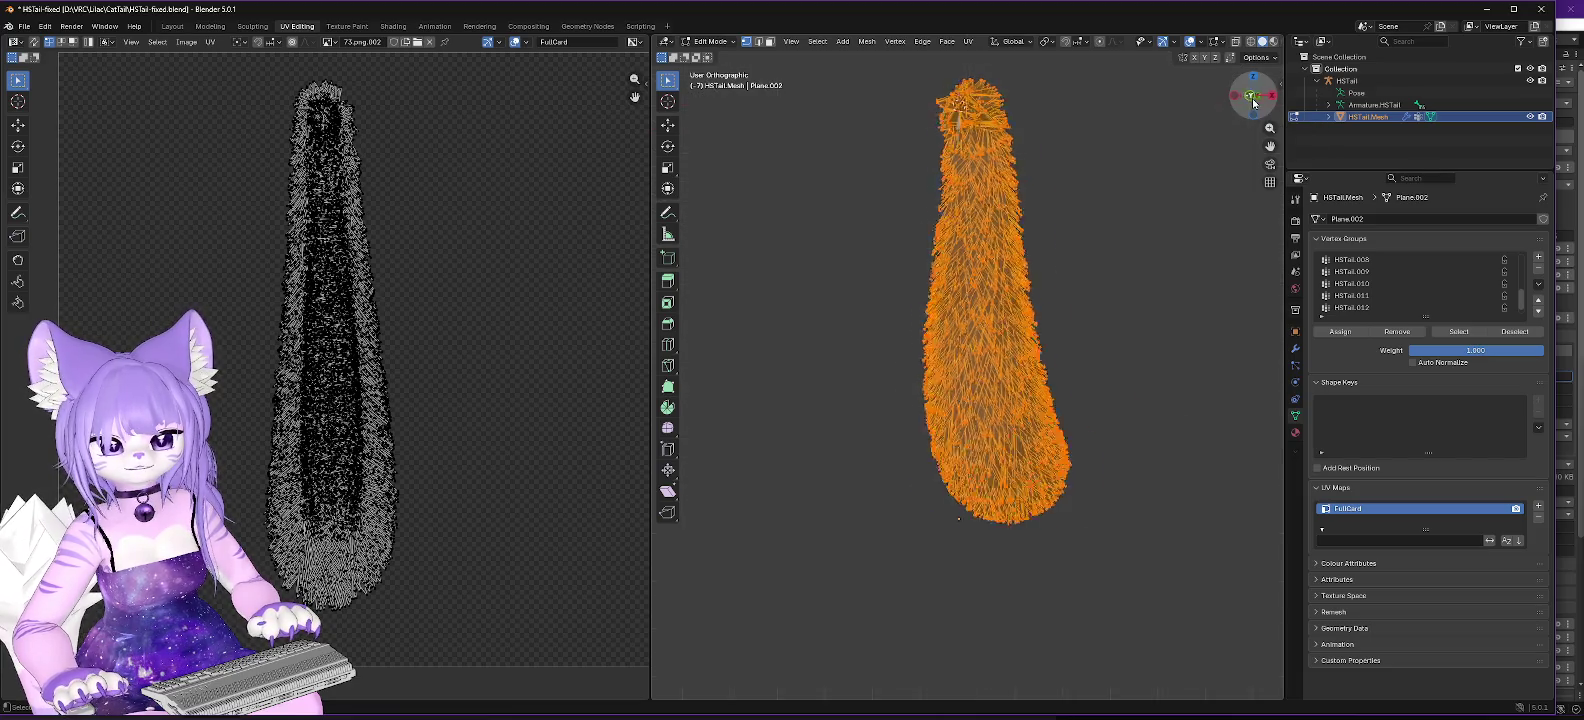
{"action": "scroll", "coordinate": [1053, 429], "scroll_direction": "up", "scroll_amount": 7}
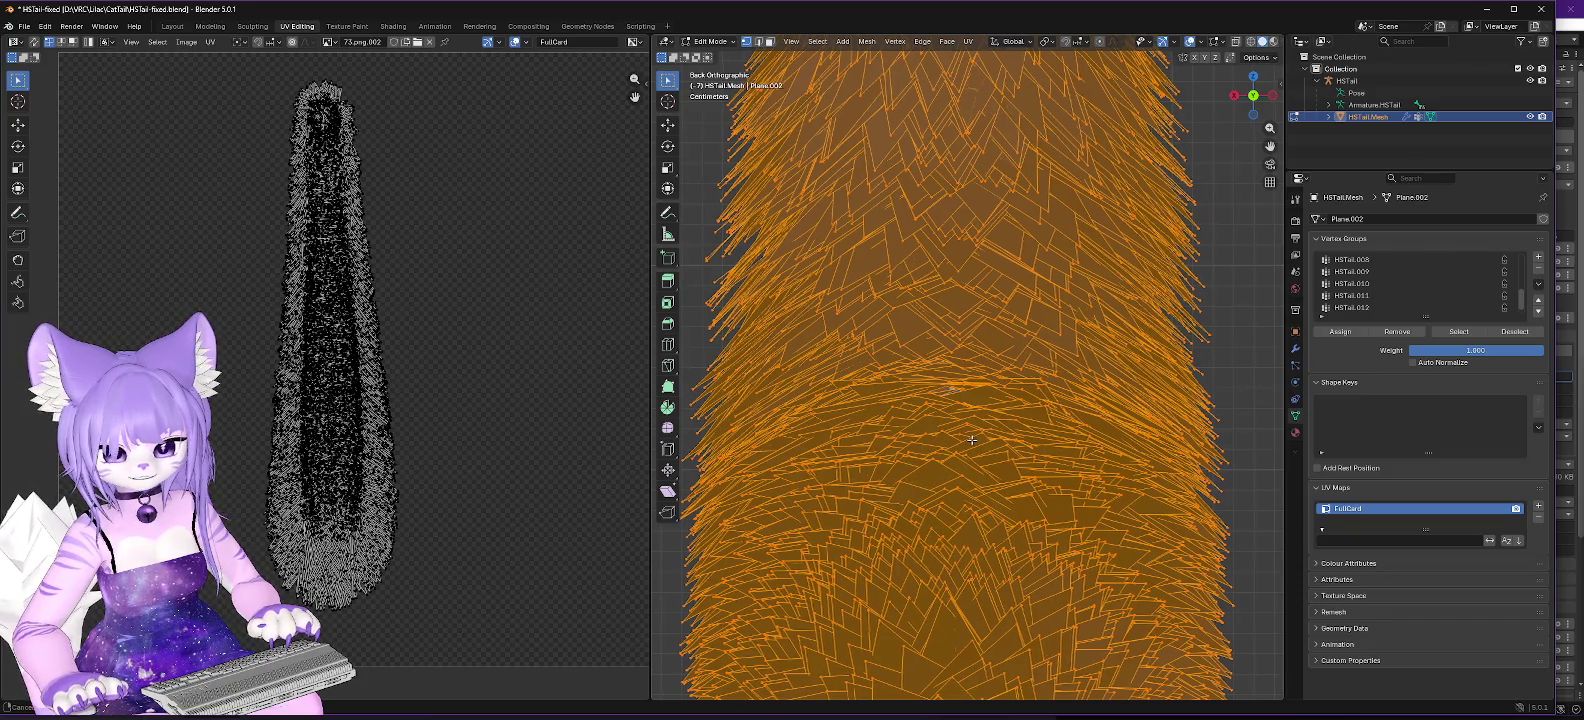
{"action": "scroll", "coordinate": [975, 440], "scroll_direction": "left", "scroll_amount": 2}
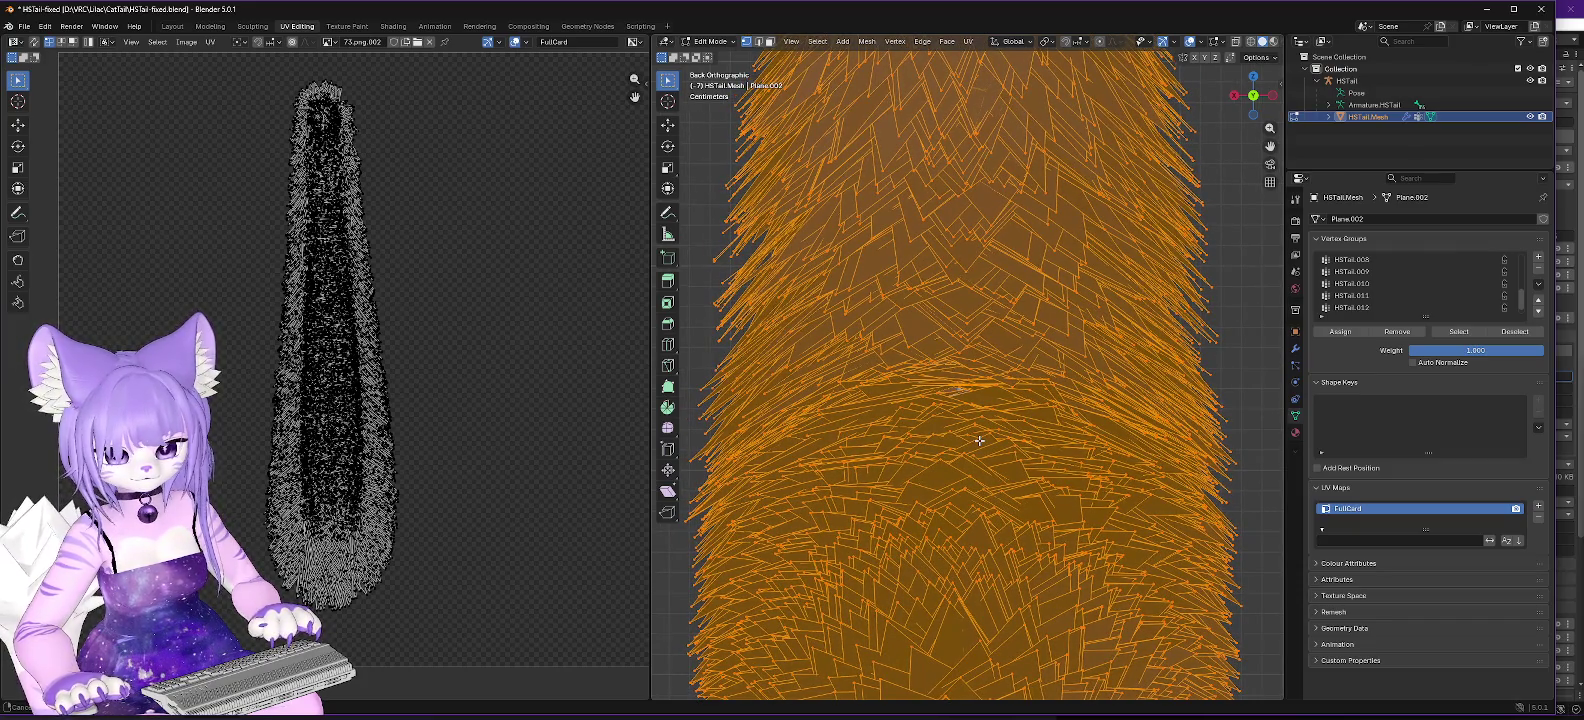
{"action": "scroll", "coordinate": [979, 440], "scroll_direction": "left", "scroll_amount": 1}
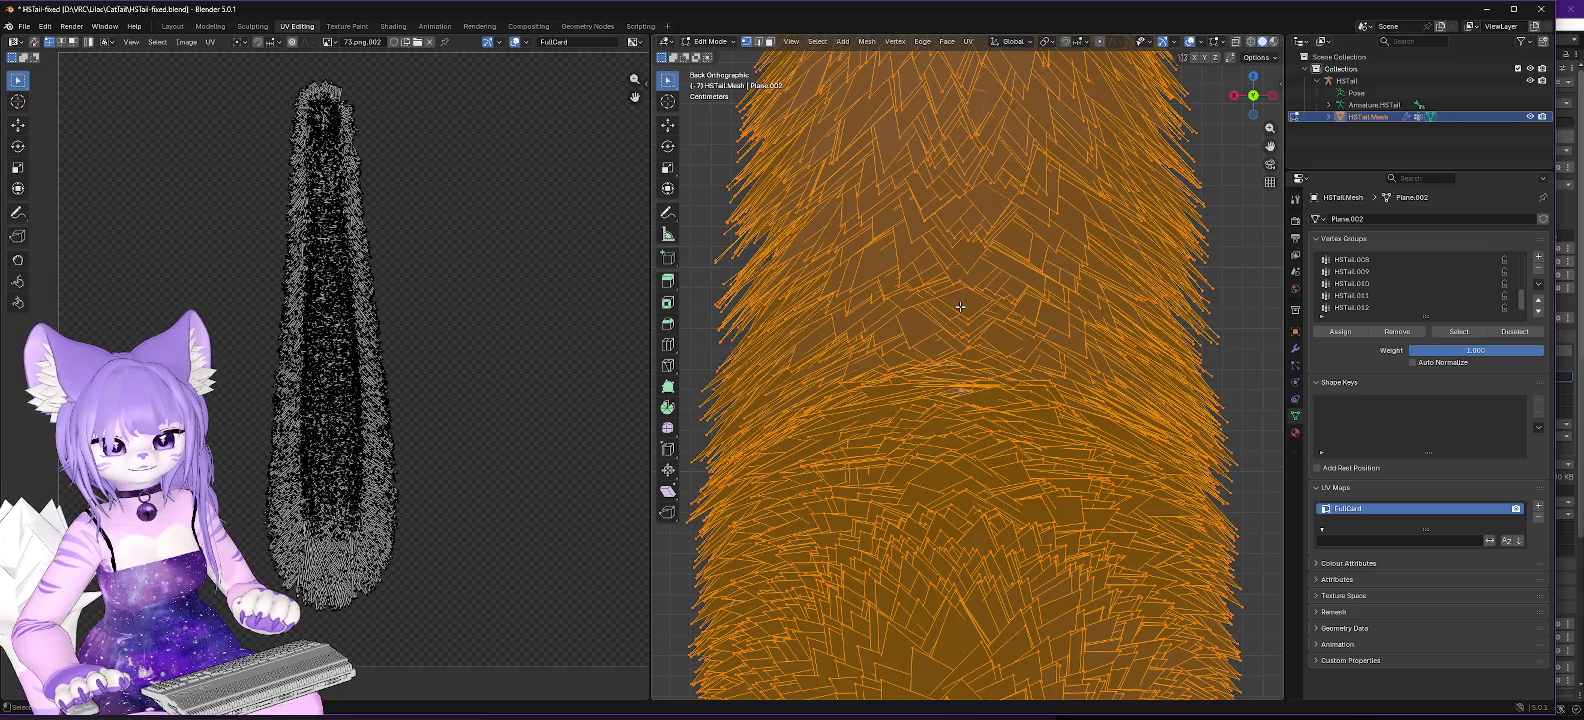
Step: Switch to perspective, orbit until the tail stands upright, and bring up UV Mapping
{"action": "key", "text": "KP_5"}
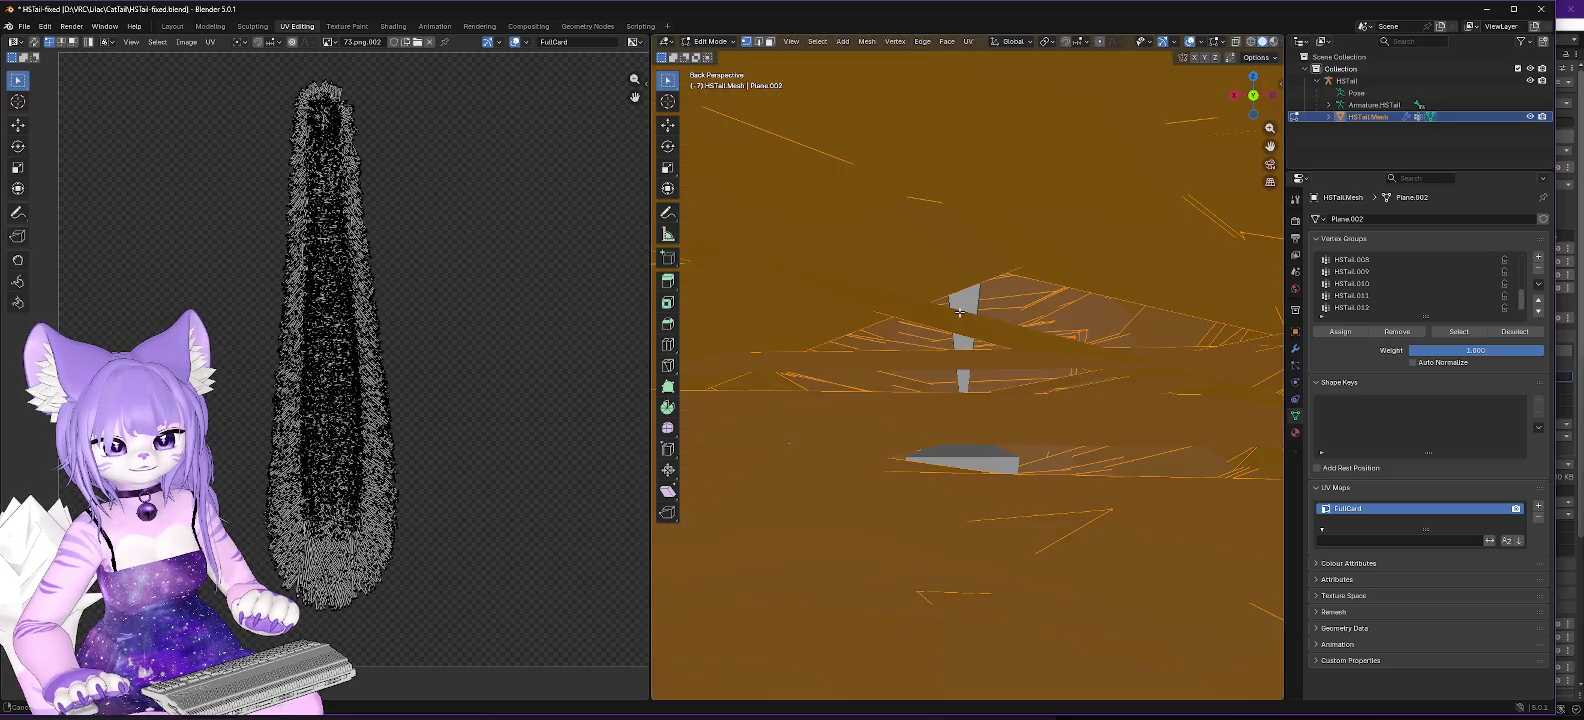
{"action": "scroll", "coordinate": [953, 325], "scroll_direction": "down", "scroll_amount": 3}
{"action": "scroll", "coordinate": [953, 325], "scroll_direction": "down", "scroll_amount": 5}
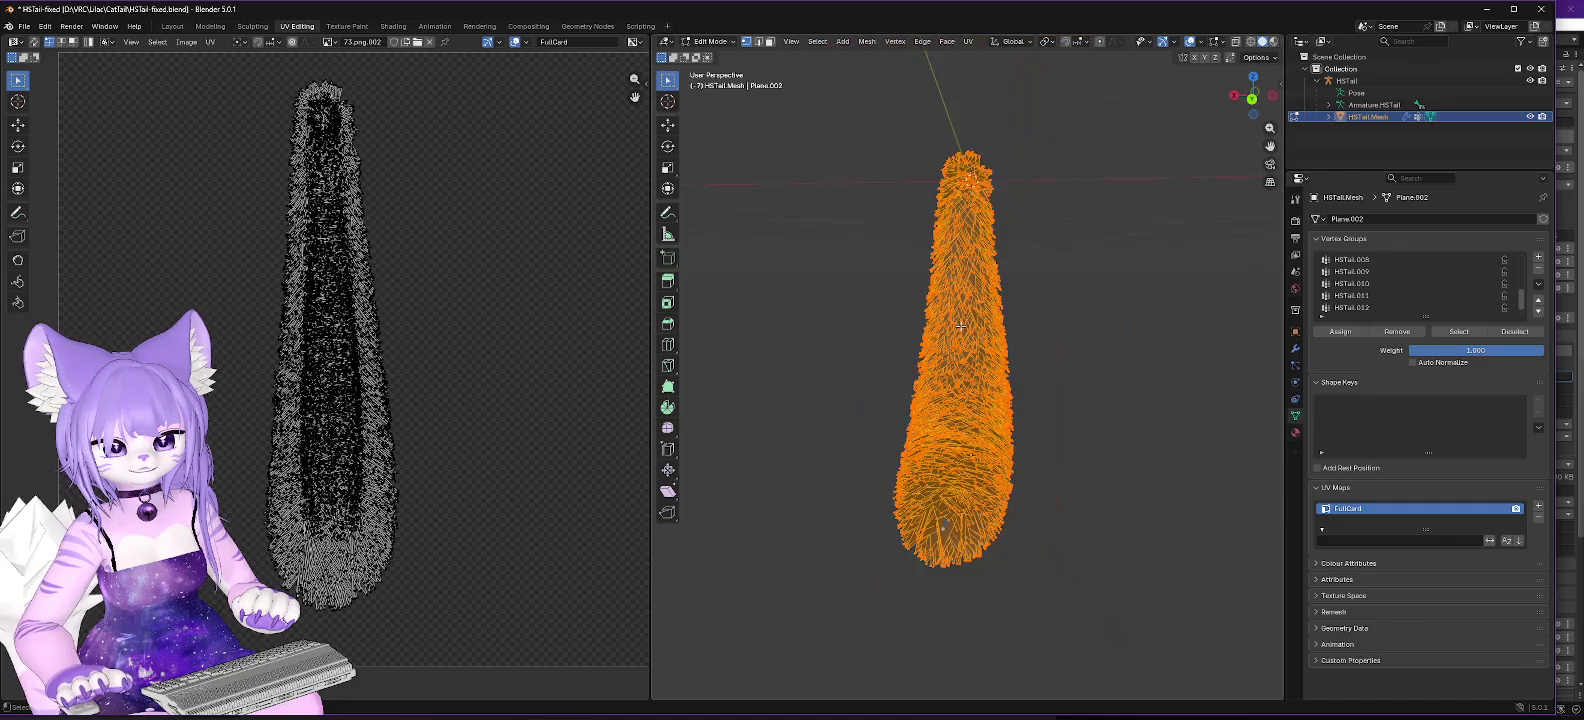
{"action": "scroll", "coordinate": [962, 367], "scroll_direction": "left", "scroll_amount": 3}
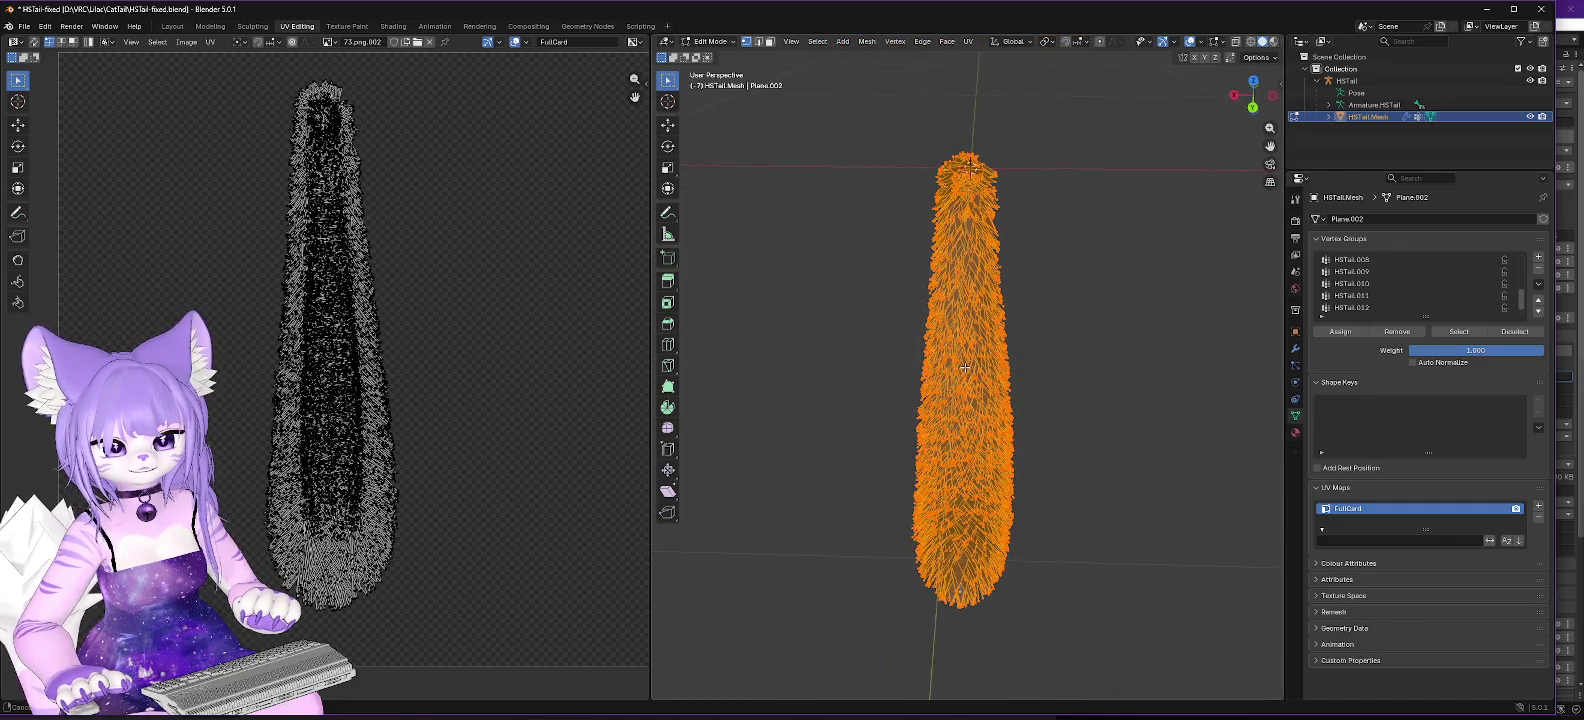
{"action": "scroll", "coordinate": [967, 368], "scroll_direction": "left", "scroll_amount": 1}
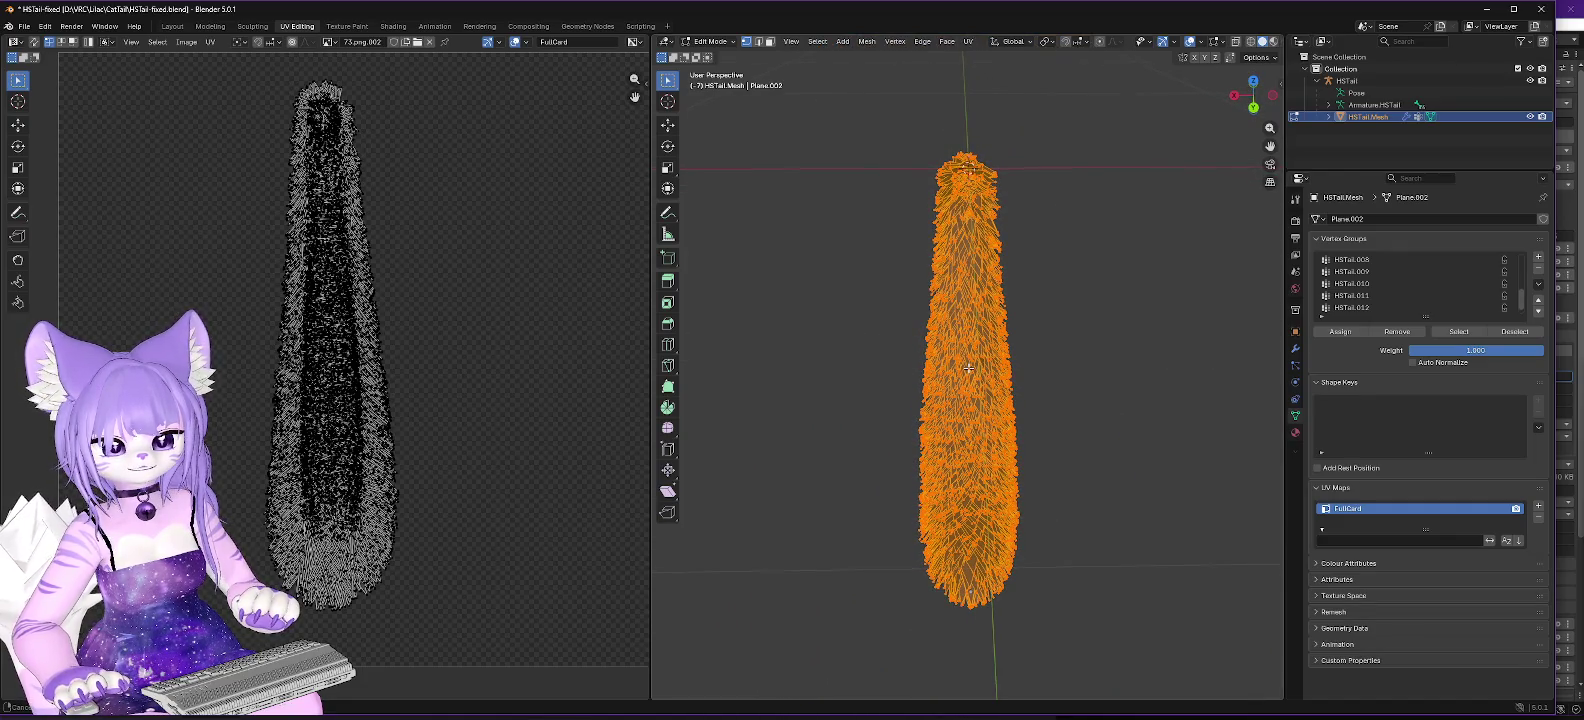
{"action": "scroll", "coordinate": [968, 368], "scroll_direction": "right", "scroll_amount": 1}
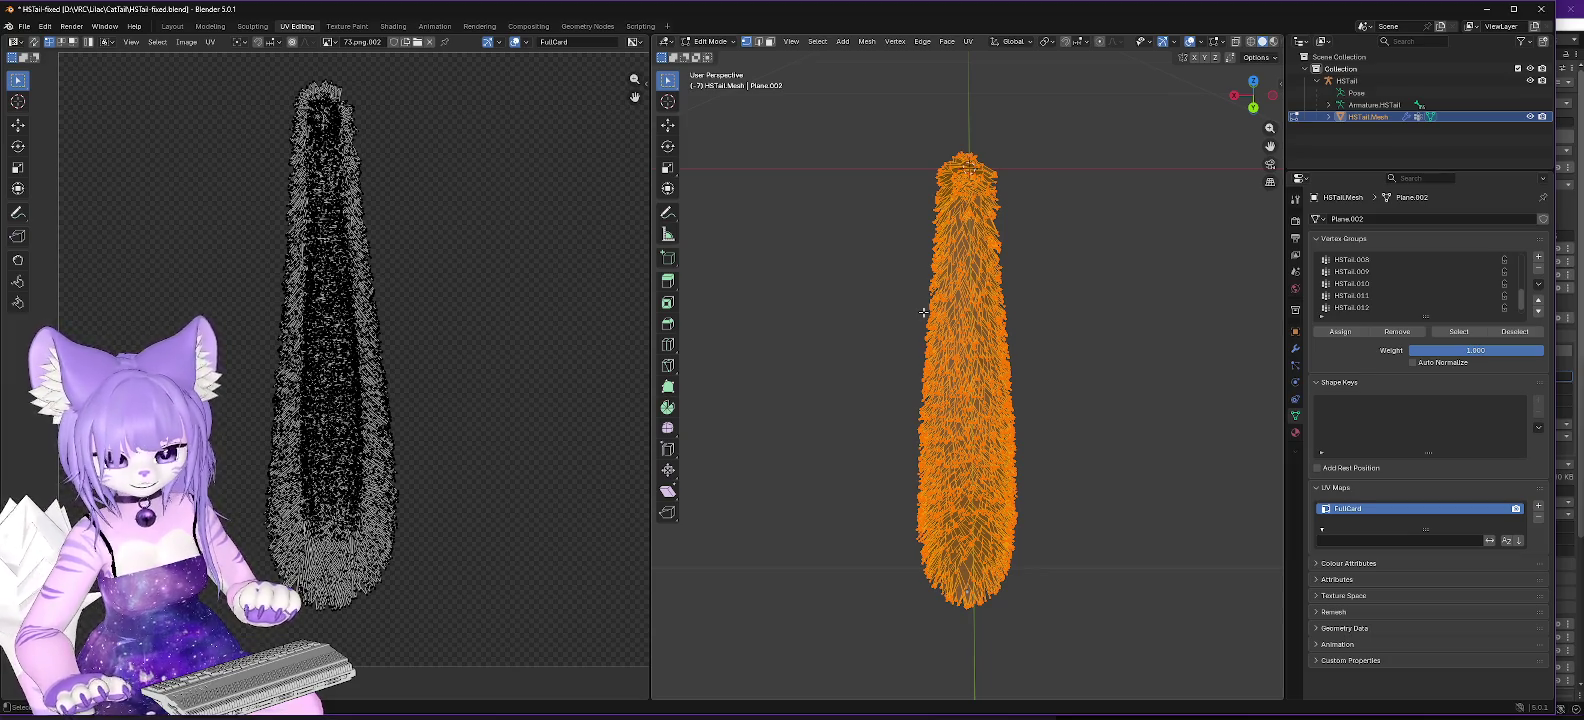
{"action": "key", "text": "u"}
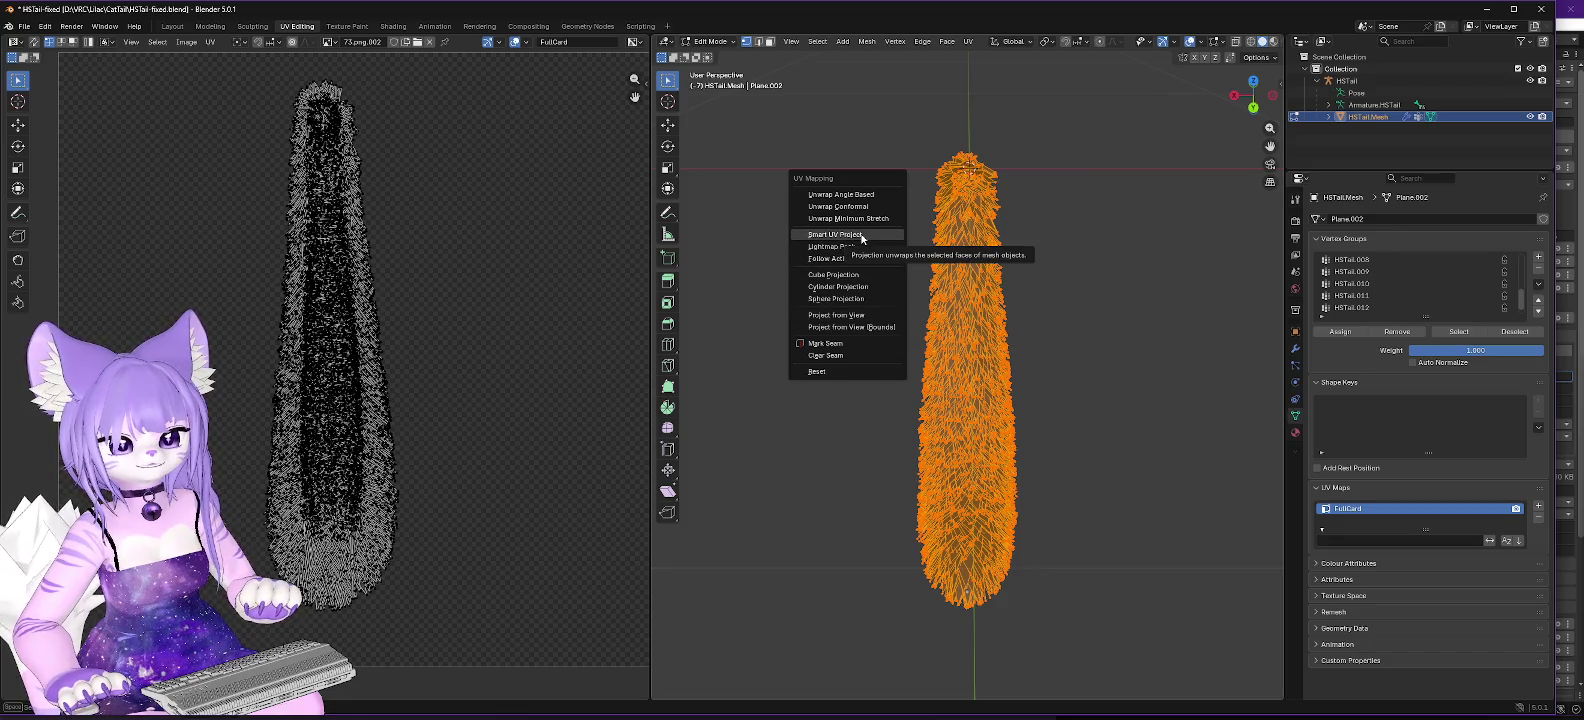
Step: Reproject the tail's UVs from the current view and reopen the UV Mapping menu
{"action": "left_click", "coordinate": [858, 316]}
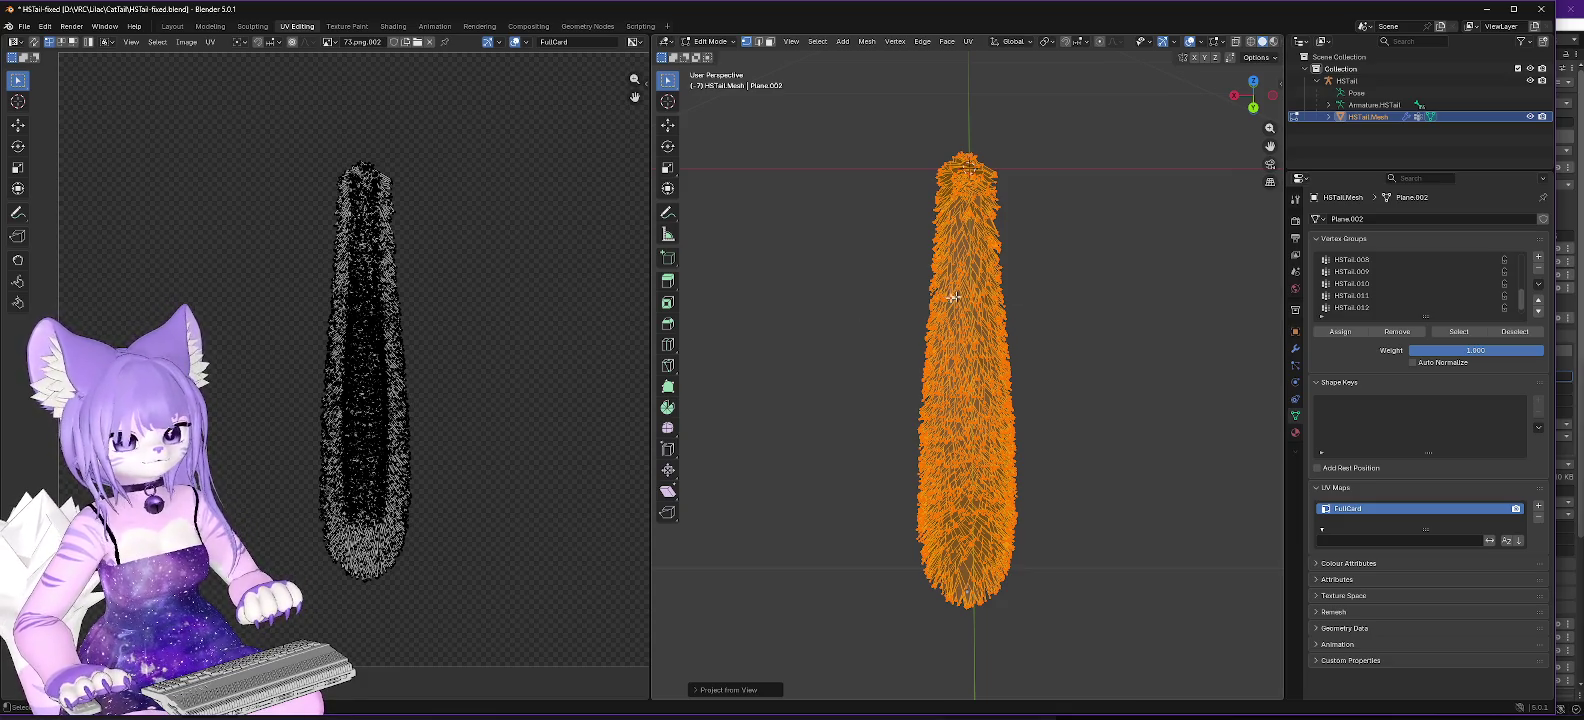
{"action": "scroll", "coordinate": [1099, 363], "scroll_direction": "up", "scroll_amount": 1}
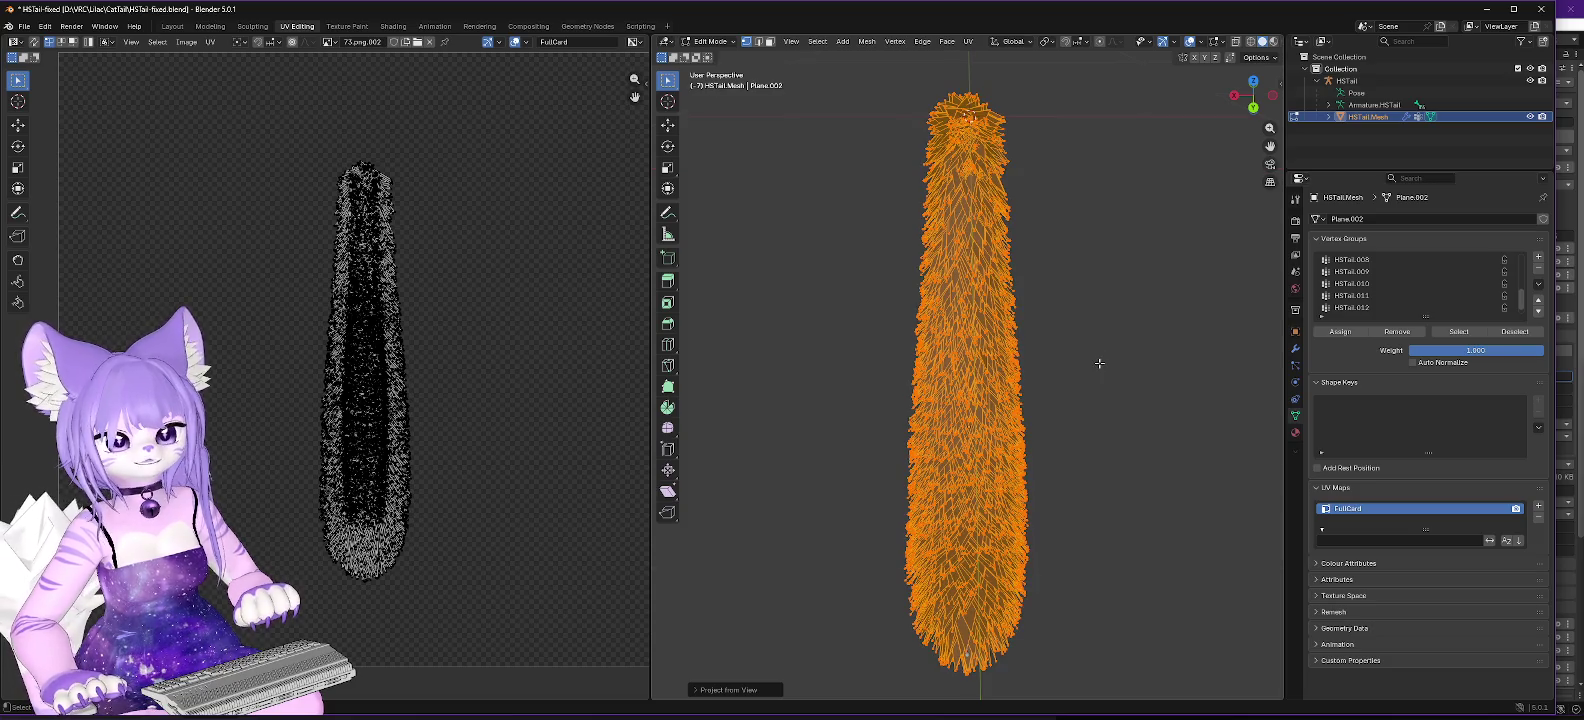
{"action": "key", "text": "u"}
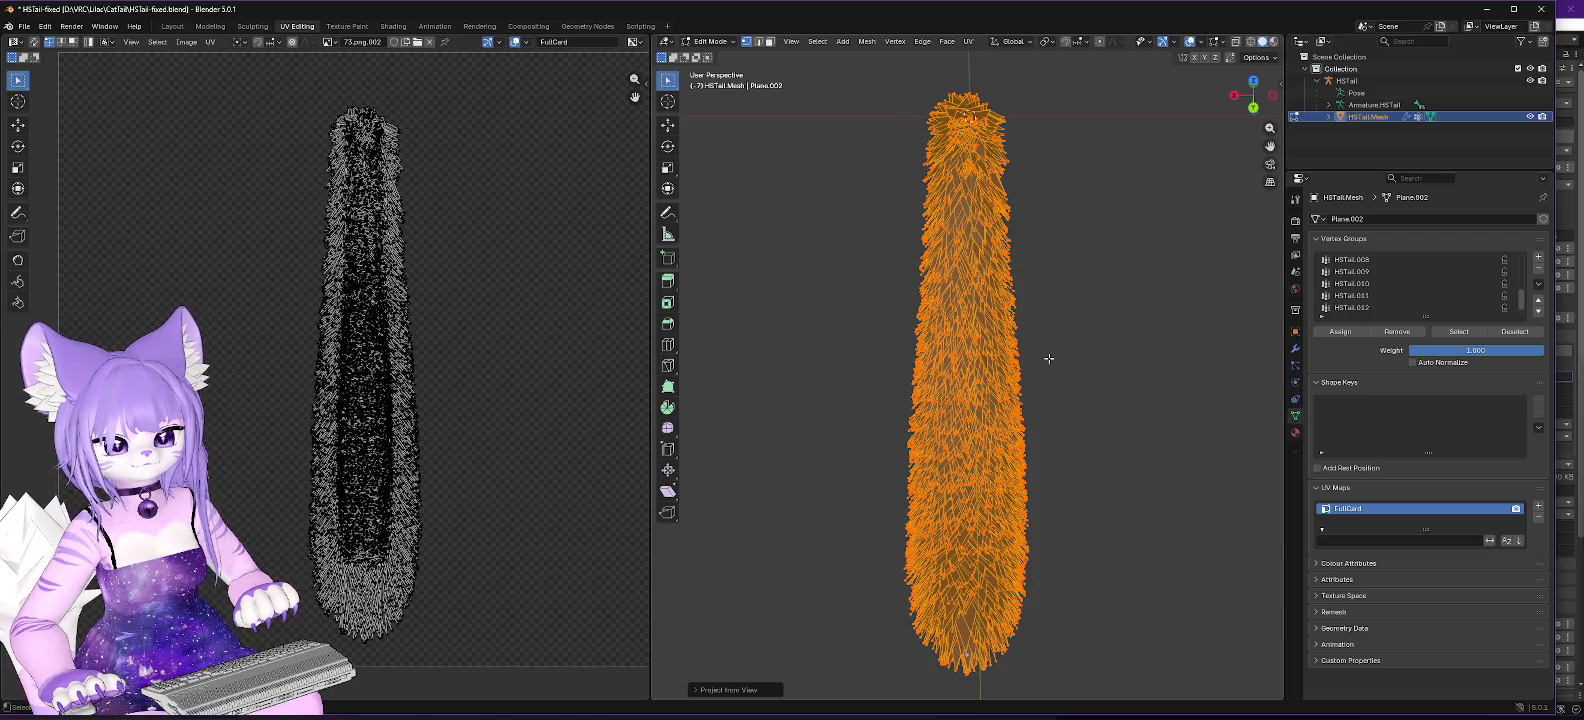
{"action": "scroll", "coordinate": [1048, 358], "scroll_direction": "up", "scroll_amount": 2}
{"action": "scroll", "coordinate": [1048, 358], "scroll_direction": "down", "scroll_amount": 2}
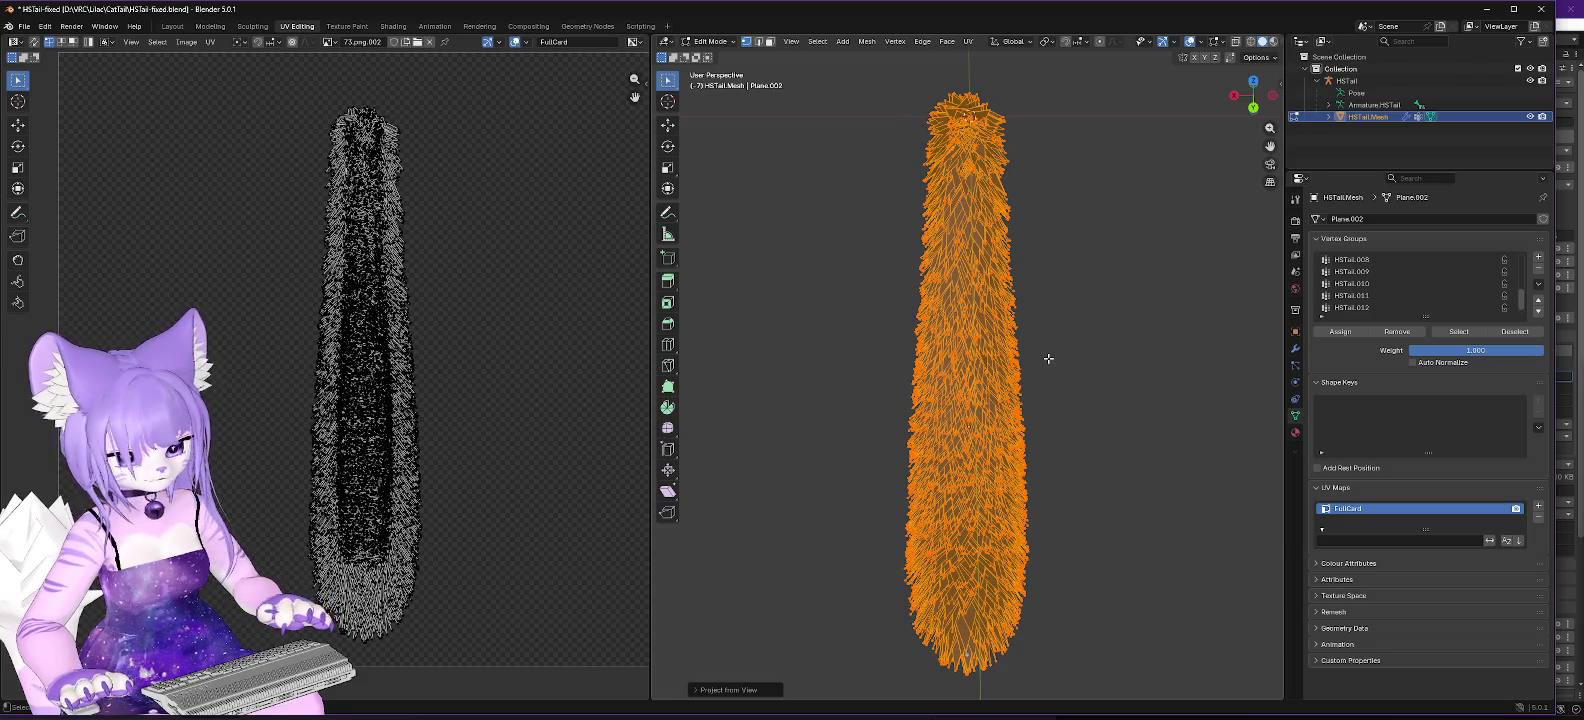
Step: Start a move on the tail mesh, leave it in place, and zoom to check the view
{"action": "key", "text": "g"}
{"action": "left_click", "coordinate": [1048, 358]}
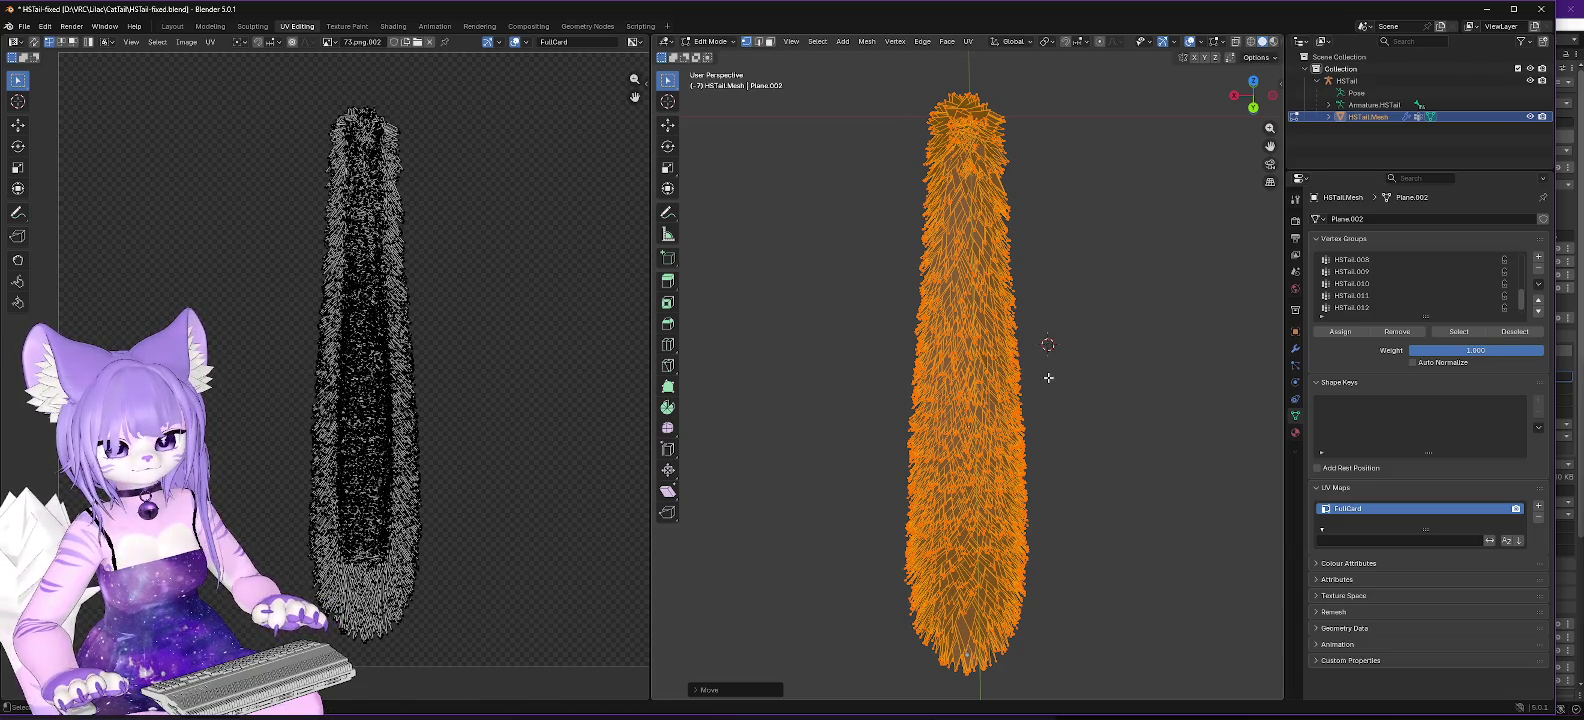
{"action": "scroll", "coordinate": [1048, 377], "scroll_direction": "down", "scroll_amount": 1}
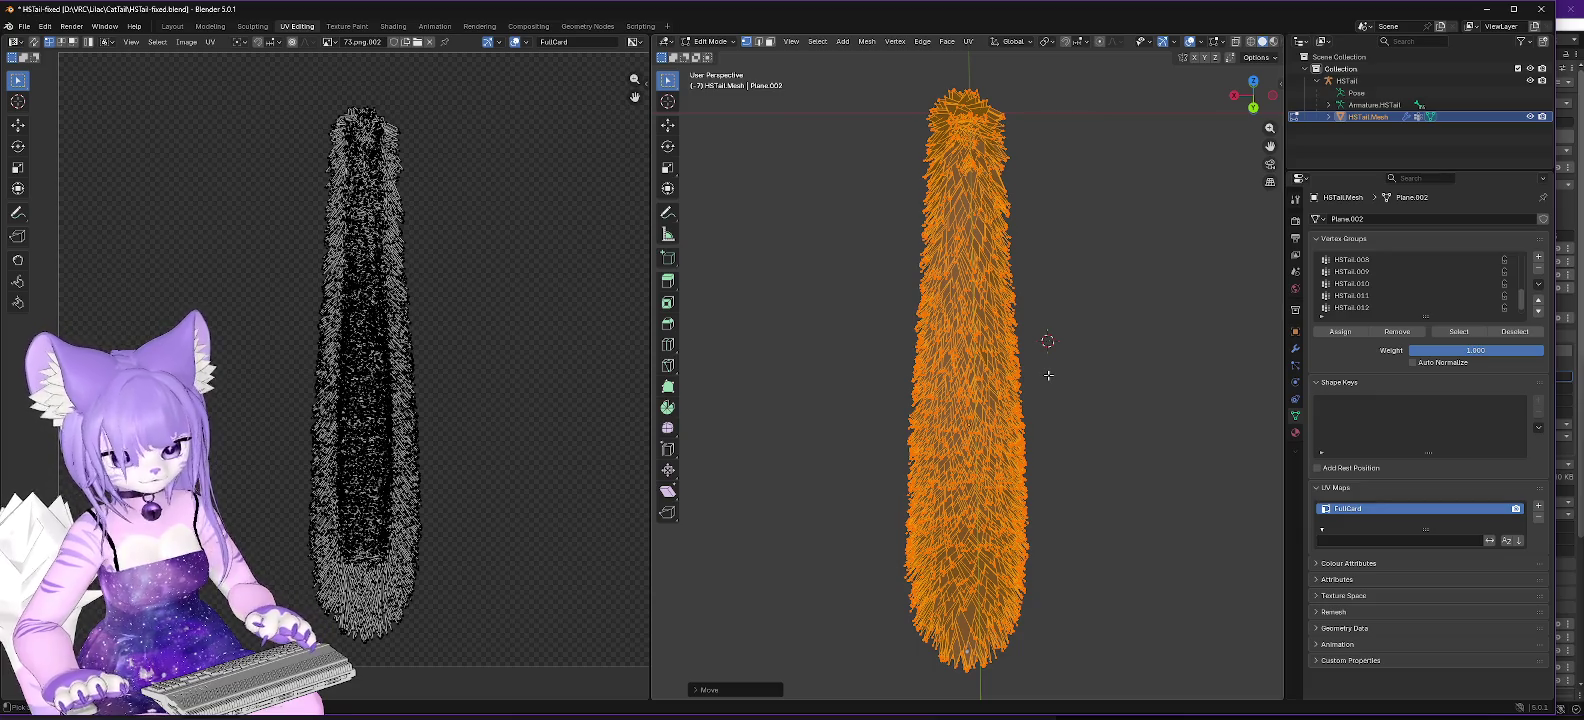
{"action": "scroll", "coordinate": [1048, 372], "scroll_direction": "up", "scroll_amount": 2}
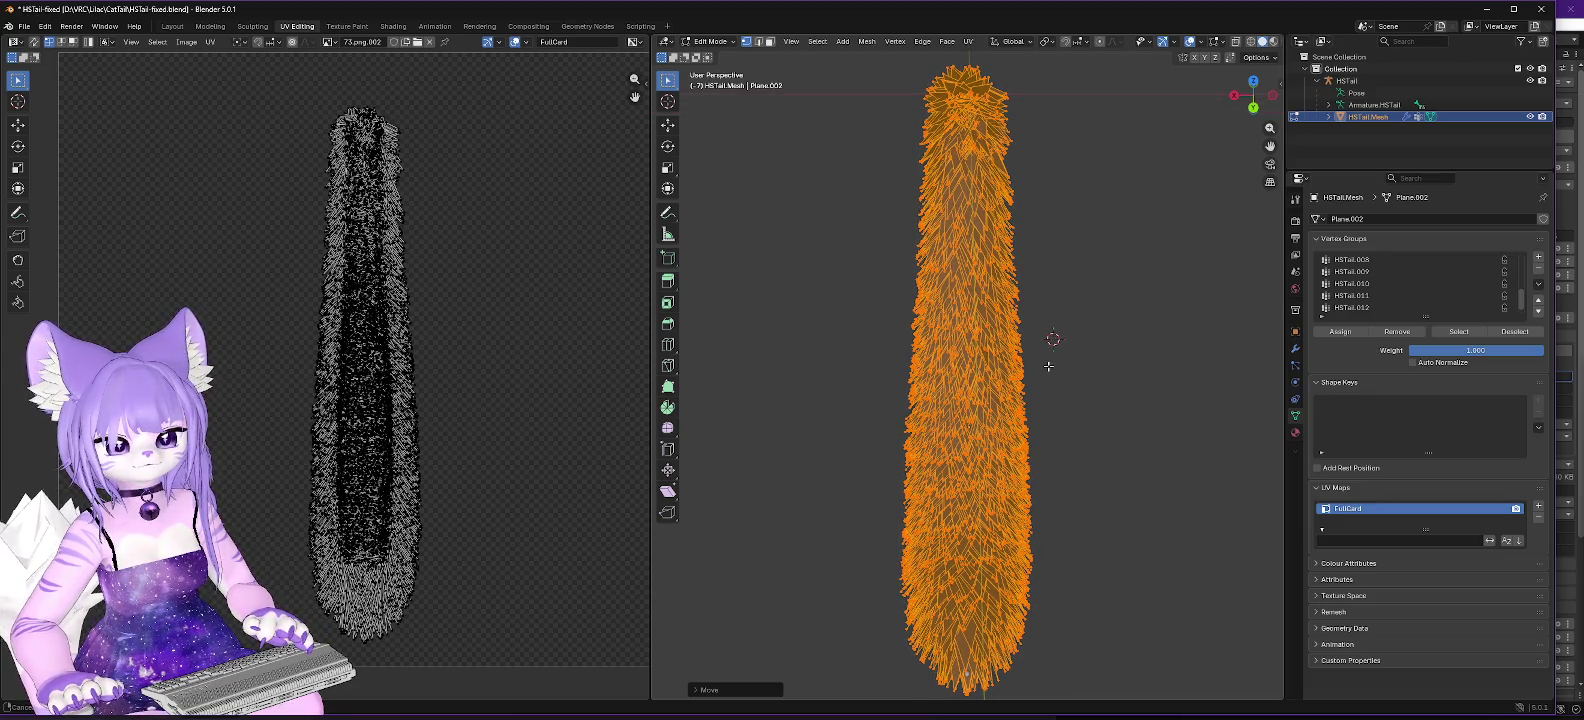
{"action": "scroll", "coordinate": [1048, 366], "scroll_direction": "up", "scroll_amount": 2}
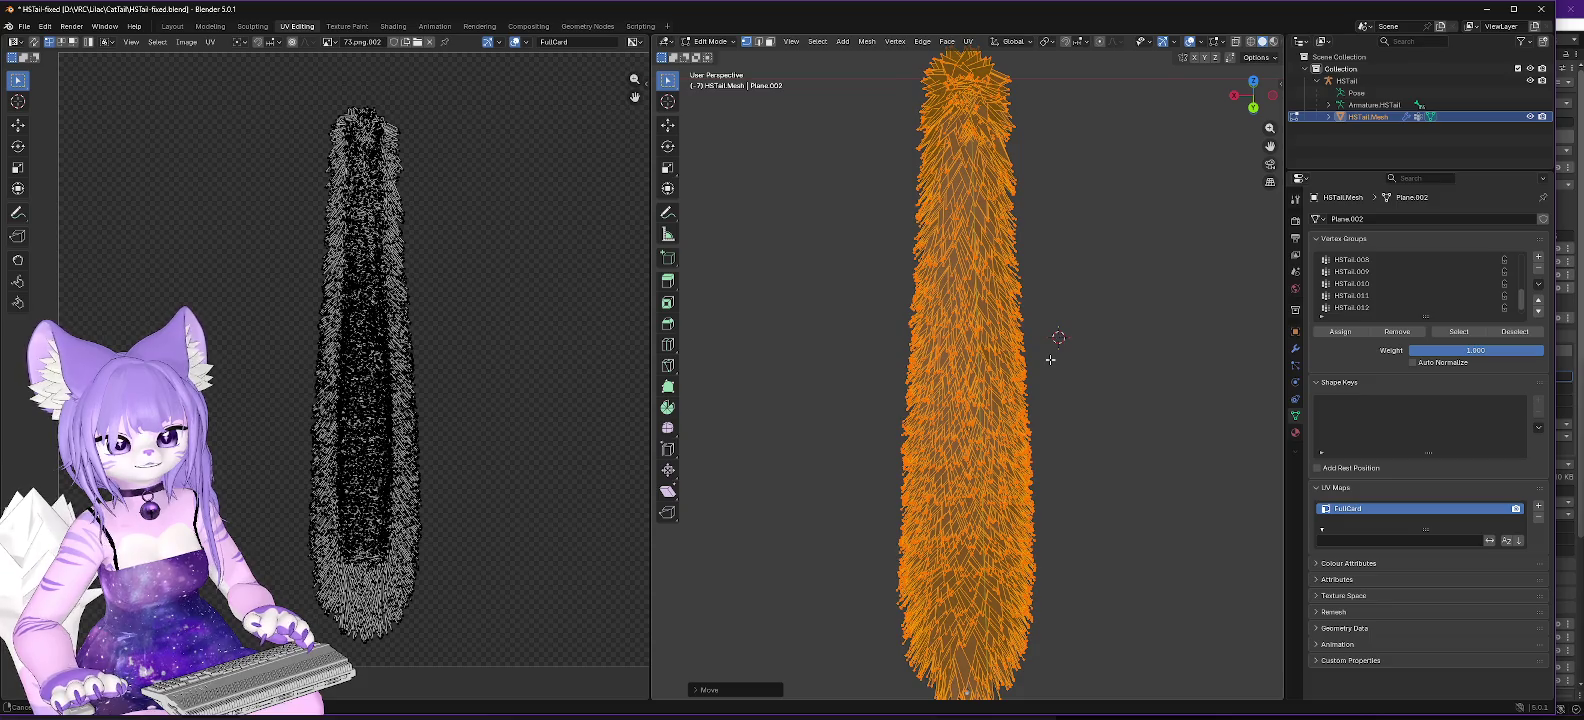
{"action": "scroll", "coordinate": [1050, 359], "scroll_direction": "down", "scroll_amount": 2}
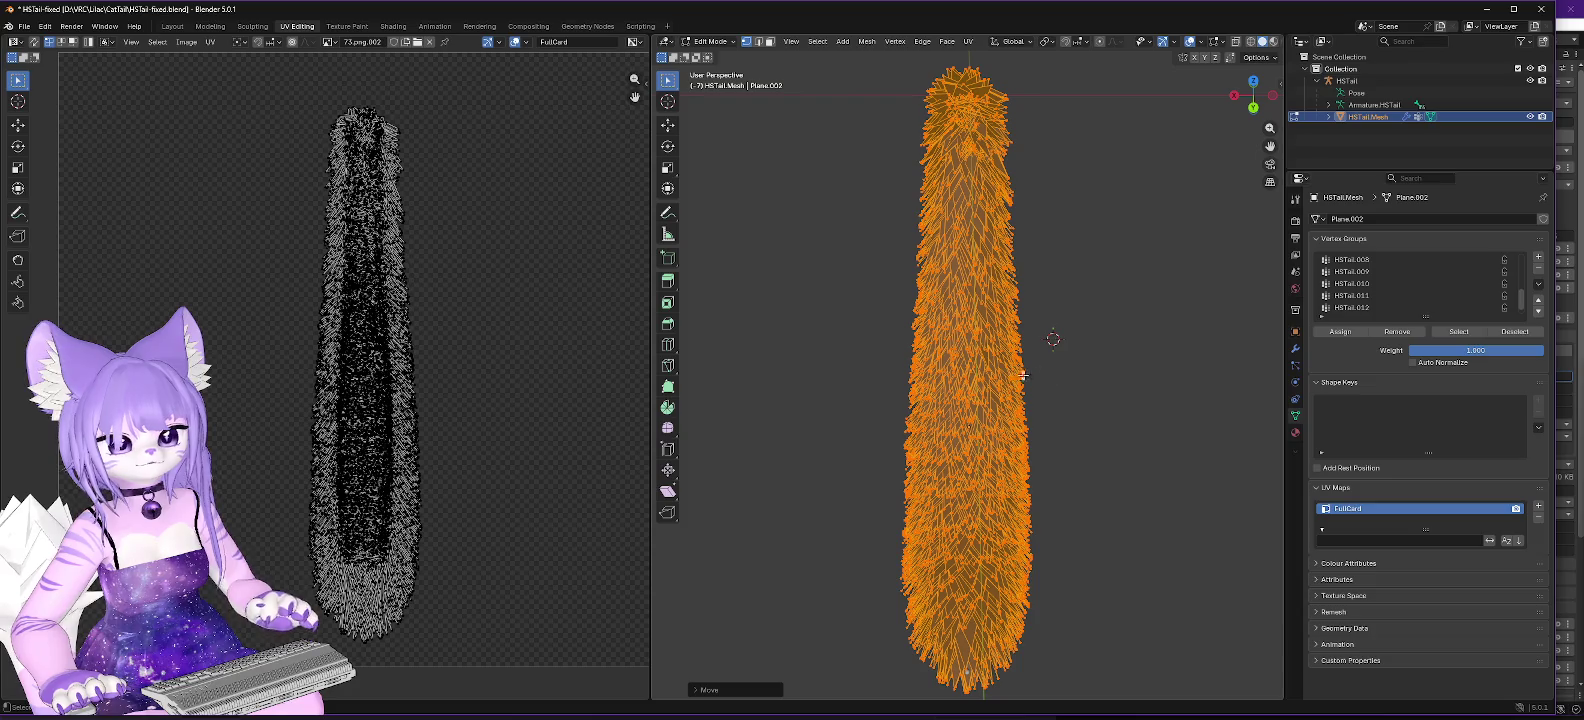
Step: Reproject the tail's UVs with Project from View from the UV Mapping menu
{"action": "key", "text": "u"}
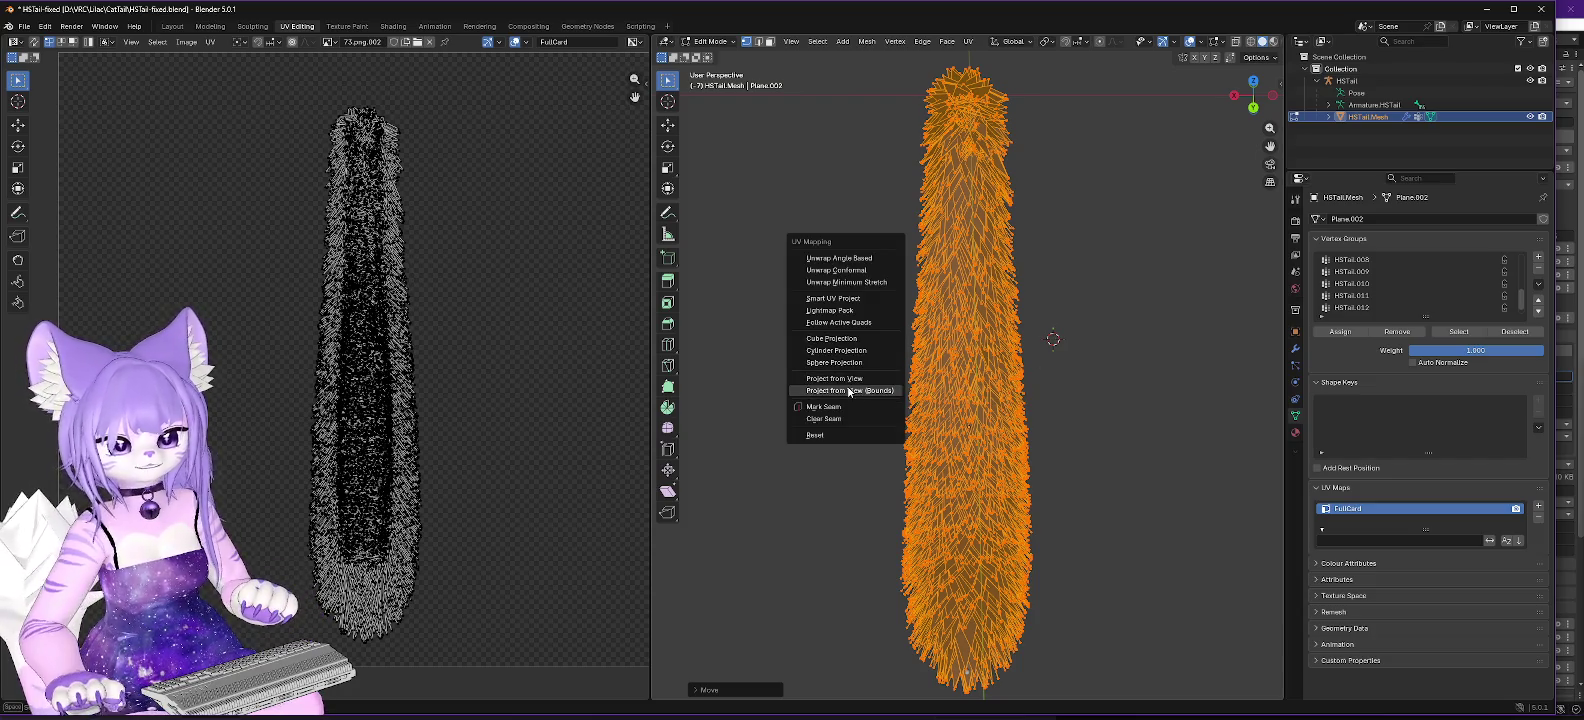
{"action": "left_click", "coordinate": [850, 389]}
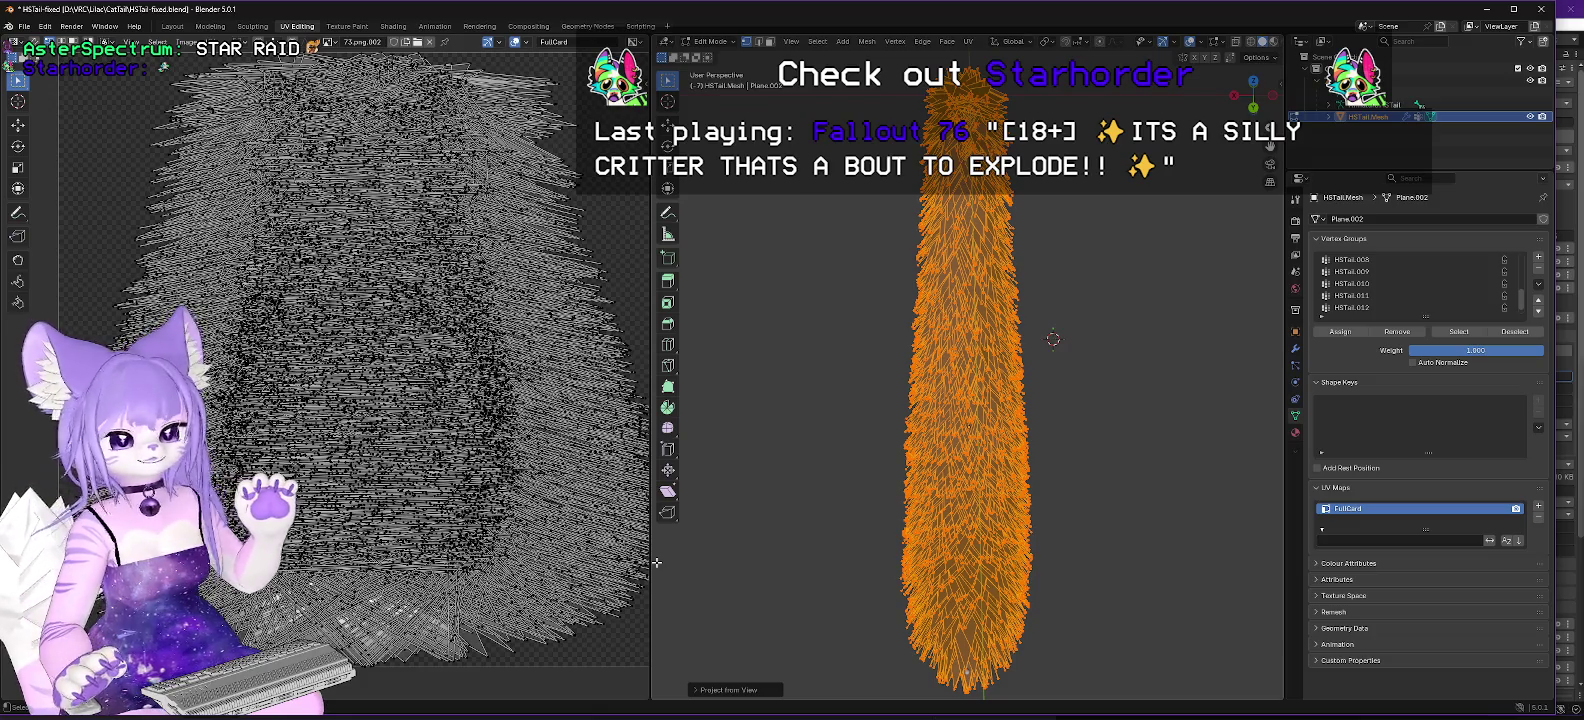
Step: Move the UV Editor / 3D Viewport border right to widen the UV Editor
{"action": "mouse_move", "coordinate": [650, 541]}
{"action": "left_mouse_down"}
{"action": "mouse_move", "coordinate": [783, 540]}
{"action": "mouse_move", "coordinate": [757, 546]}
{"action": "left_mouse_up"}
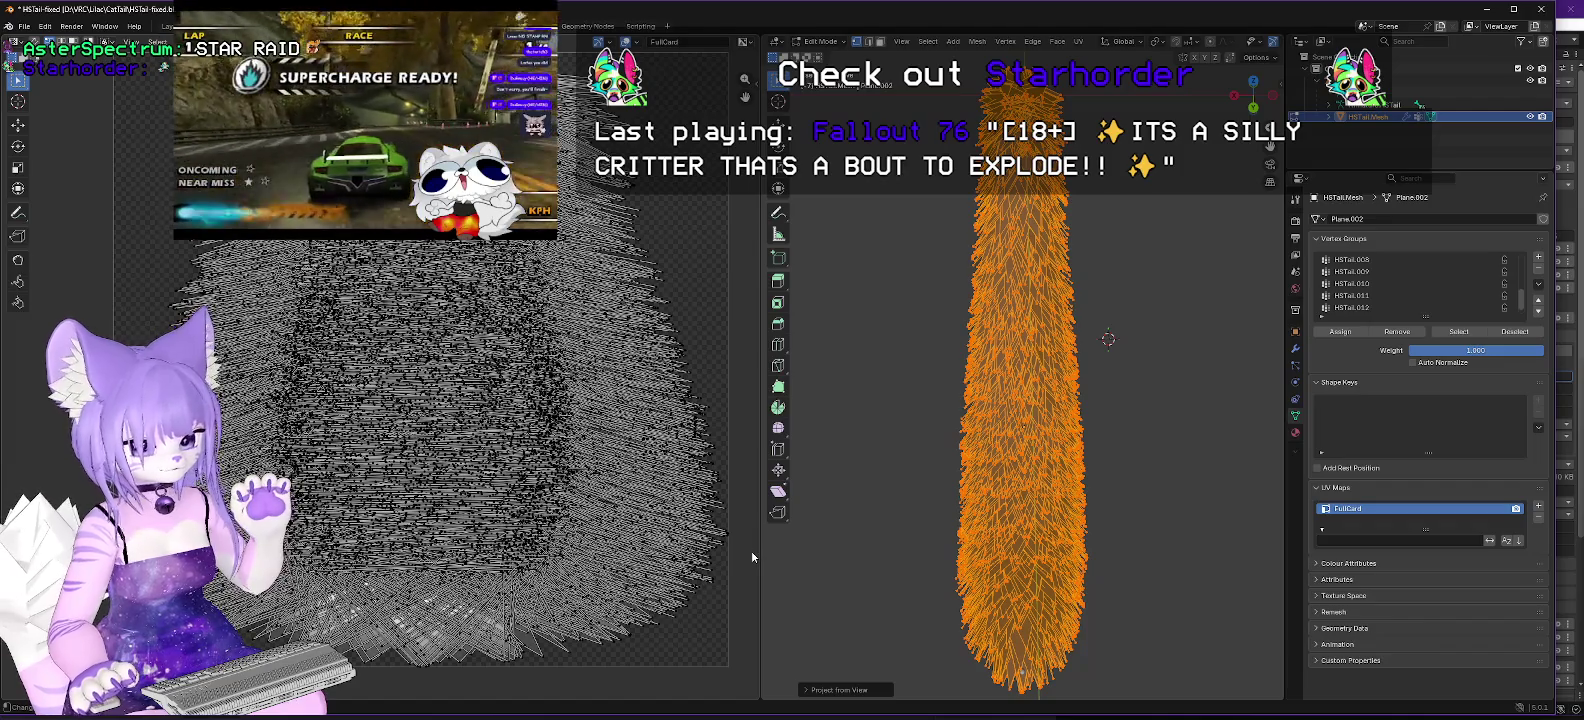
{"action": "left_click_drag", "start_coordinate": [759, 546], "coordinate": [739, 543]}
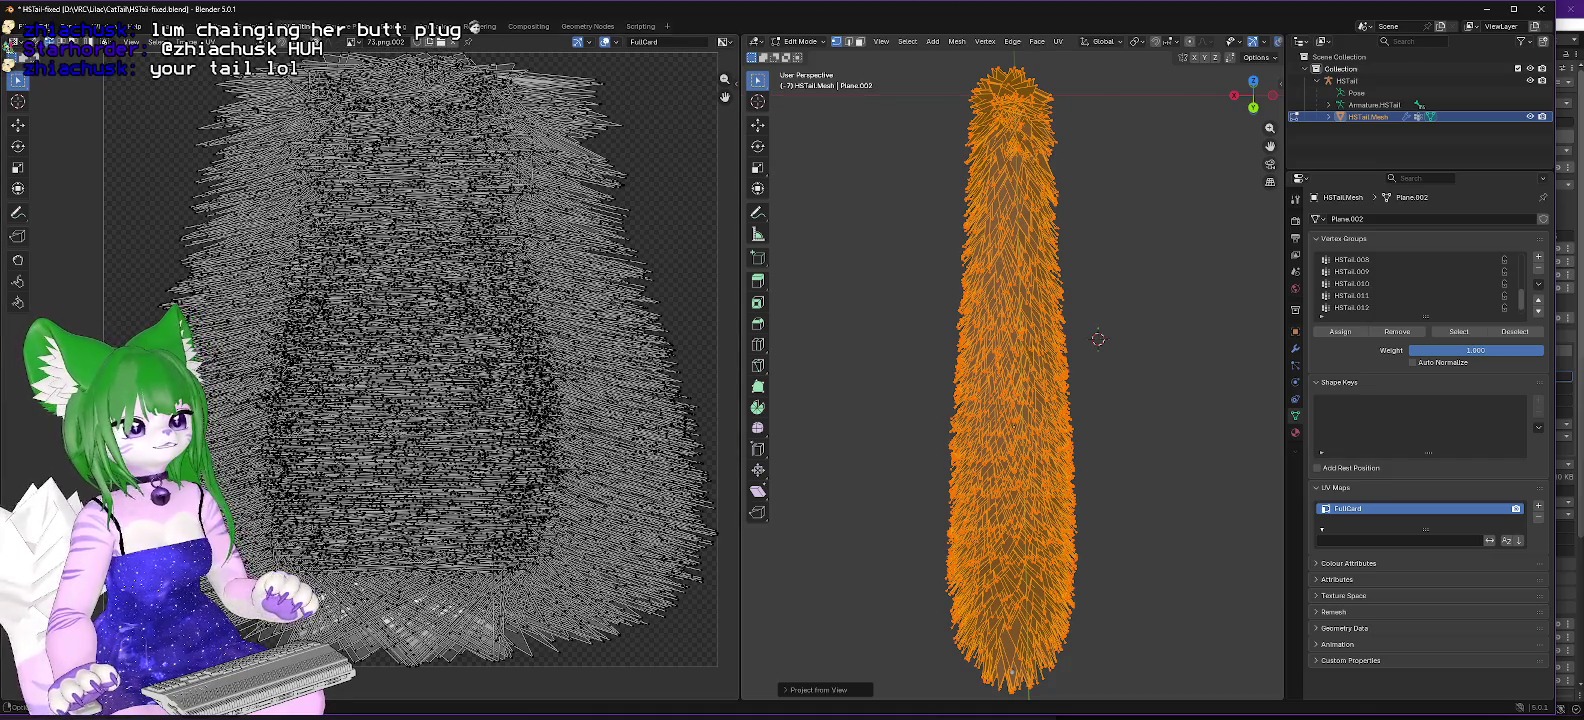
Step: Begin an FBX export of the tail named CatTailWetCatUV-mod2.fbx
{"action": "left_click", "coordinate": [25, 26]}
{"action": "mouse_move", "coordinate": [72, 205]}
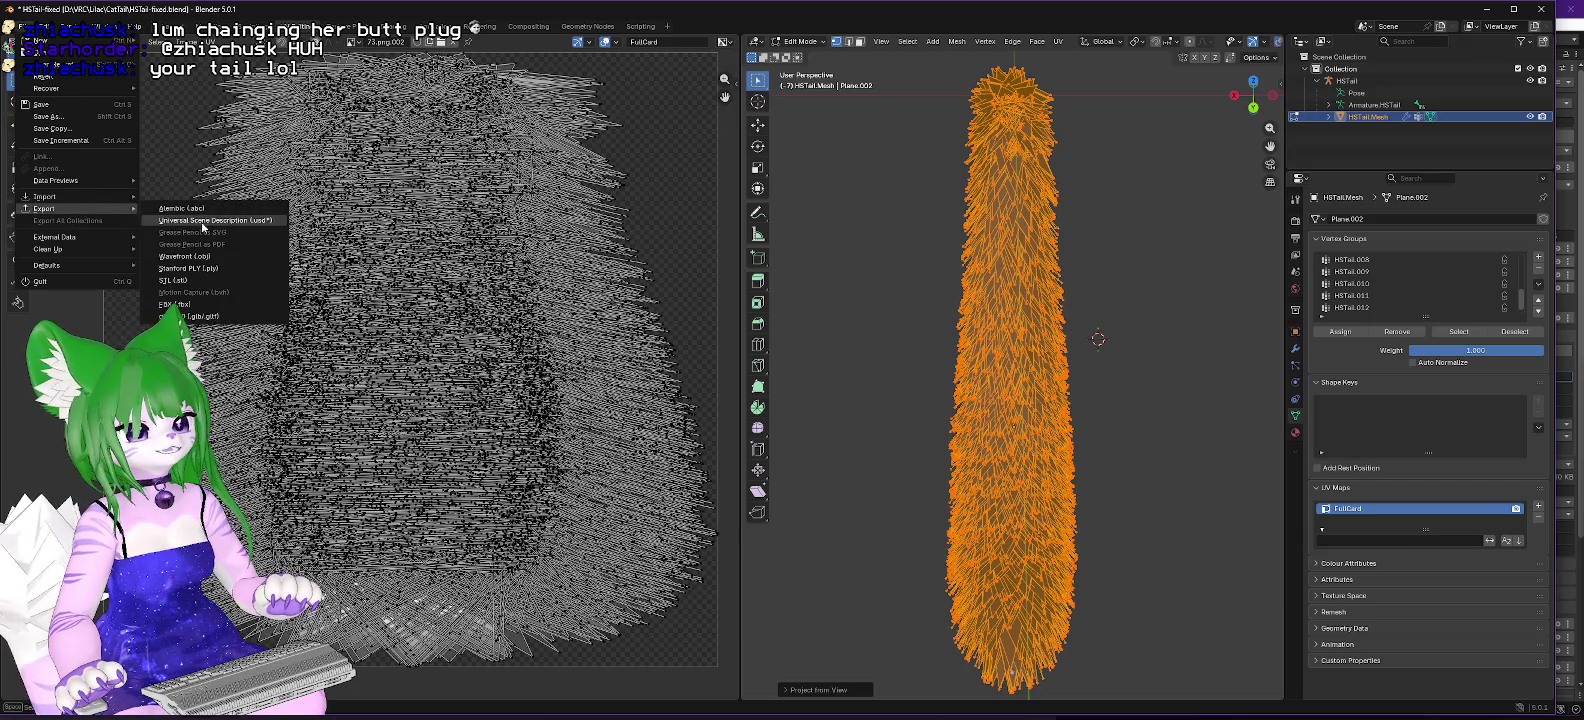
{"action": "left_click", "coordinate": [178, 304]}
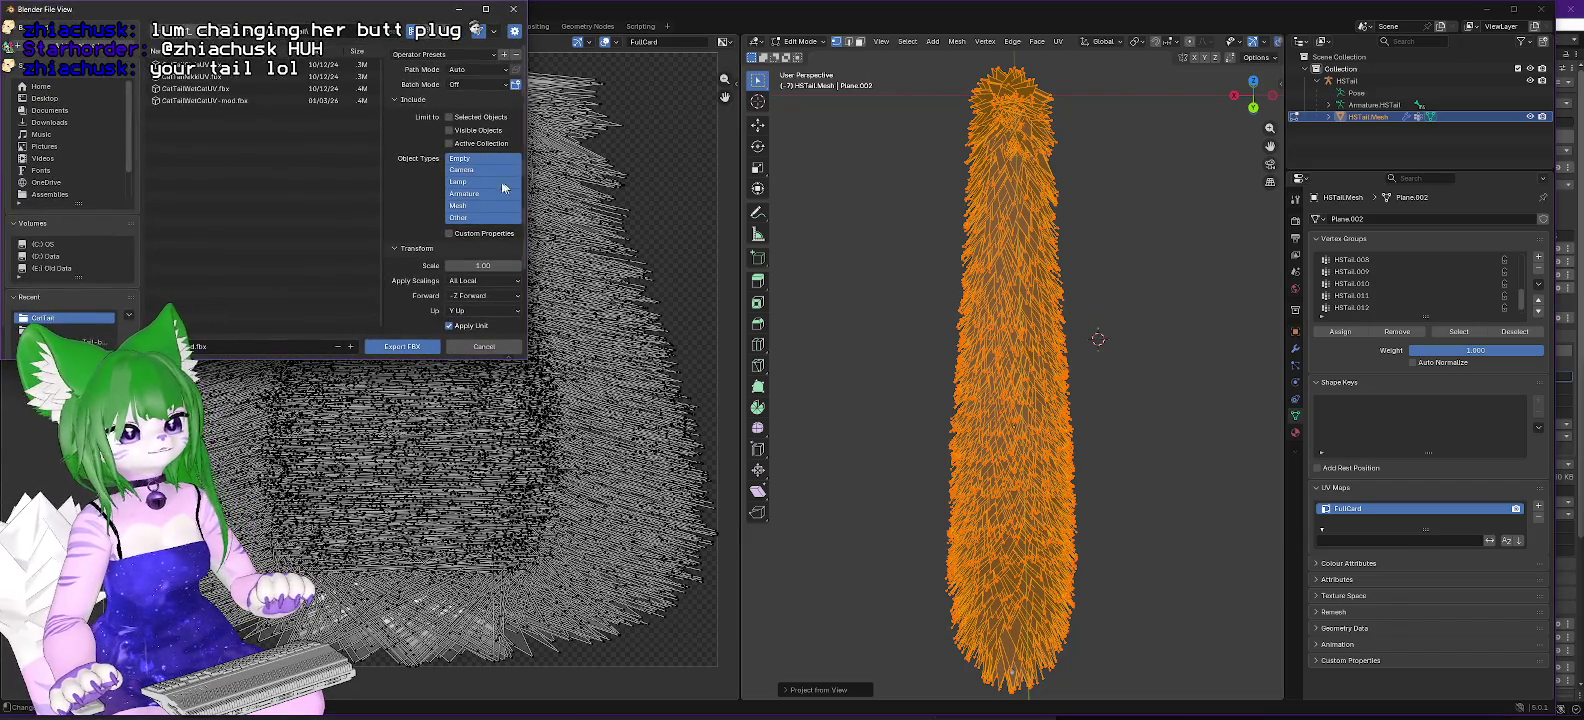
{"action": "left_click", "coordinate": [195, 101]}
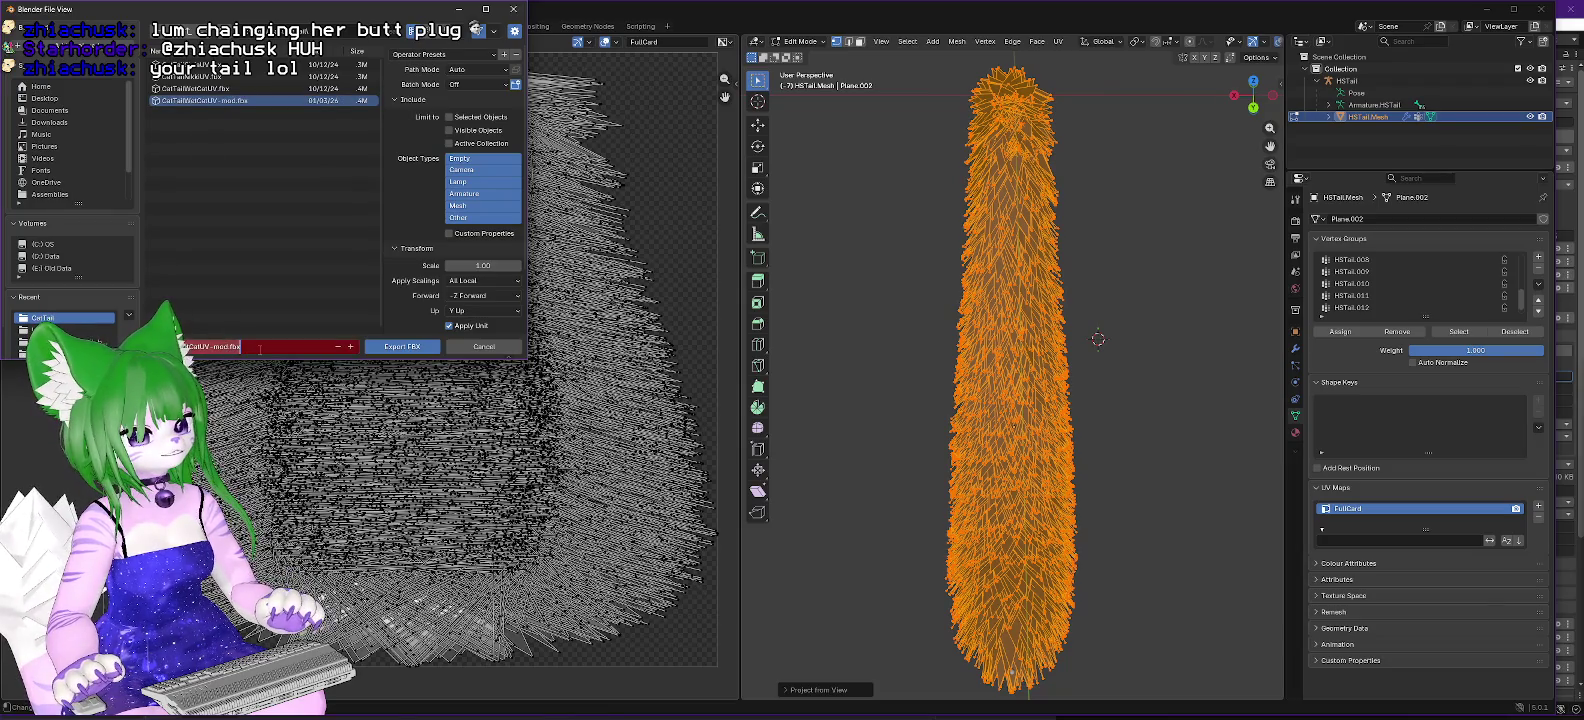
{"action": "type", "text": "2"}
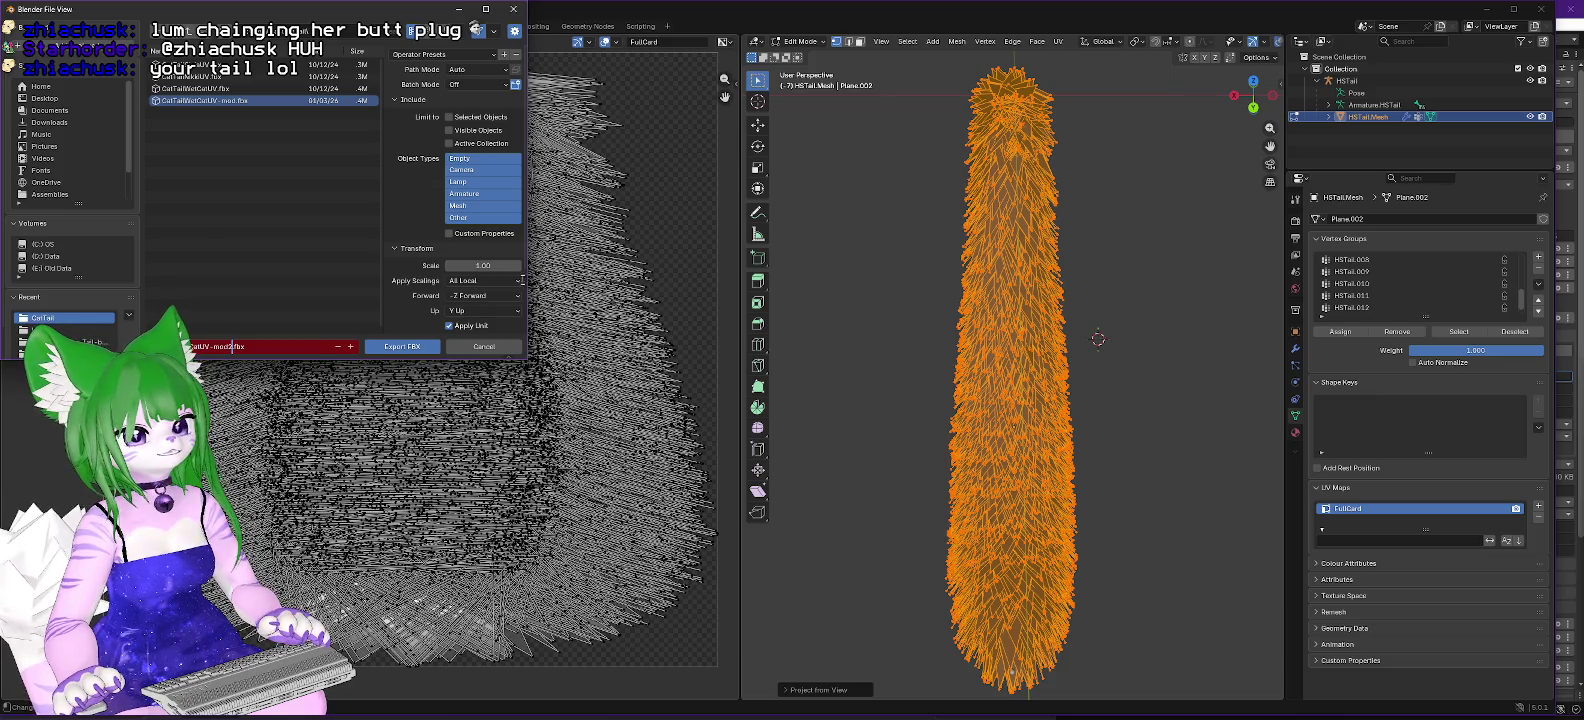
Step: Set Apply Scalings to FBX All and export the tail FBX
{"action": "left_click", "coordinate": [478, 284]}
{"action": "left_click", "coordinate": [469, 335]}
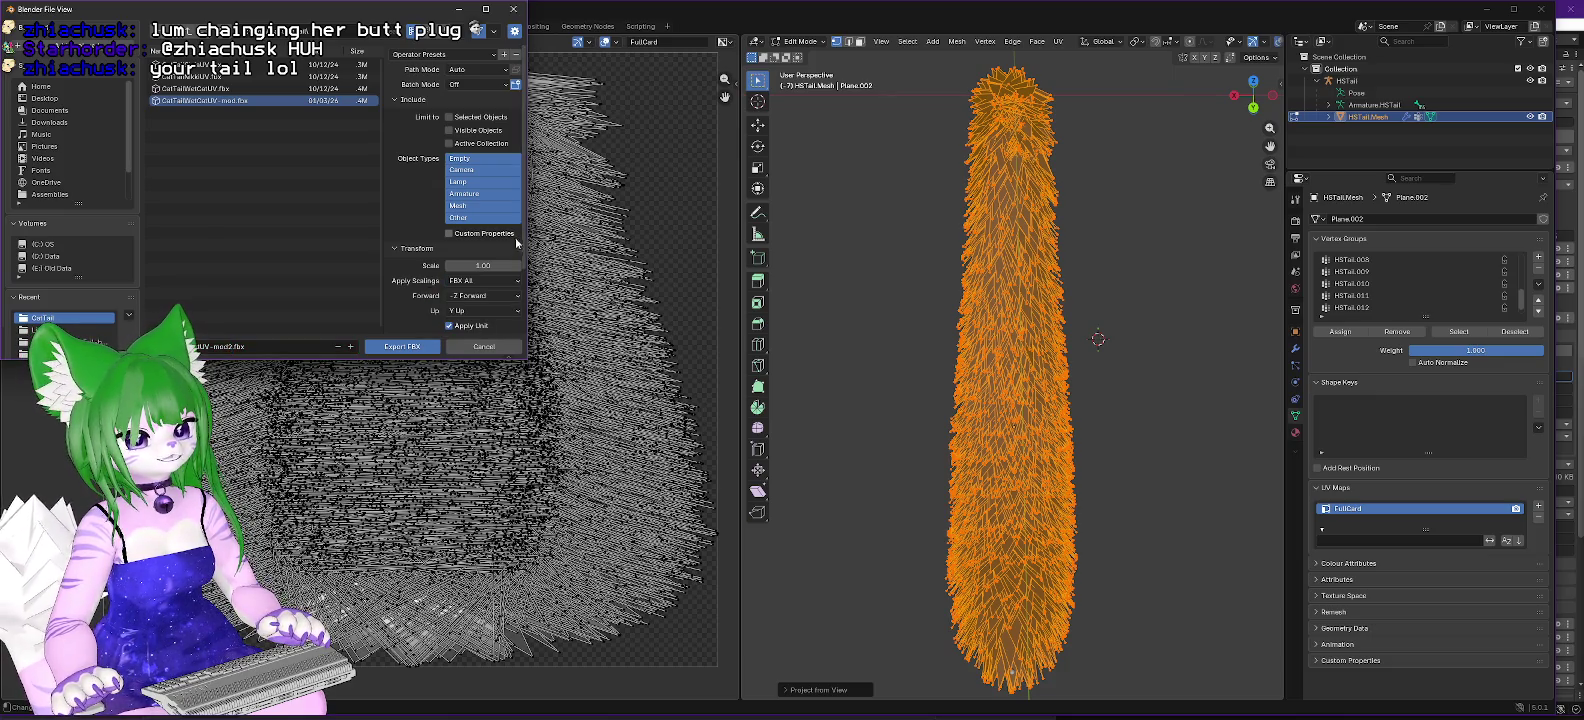
{"action": "scroll", "coordinate": [469, 330], "scroll_direction": "down", "scroll_amount": 3}
{"action": "left_click", "coordinate": [395, 311]}
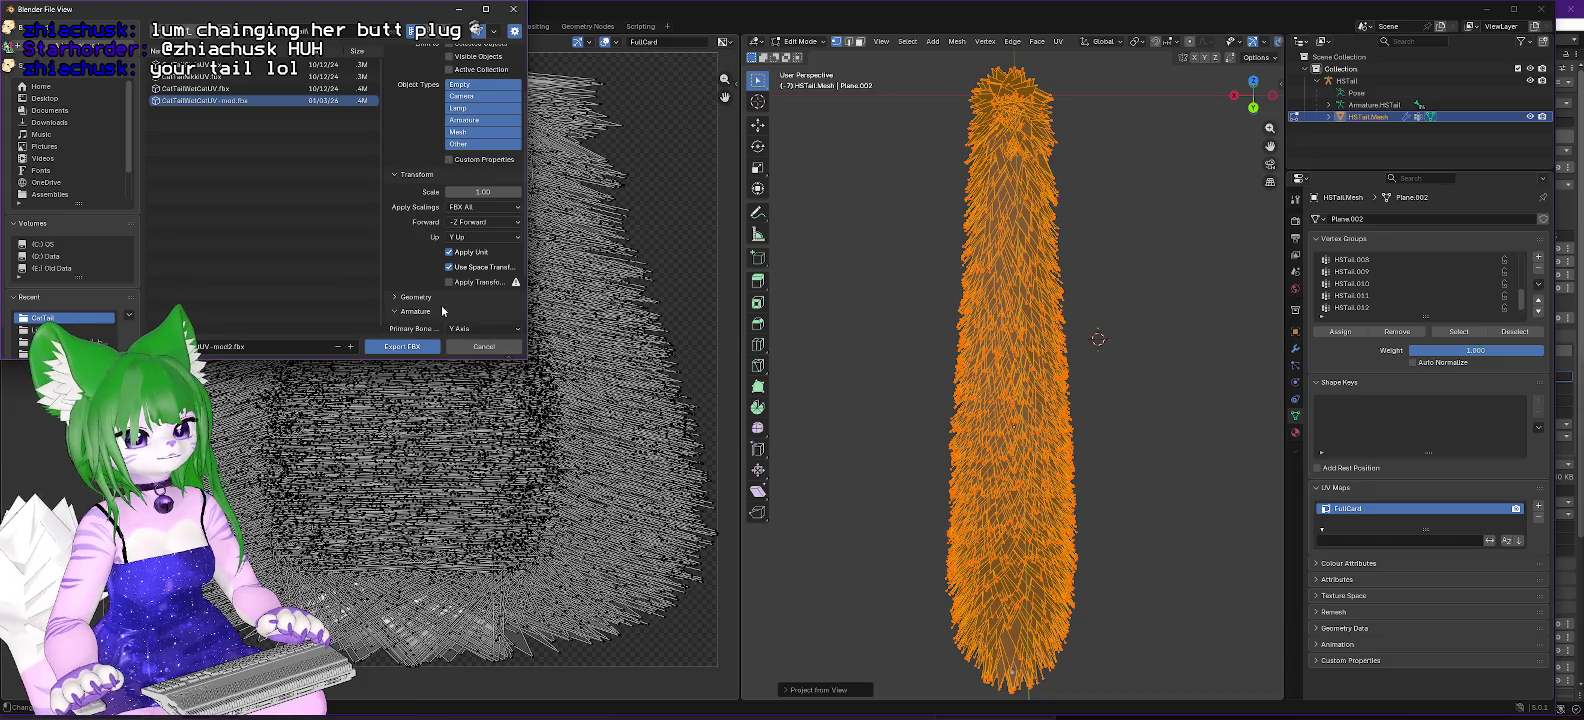
{"action": "scroll", "coordinate": [400, 318], "scroll_direction": "down", "scroll_amount": 3}
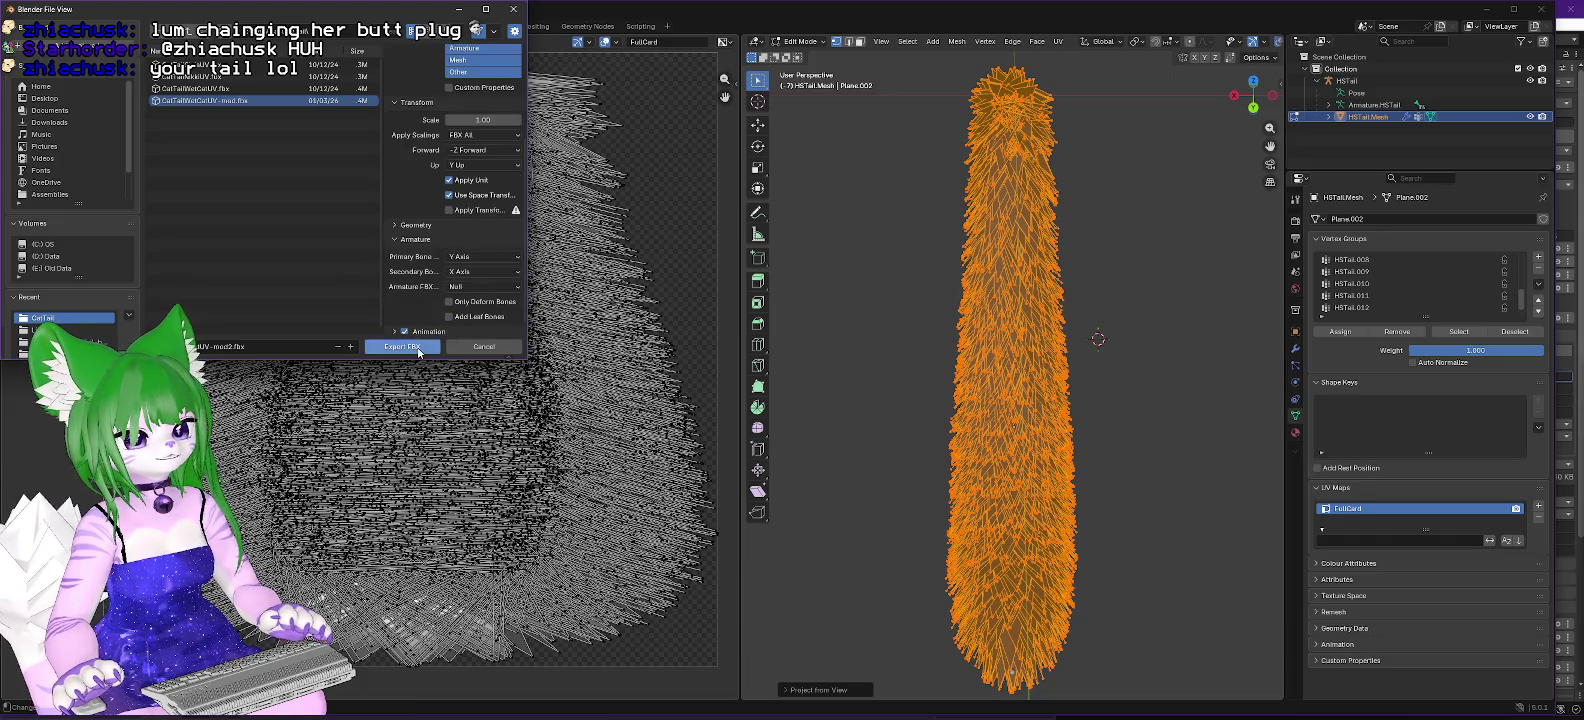
{"action": "left_click", "coordinate": [422, 350]}
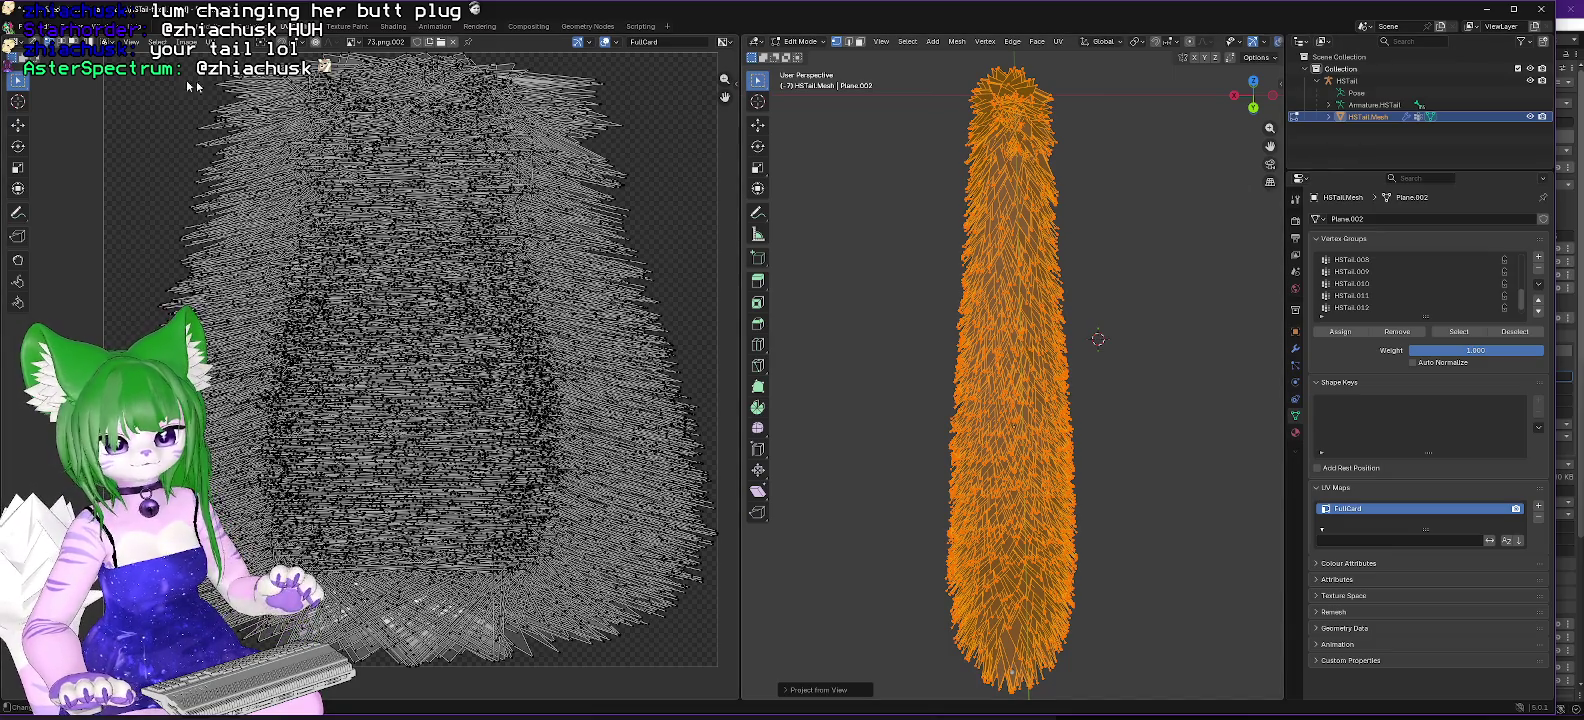
{"action": "left_click", "coordinate": [1487, 8]}
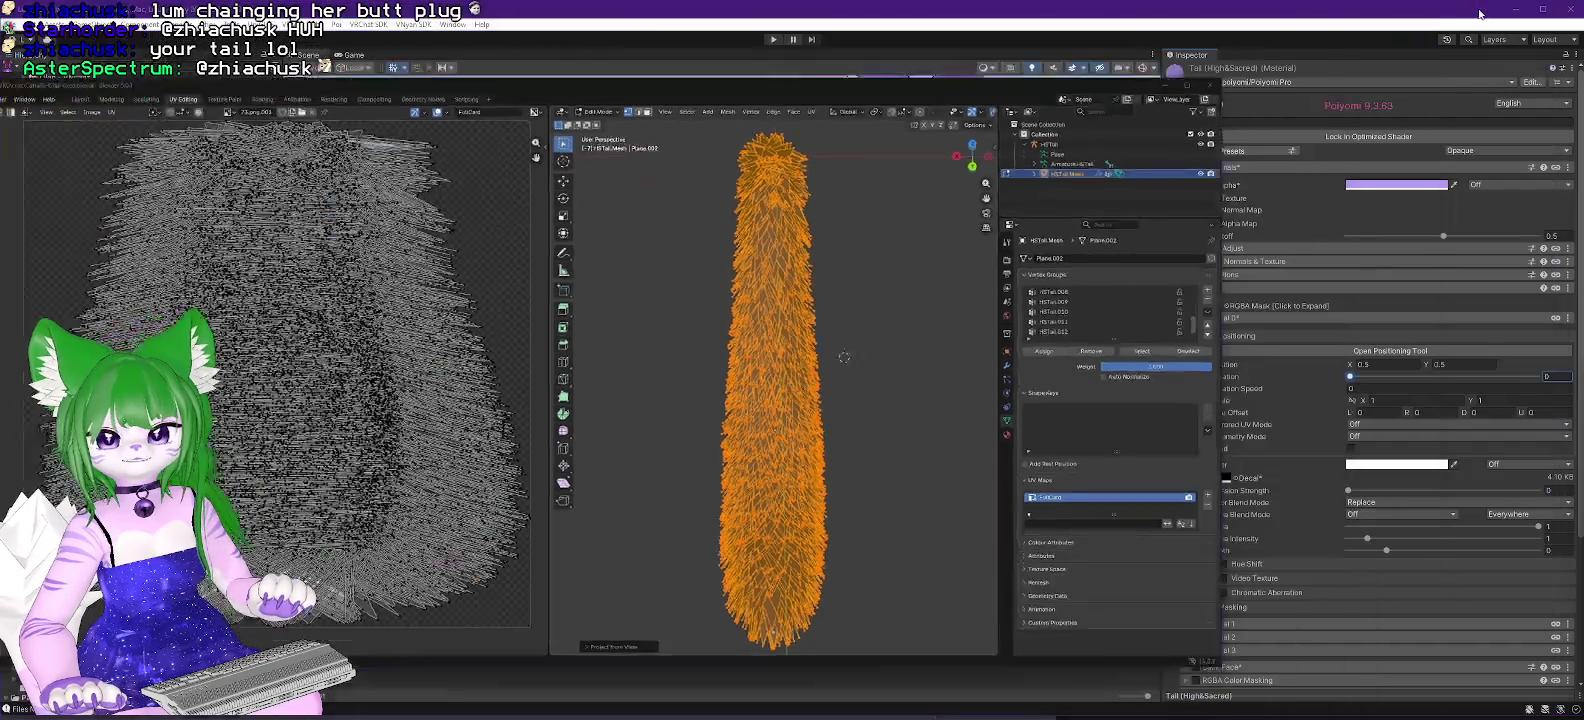
Step: Duplicate the CatTailWetCatUV-mod asset and rename the copy CatTailWetCatUV-mod-old
{"action": "scroll", "coordinate": [1080, 287], "scroll_direction": "down", "scroll_amount": 3}
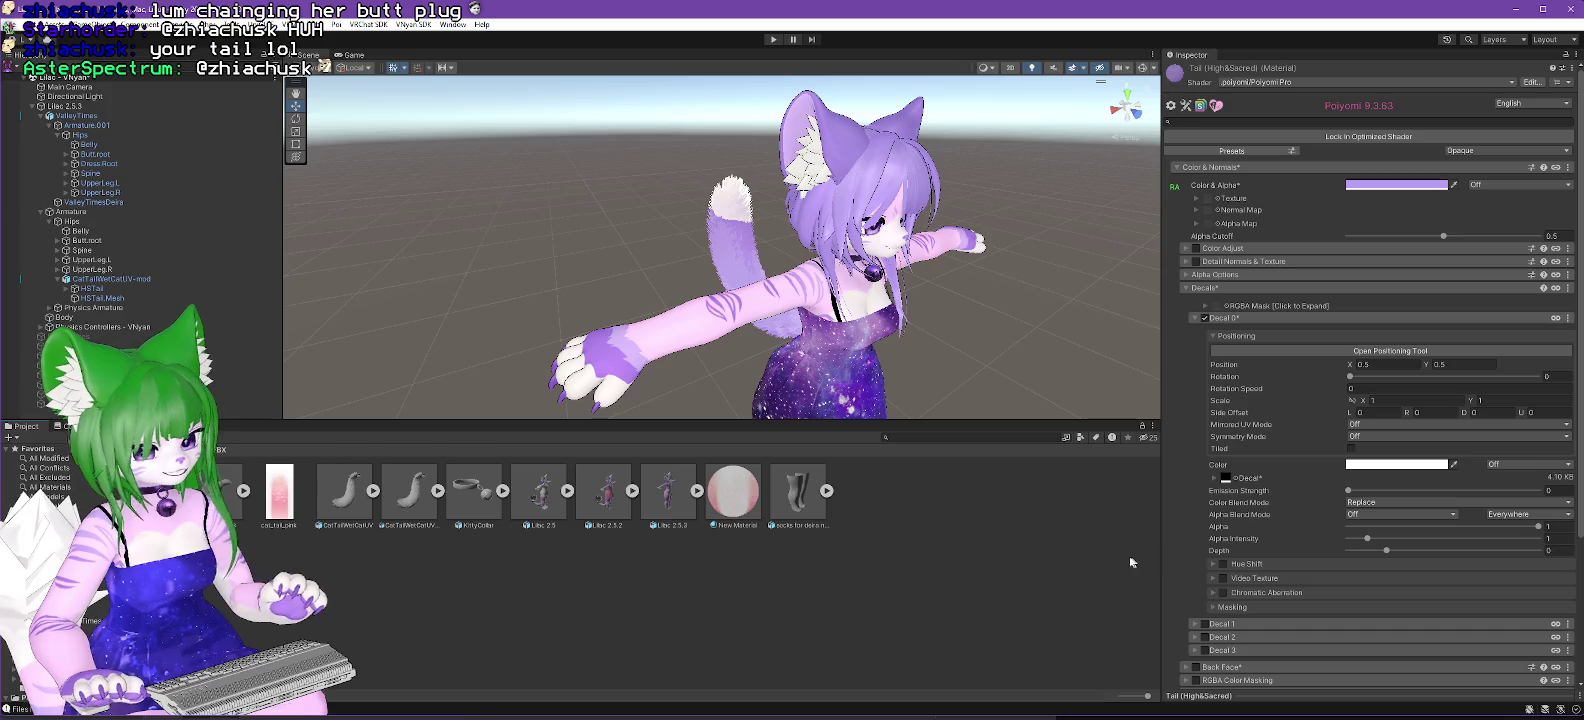
{"action": "left_click", "coordinate": [434, 508]}
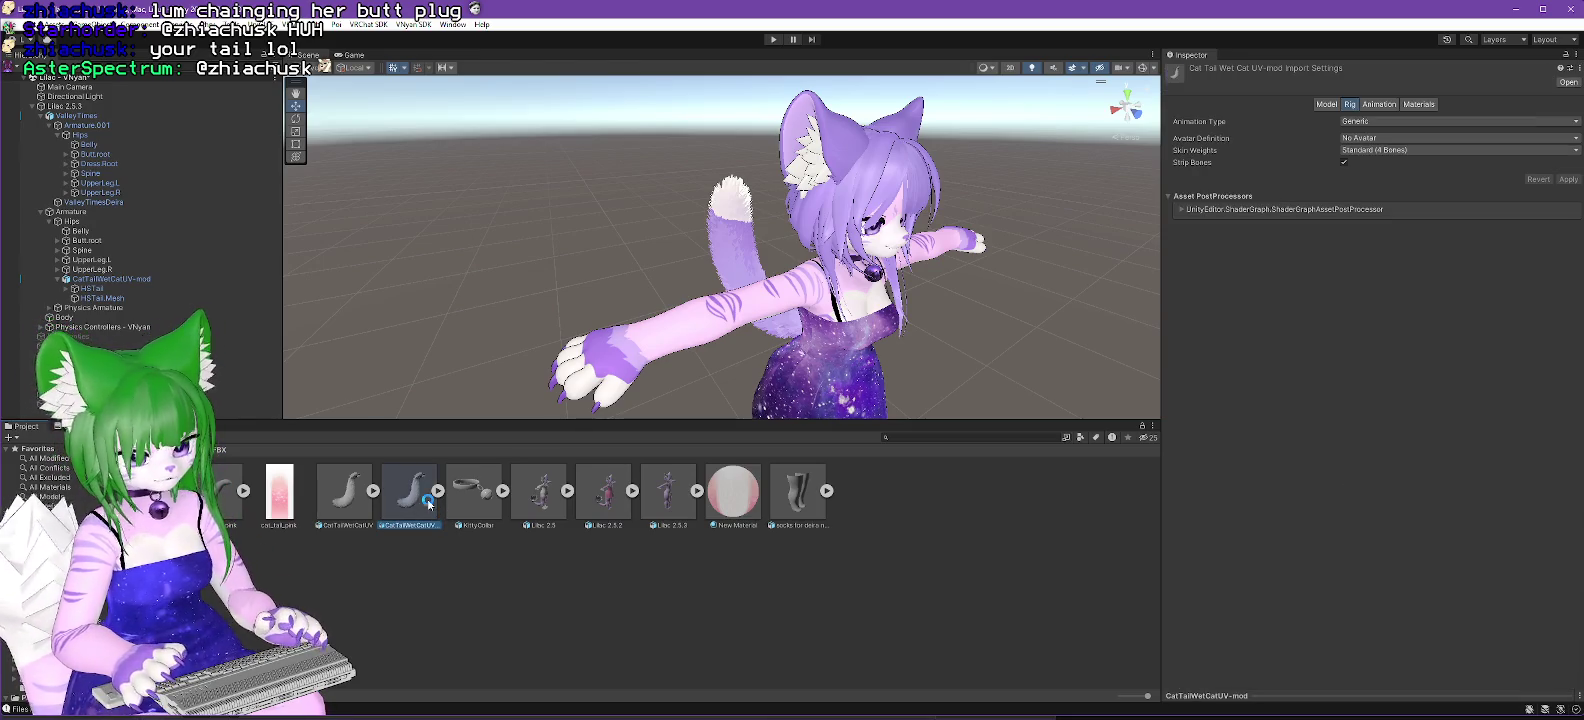
{"action": "key", "text": "ctrl+d"}
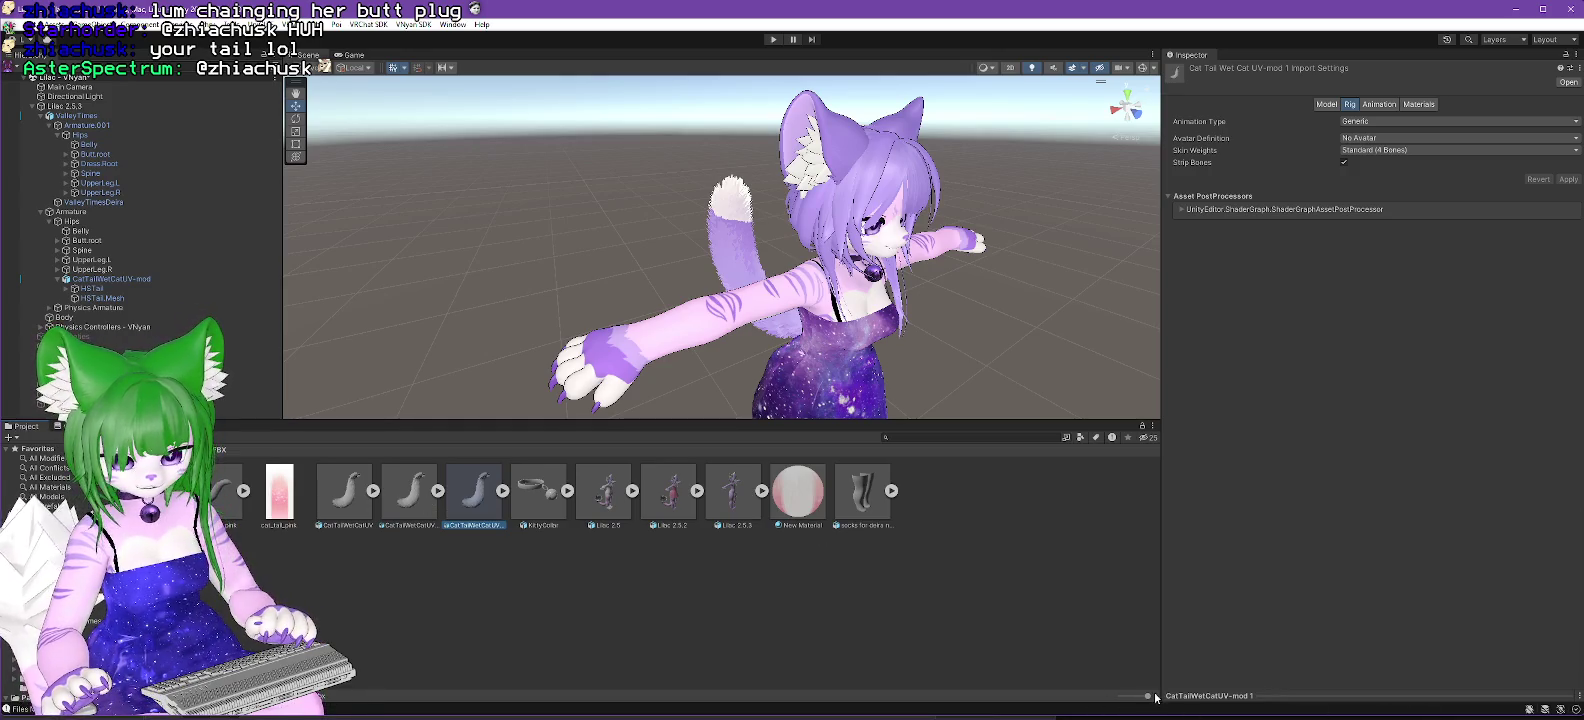
{"action": "left_click_drag", "start_coordinate": [1147, 695], "coordinate": [1120, 697]}
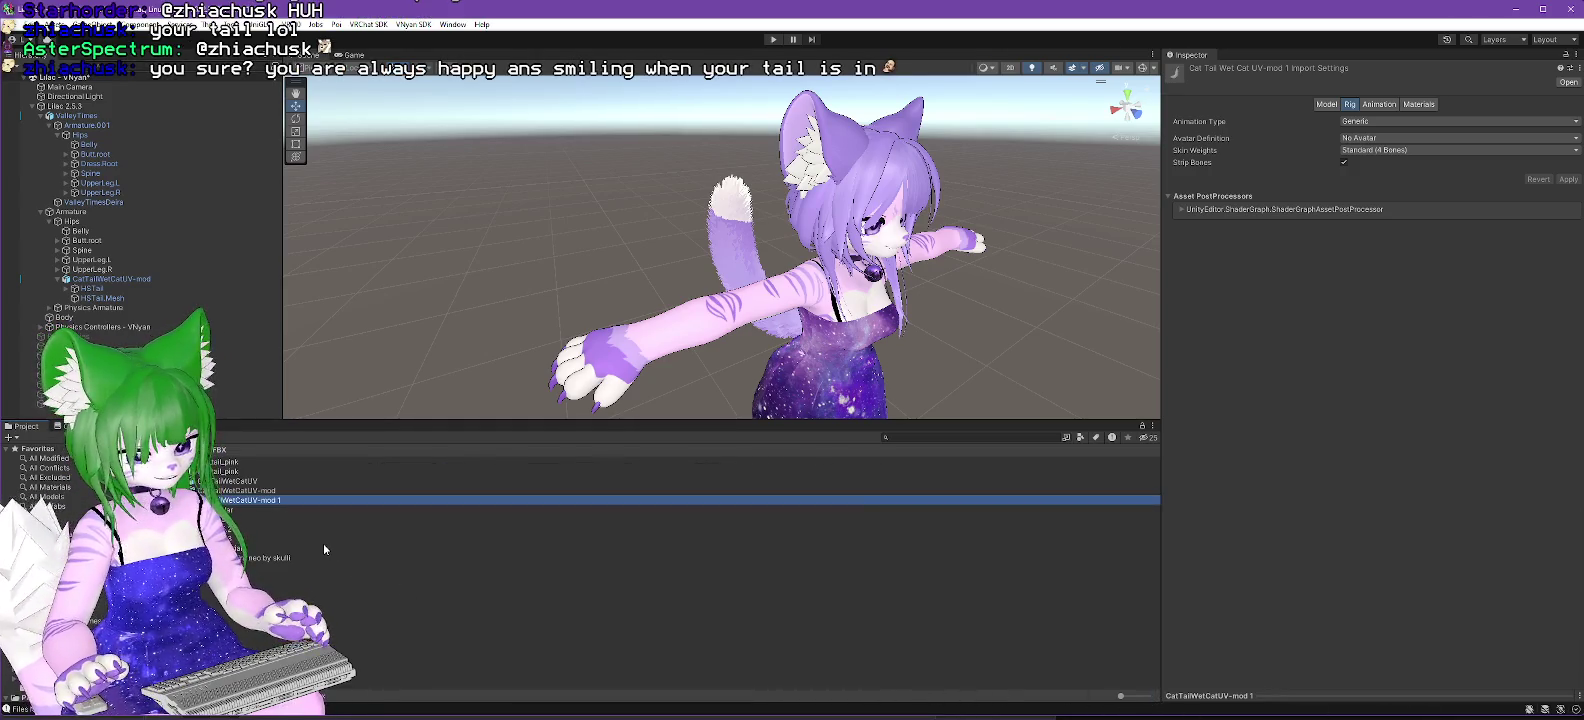
{"action": "key", "text": "End"}
{"action": "key", "text": "BackSpace"}
{"action": "key", "text": "BackSpace"}
{"action": "type", "text": "-"}
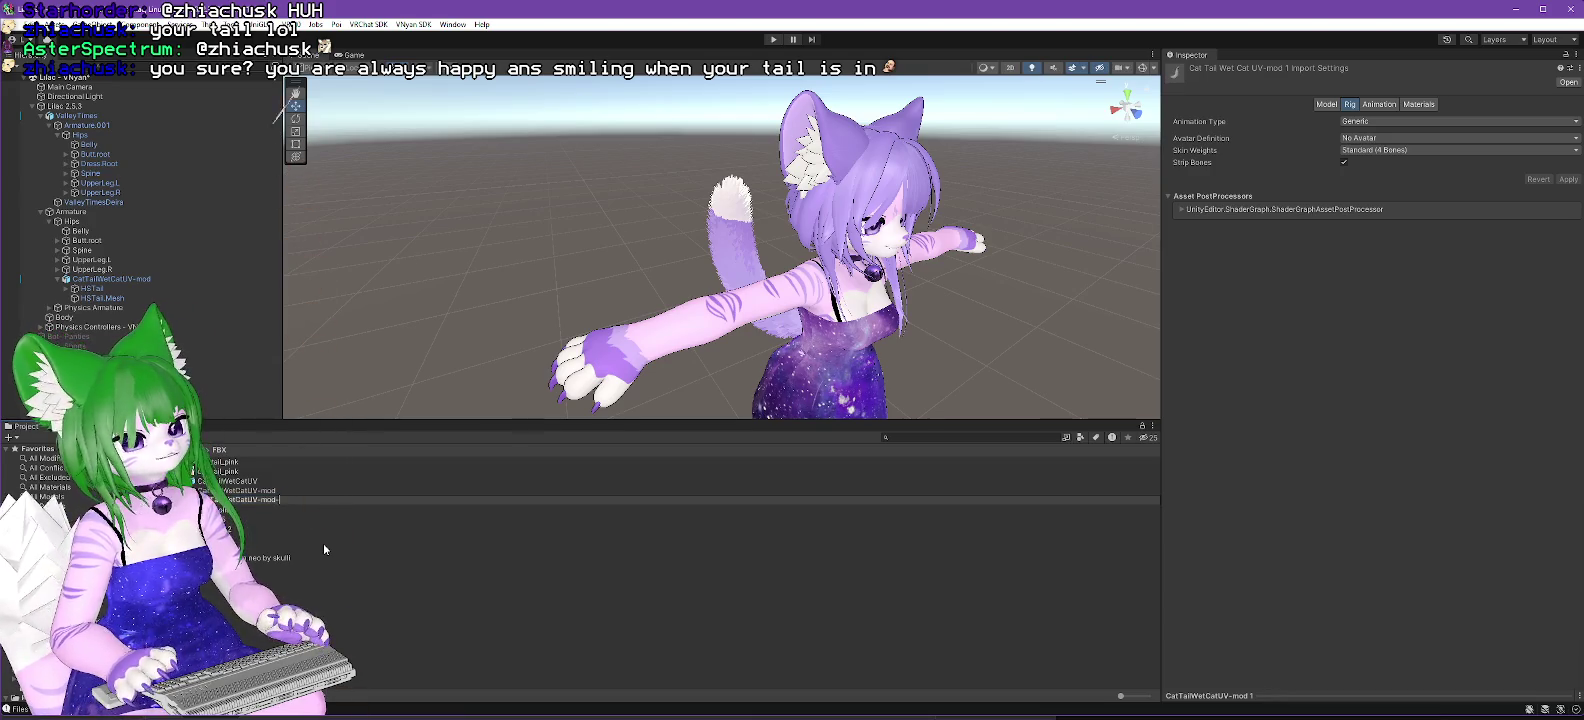
{"action": "type", "text": "old"}
{"action": "key", "text": "Return"}
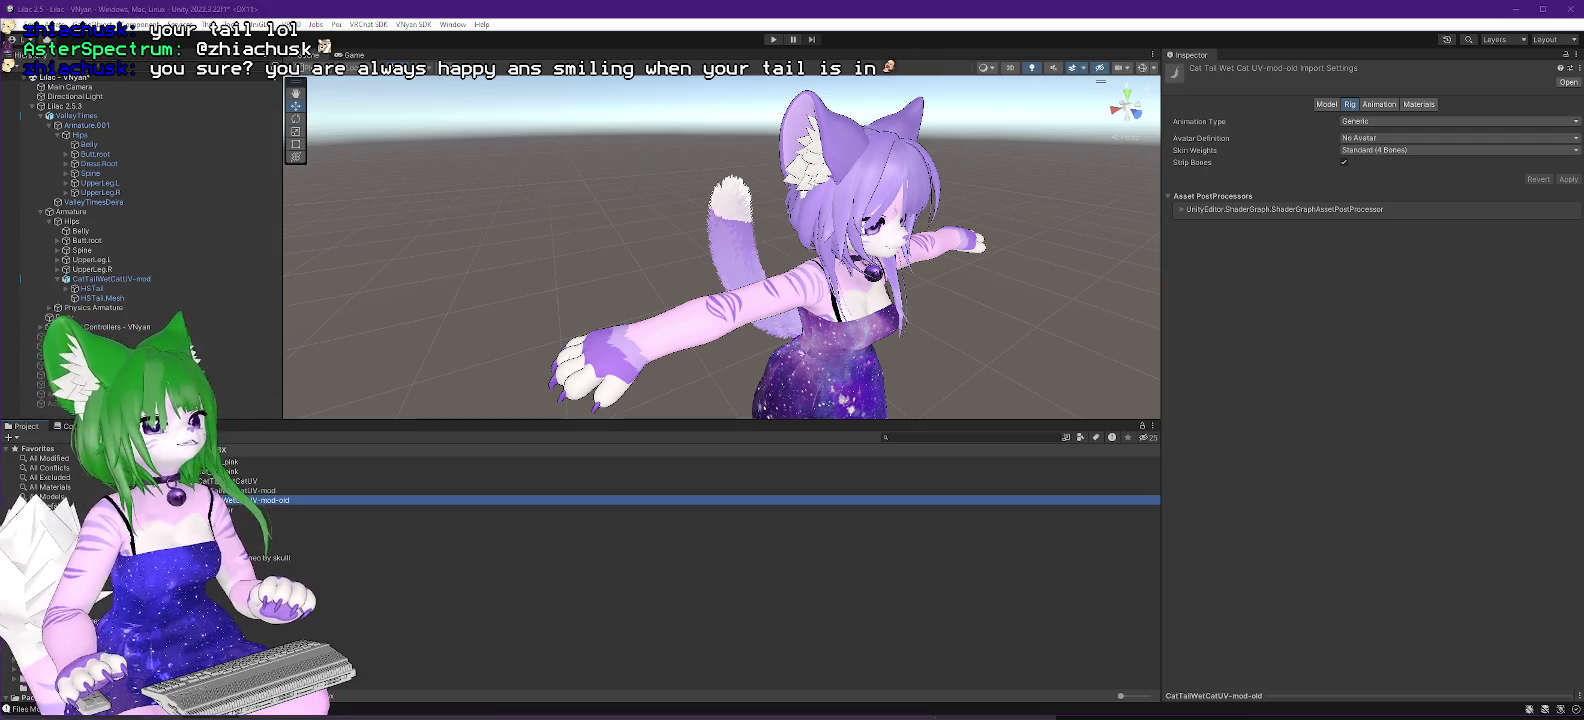
Step: Open the CatTail folder in File Explorer and select the CatTailWetCatUV-mod asset in Unity
{"action": "key", "text": "alt+Tab"}
{"action": "key", "text": "alt+Tab"}
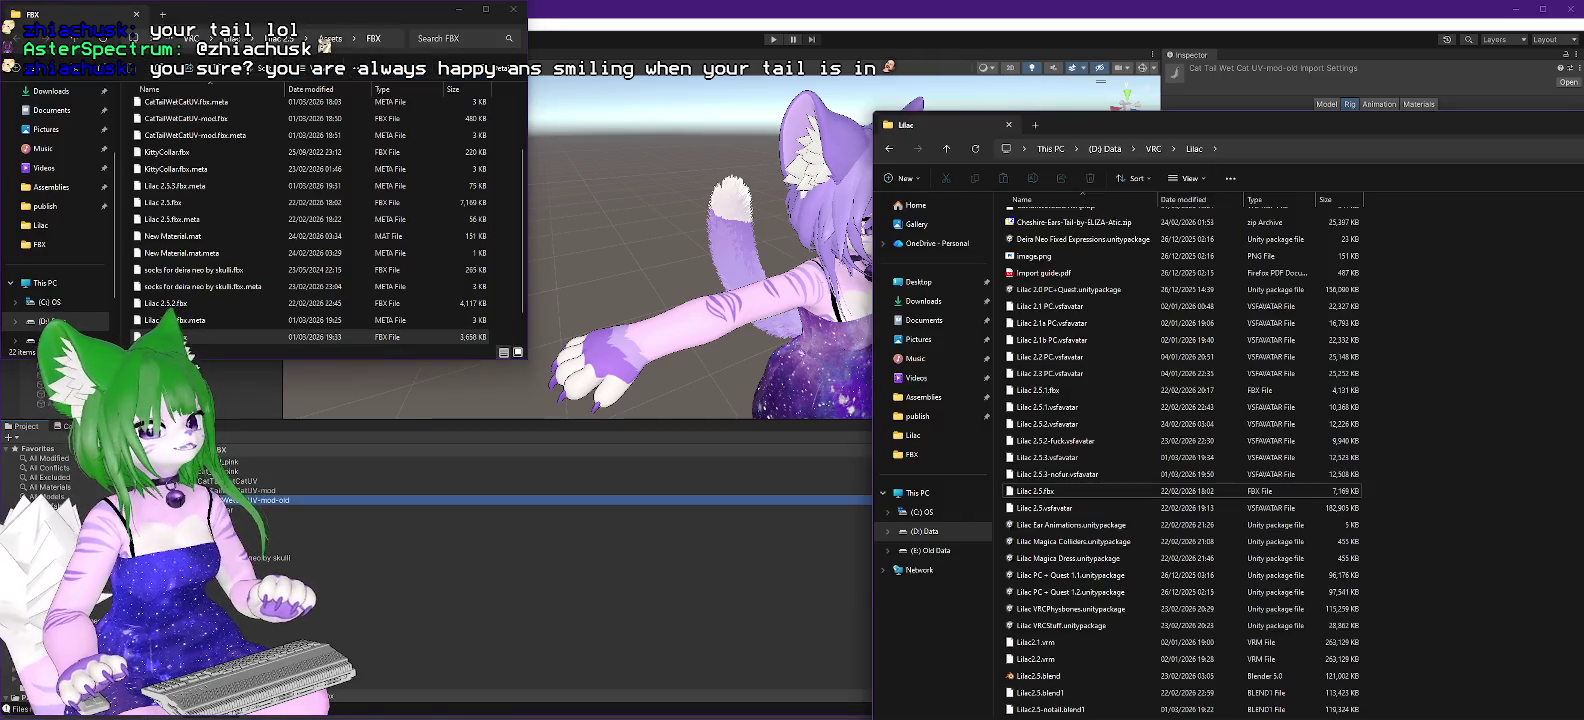
{"action": "scroll", "coordinate": [1068, 489], "scroll_direction": "up", "scroll_amount": 9}
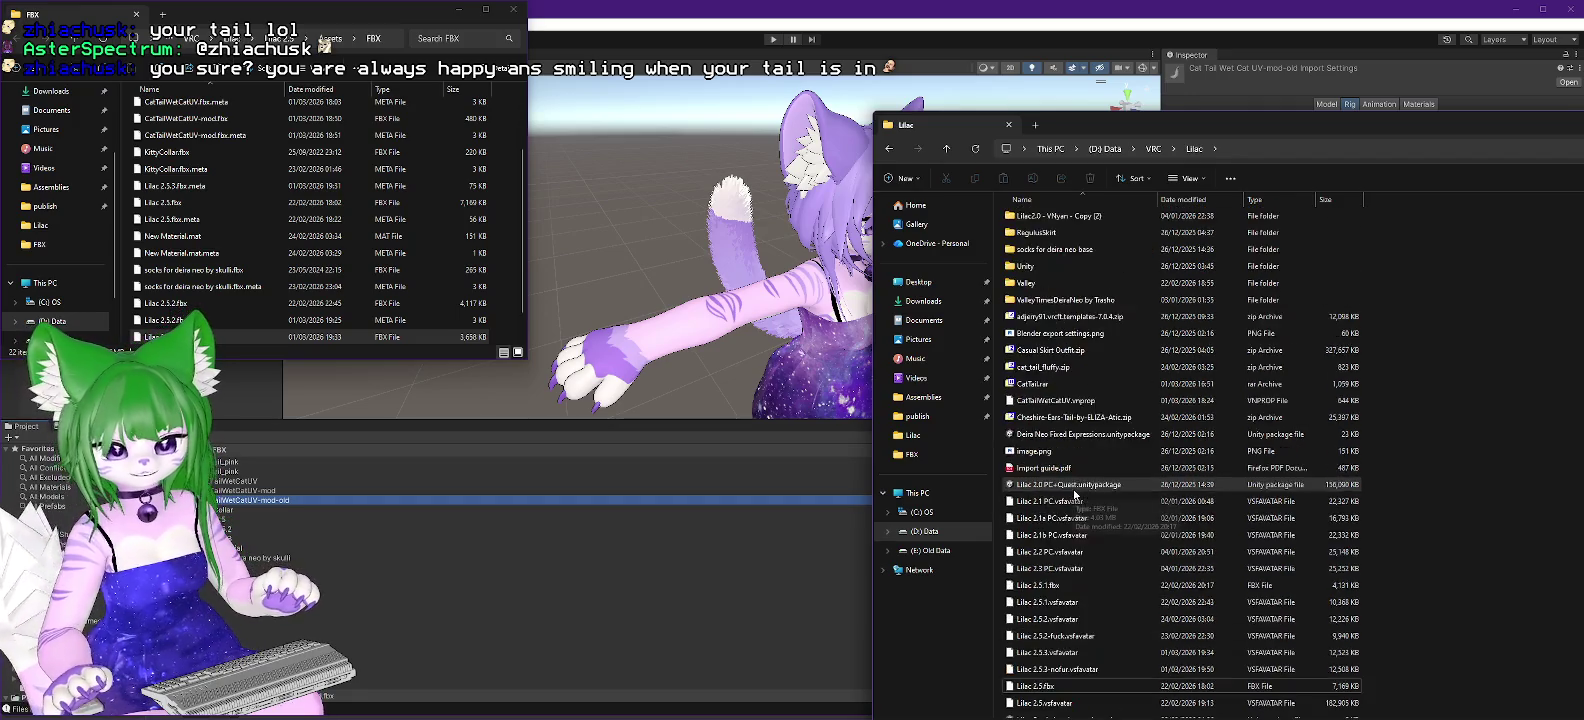
{"action": "double_click", "coordinate": [1030, 268]}
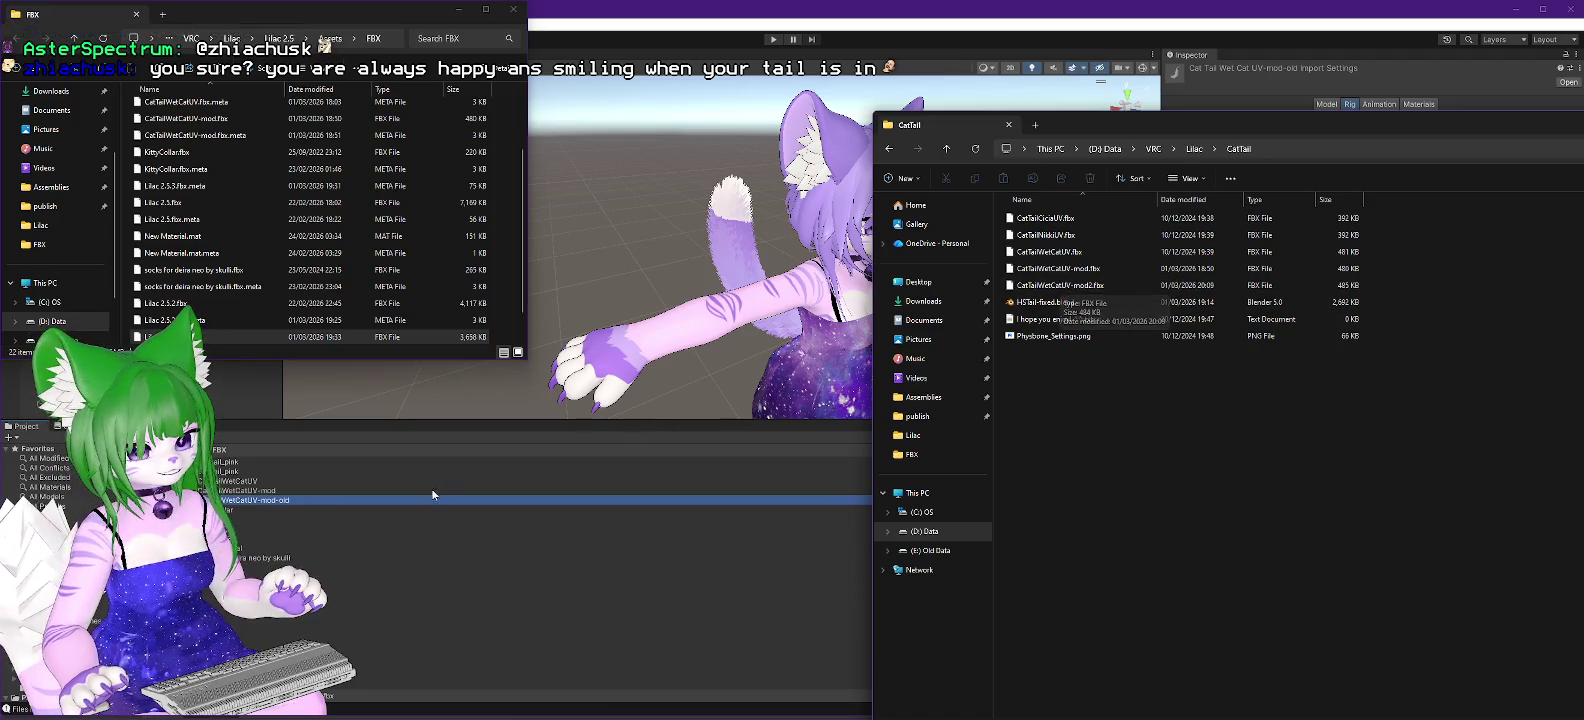
{"action": "left_click", "coordinate": [253, 497]}
{"action": "left_click", "coordinate": [265, 490]}
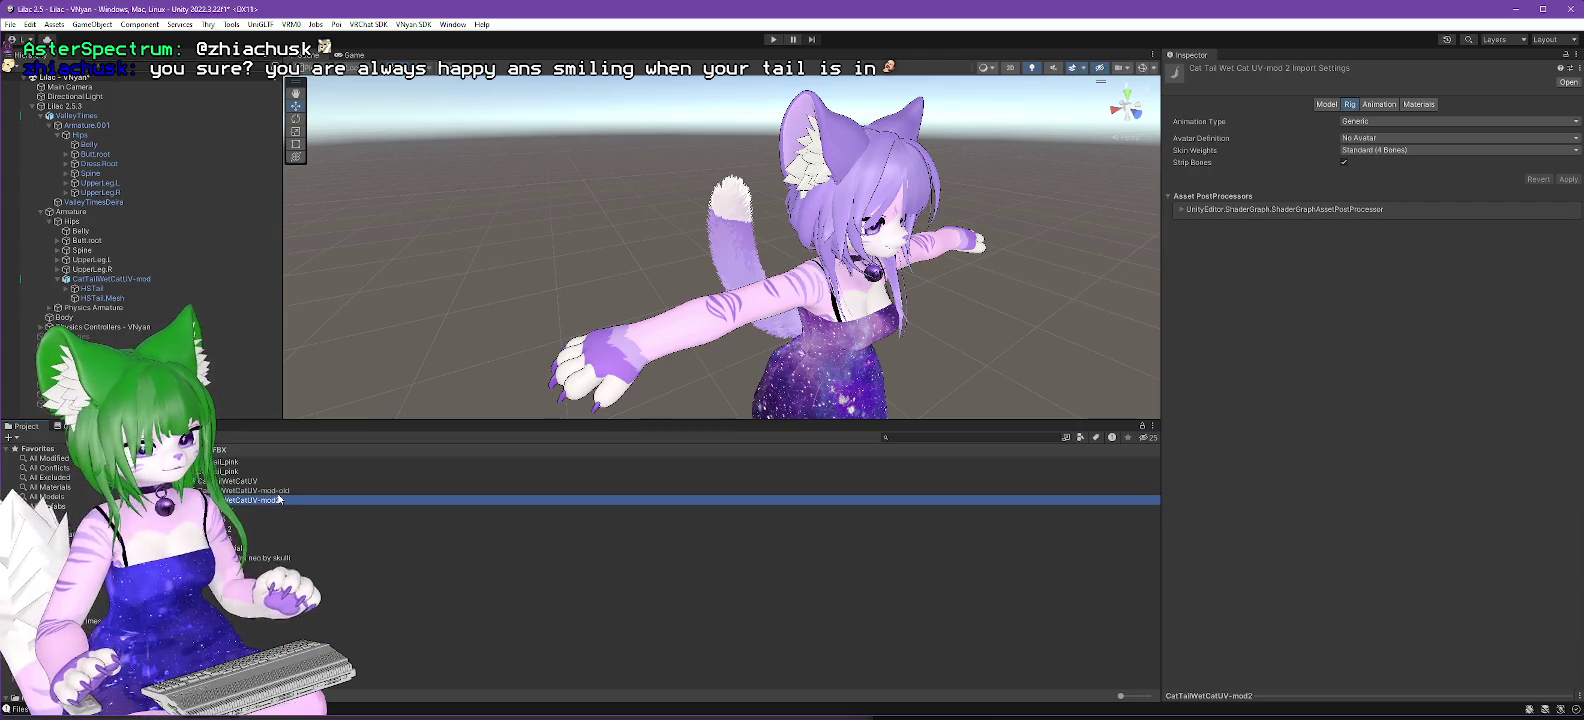
{"action": "left_click", "coordinate": [1518, 12]}
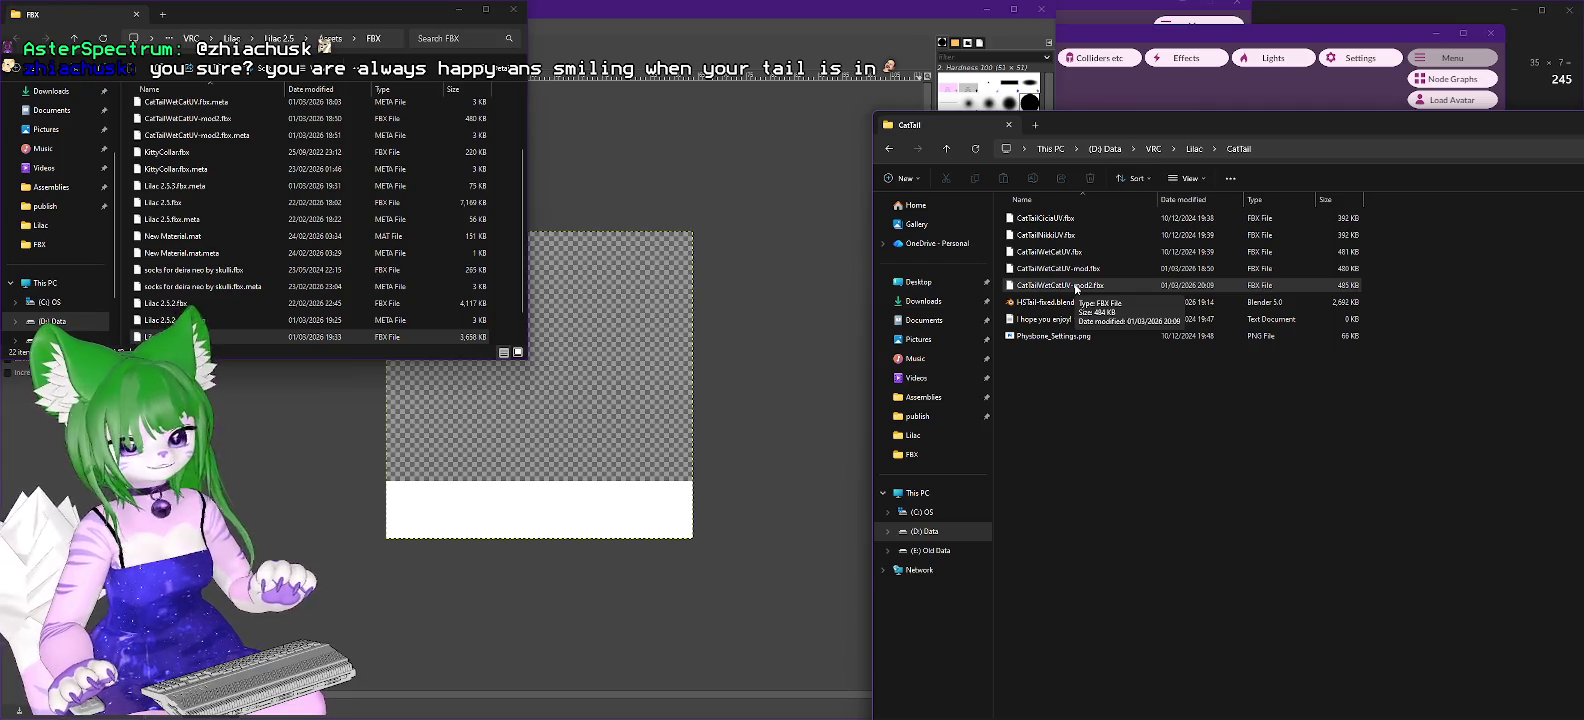
Step: Move CatTailWetCatUV-mod2.fbx into the FBX folder, replacing the existing copy
{"action": "mouse_move", "coordinate": [1076, 289]}
{"action": "left_mouse_down"}
{"action": "mouse_move", "coordinate": [656, 280]}
{"action": "mouse_move", "coordinate": [497, 201]}
{"action": "left_mouse_up"}
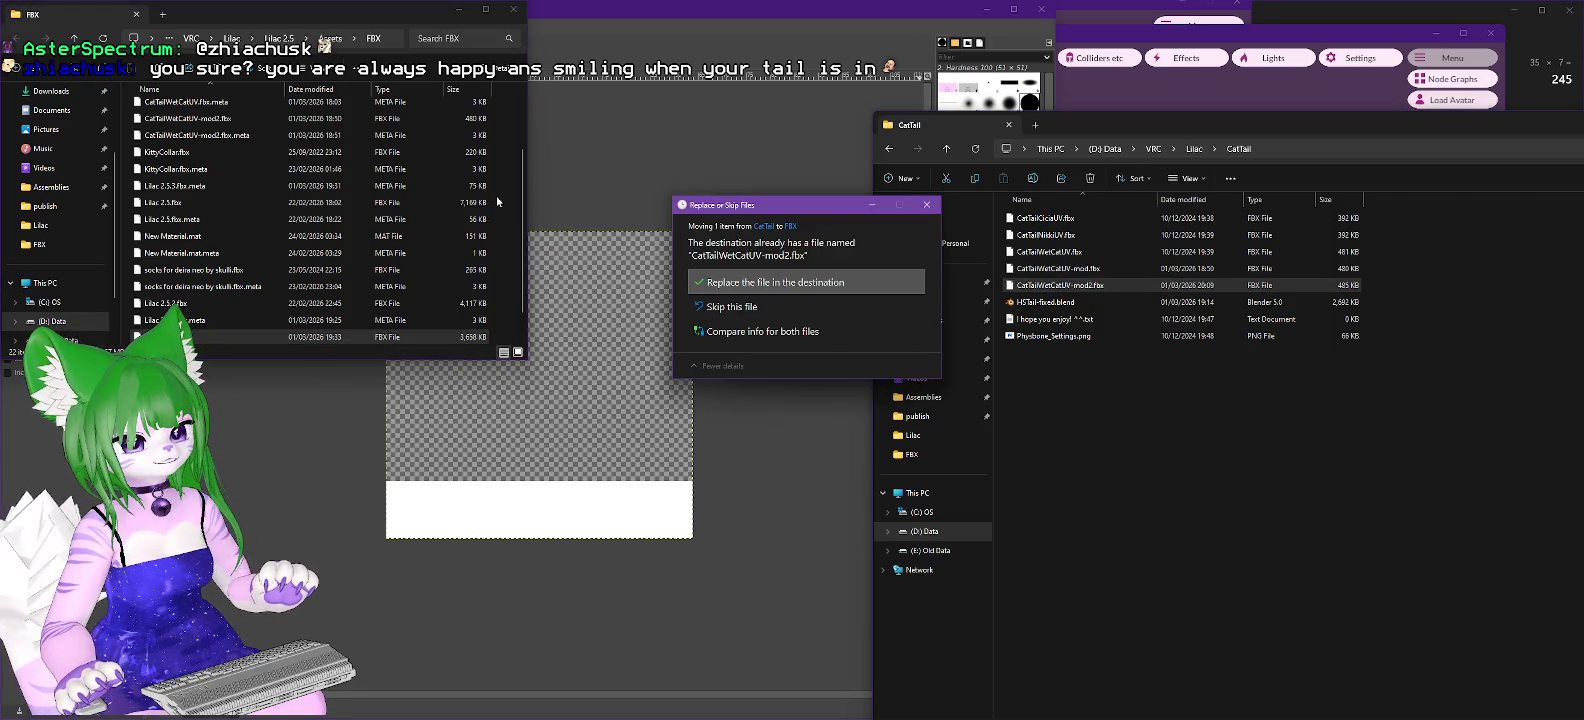
{"action": "left_click", "coordinate": [788, 284]}
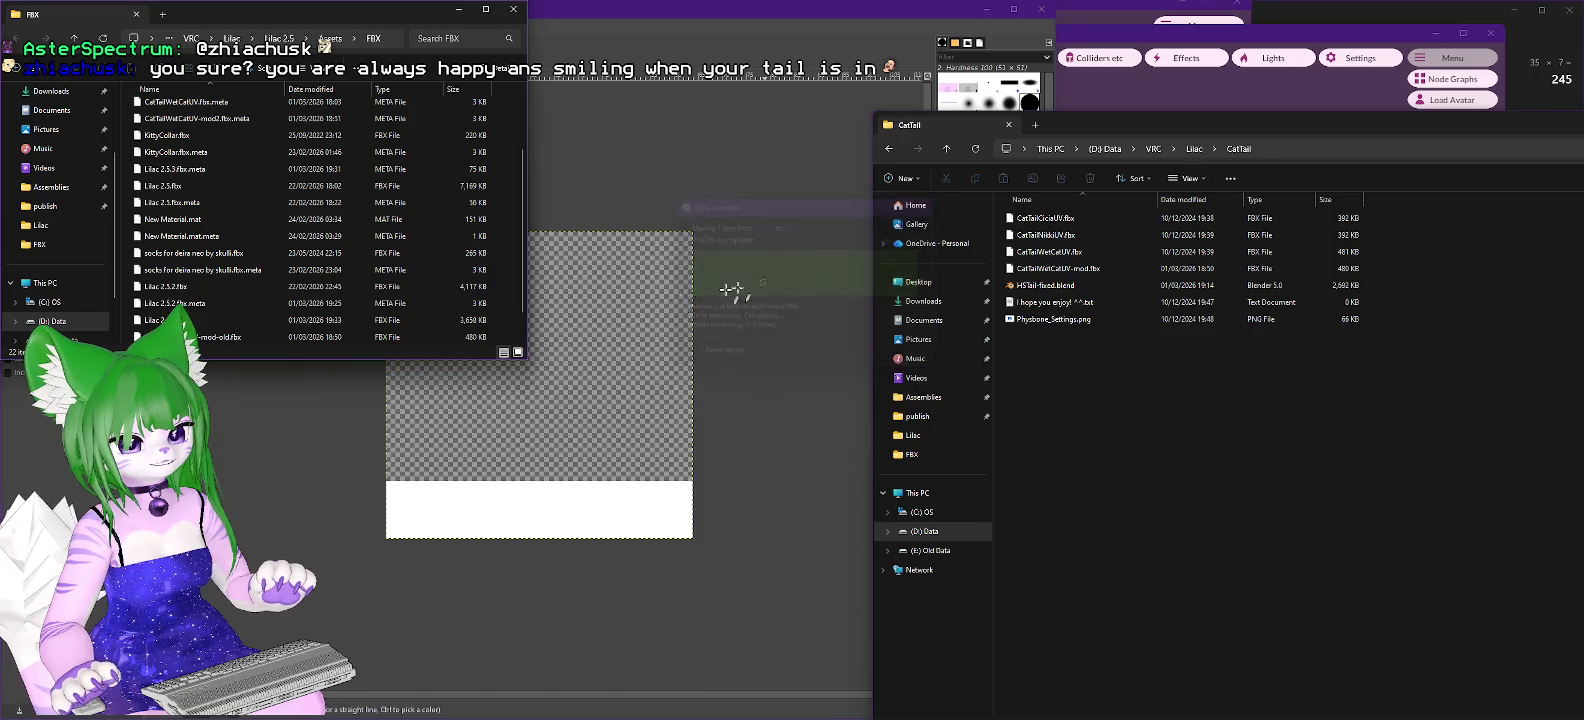
{"action": "key", "text": "alt+Tab"}
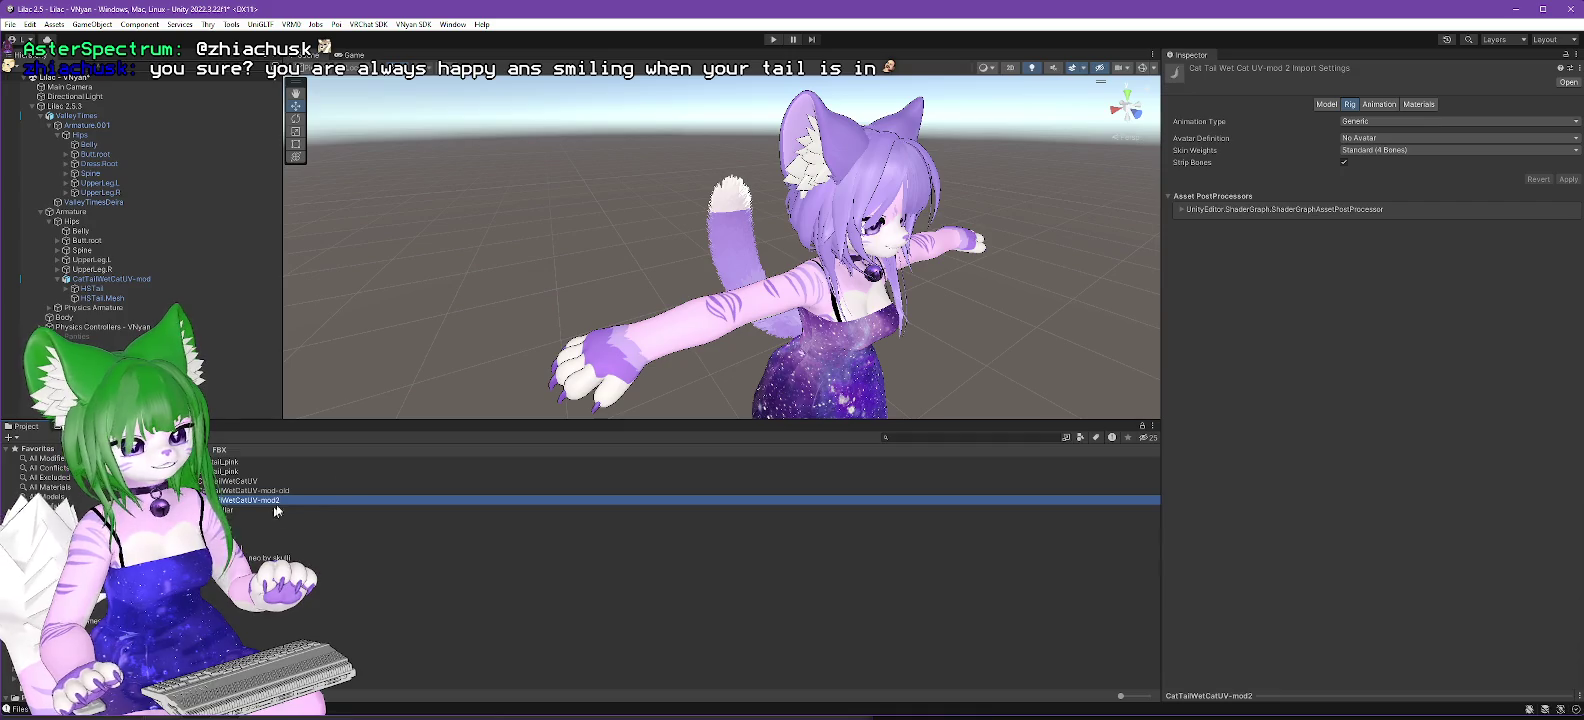
Step: Set the HS Tail-WhiteTip texture's Filter Mode to Bilinear and apply it
{"action": "mouse_move", "coordinate": [800, 297]}
{"action": "left_mouse_down"}
{"action": "mouse_move", "coordinate": [751, 297]}
{"action": "mouse_move", "coordinate": [1063, 291]}
{"action": "mouse_move", "coordinate": [135, 340]}
{"action": "mouse_move", "coordinate": [1161, 261]}
{"action": "left_mouse_up"}
{"action": "scroll", "coordinate": [653, 299], "scroll_direction": "up", "scroll_amount": 5}
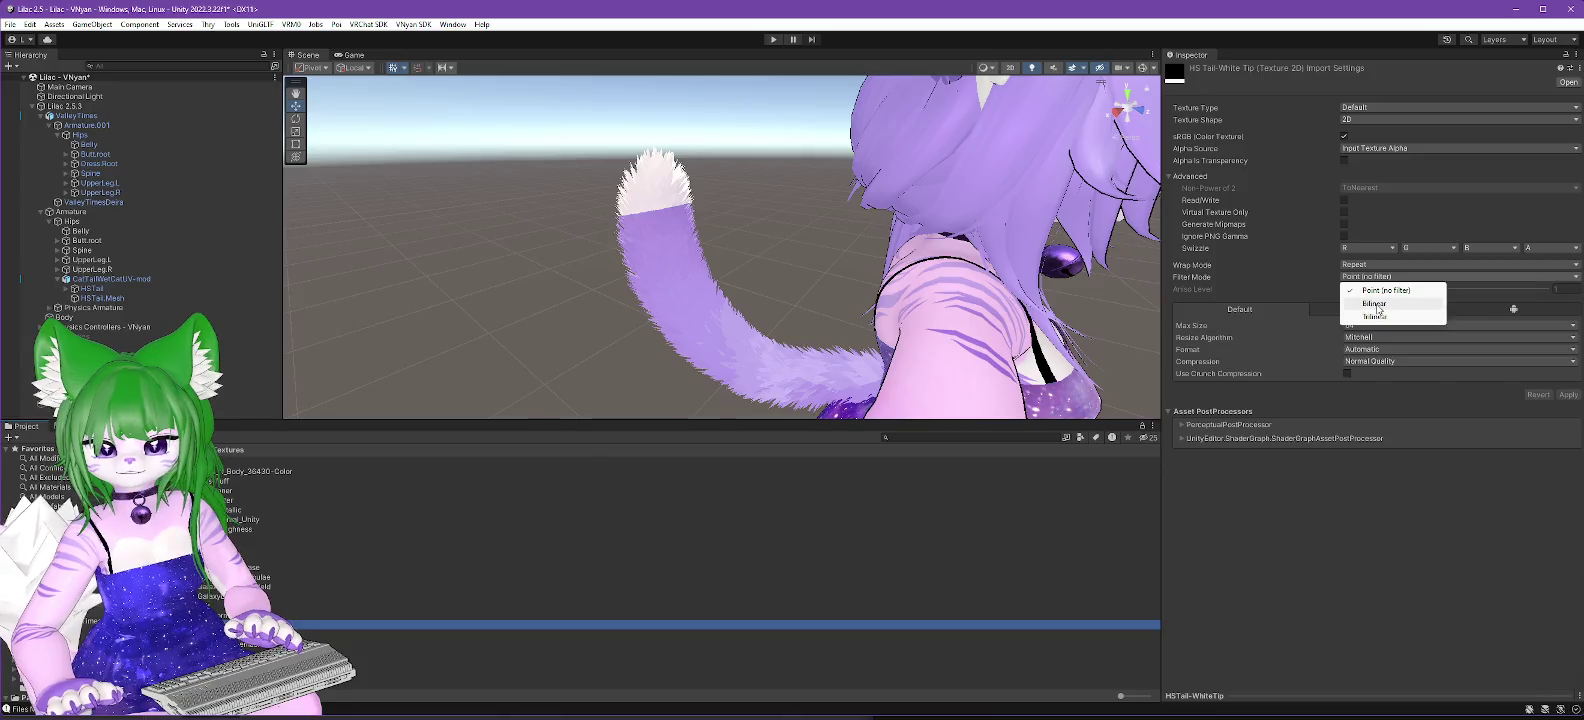
{"action": "left_click", "coordinate": [1377, 304]}
{"action": "left_click_drag", "start_coordinate": [1110, 230], "coordinate": [1044, 218]}
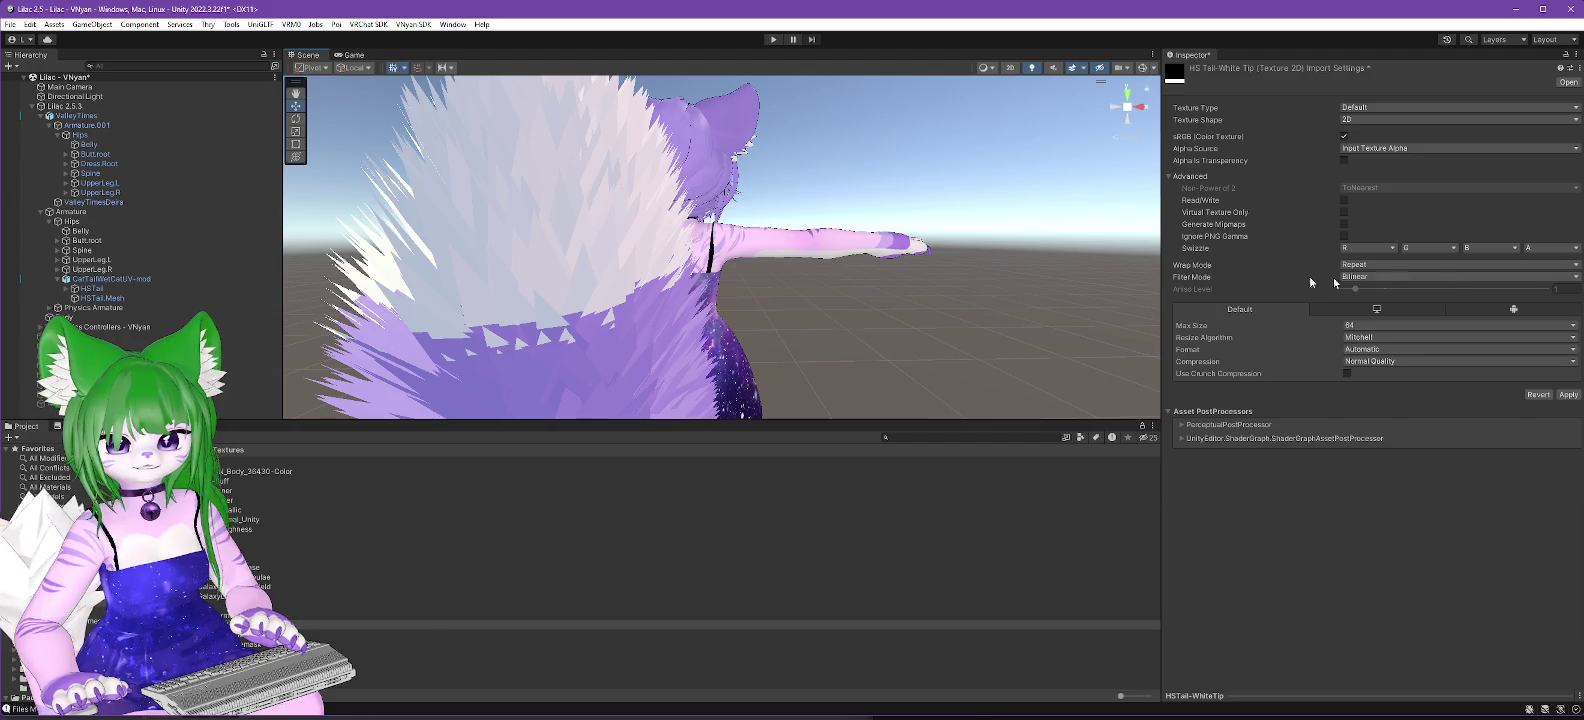
{"action": "left_click", "coordinate": [1568, 394]}
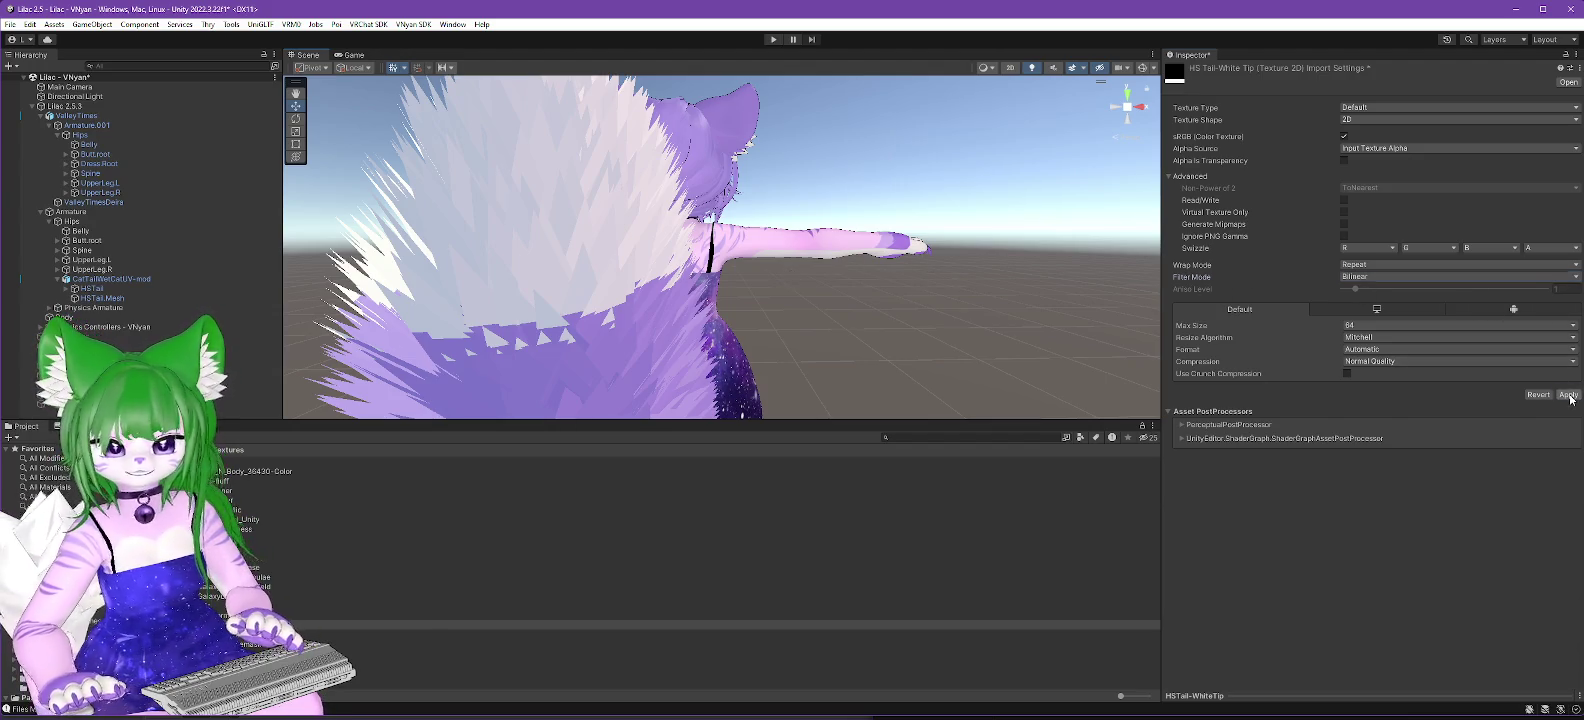
Step: Return the tail texture to Point (no filter), apply, and inspect the tail and face
{"action": "mouse_move", "coordinate": [640, 335]}
{"action": "left_mouse_down"}
{"action": "mouse_move", "coordinate": [347, 354]}
{"action": "mouse_move", "coordinate": [311, 331]}
{"action": "left_mouse_up"}
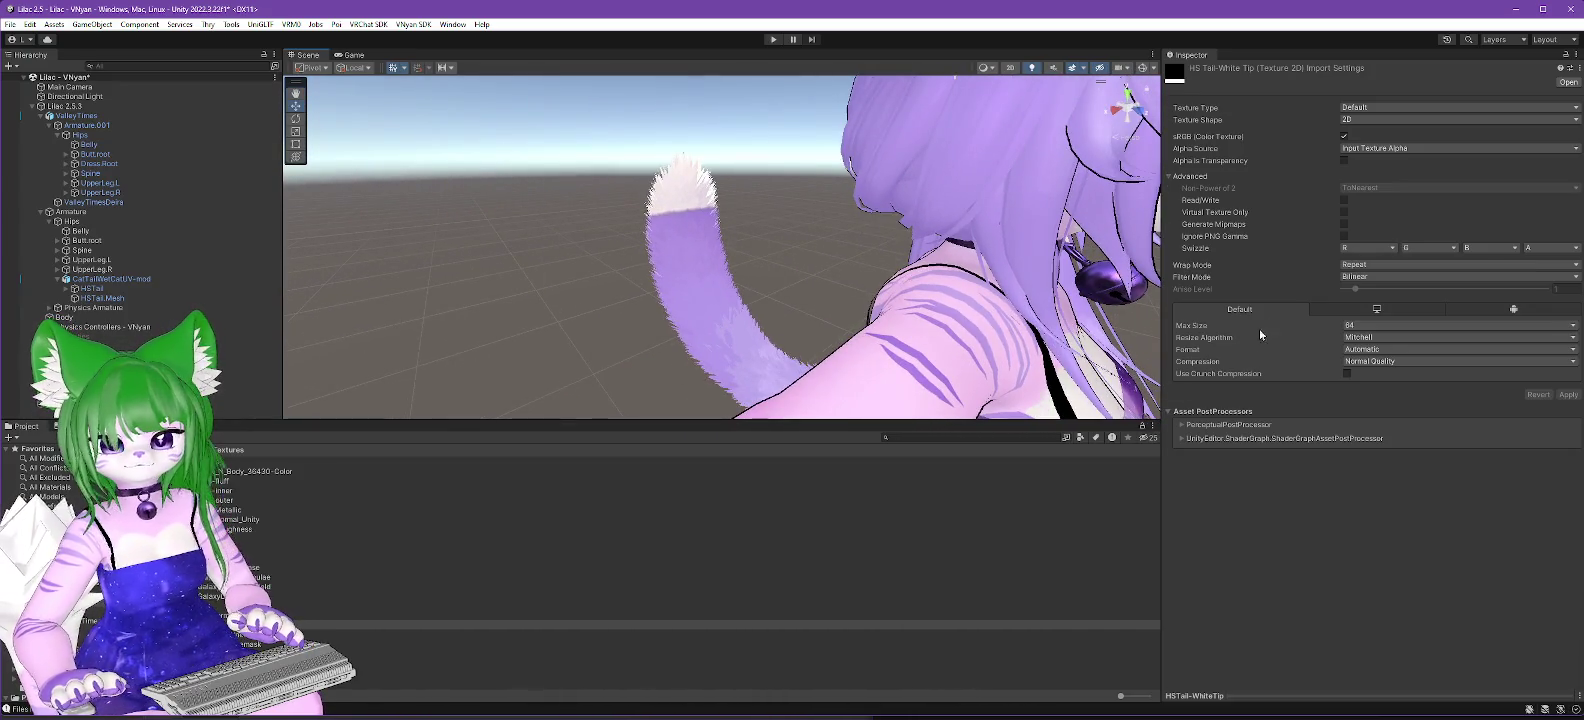
{"action": "left_click", "coordinate": [1355, 277]}
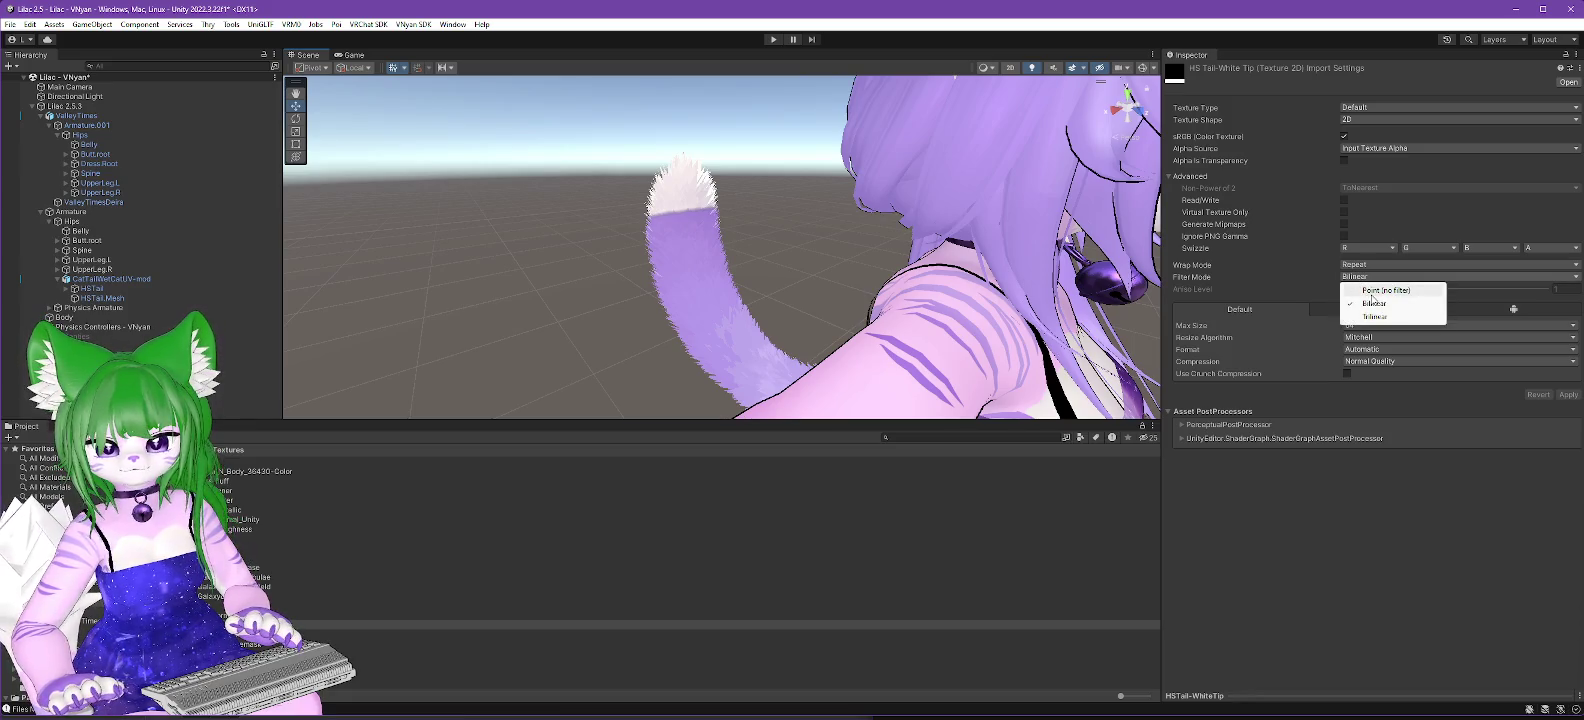
{"action": "left_click", "coordinate": [1362, 289]}
{"action": "left_click", "coordinate": [1569, 396]}
{"action": "left_click_drag", "start_coordinate": [688, 330], "coordinate": [980, 305]}
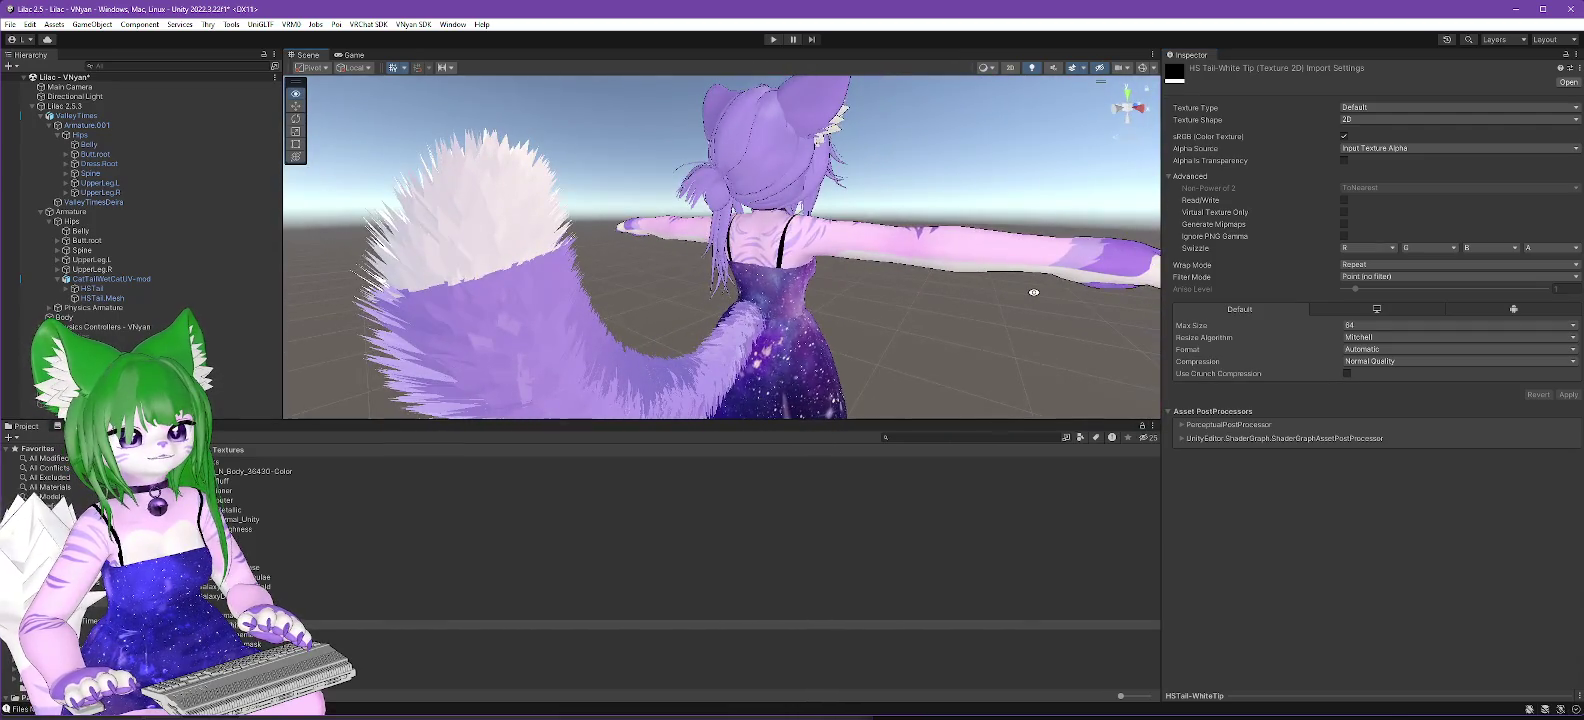
{"action": "scroll", "coordinate": [601, 336], "scroll_direction": "up", "scroll_amount": 5}
{"action": "mouse_move", "coordinate": [601, 336]}
{"action": "left_mouse_down"}
{"action": "mouse_move", "coordinate": [879, 324]}
{"action": "mouse_move", "coordinate": [860, 336]}
{"action": "left_mouse_up"}
{"action": "scroll", "coordinate": [695, 329], "scroll_direction": "down", "scroll_amount": 5}
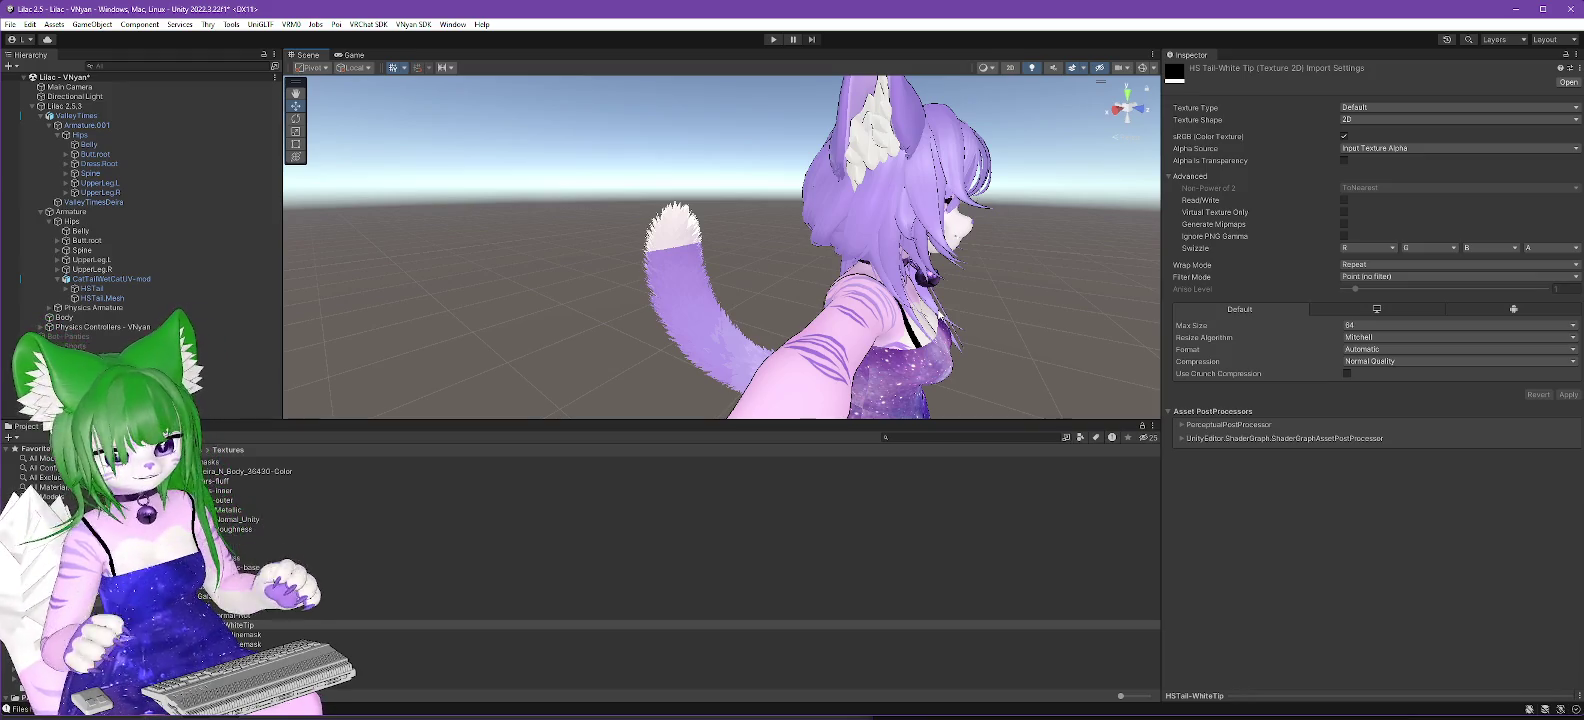
Step: Open the Materials folder and select the Tail (High&Sacred) Poiyomi material
{"action": "mouse_move", "coordinate": [1132, 306]}
{"action": "left_mouse_down"}
{"action": "mouse_move", "coordinate": [792, 316]}
{"action": "mouse_move", "coordinate": [1113, 291]}
{"action": "mouse_move", "coordinate": [734, 341]}
{"action": "mouse_move", "coordinate": [842, 336]}
{"action": "left_mouse_up"}
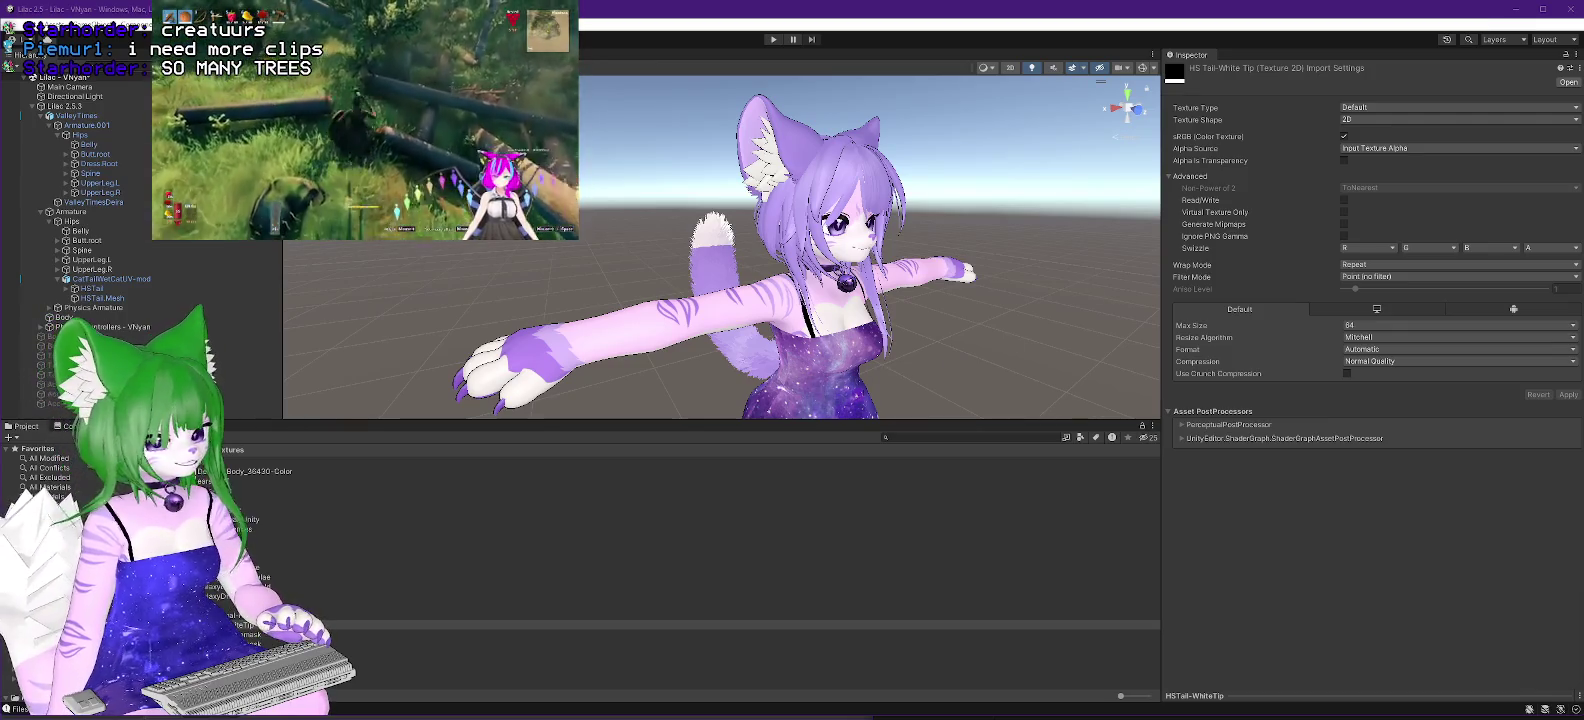
{"action": "left_click", "coordinate": [90, 560]}
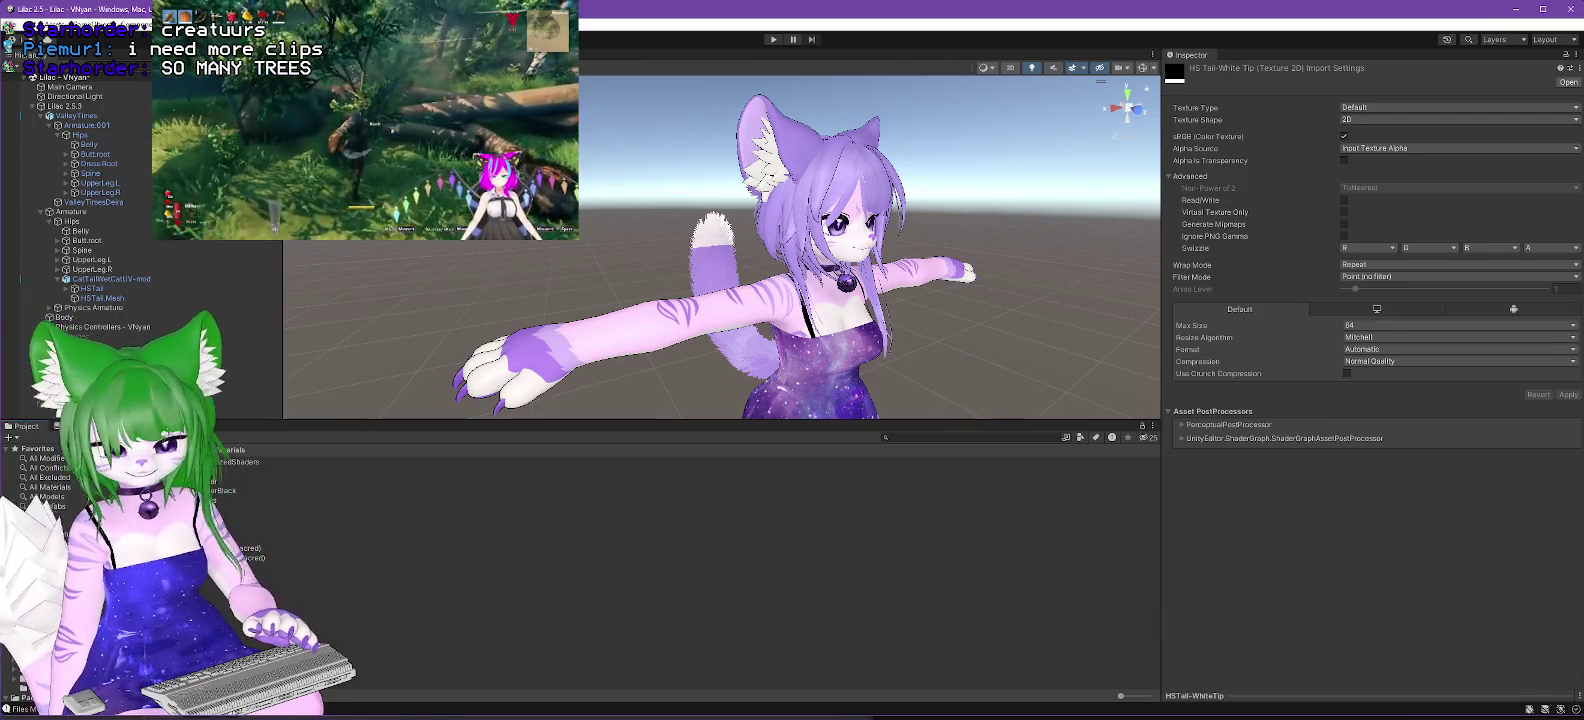
{"action": "left_click", "coordinate": [240, 548]}
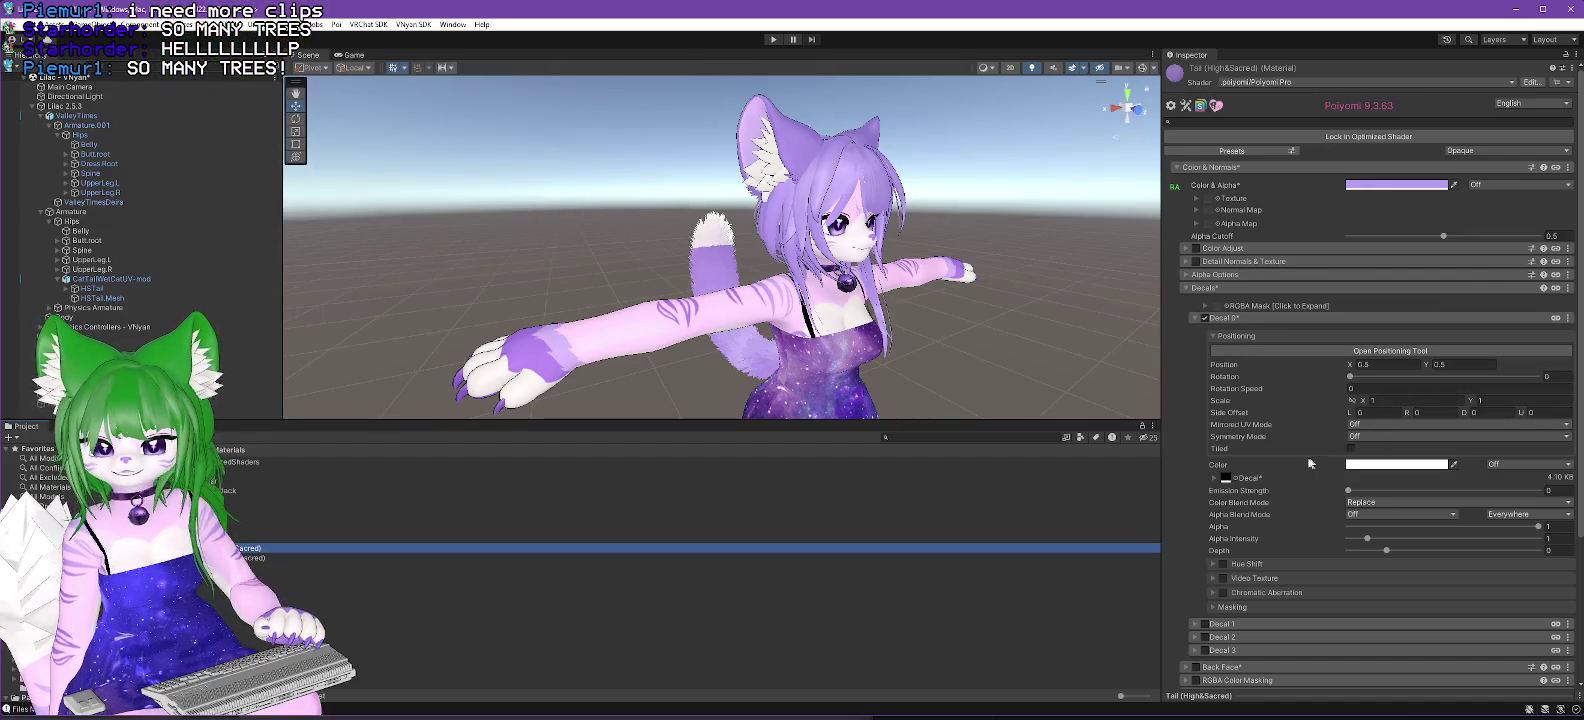
Step: Mark the decal Color as Renamed (when locked), test cyan and blue hues, keep lavender, then select Lilac 2.5.3
{"action": "right_click", "coordinate": [1220, 471]}
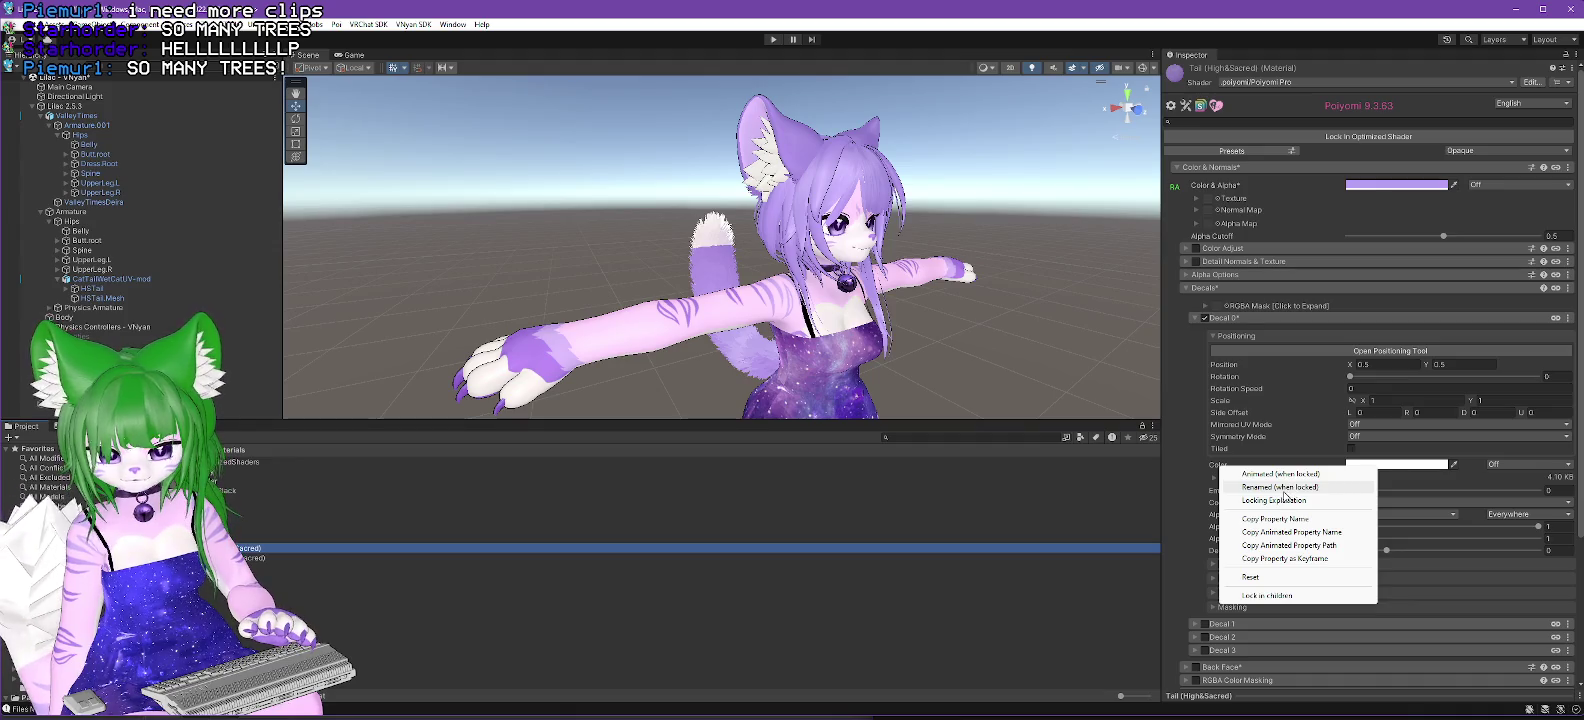
{"action": "left_click", "coordinate": [1284, 489]}
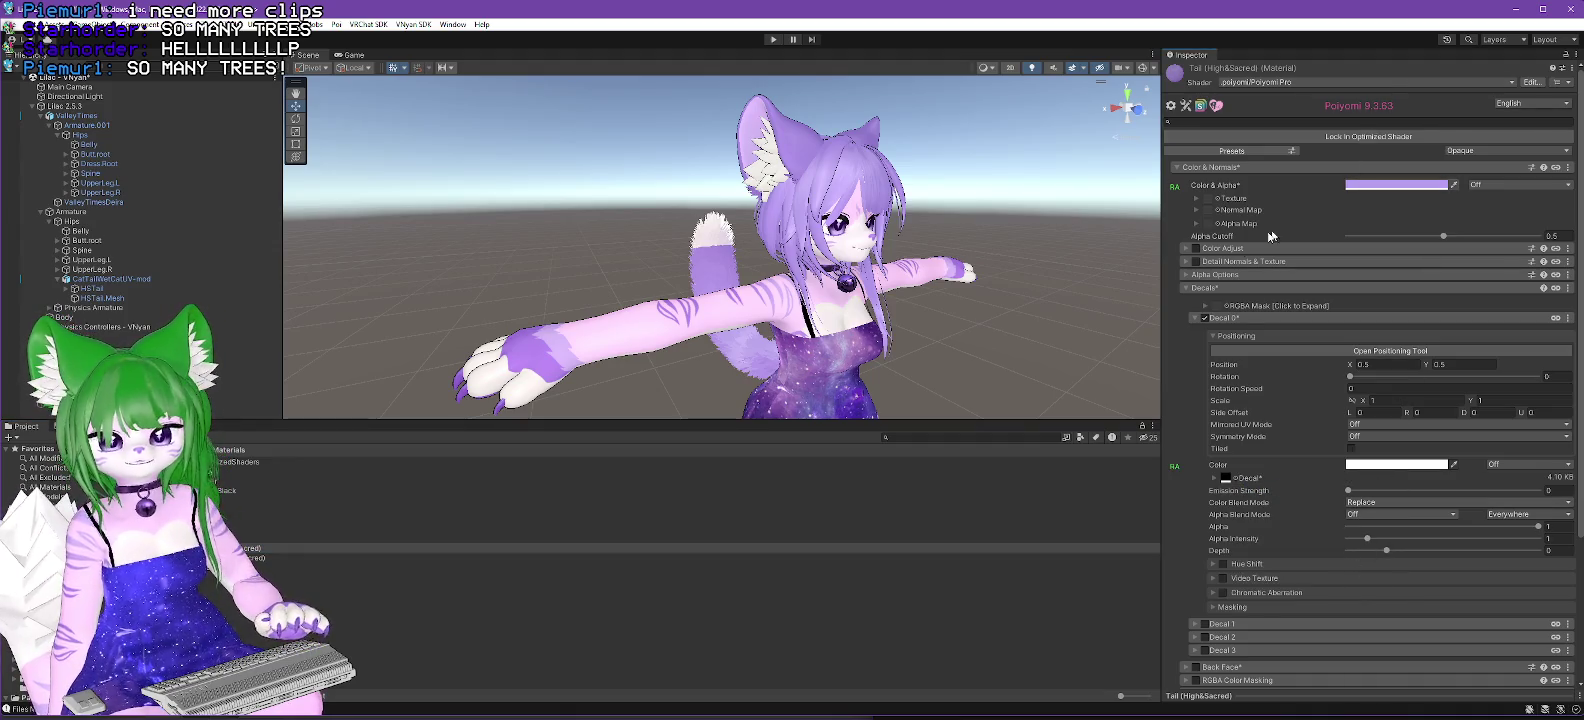
{"action": "left_click", "coordinate": [1416, 183]}
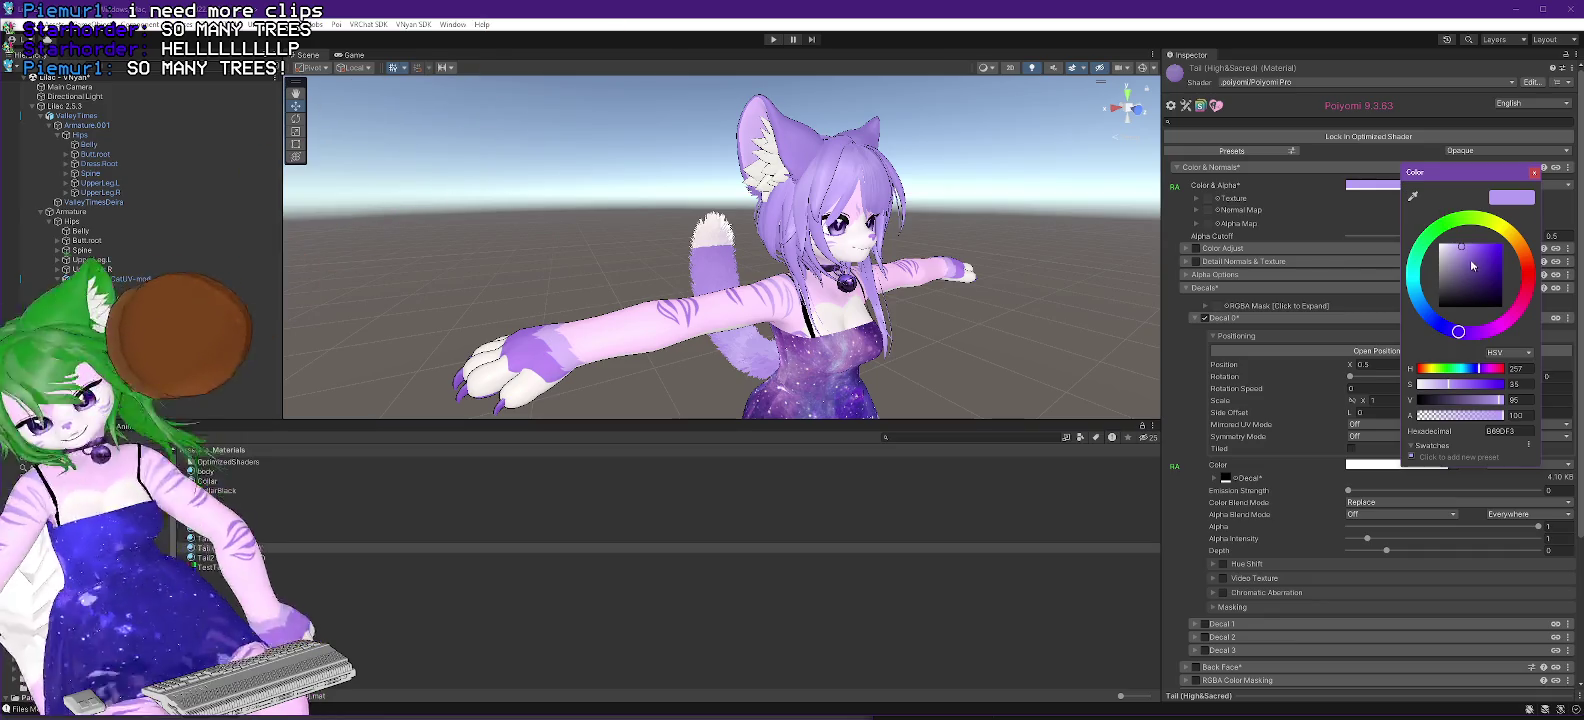
{"action": "mouse_move", "coordinate": [1466, 335]}
{"action": "left_mouse_down"}
{"action": "mouse_move", "coordinate": [1525, 280]}
{"action": "mouse_move", "coordinate": [1480, 212]}
{"action": "mouse_move", "coordinate": [1445, 222]}
{"action": "mouse_move", "coordinate": [1413, 268]}
{"action": "left_mouse_up"}
{"action": "mouse_move", "coordinate": [1428, 220]}
{"action": "left_mouse_down"}
{"action": "mouse_move", "coordinate": [1490, 214]}
{"action": "mouse_move", "coordinate": [1528, 280]}
{"action": "mouse_move", "coordinate": [1505, 326]}
{"action": "mouse_move", "coordinate": [1438, 333]}
{"action": "mouse_move", "coordinate": [1528, 278]}
{"action": "mouse_move", "coordinate": [1507, 243]}
{"action": "left_mouse_up"}
{"action": "key", "text": "Escape"}
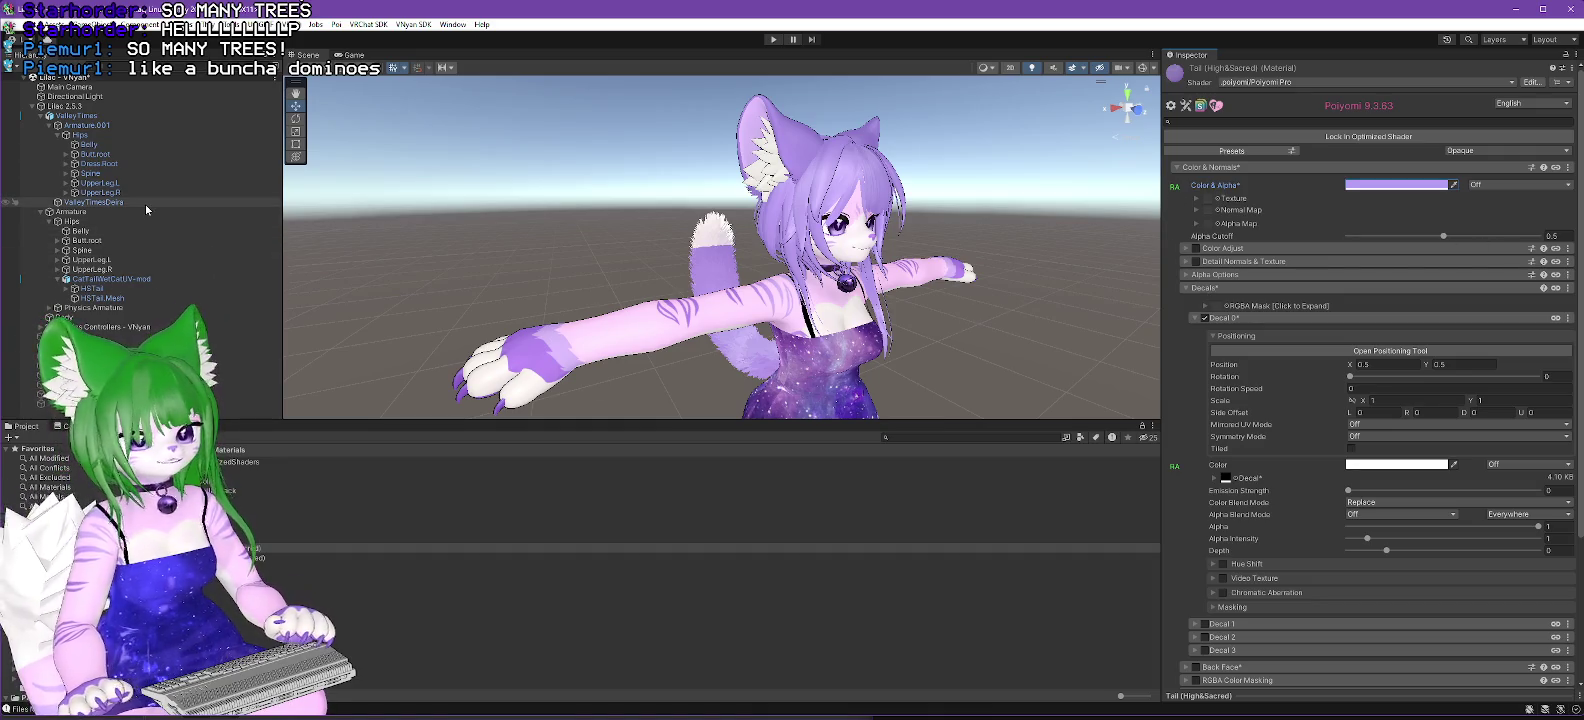
{"action": "mouse_move", "coordinate": [750, 291]}
{"action": "left_mouse_down"}
{"action": "mouse_move", "coordinate": [820, 296]}
{"action": "mouse_move", "coordinate": [845, 333]}
{"action": "mouse_move", "coordinate": [1081, 348]}
{"action": "mouse_move", "coordinate": [877, 348]}
{"action": "left_mouse_up"}
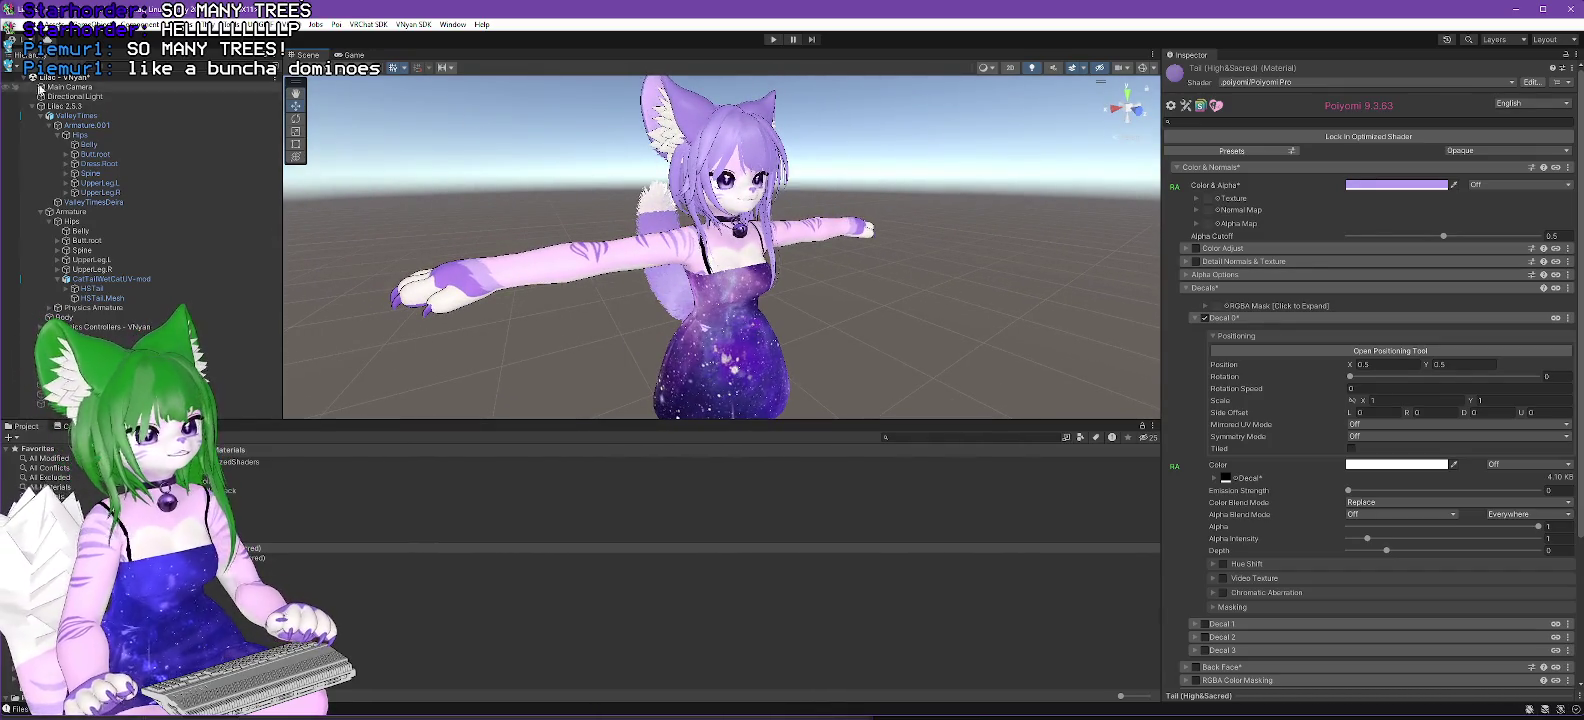
{"action": "left_click", "coordinate": [52, 107]}
Step: Export Lilac 2.5.3 via Export VNyan Avatar, overwriting Lilac 2.5.3.vsfavatar past the shader warning
{"action": "left_click", "coordinate": [413, 24]}
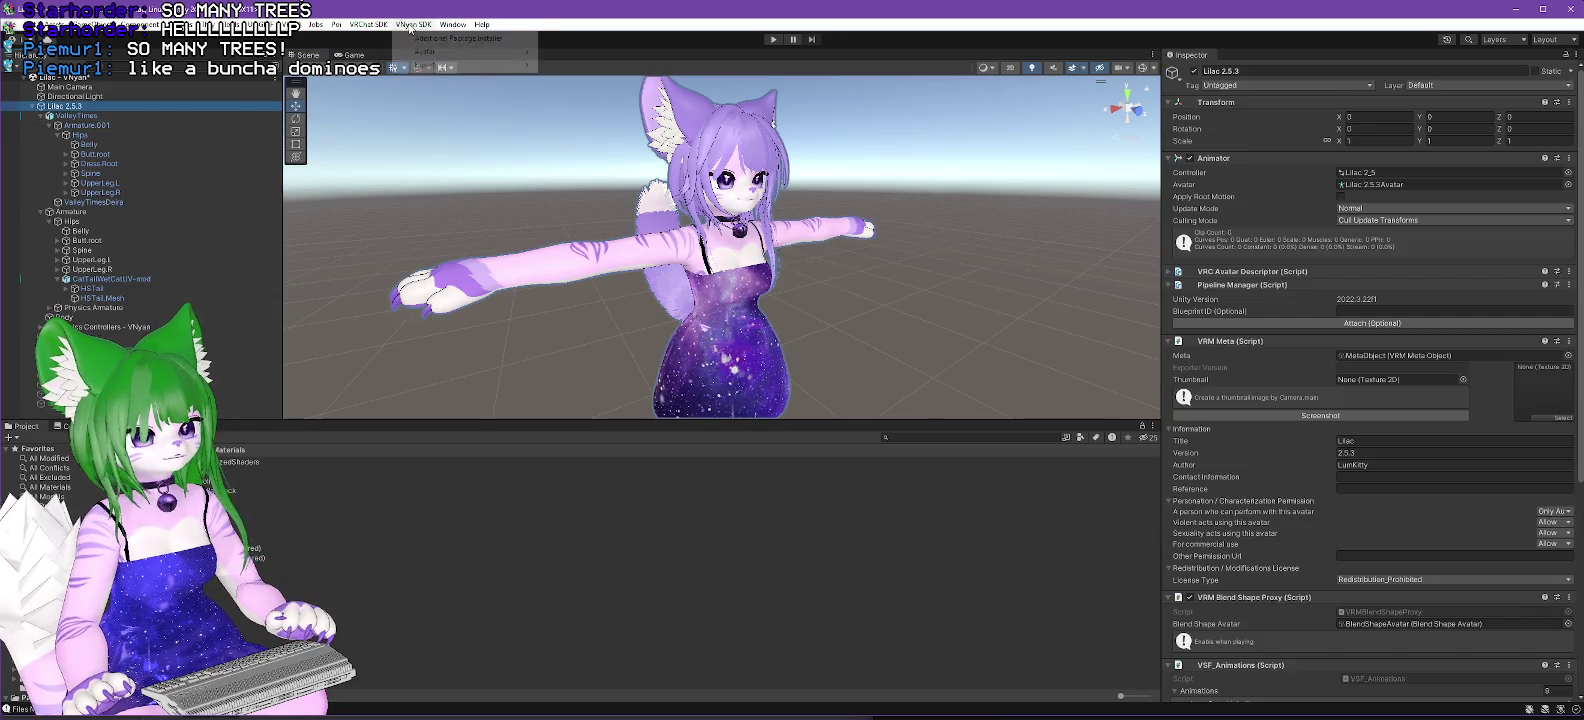
{"action": "mouse_move", "coordinate": [436, 65]}
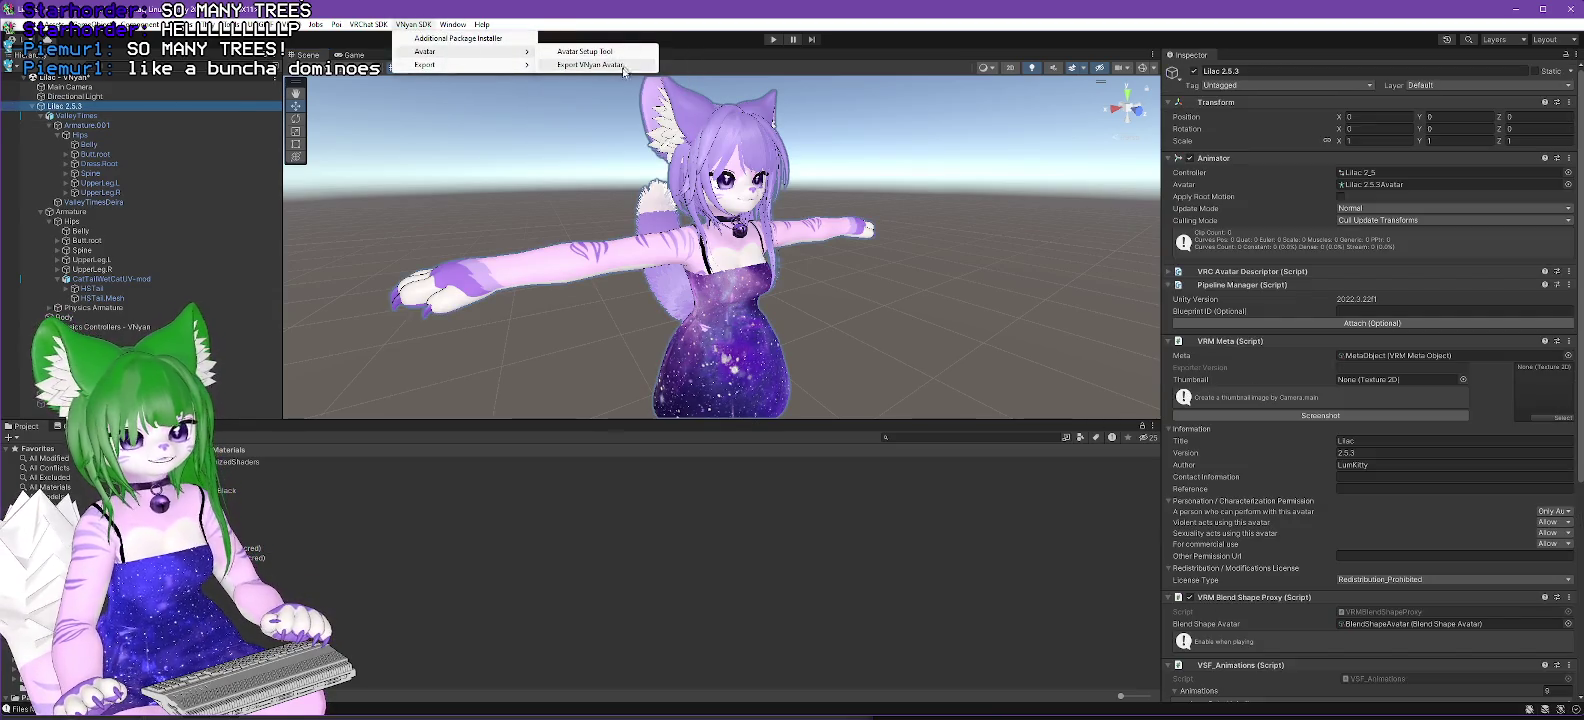
{"action": "left_click", "coordinate": [620, 65]}
{"action": "scroll", "coordinate": [330, 213], "scroll_direction": "down", "scroll_amount": 1}
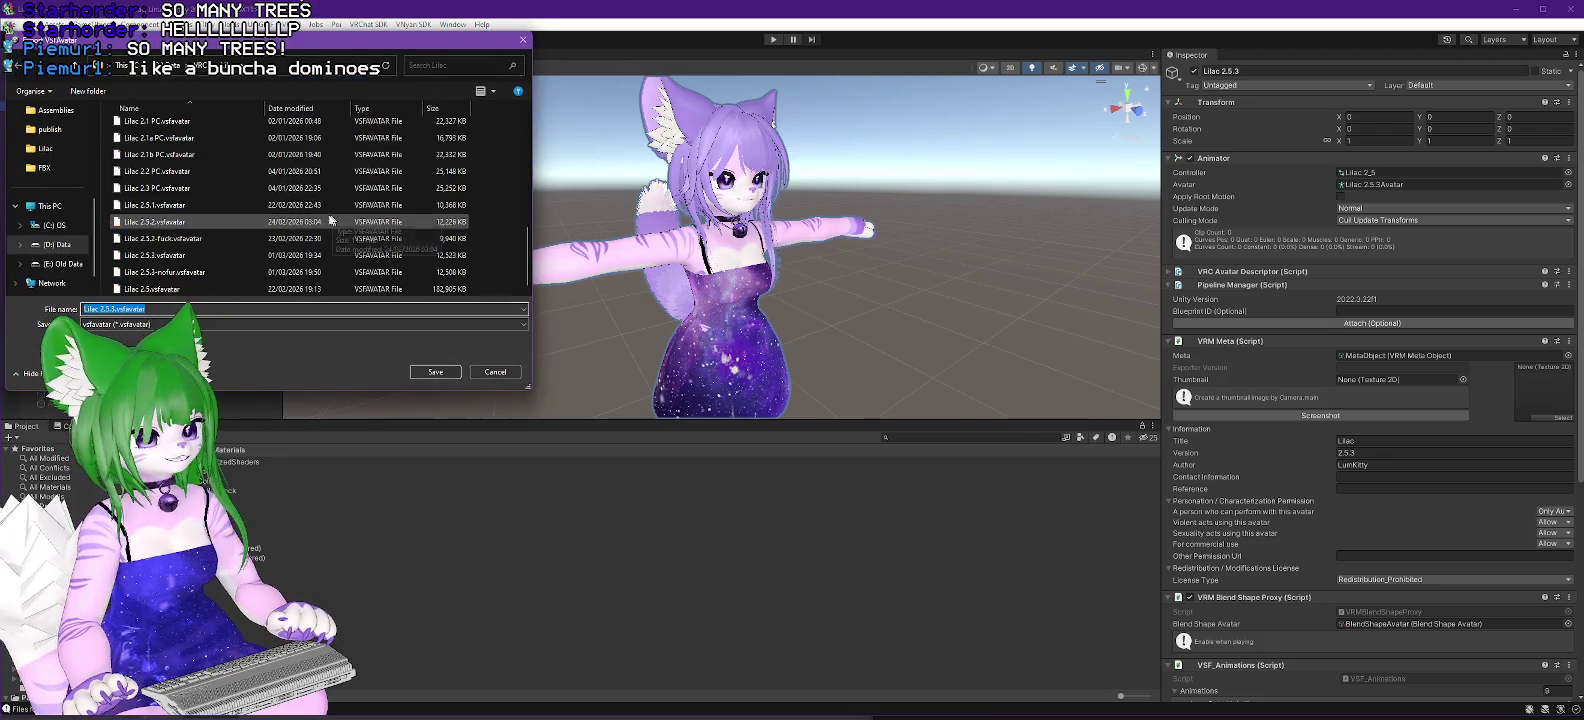
{"action": "left_click", "coordinate": [155, 255]}
{"action": "left_click", "coordinate": [435, 372]}
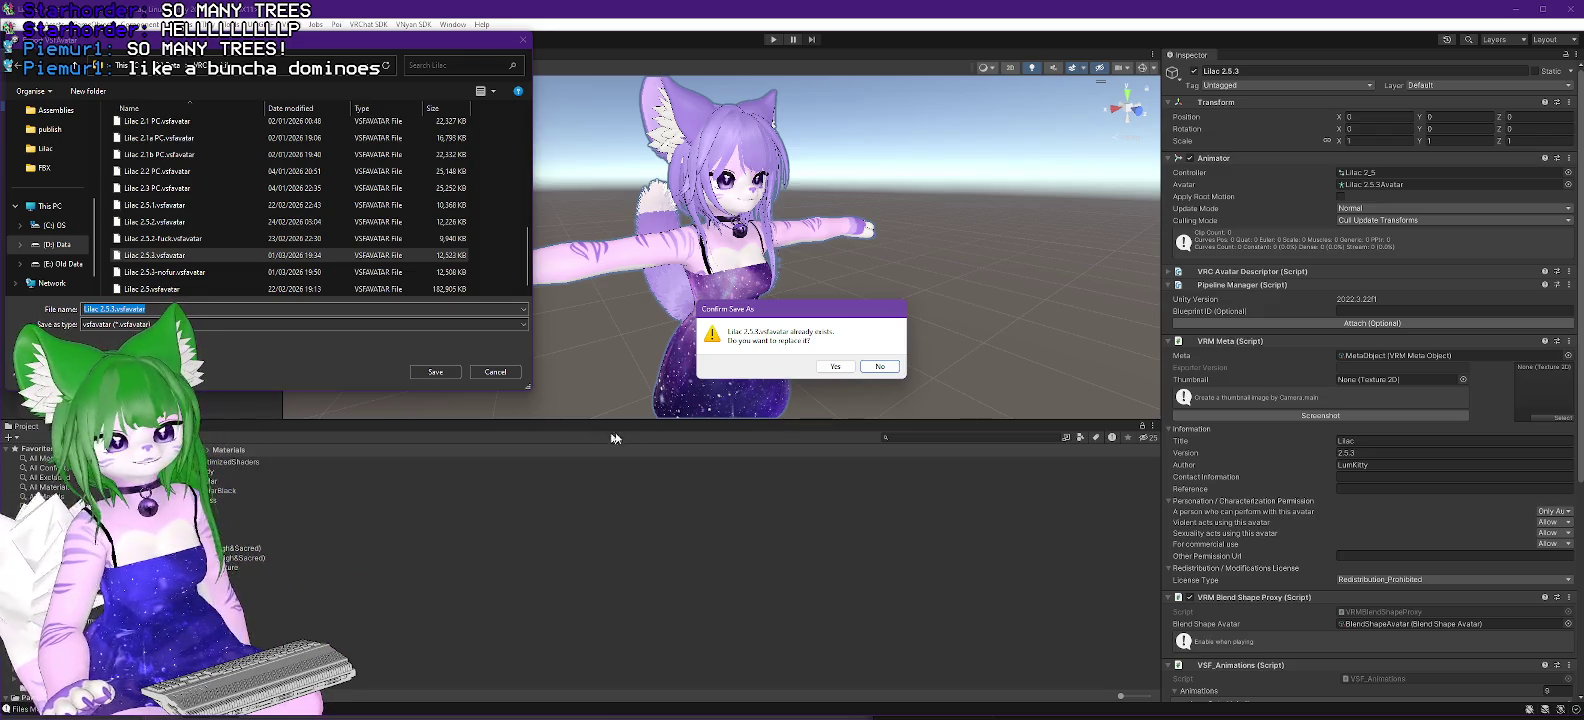
{"action": "left_click", "coordinate": [834, 366]}
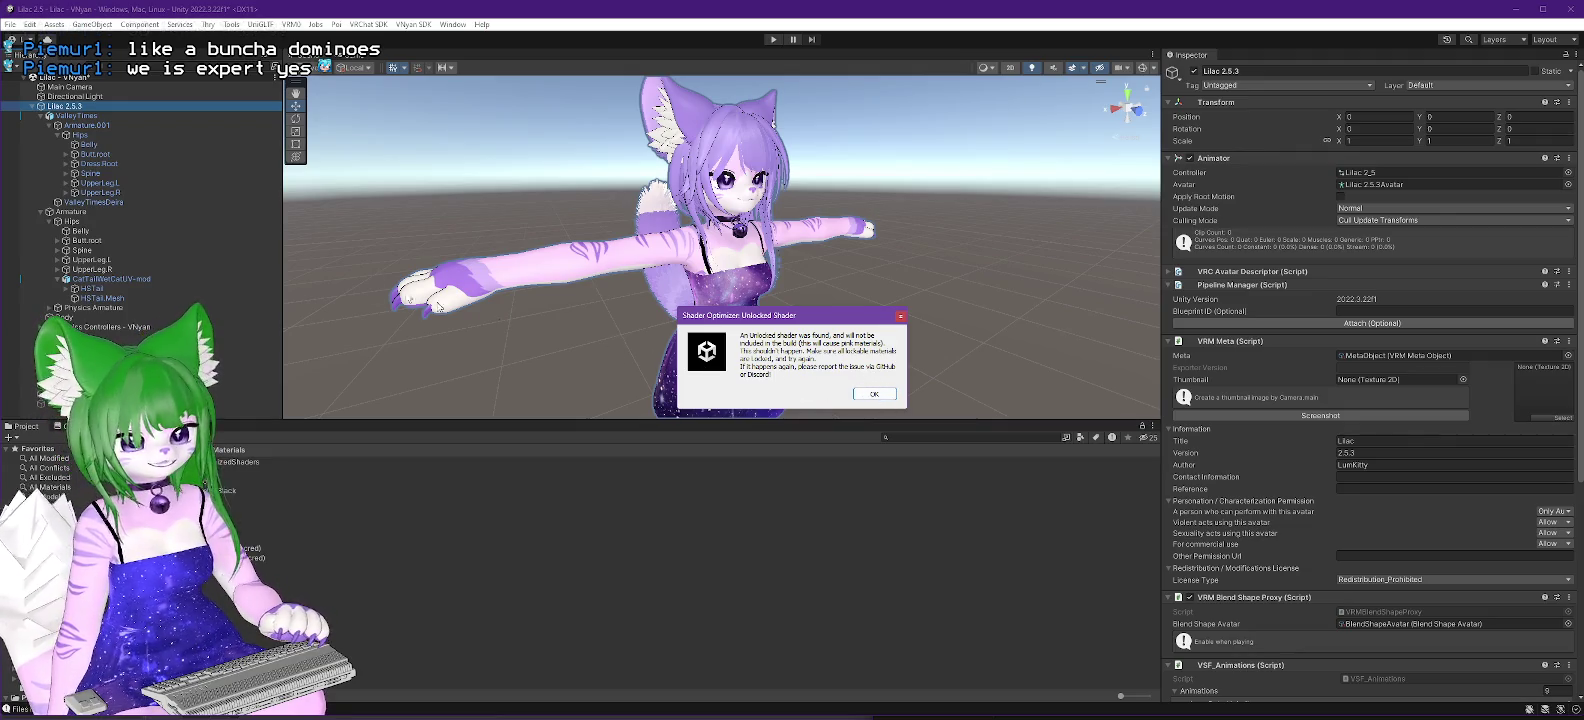
{"action": "left_click", "coordinate": [888, 397]}
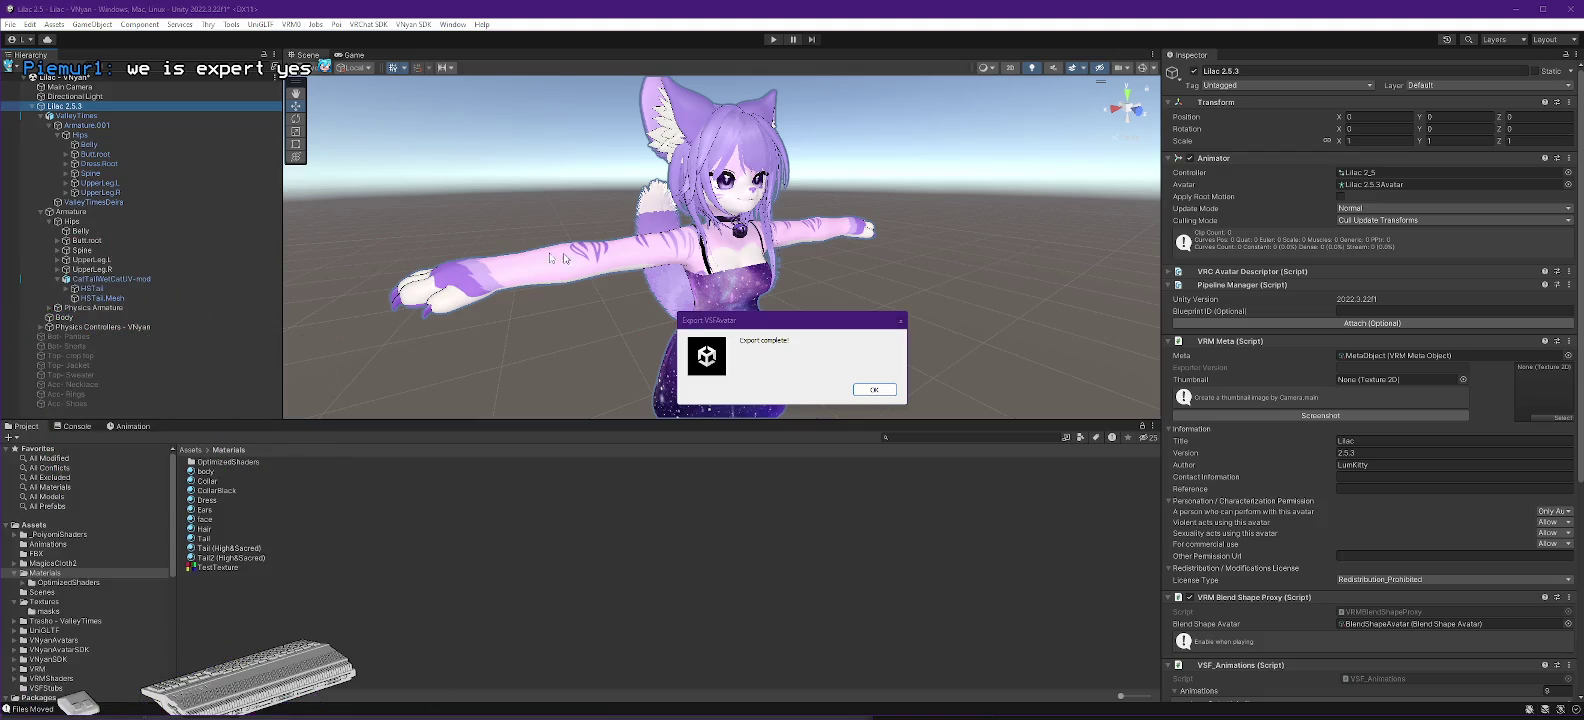
{"action": "left_click", "coordinate": [875, 392]}
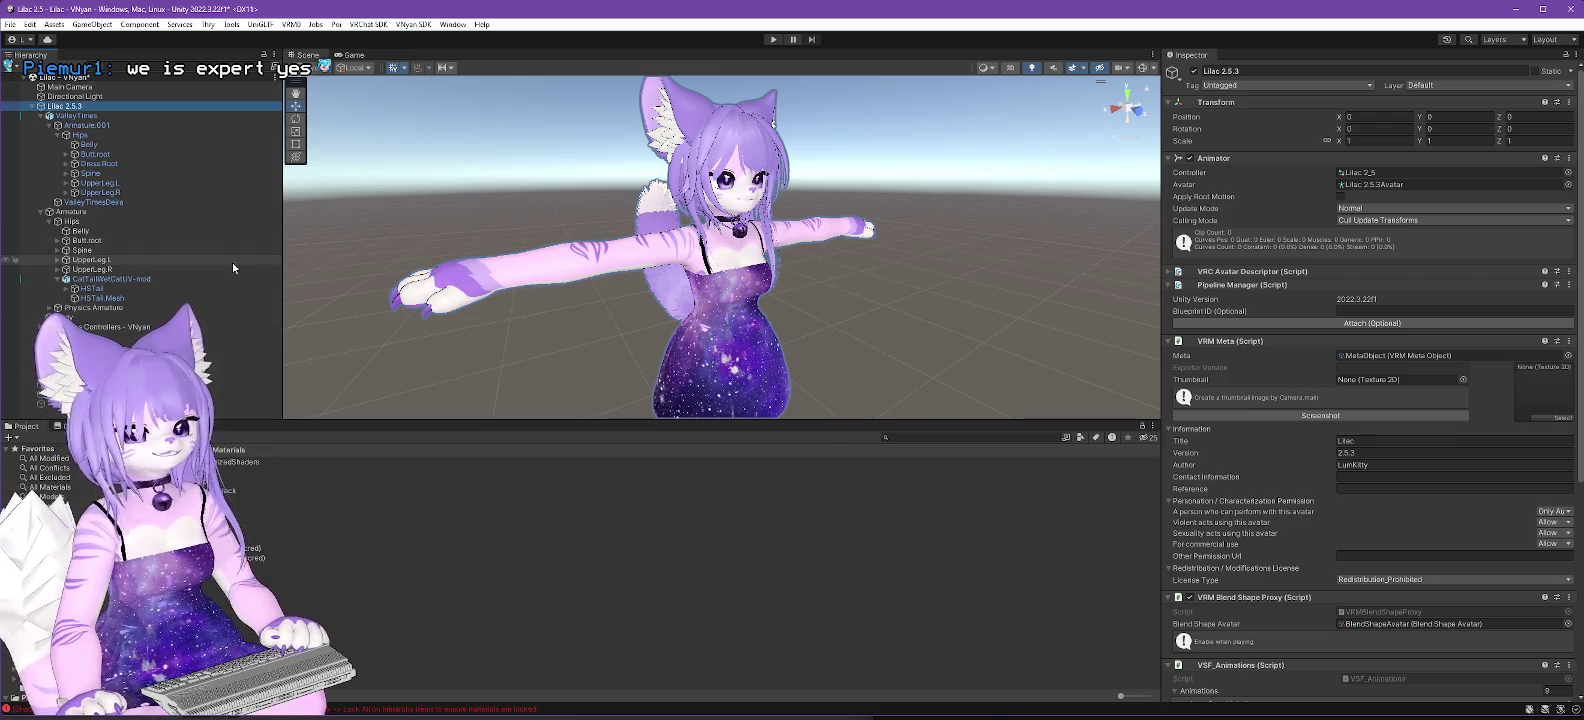
Step: Lock all of the Lilac 2.5.3 avatar's materials
{"action": "right_click", "coordinate": [73, 108]}
{"action": "mouse_move", "coordinate": [150, 319]}
{"action": "mouse_move", "coordinate": [241, 320]}
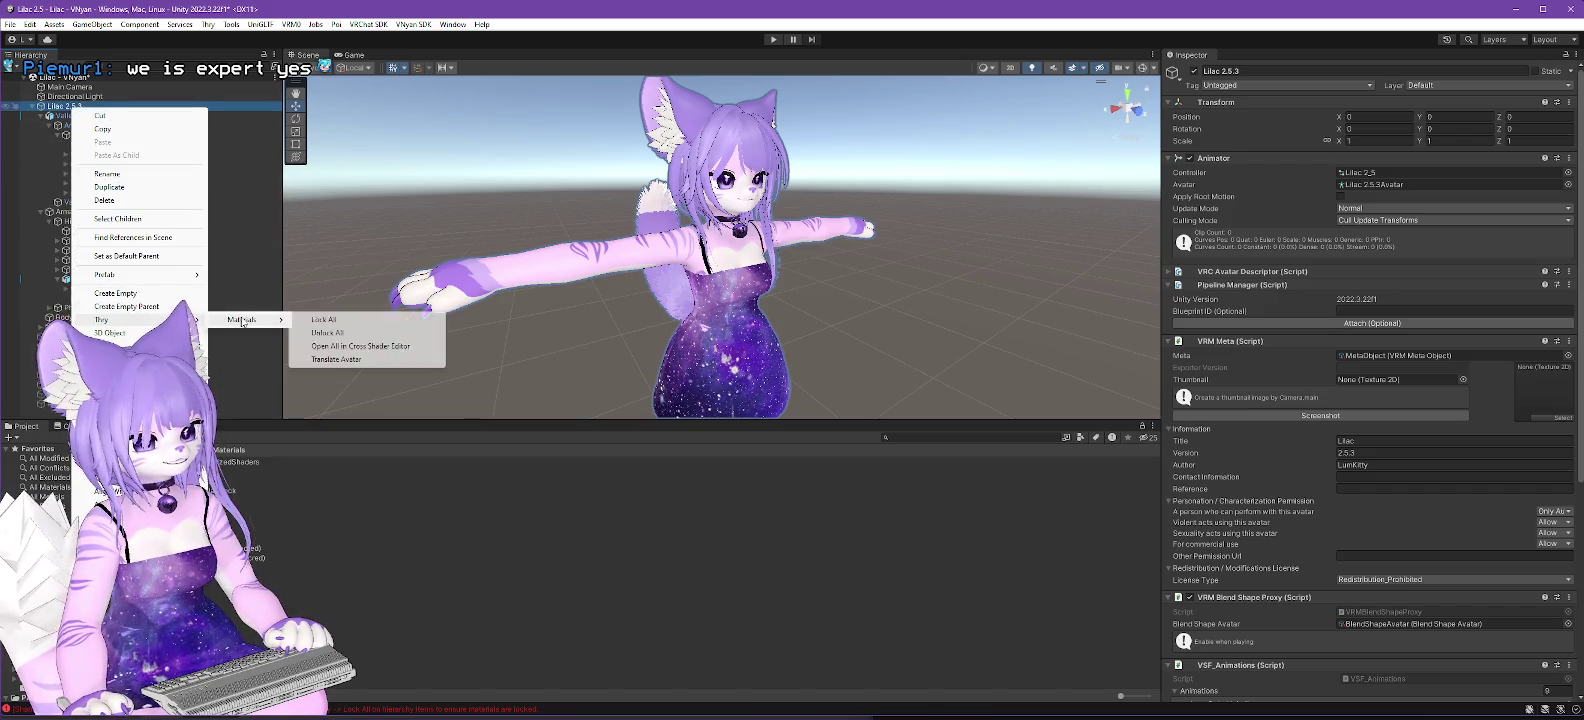
{"action": "left_click", "coordinate": [323, 319]}
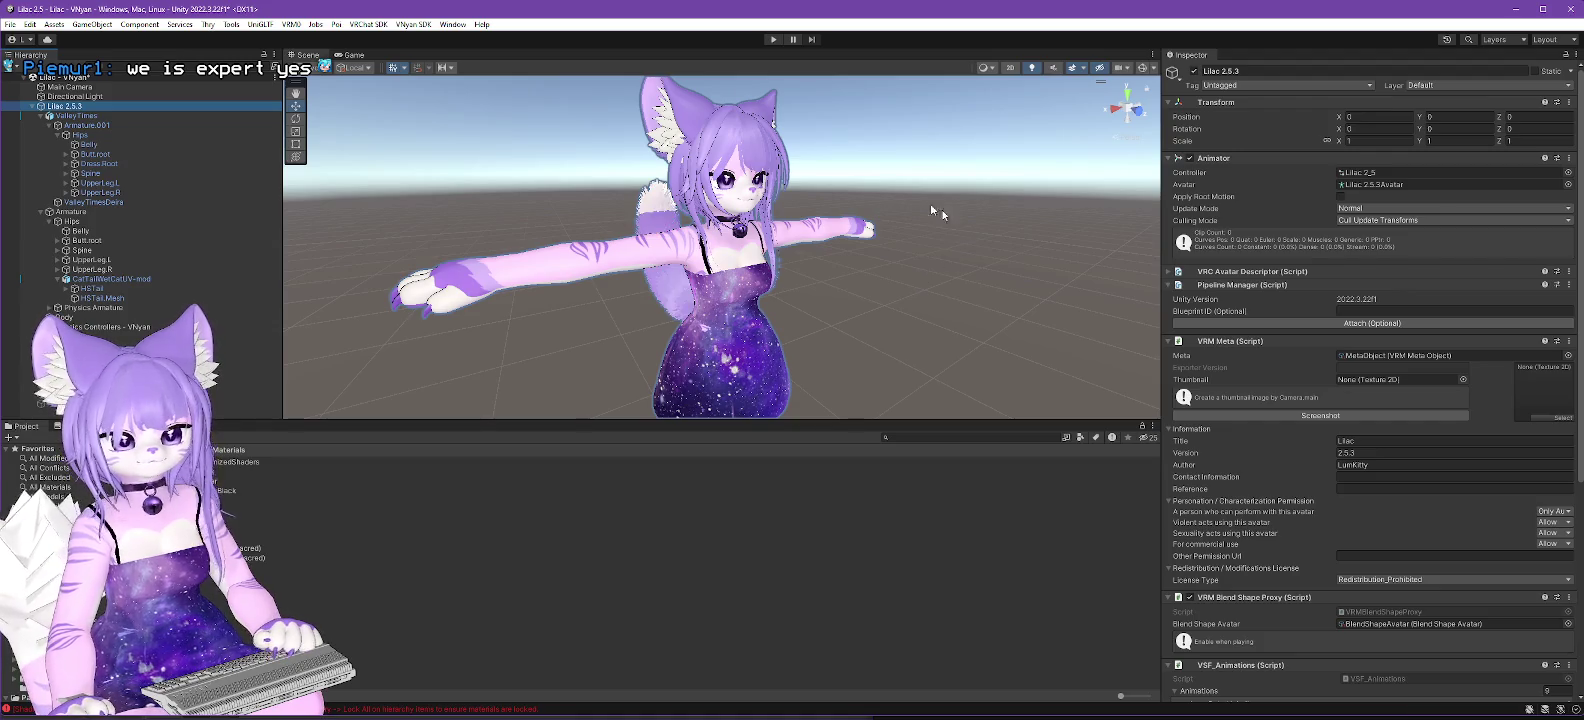
Step: Re-export the VNyan avatar, replacing Lilac 2.5.3.vsfavatar, and close the completion notice
{"action": "left_click", "coordinate": [413, 24]}
{"action": "mouse_move", "coordinate": [438, 51]}
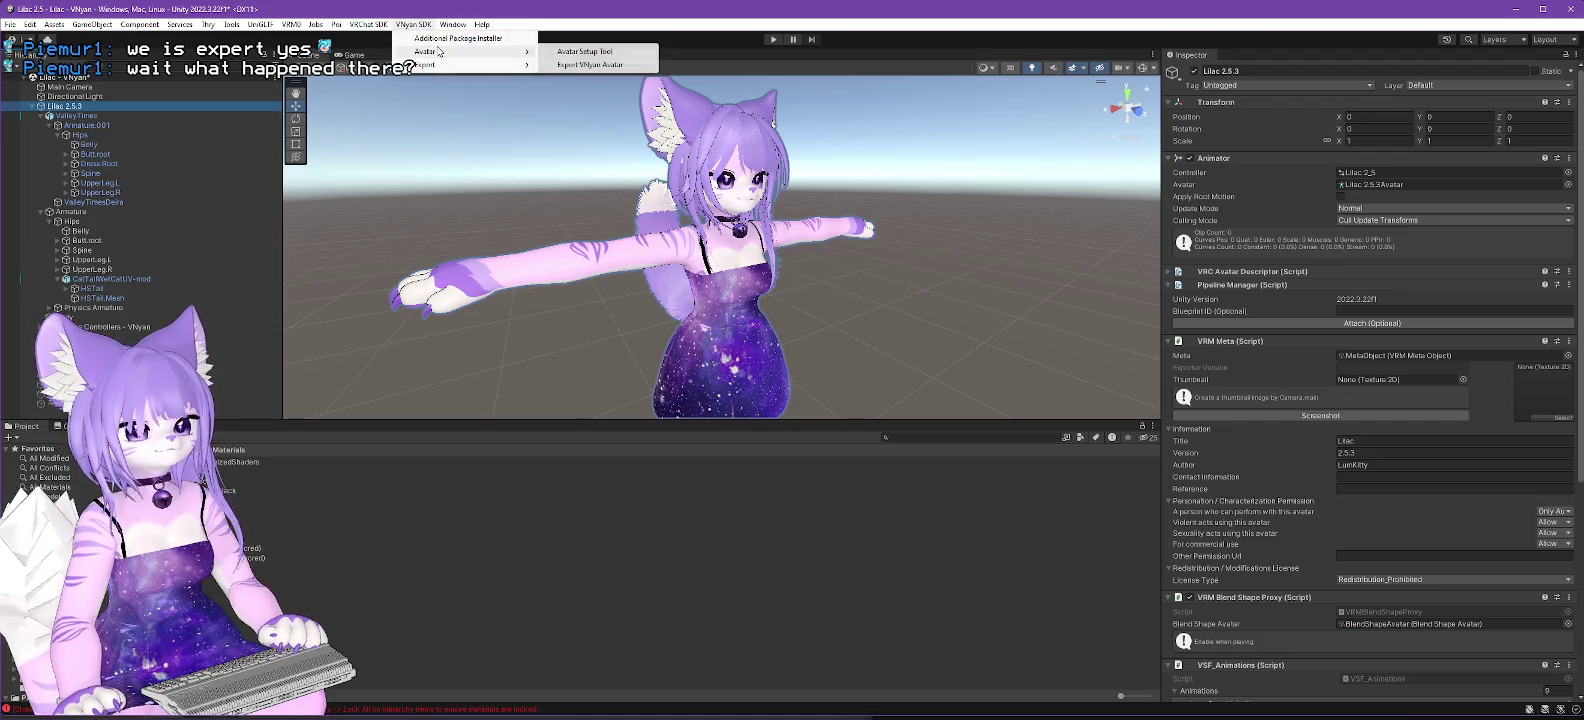
{"action": "left_click", "coordinate": [601, 66]}
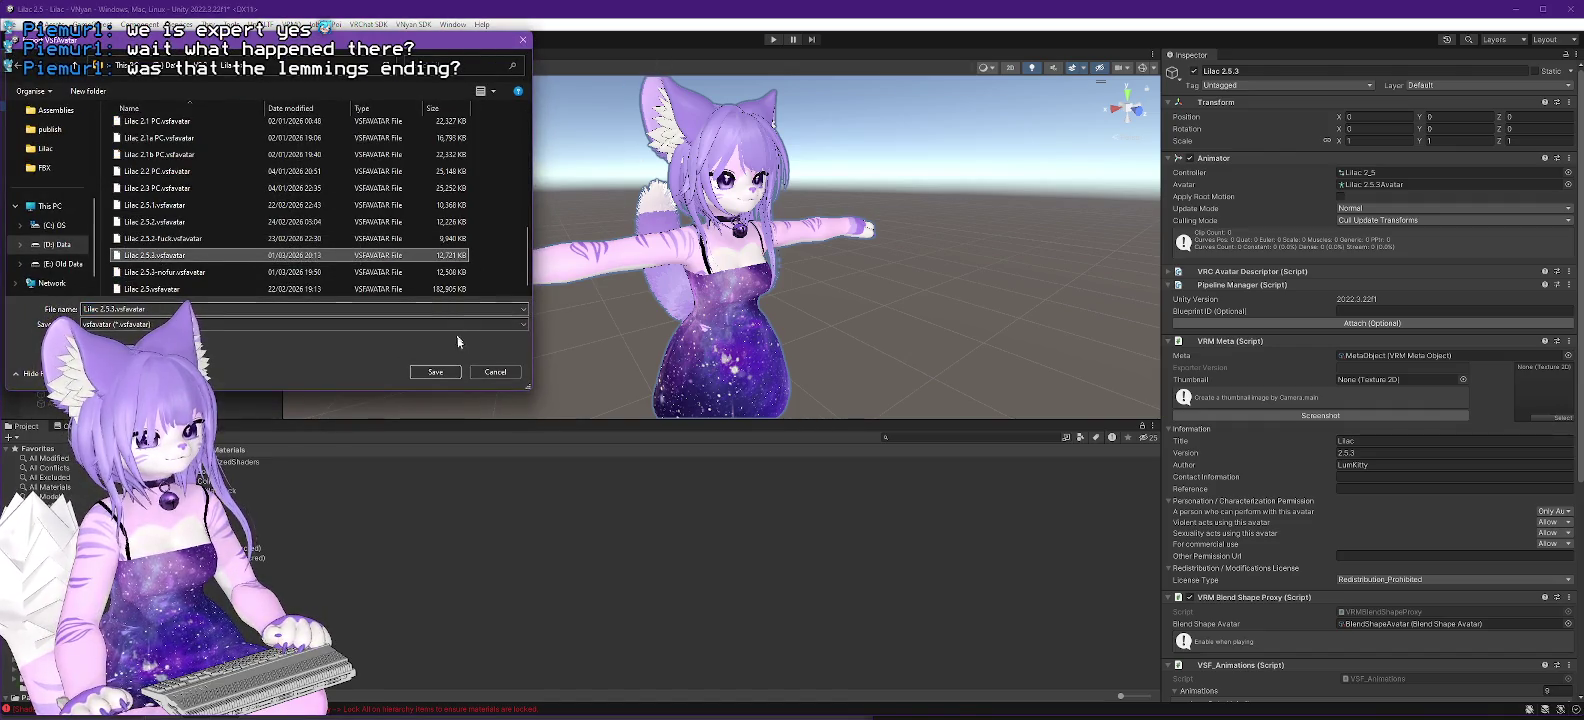
{"action": "left_click", "coordinate": [446, 373]}
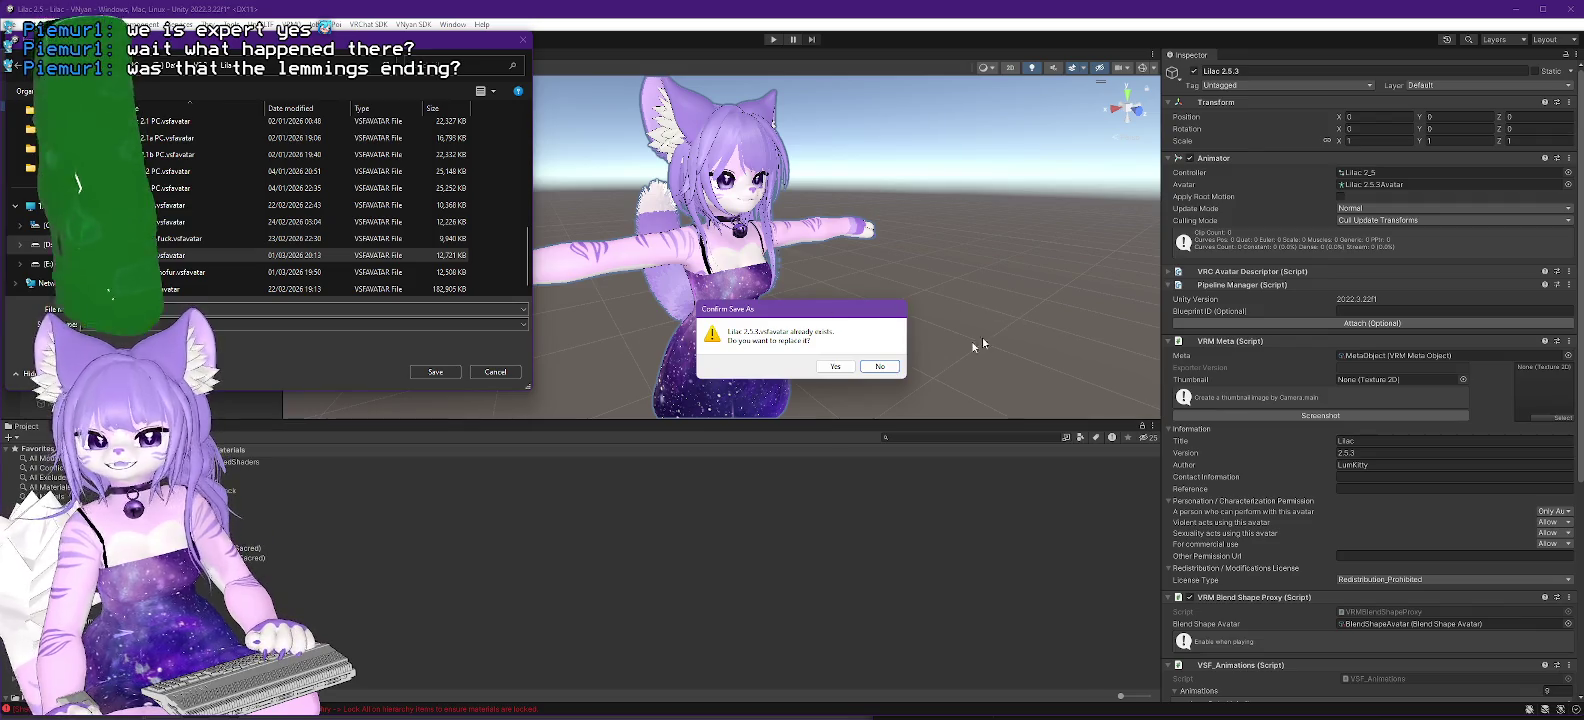
{"action": "left_click", "coordinate": [836, 366]}
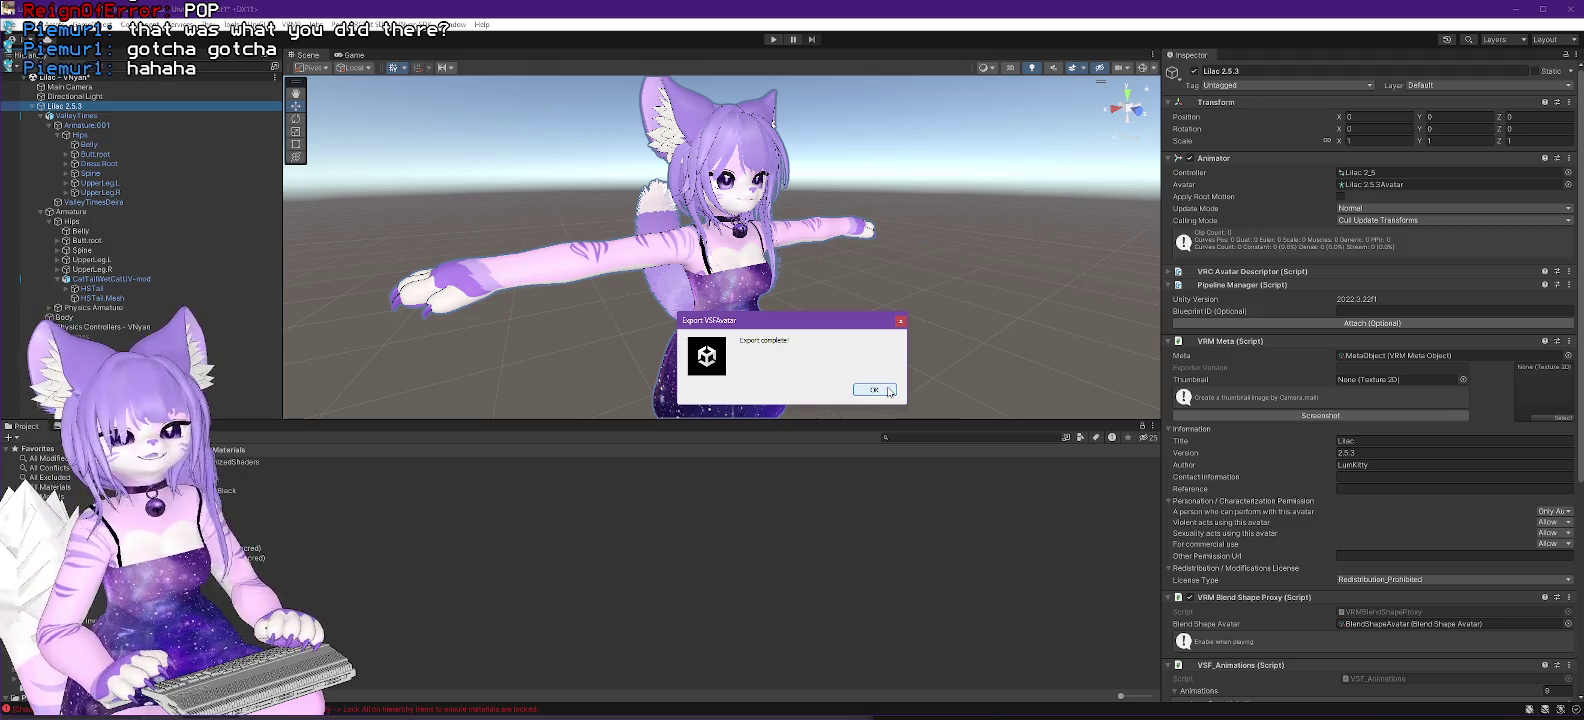
{"action": "left_click", "coordinate": [874, 390]}
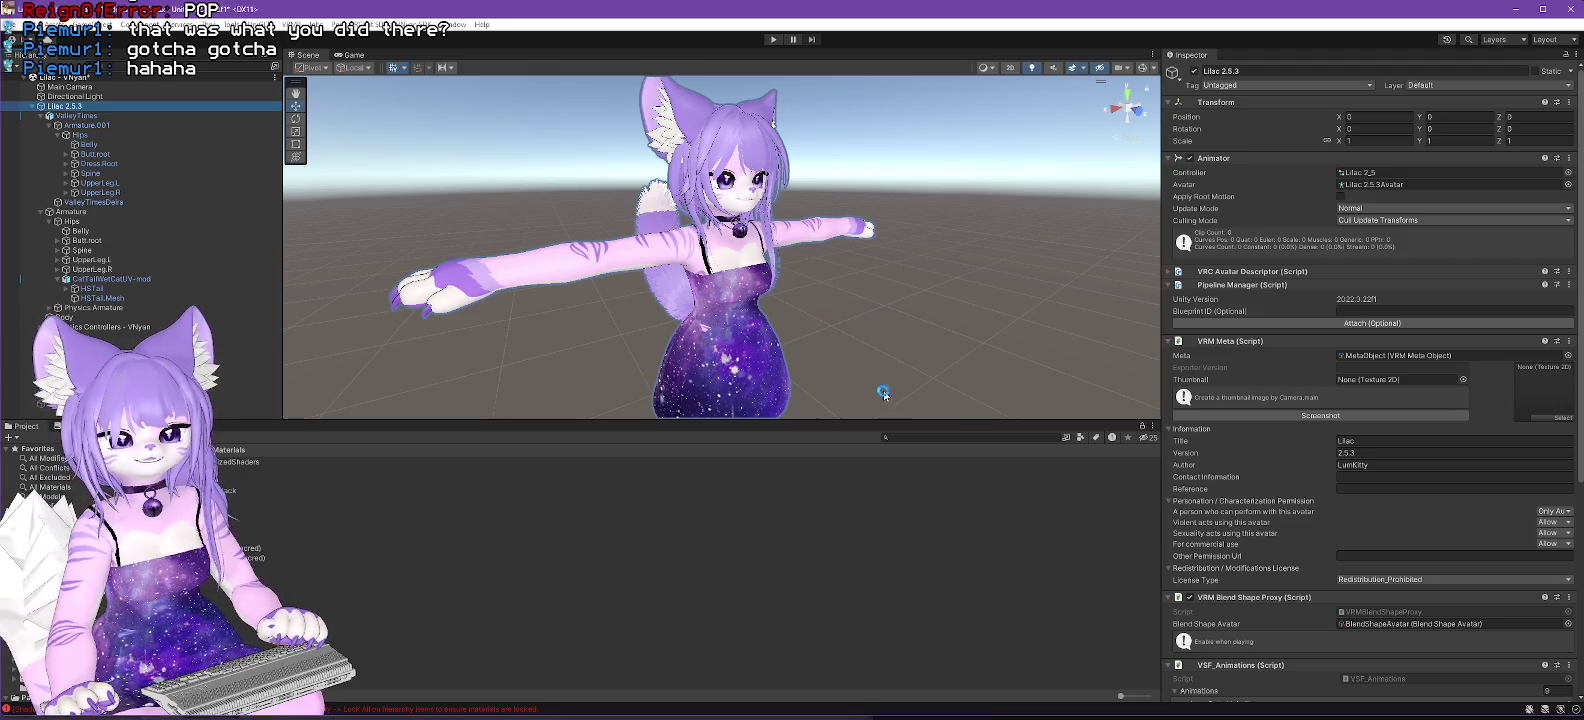
Step: Load Lilac 2.5.3.vsfavatar into VNyan beside the existing model, then drag the node graph window aside
{"action": "key", "text": "alt+Tab"}
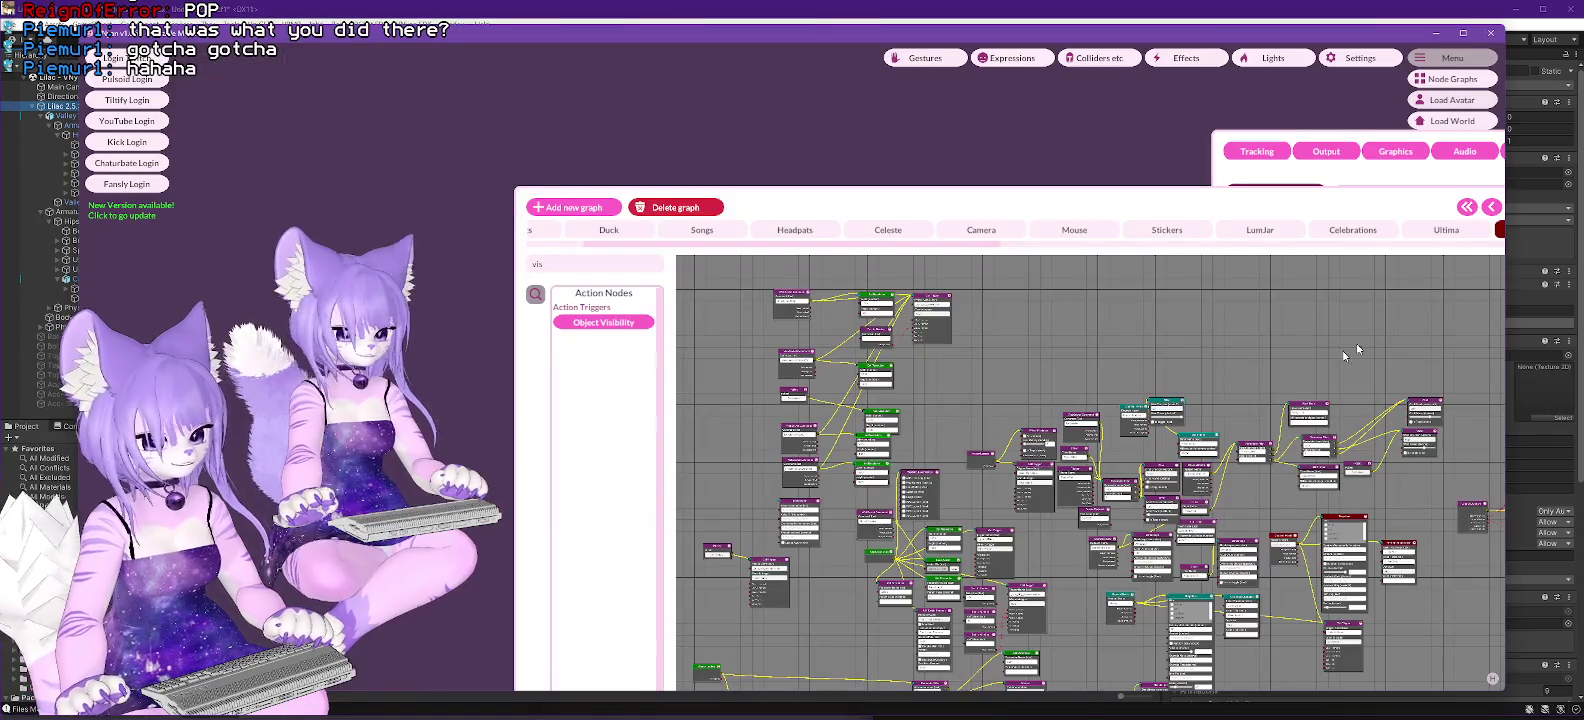
{"action": "left_click", "coordinate": [1452, 100]}
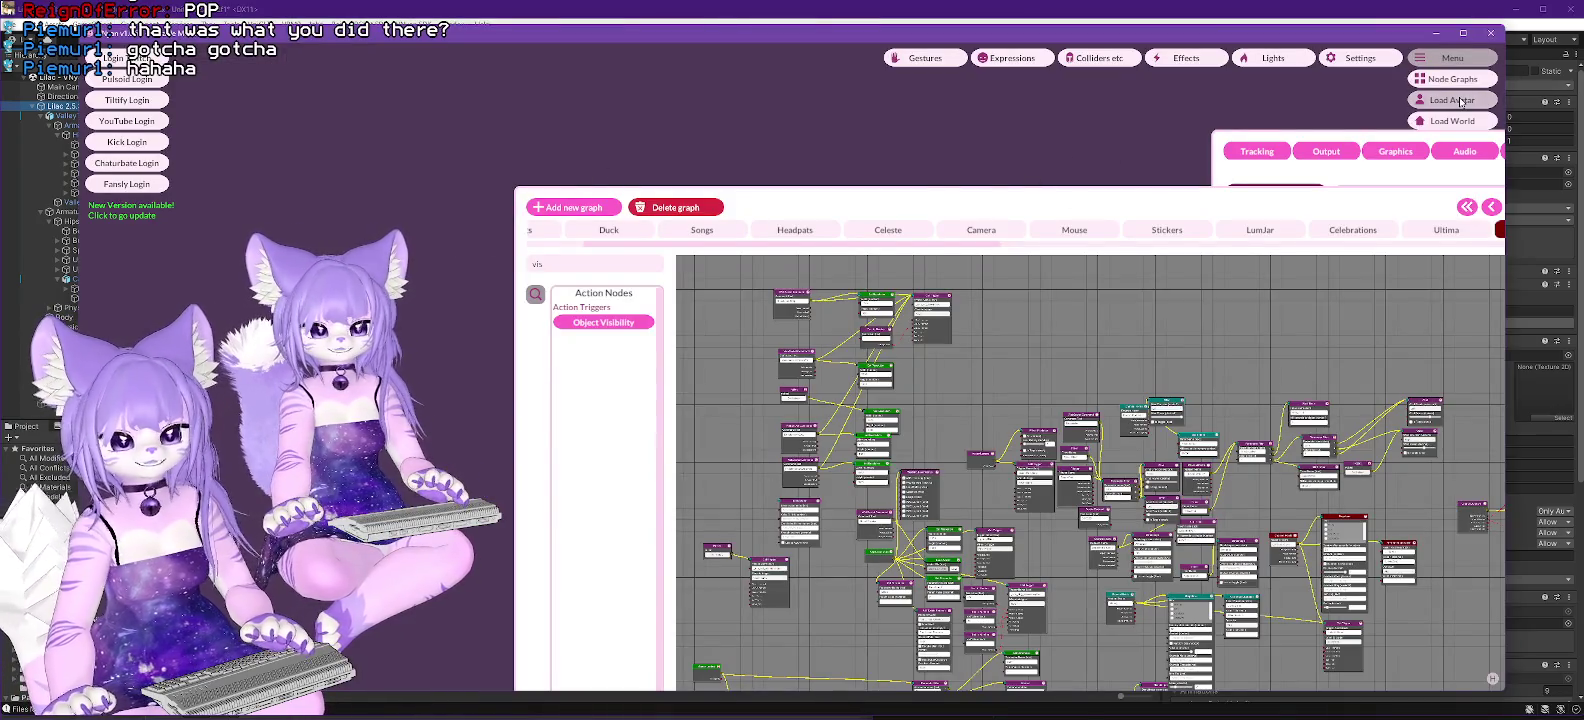
{"action": "scroll", "coordinate": [852, 224], "scroll_direction": "down", "scroll_amount": 2}
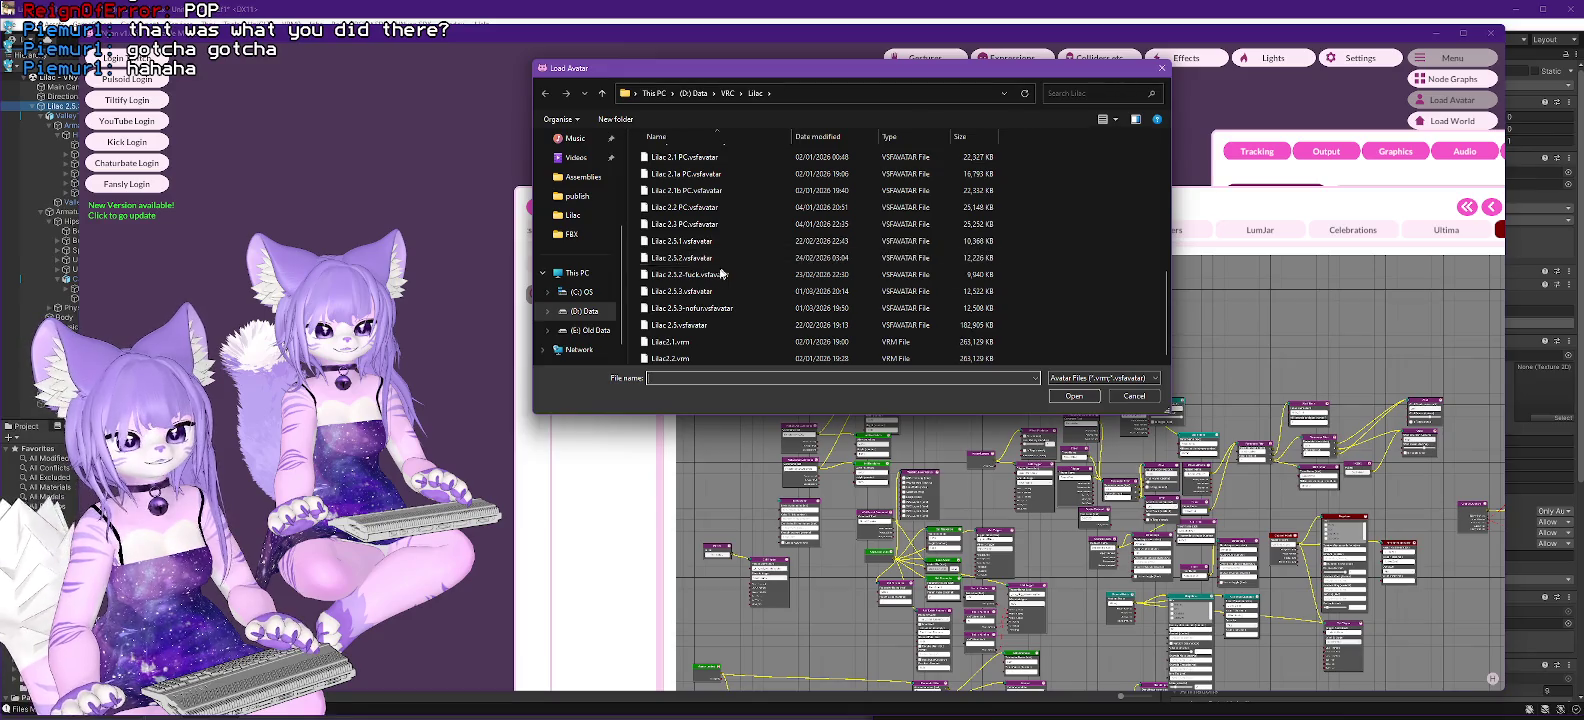
{"action": "double_click", "coordinate": [686, 294]}
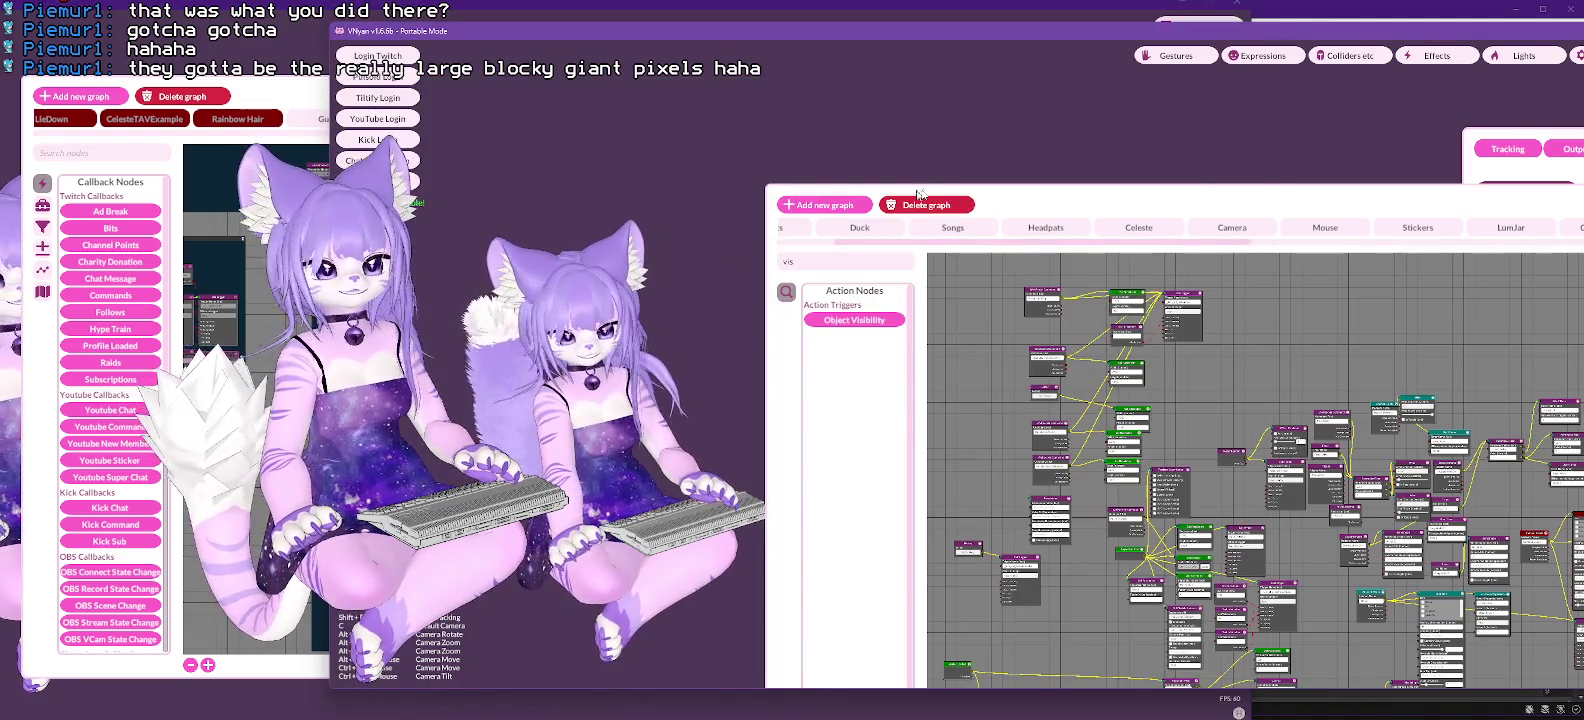
{"action": "left_click_drag", "start_coordinate": [1024, 196], "coordinate": [1496, 478]}
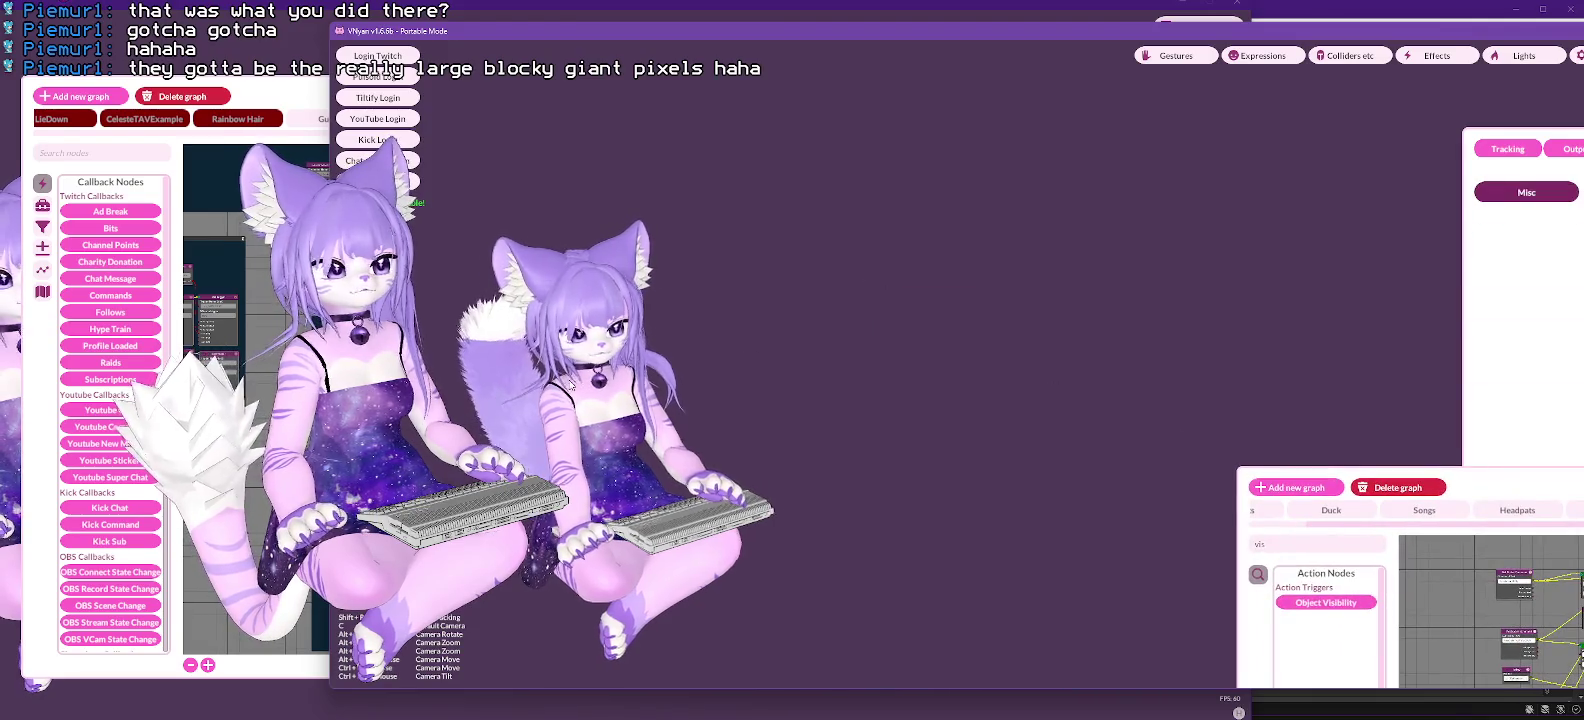
Step: Zoom the VNyan camera and point the Load Avatar browser at the D: Data Twitch folder
{"action": "scroll", "coordinate": [606, 345], "scroll_direction": "up", "scroll_amount": 5}
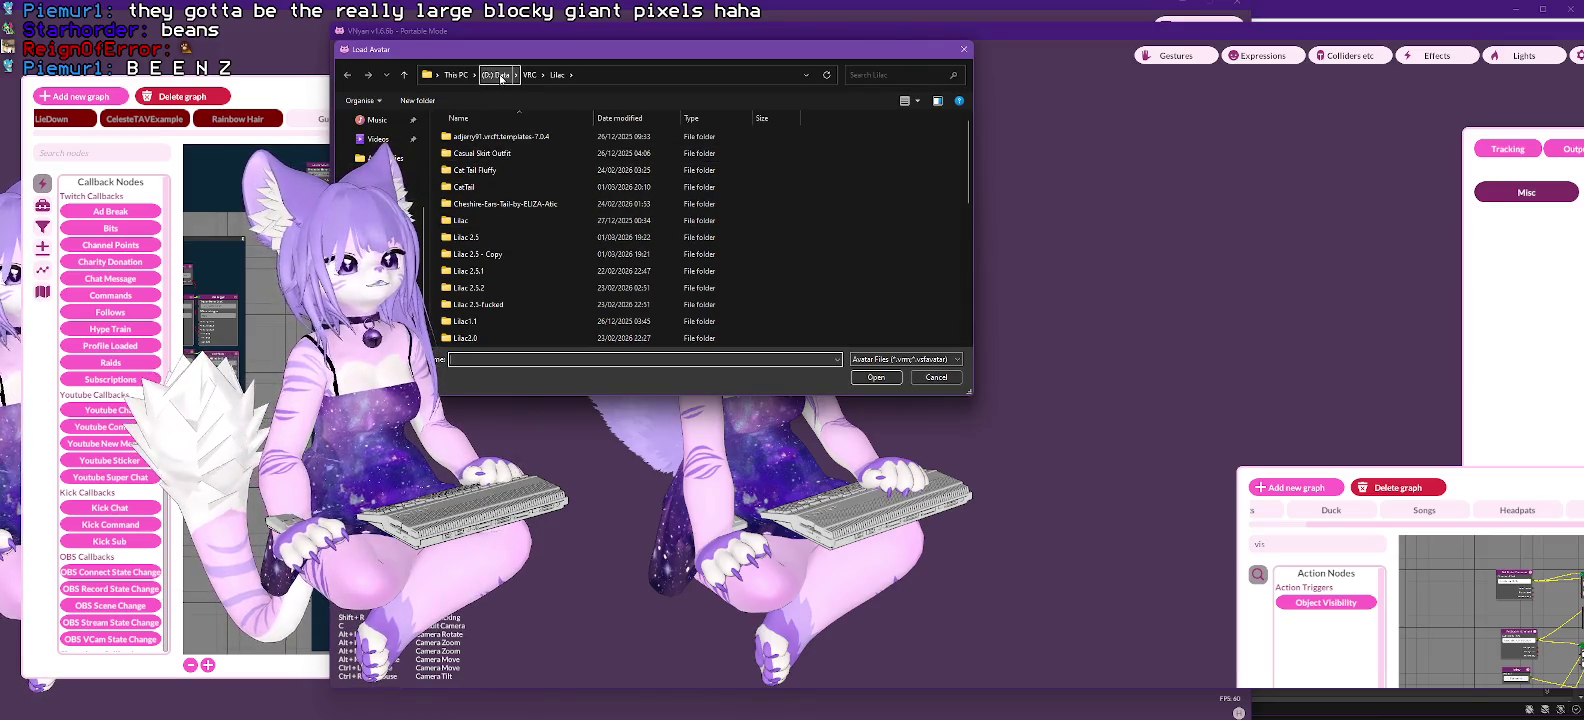
{"action": "left_click", "coordinate": [500, 78]}
Step: Load the LumKitty v1.52.23 avatar from Twitch > Model > VSFAvatar
{"action": "double_click", "coordinate": [484, 263]}
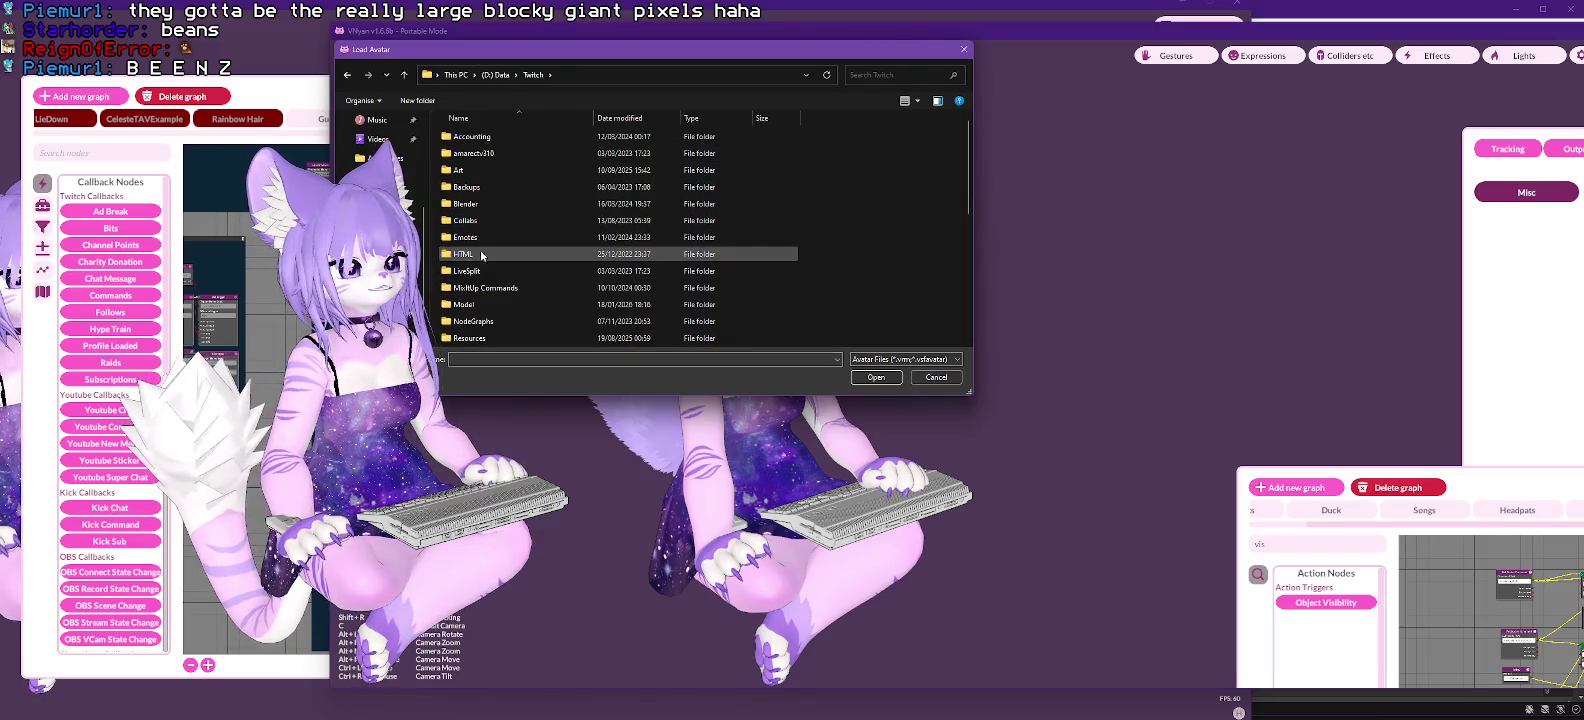
{"action": "double_click", "coordinate": [470, 304]}
{"action": "double_click", "coordinate": [480, 271]}
{"action": "scroll", "coordinate": [518, 239], "scroll_direction": "down", "scroll_amount": 10}
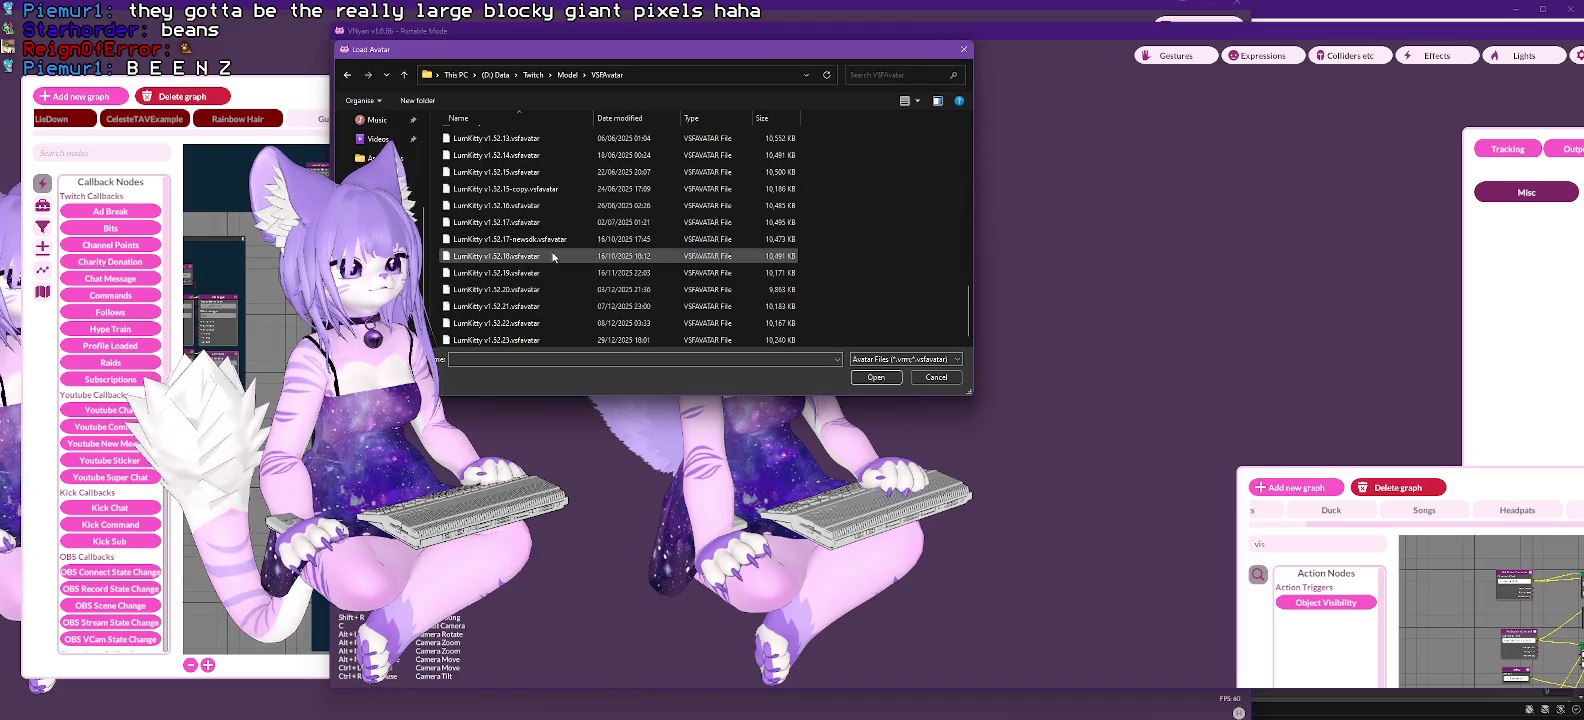
{"action": "double_click", "coordinate": [497, 340]}
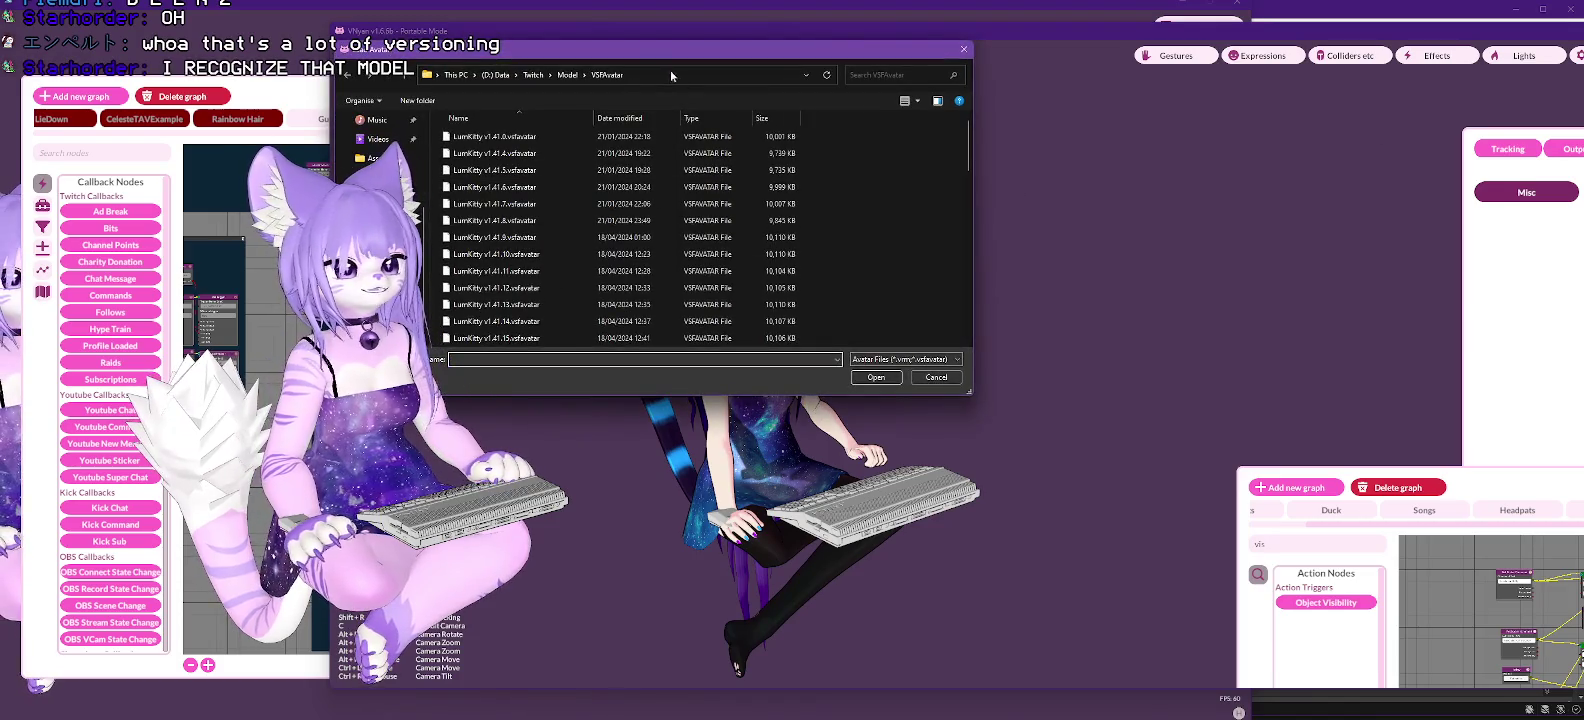
Step: Load an earlier fluffy-tailed Lilac avatar from the Data drive's VRC > Lilac folder instead
{"action": "left_click", "coordinate": [534, 76]}
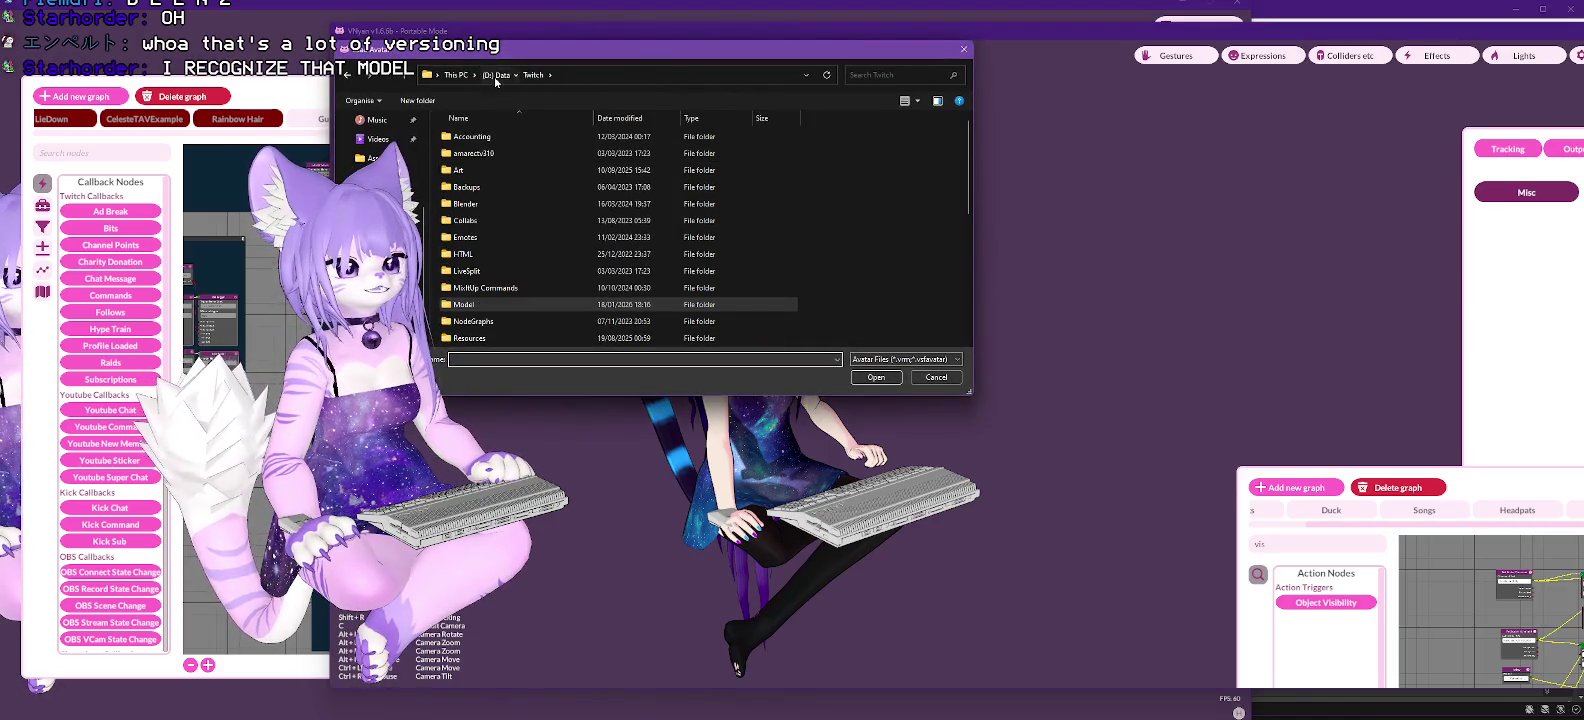
{"action": "left_click", "coordinate": [496, 75]}
{"action": "scroll", "coordinate": [460, 335], "scroll_direction": "down", "scroll_amount": 2}
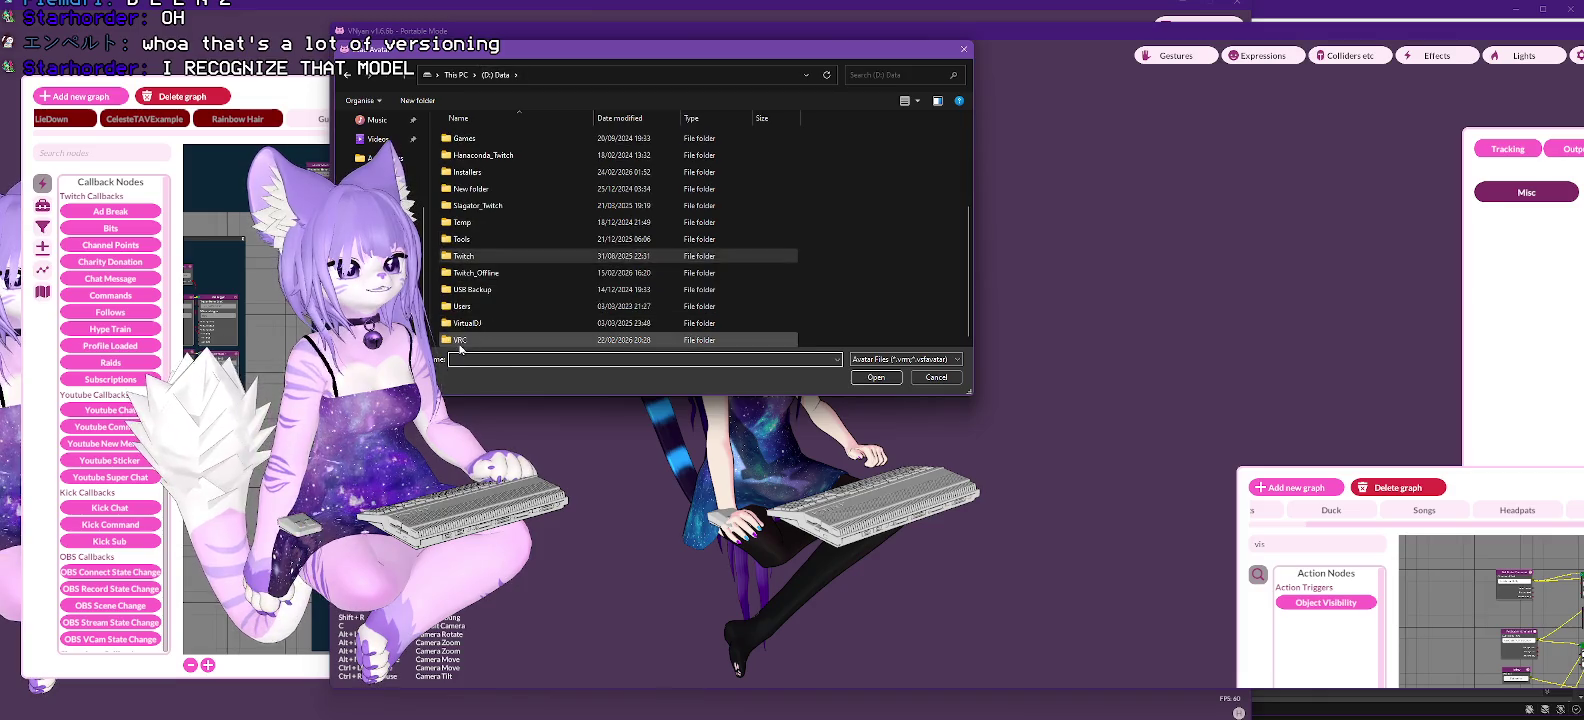
{"action": "double_click", "coordinate": [457, 344]}
{"action": "double_click", "coordinate": [452, 137]}
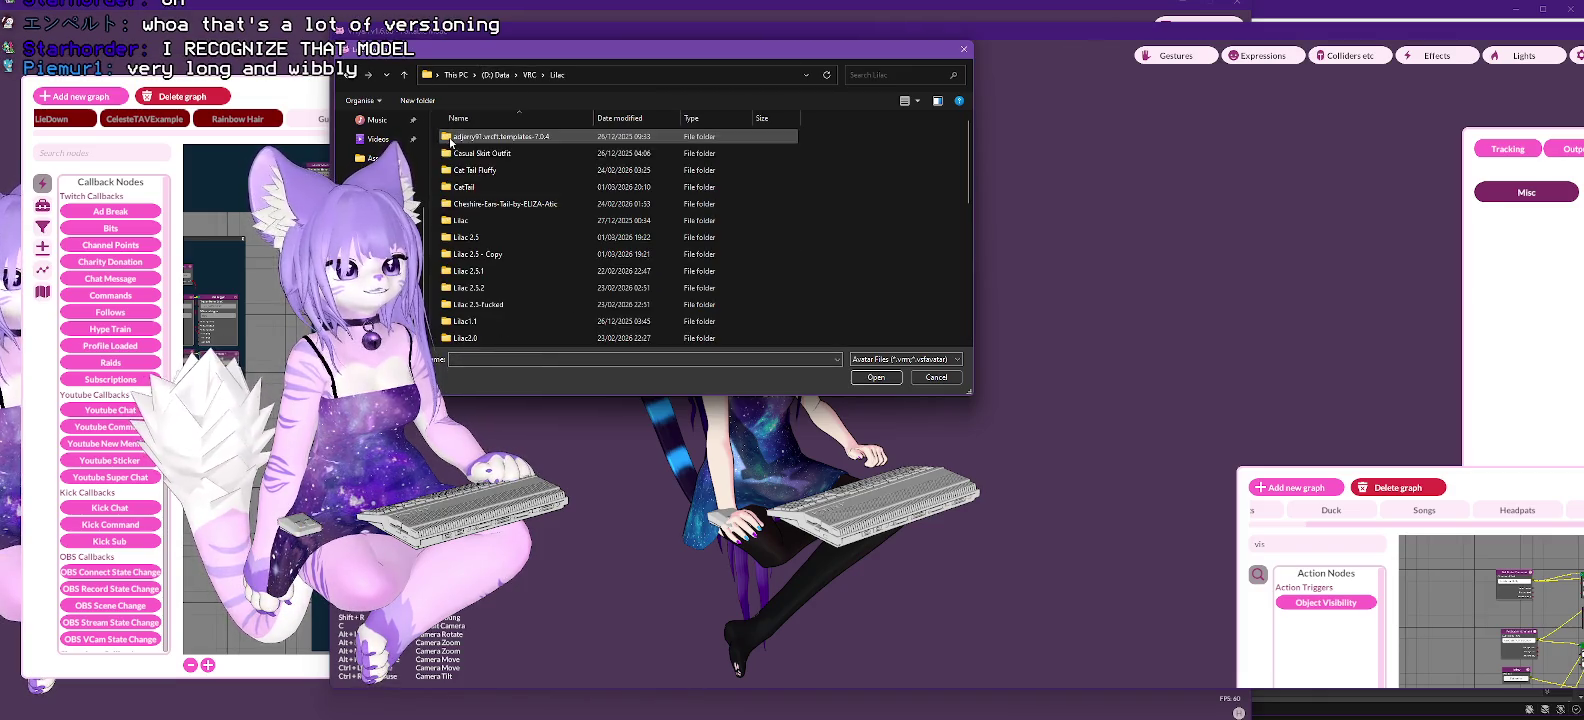
{"action": "scroll", "coordinate": [563, 238], "scroll_direction": "down", "scroll_amount": 3}
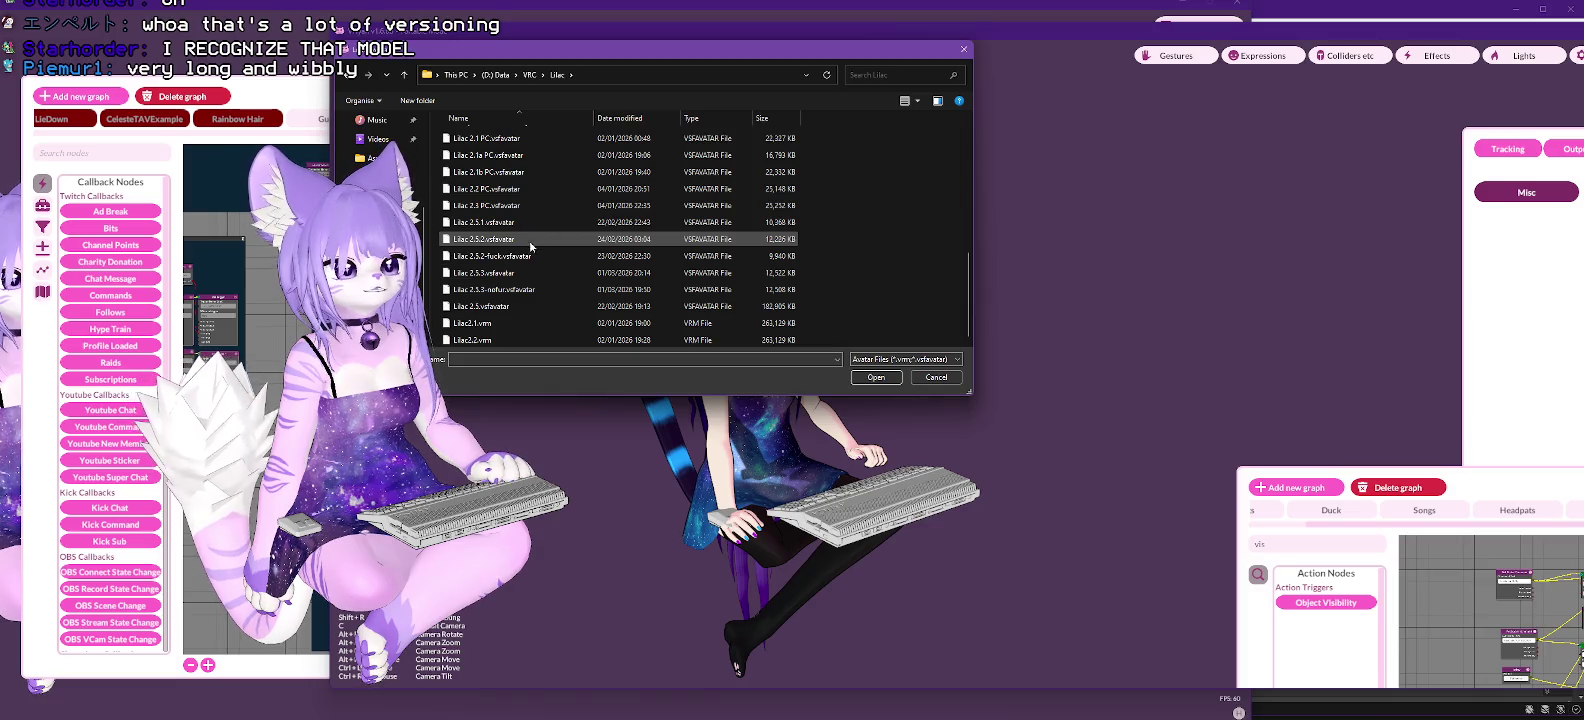
{"action": "double_click", "coordinate": [497, 273]}
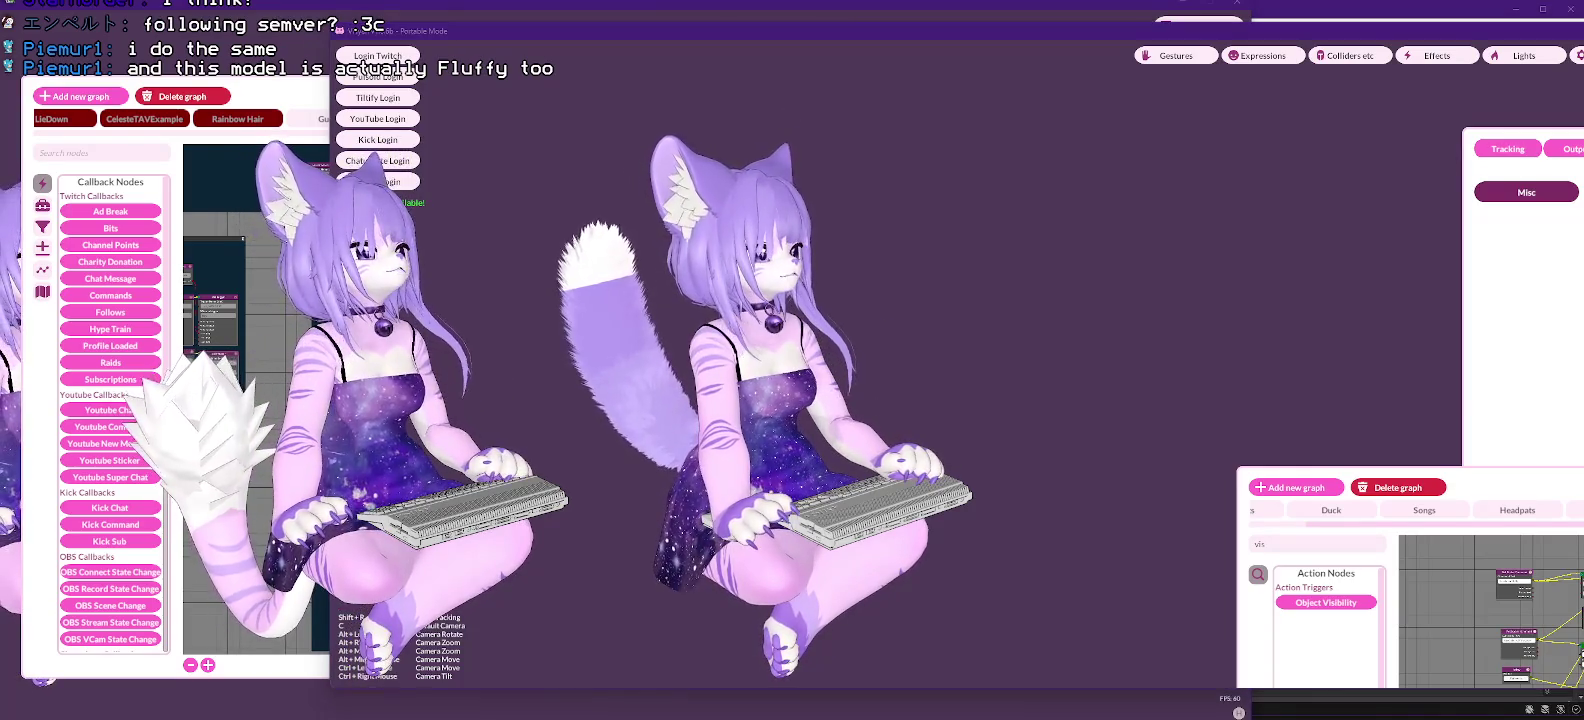
{"action": "key", "text": "alt+Tab"}
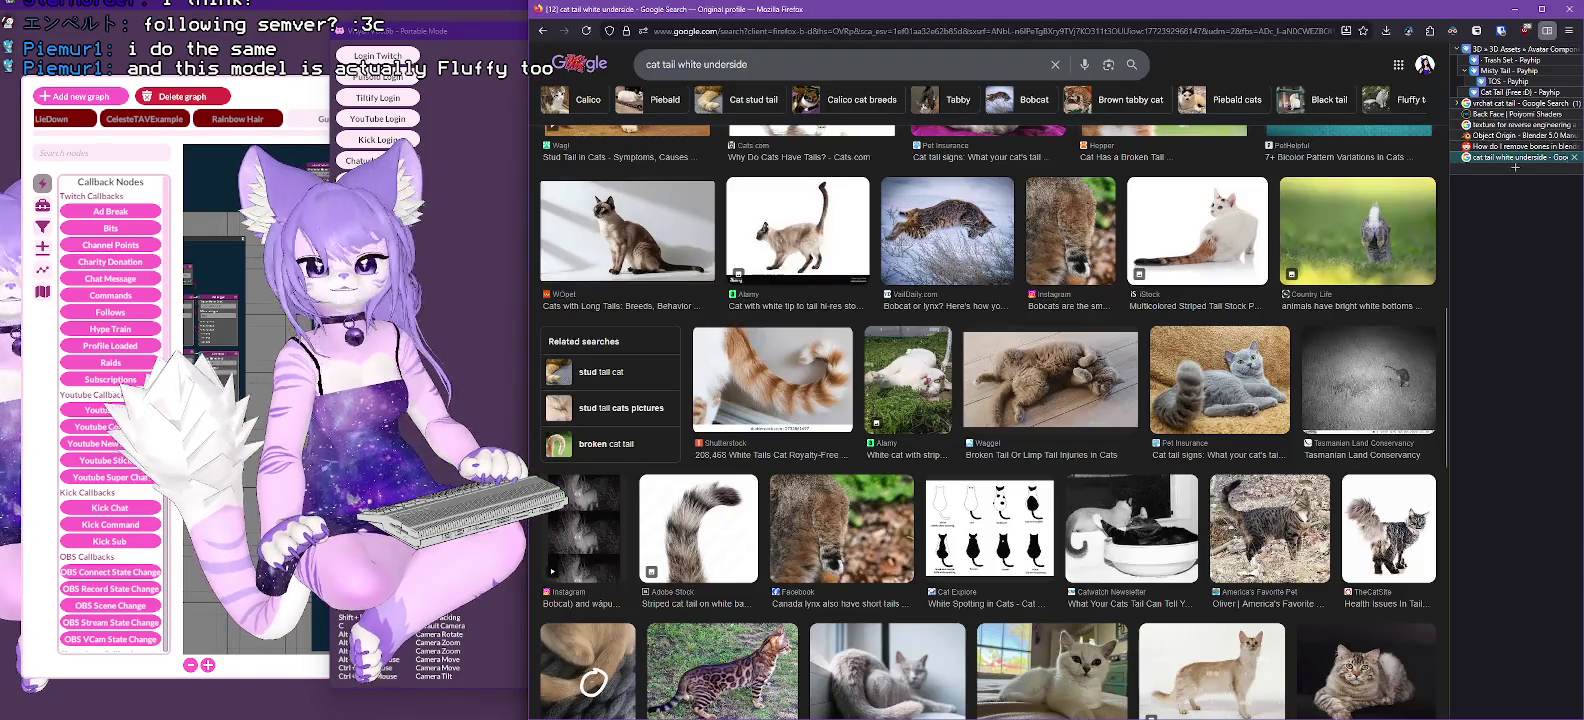
Step: In a new Firefox tab, go to the creator's Gumroad store and browse its products
{"action": "left_click", "coordinate": [1520, 167]}
{"action": "type", "text": "cilcipher.gumroad.com/"}
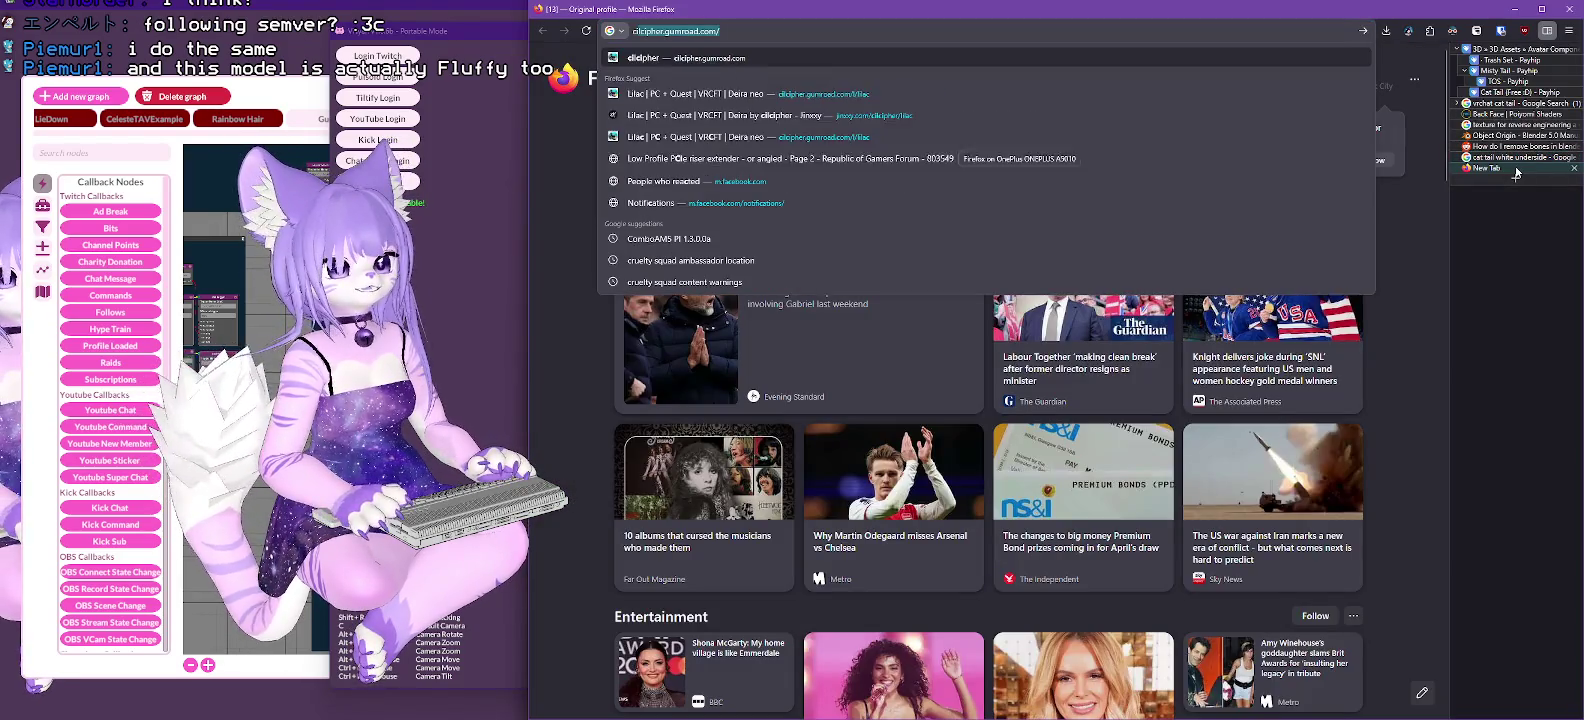
{"action": "key", "text": "Return"}
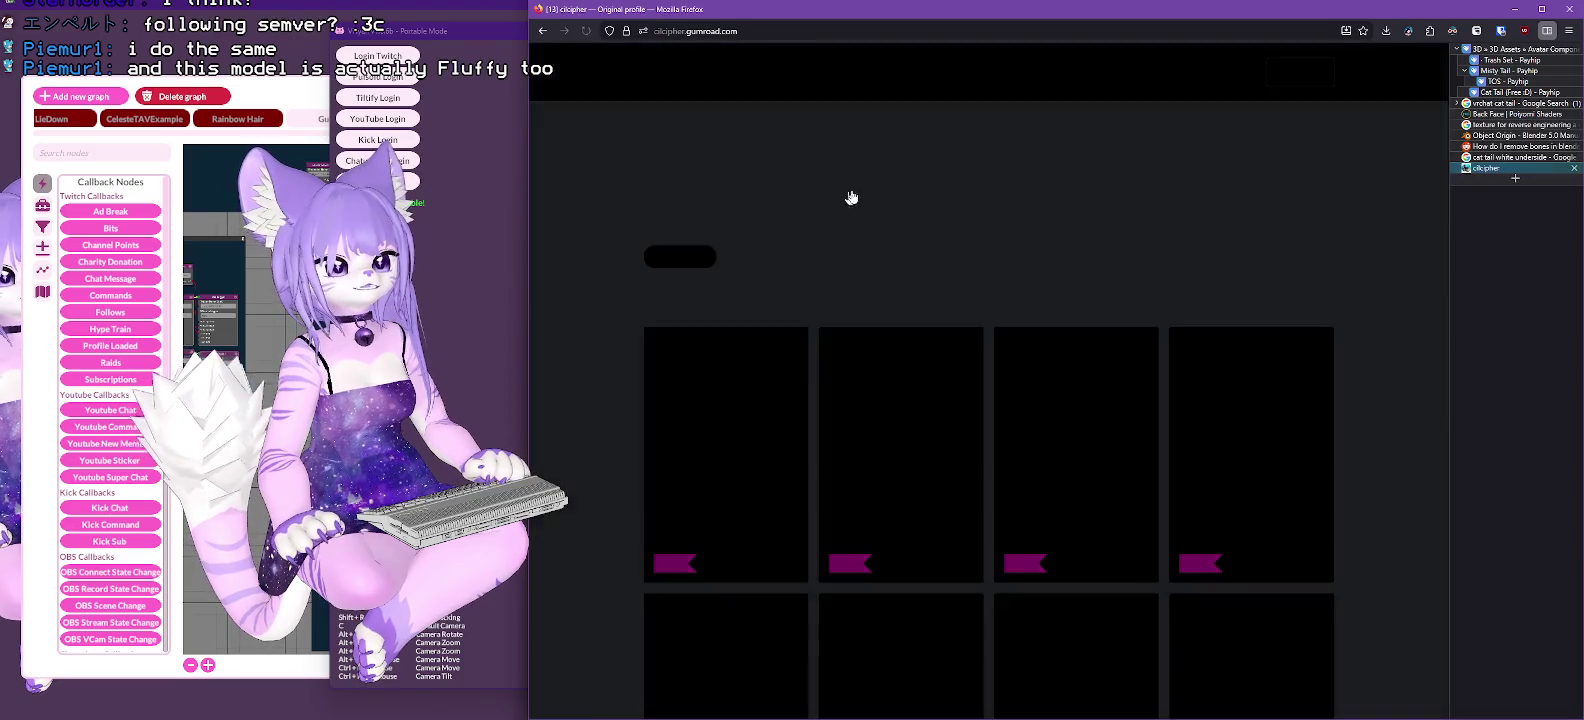
{"action": "scroll", "coordinate": [873, 197], "scroll_direction": "down", "scroll_amount": 3}
{"action": "scroll", "coordinate": [873, 197], "scroll_direction": "down", "scroll_amount": 10}
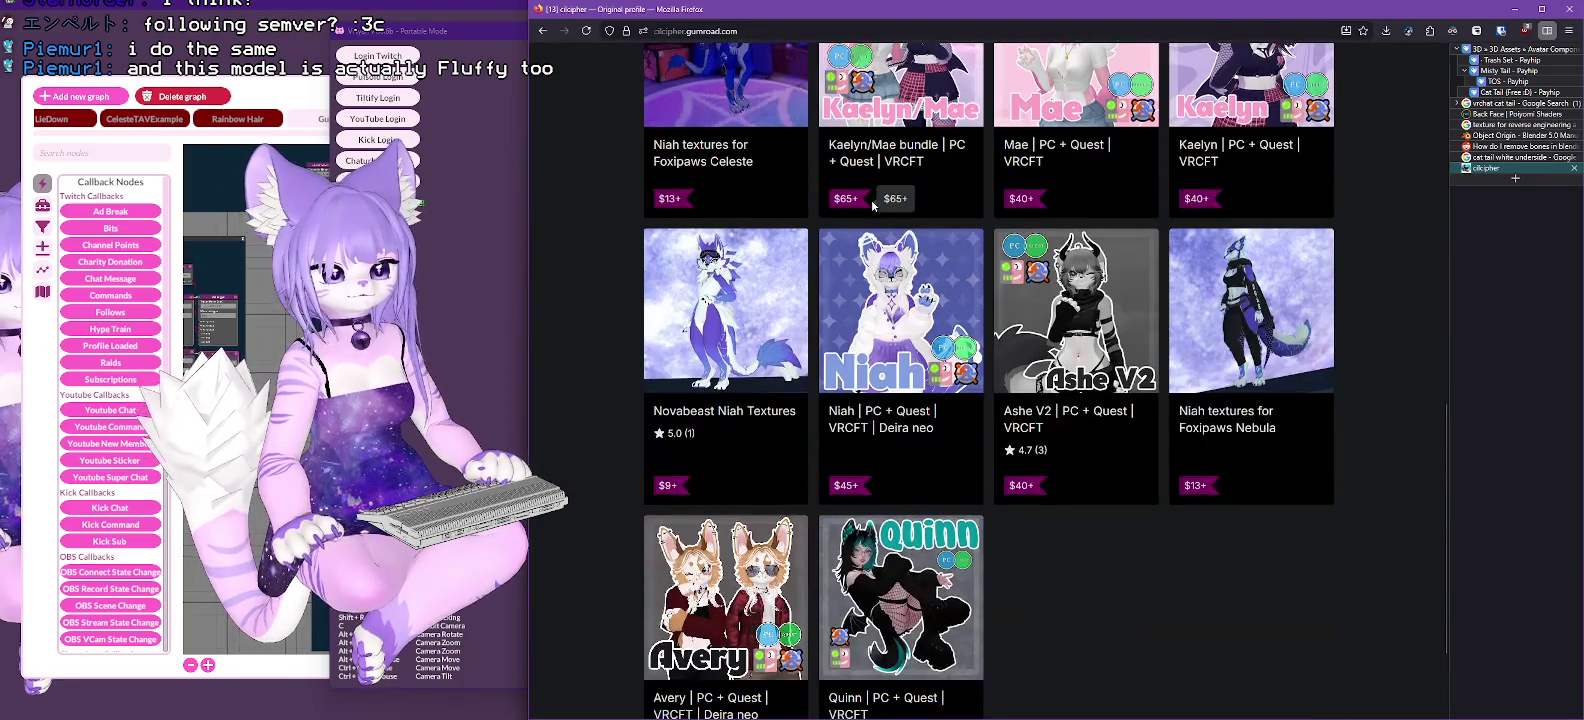
{"action": "scroll", "coordinate": [876, 207], "scroll_direction": "down", "scroll_amount": 12}
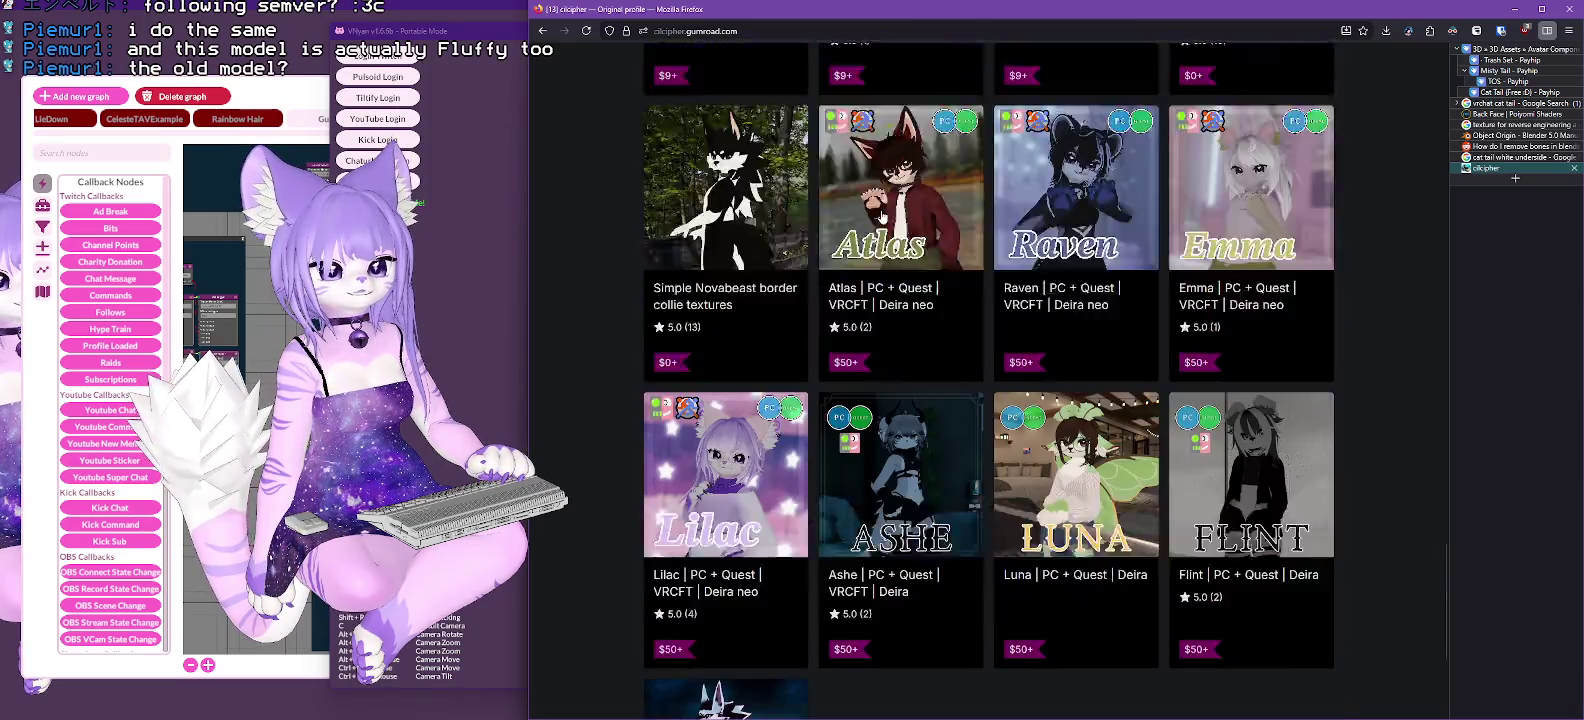
{"action": "scroll", "coordinate": [884, 212], "scroll_direction": "down", "scroll_amount": 2}
Step: Look over the Lilac PC + Quest product page, then close Firefox
{"action": "left_click", "coordinate": [729, 291]}
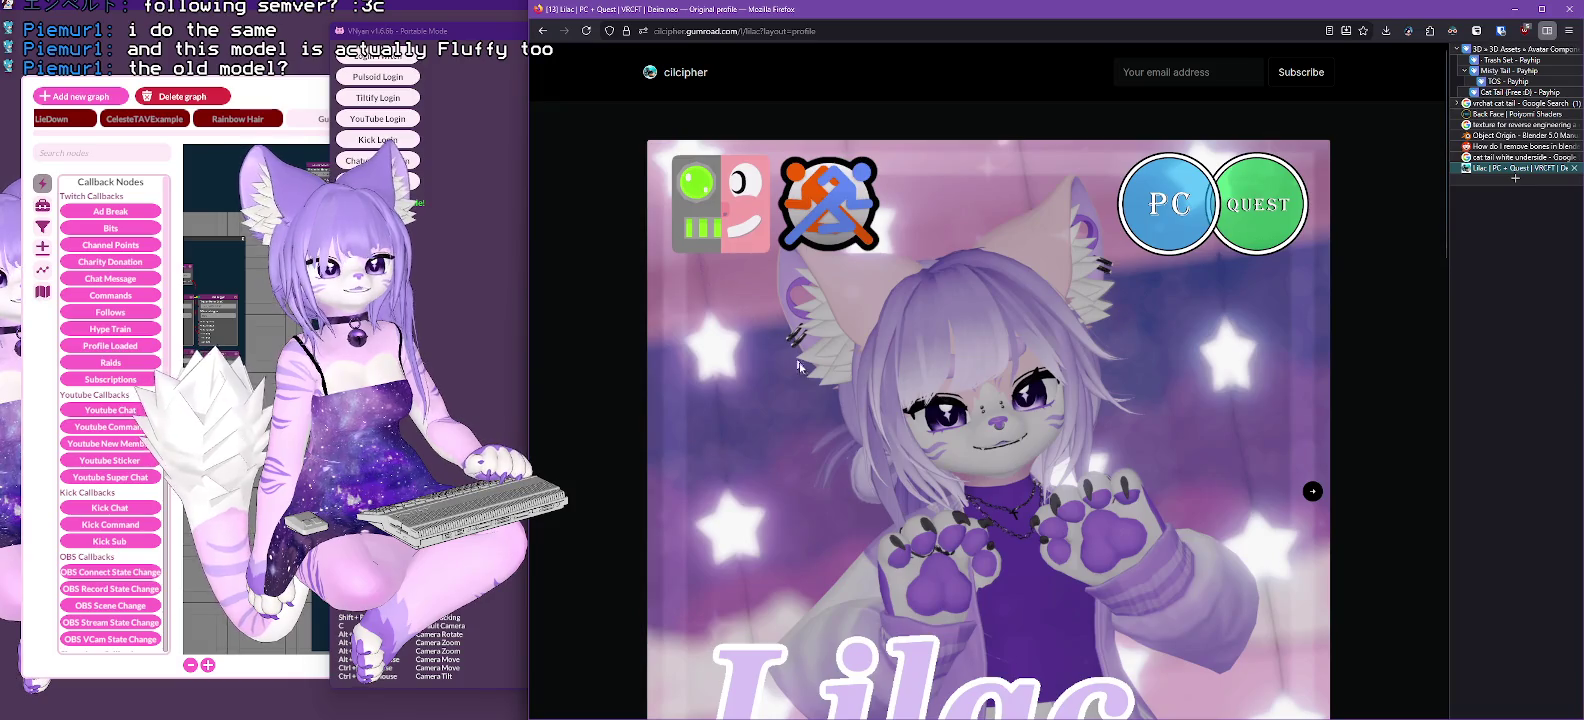
{"action": "scroll", "coordinate": [790, 372], "scroll_direction": "down", "scroll_amount": 1}
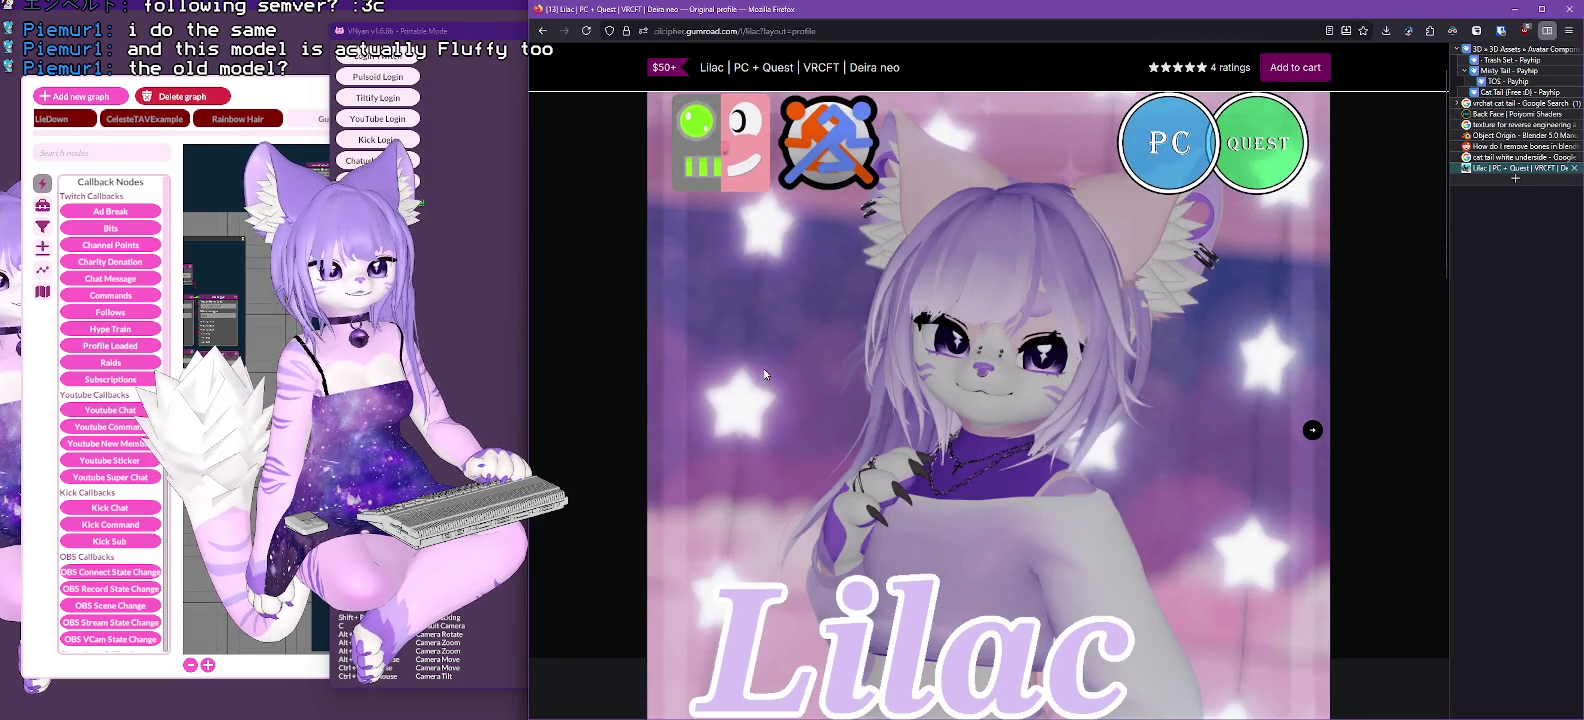
{"action": "scroll", "coordinate": [764, 374], "scroll_direction": "up", "scroll_amount": 1}
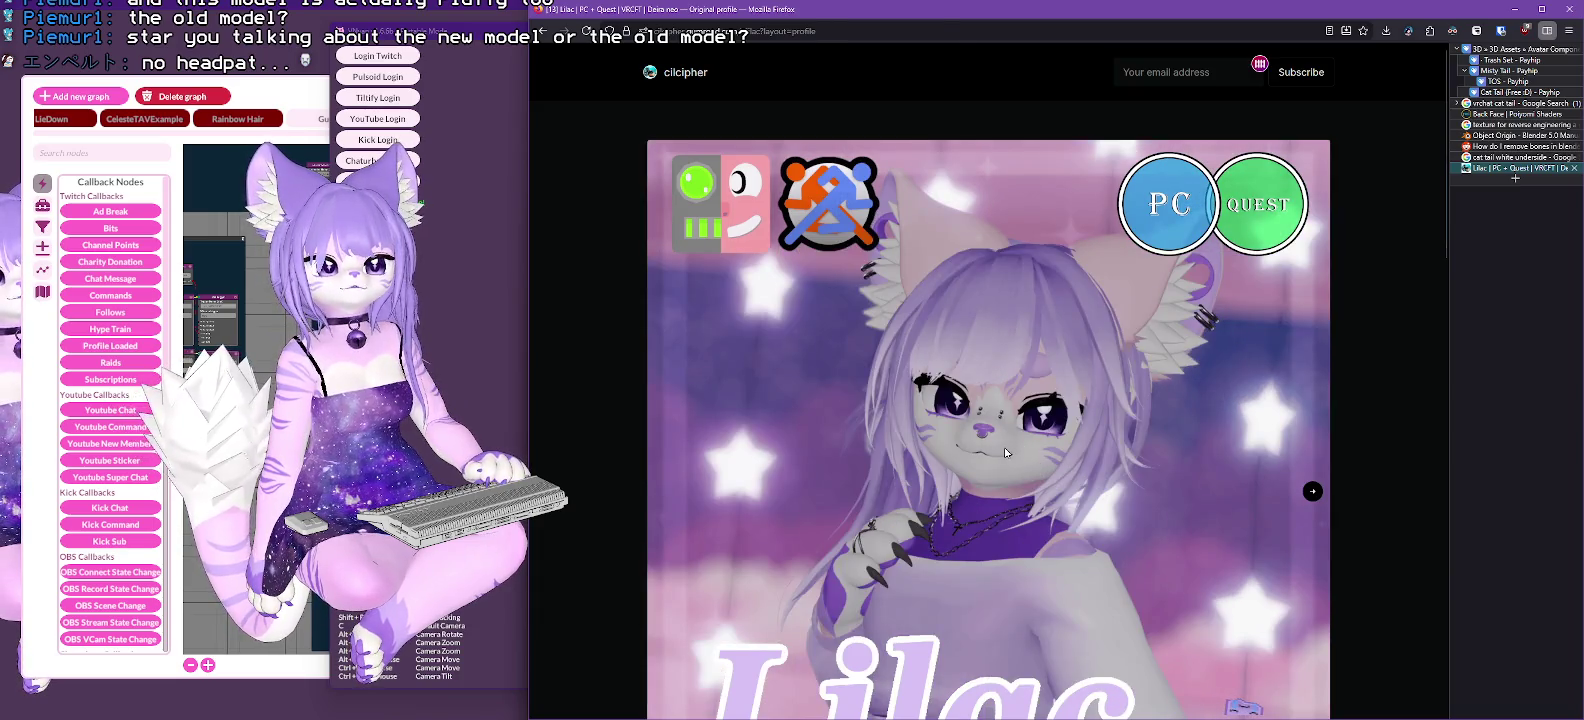
{"action": "scroll", "coordinate": [1311, 441], "scroll_direction": "down", "scroll_amount": 1}
{"action": "scroll", "coordinate": [1312, 448], "scroll_direction": "up", "scroll_amount": 1}
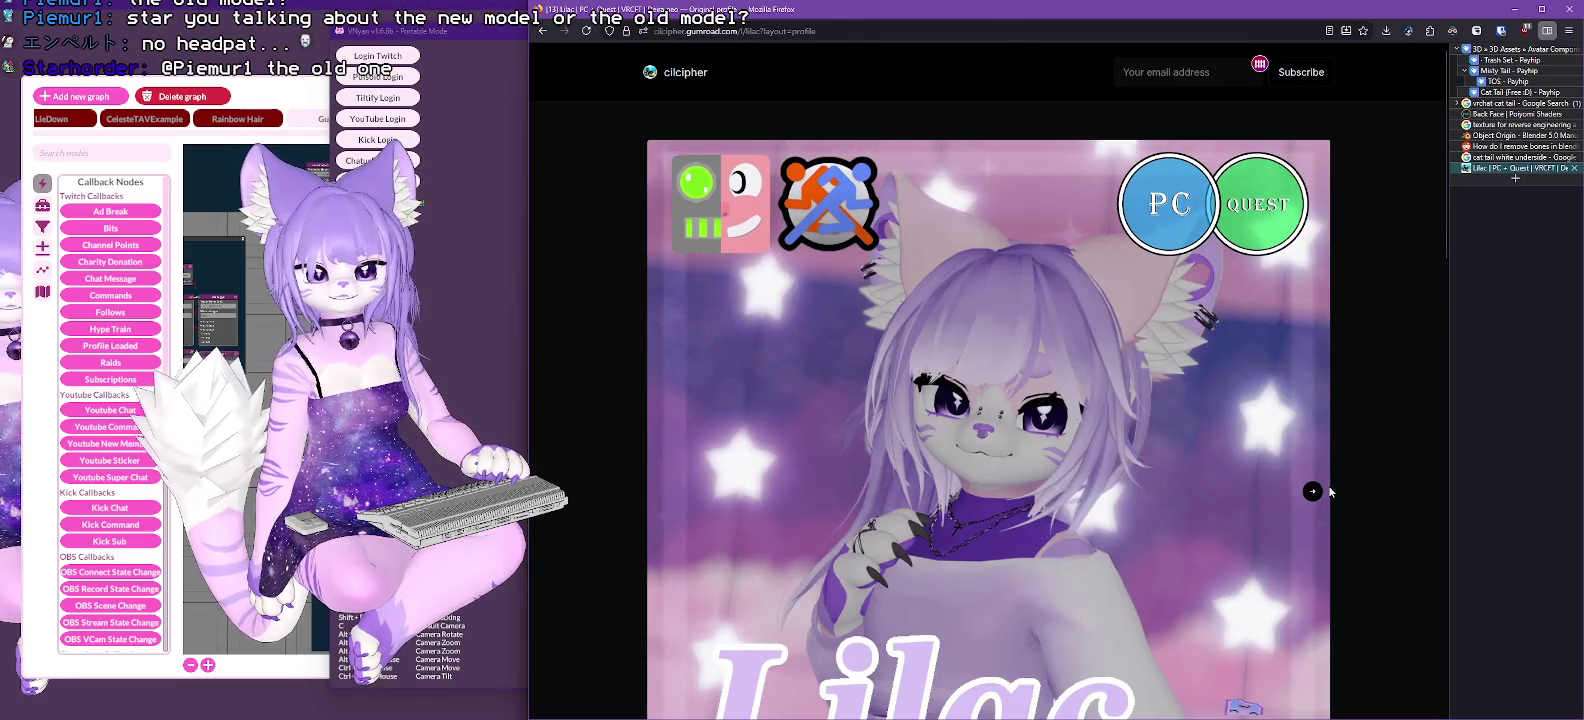
{"action": "left_click", "coordinate": [1555, 17]}
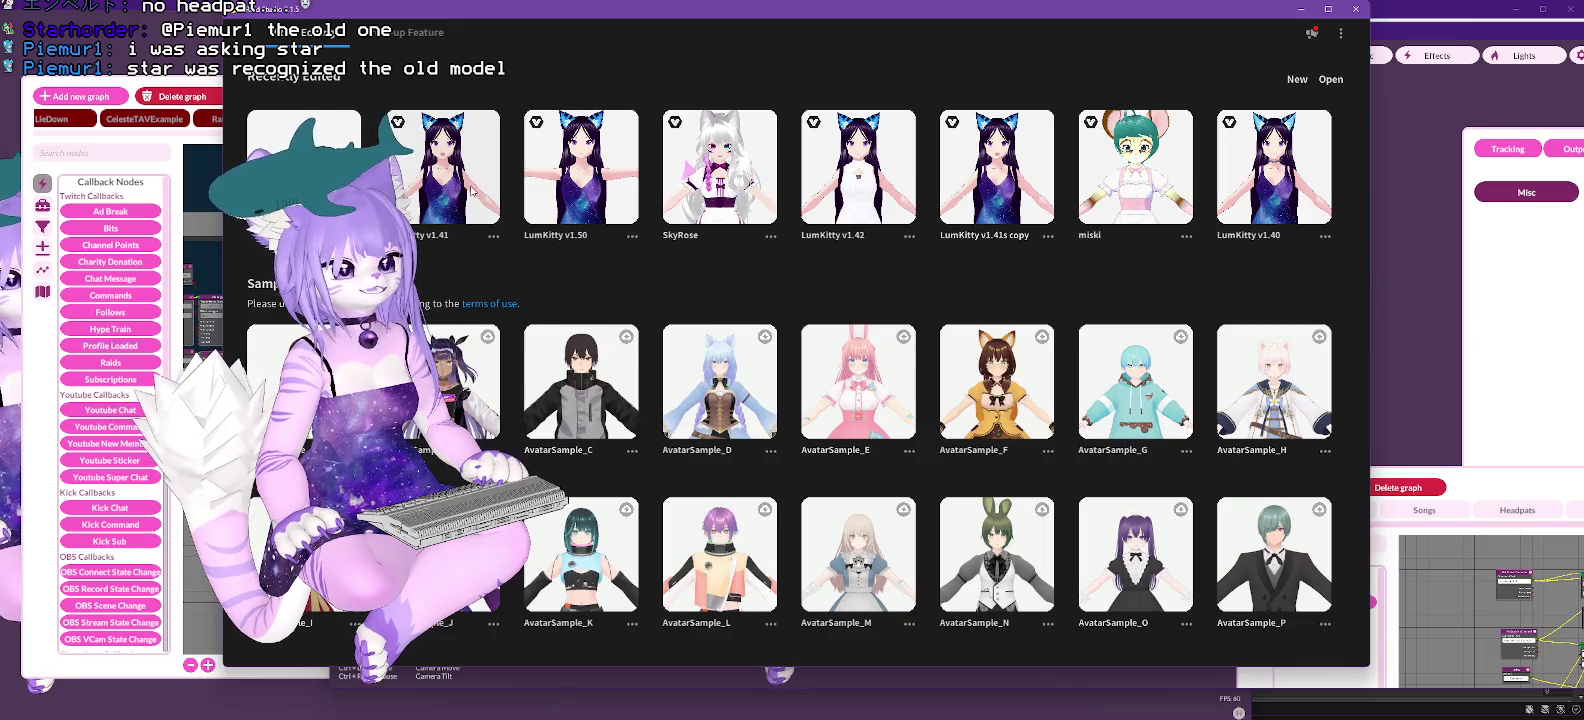
Step: Open the LumKitty v1.41 model in VRoid Studio, orbit to view its back, then minimize
{"action": "left_click", "coordinate": [452, 199]}
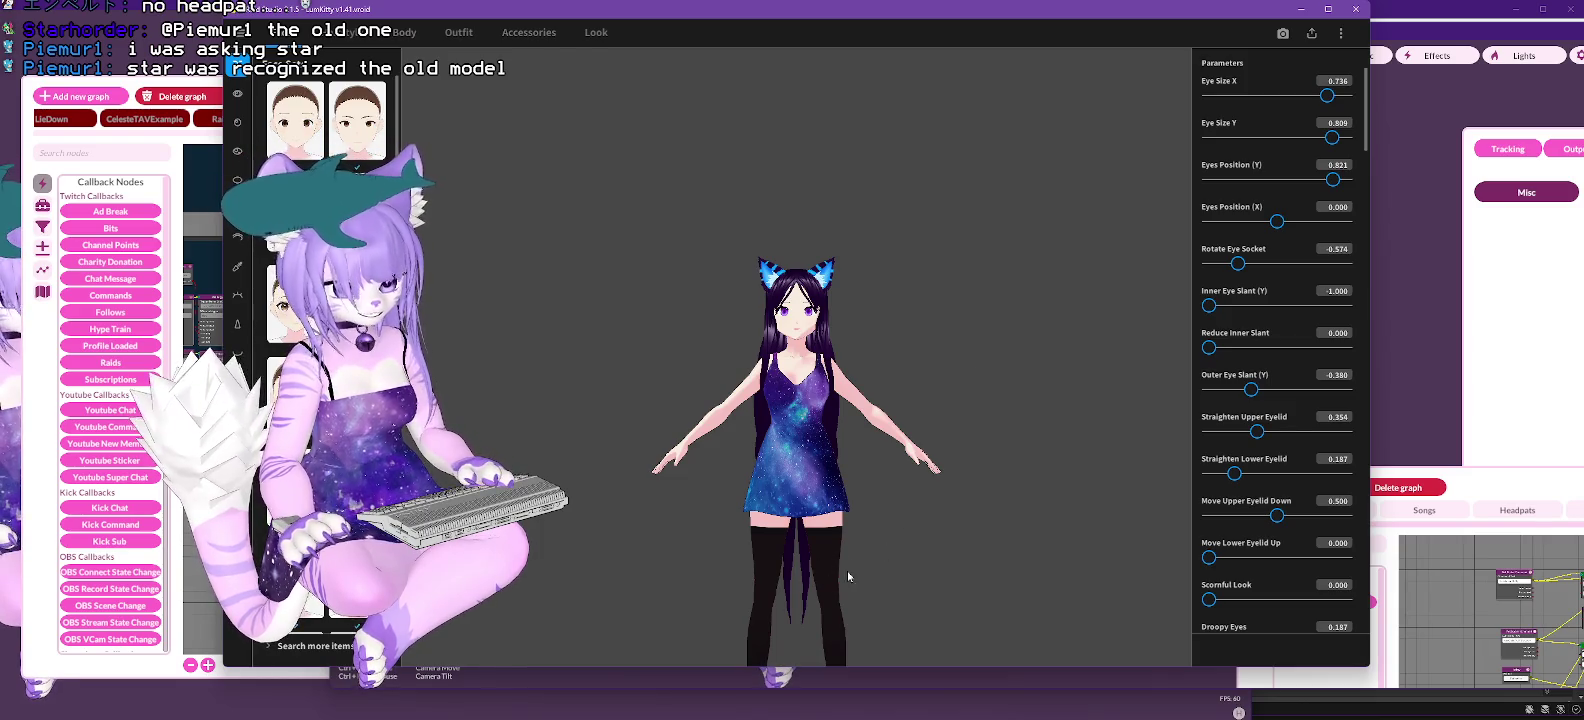
{"action": "mouse_move", "coordinate": [793, 516]}
{"action": "left_mouse_down"}
{"action": "mouse_move", "coordinate": [994, 484]}
{"action": "mouse_move", "coordinate": [1124, 499]}
{"action": "mouse_move", "coordinate": [1068, 488]}
{"action": "left_mouse_up"}
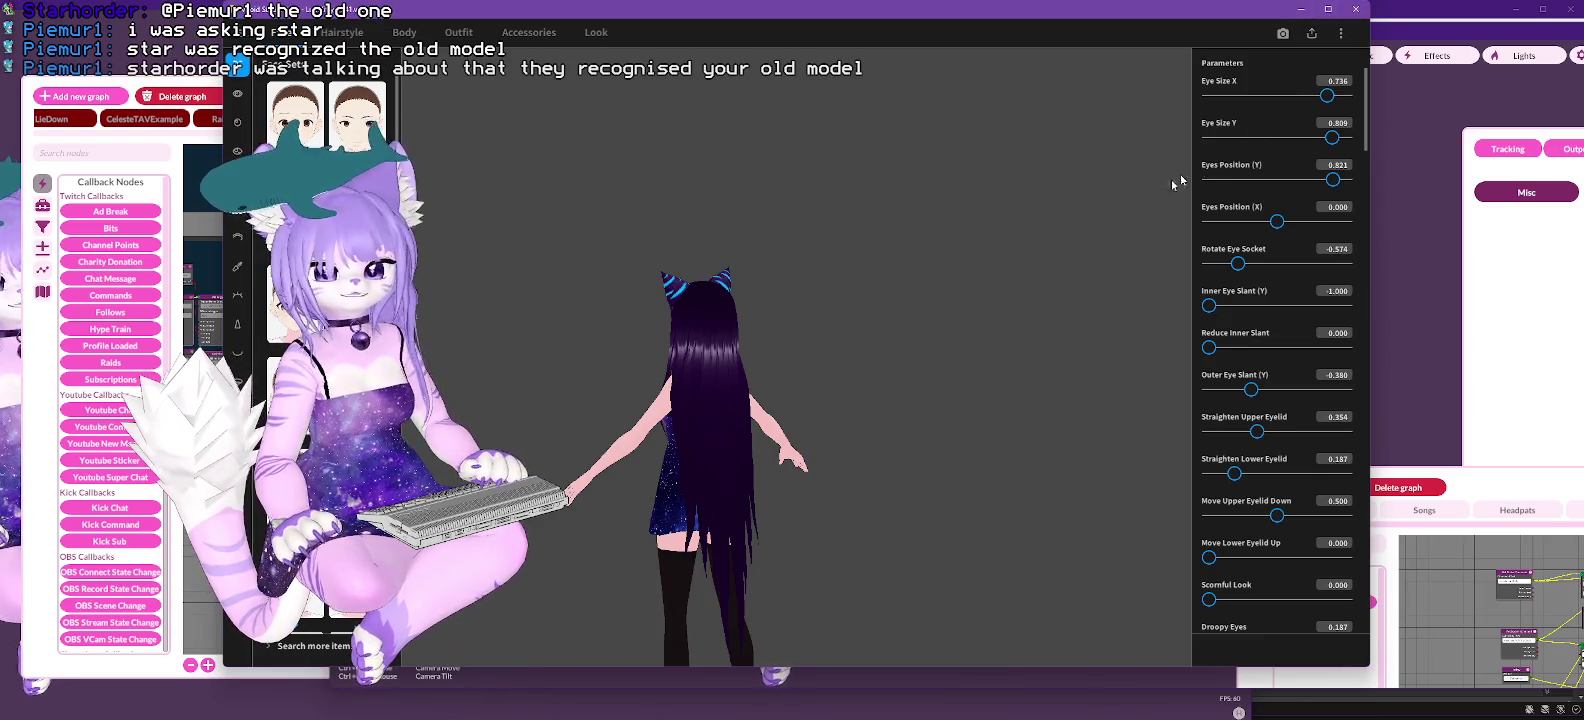
{"action": "left_click", "coordinate": [1300, 9]}
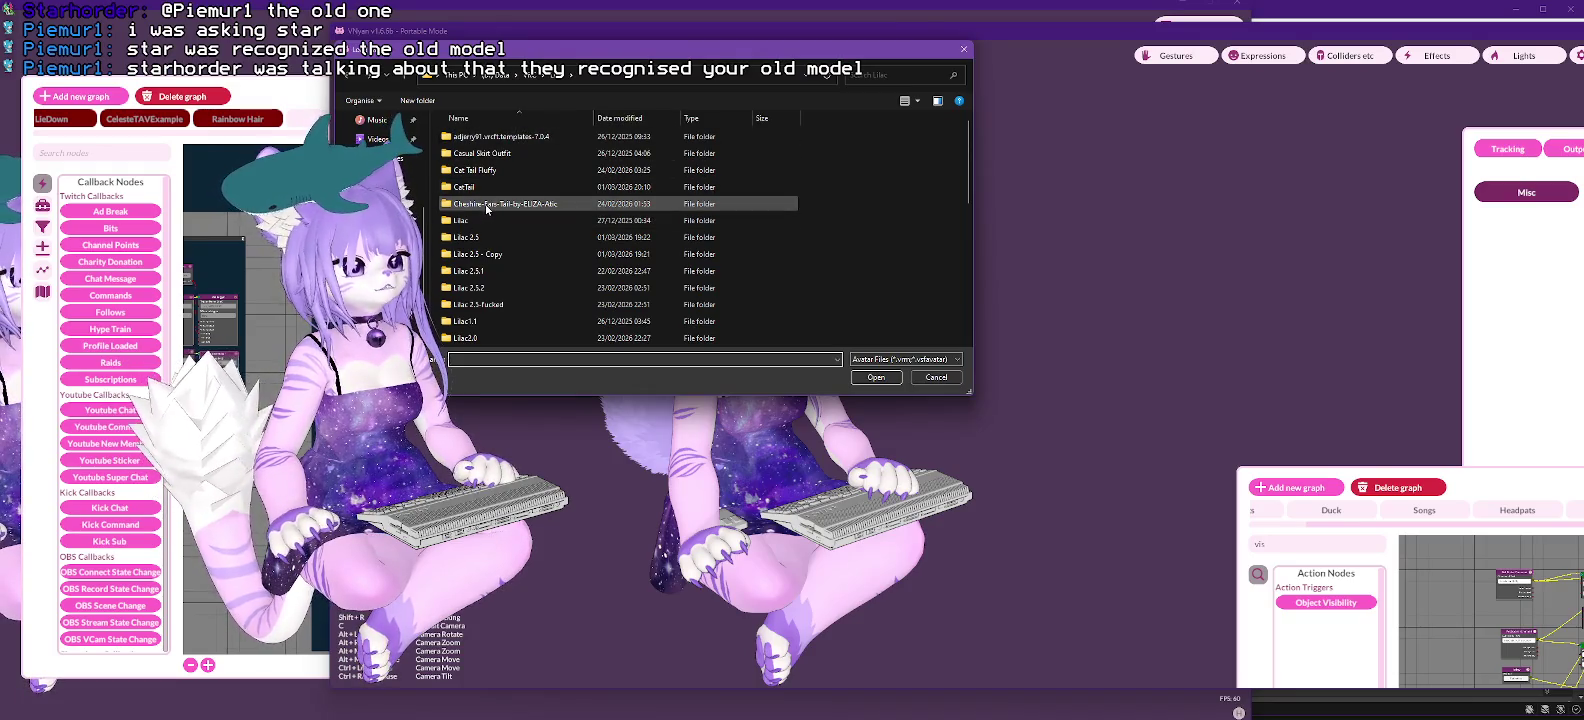
Step: Load the newest LumKitty .vsfavatar from D:\Data\Twitch\Model\VSFAvatar as the right-hand model
{"action": "left_click", "coordinate": [492, 78]}
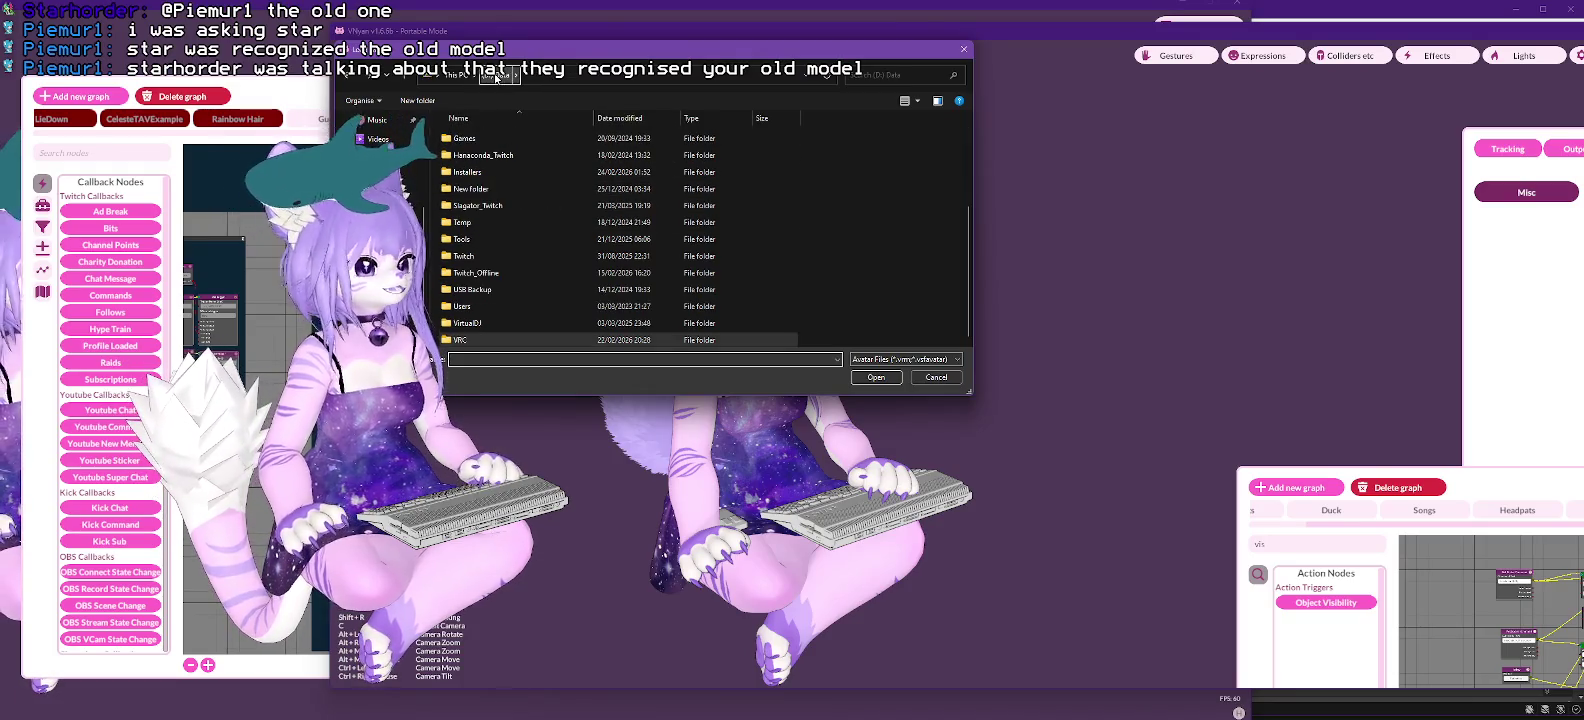
{"action": "double_click", "coordinate": [464, 258]}
{"action": "double_click", "coordinate": [449, 202]}
{"action": "double_click", "coordinate": [471, 272]}
{"action": "scroll", "coordinate": [480, 280], "scroll_direction": "down", "scroll_amount": 5}
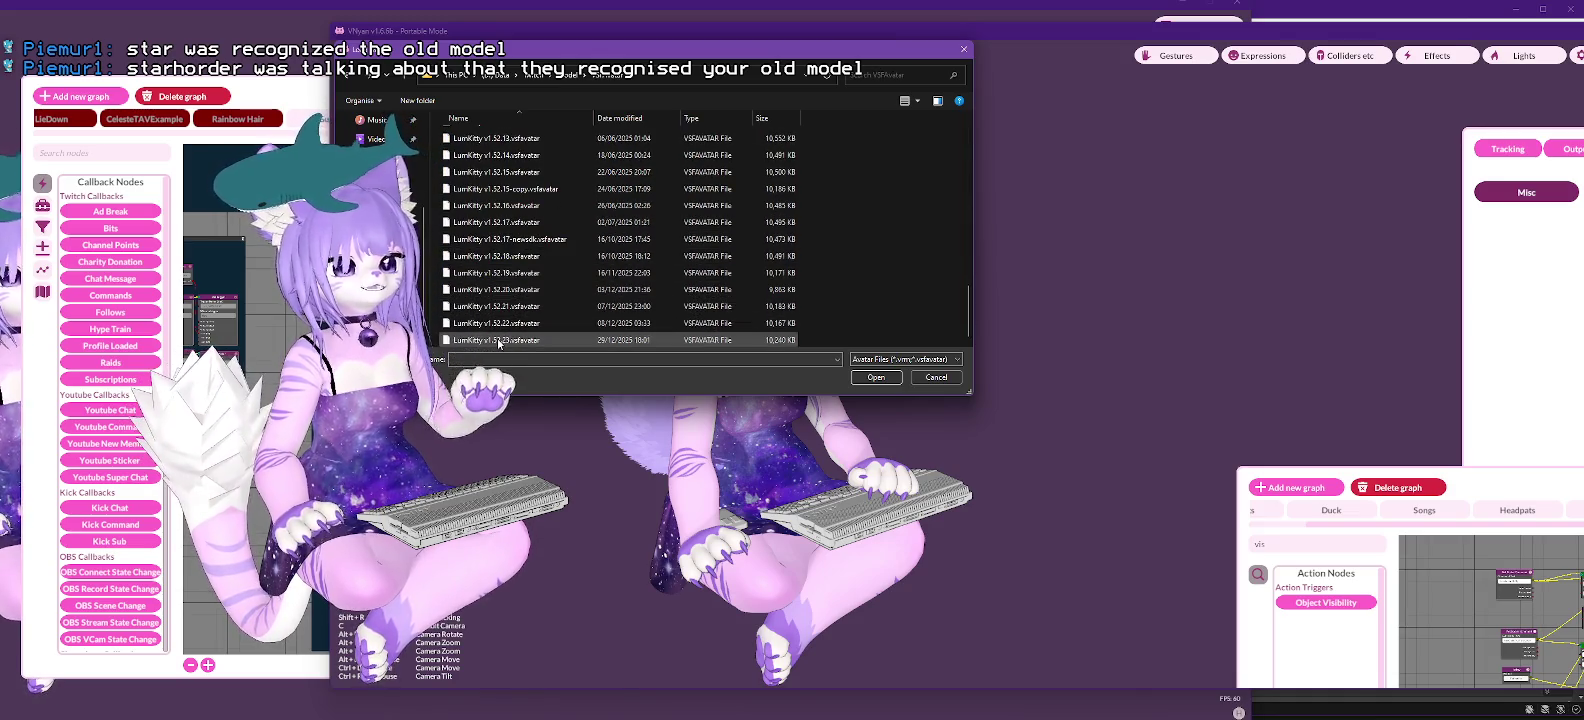
{"action": "double_click", "coordinate": [554, 308]}
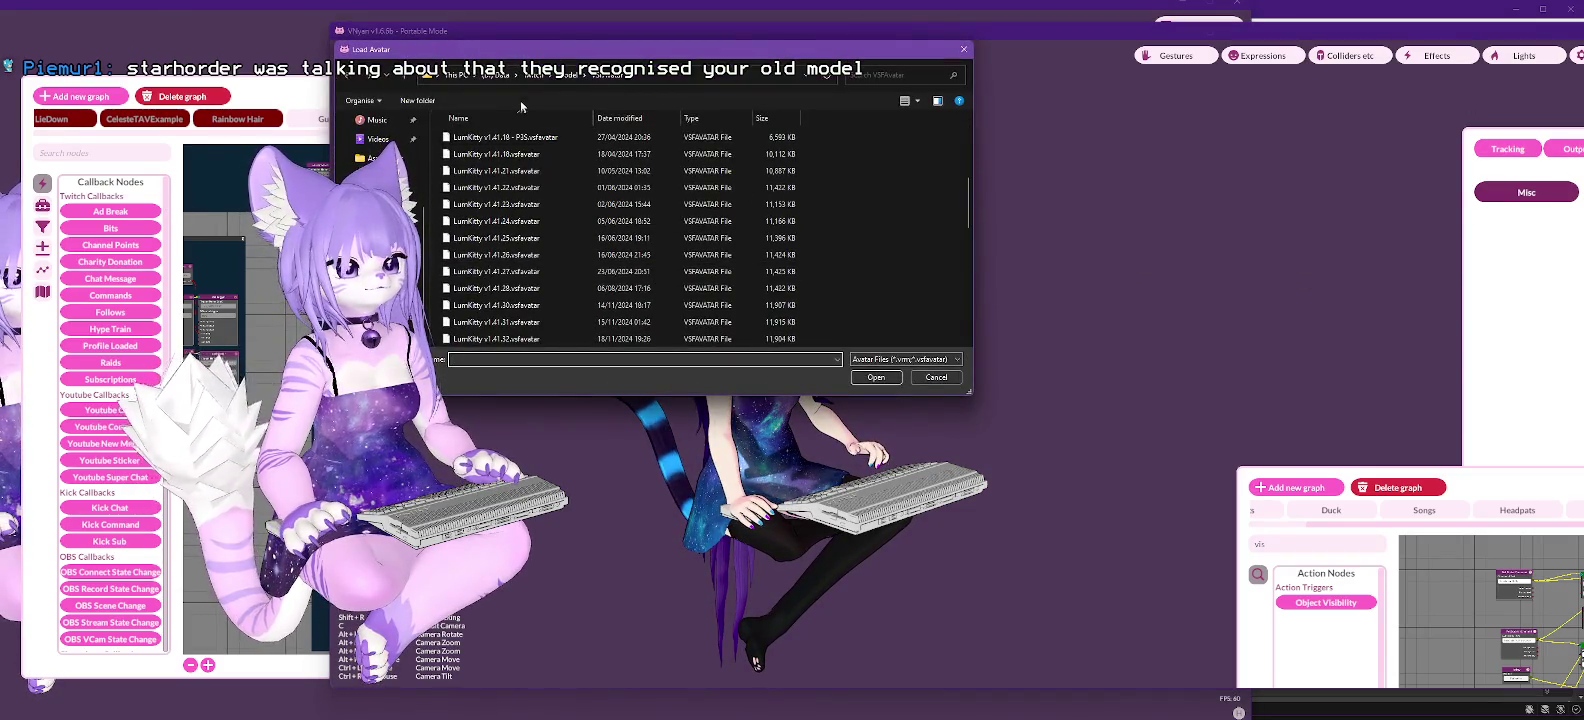
Step: Load Lilac 2.5.3.vsfavatar from D:\Data\VRC\Lilac, swapping out the dark-haired LumKitty
{"action": "left_click", "coordinate": [500, 74]}
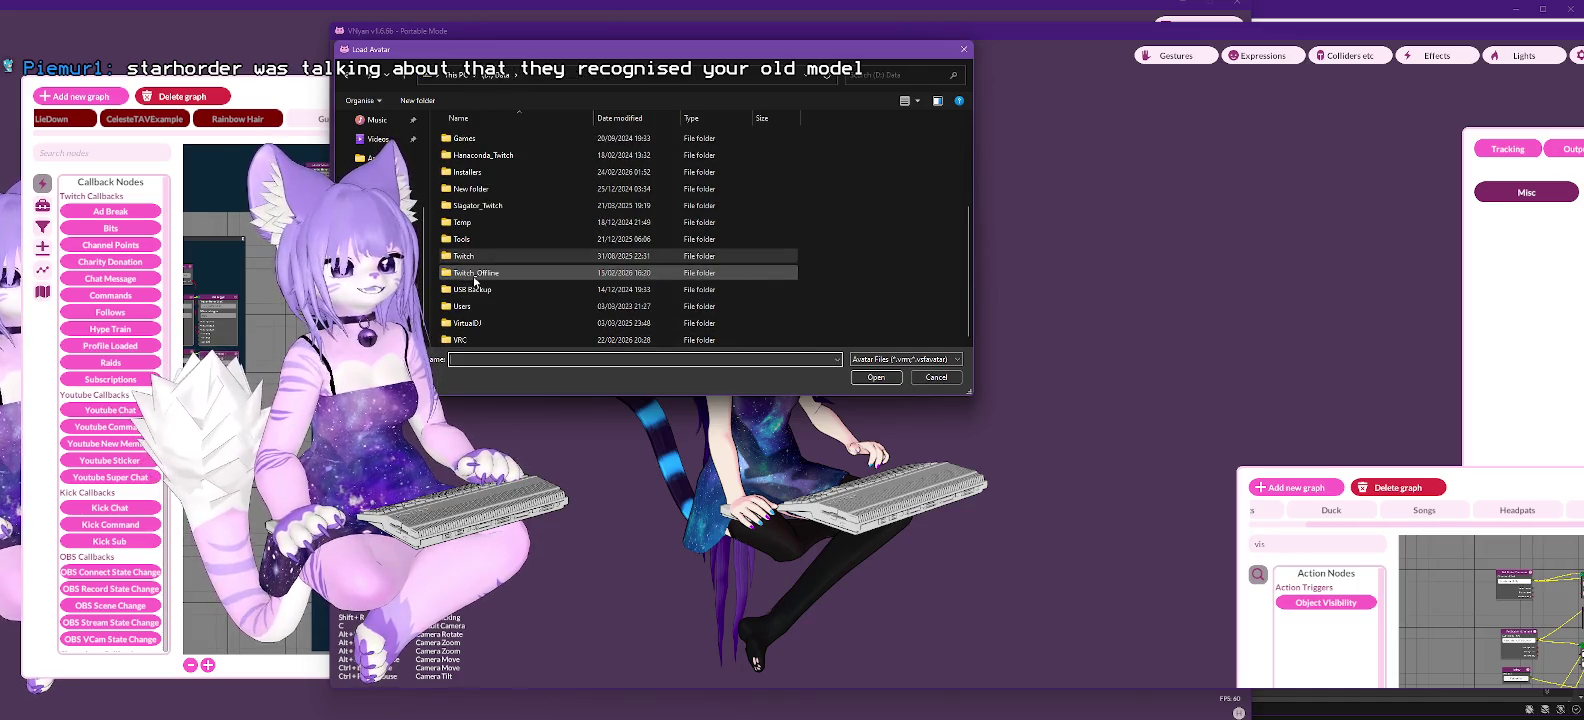
{"action": "left_click", "coordinate": [468, 340]}
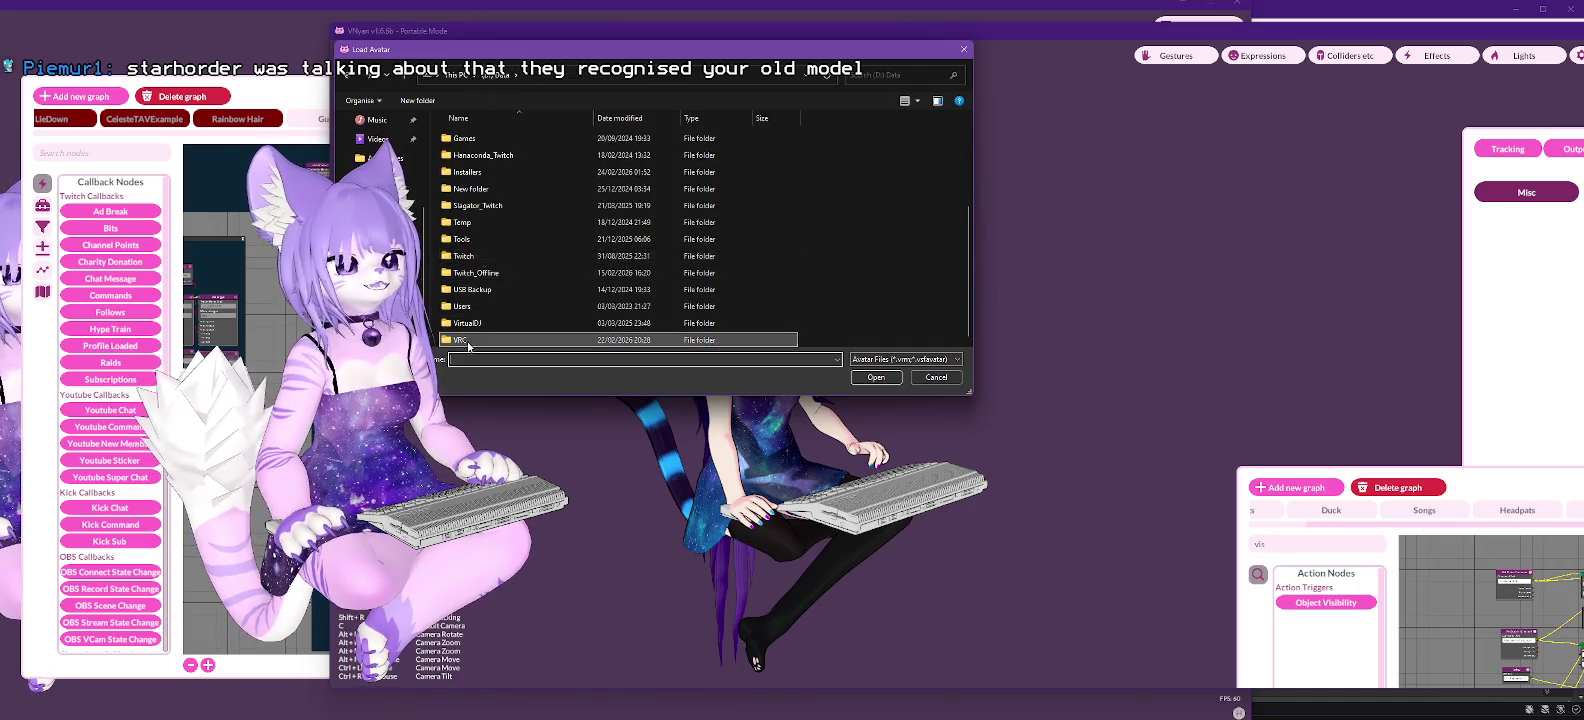
{"action": "double_click", "coordinate": [468, 341]}
{"action": "double_click", "coordinate": [459, 137]}
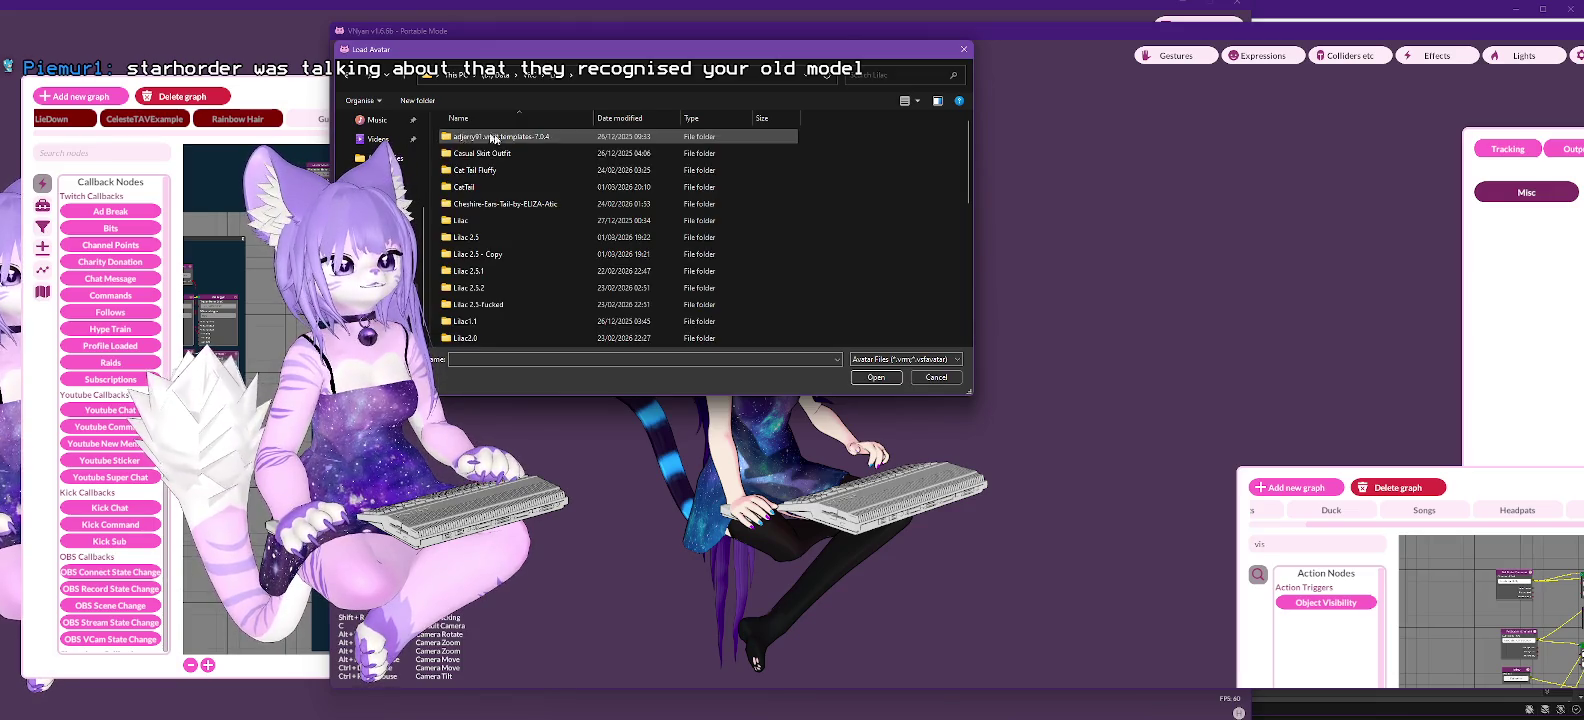
{"action": "scroll", "coordinate": [564, 260], "scroll_direction": "down", "scroll_amount": 3}
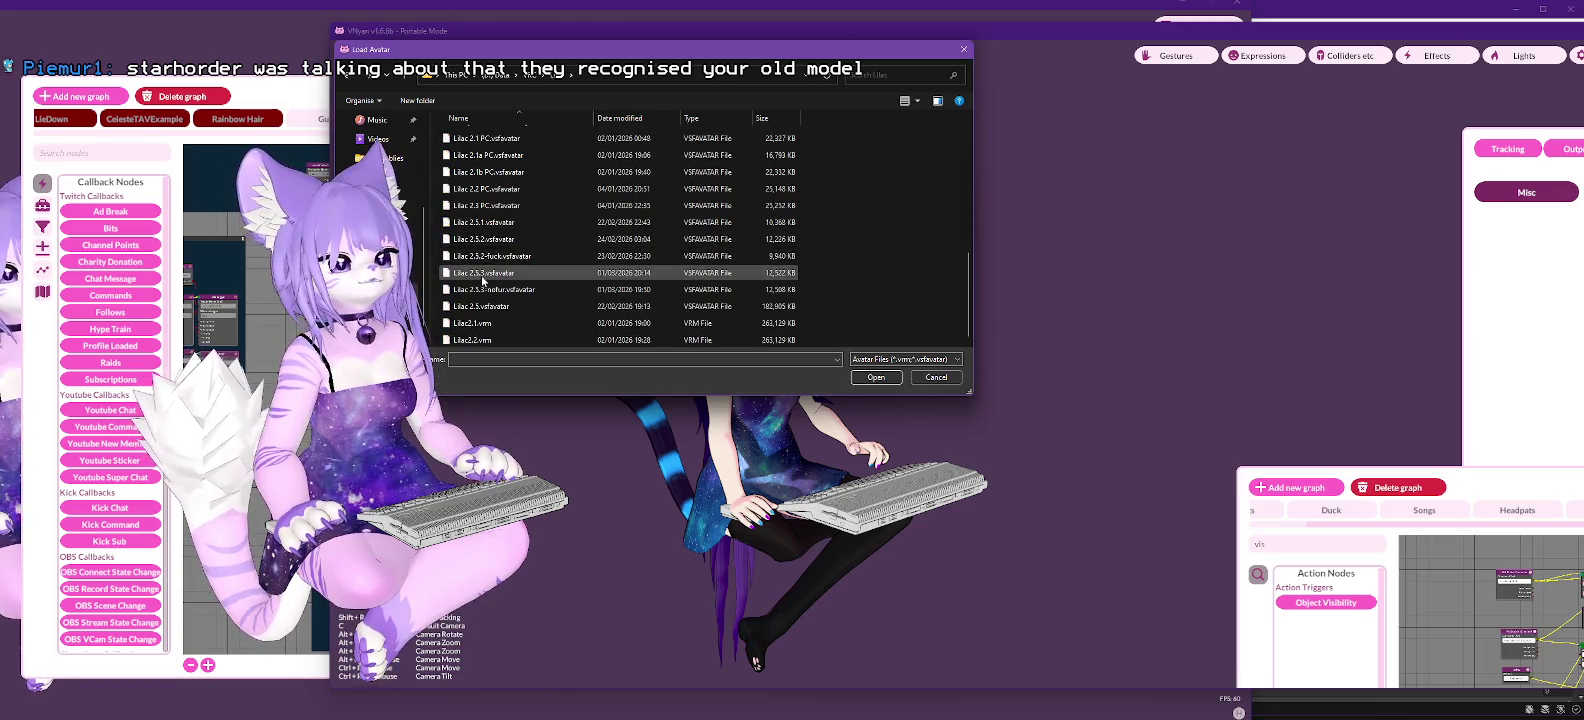
{"action": "double_click", "coordinate": [483, 279]}
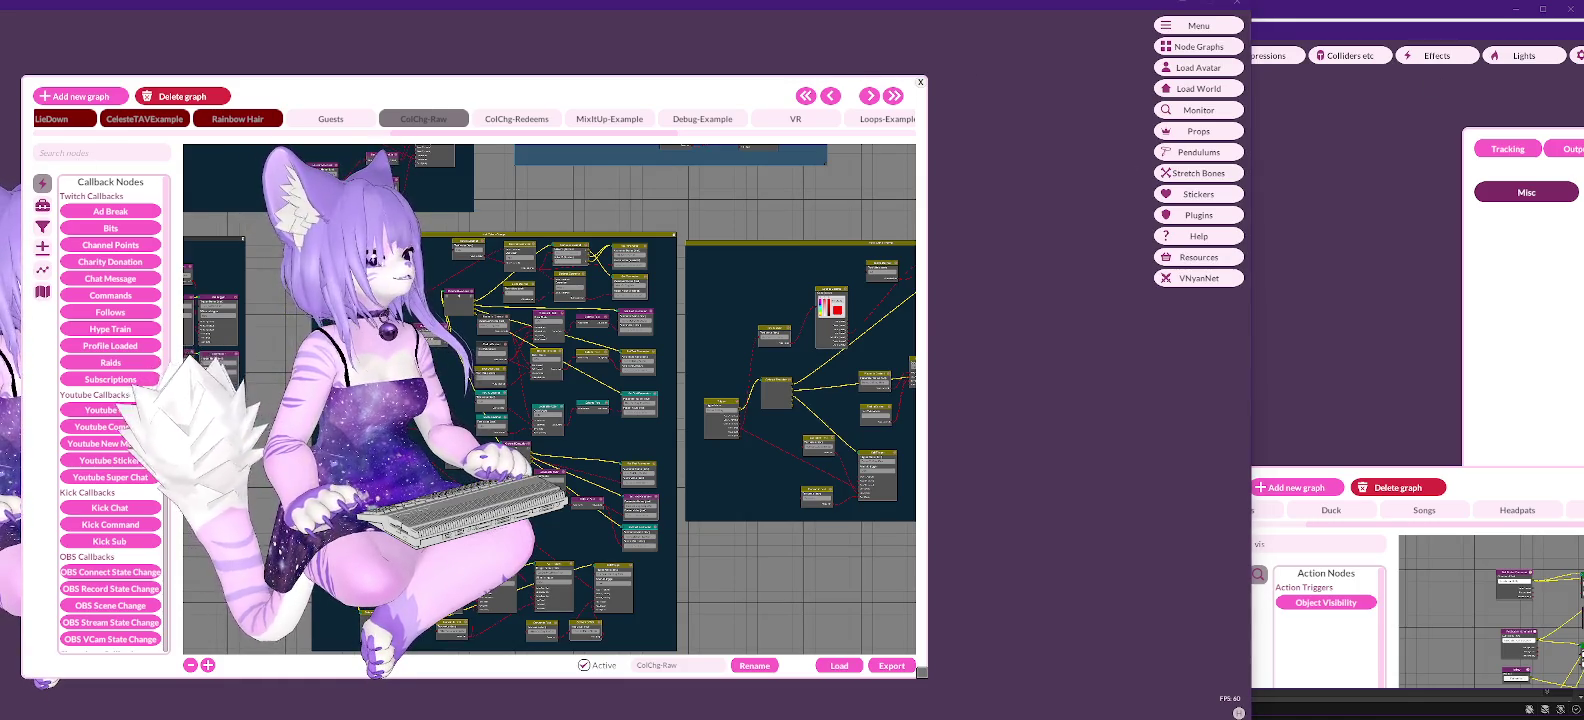
Step: In File Explorer, copy Lilac 2.5.3.vsfavatar from the VRC Lilac folder
{"action": "key", "text": "alt+Tab"}
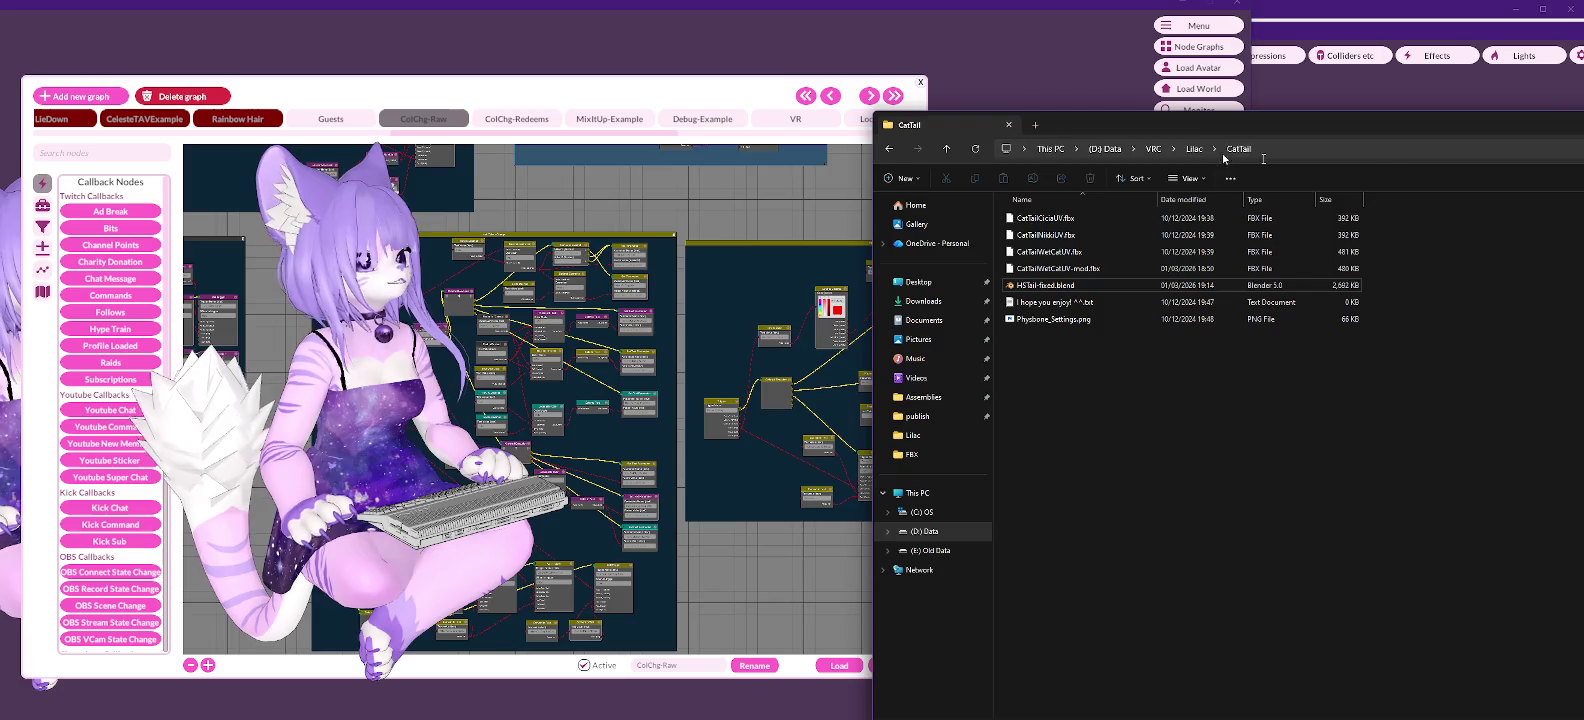
{"action": "left_click", "coordinate": [1194, 148]}
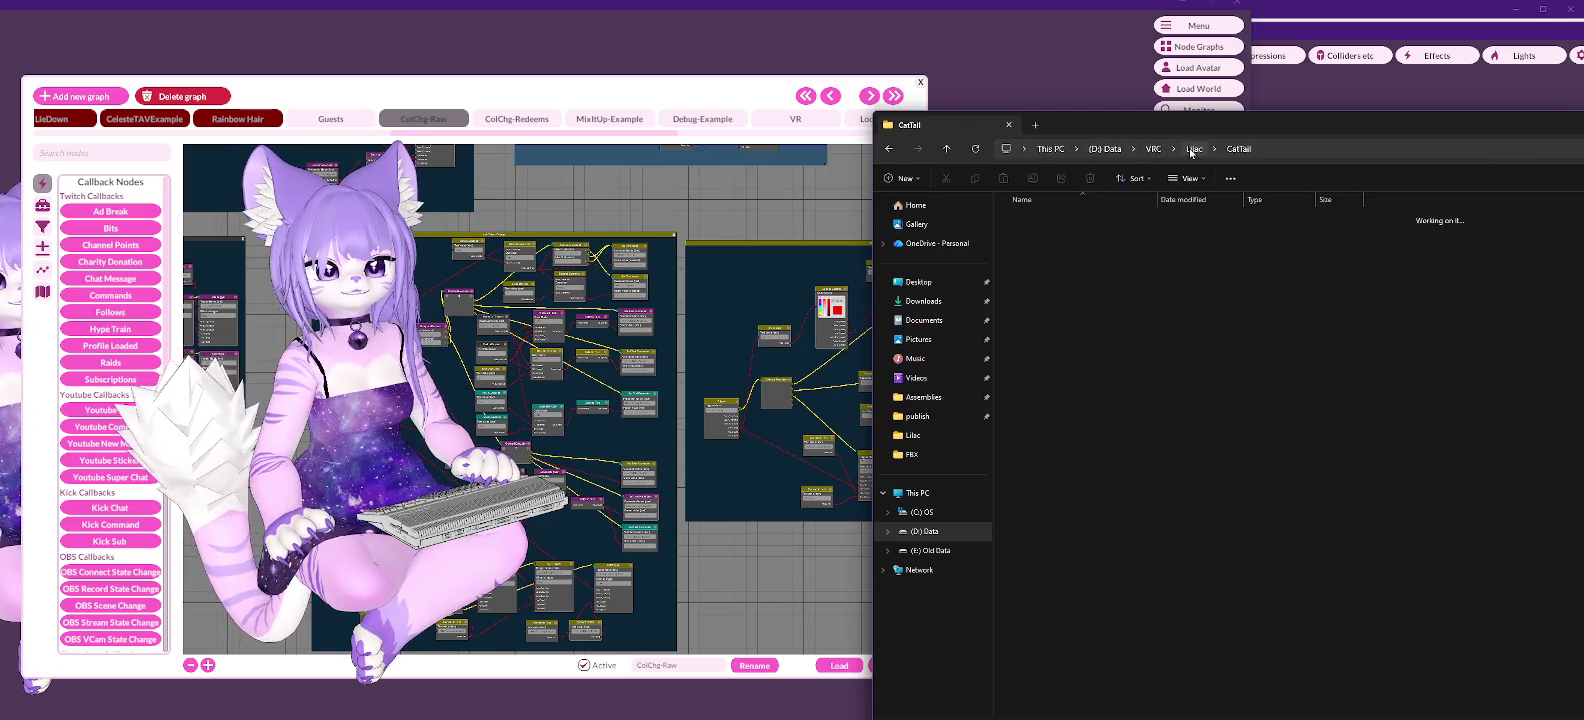
{"action": "scroll", "coordinate": [1130, 372], "scroll_direction": "down", "scroll_amount": 3}
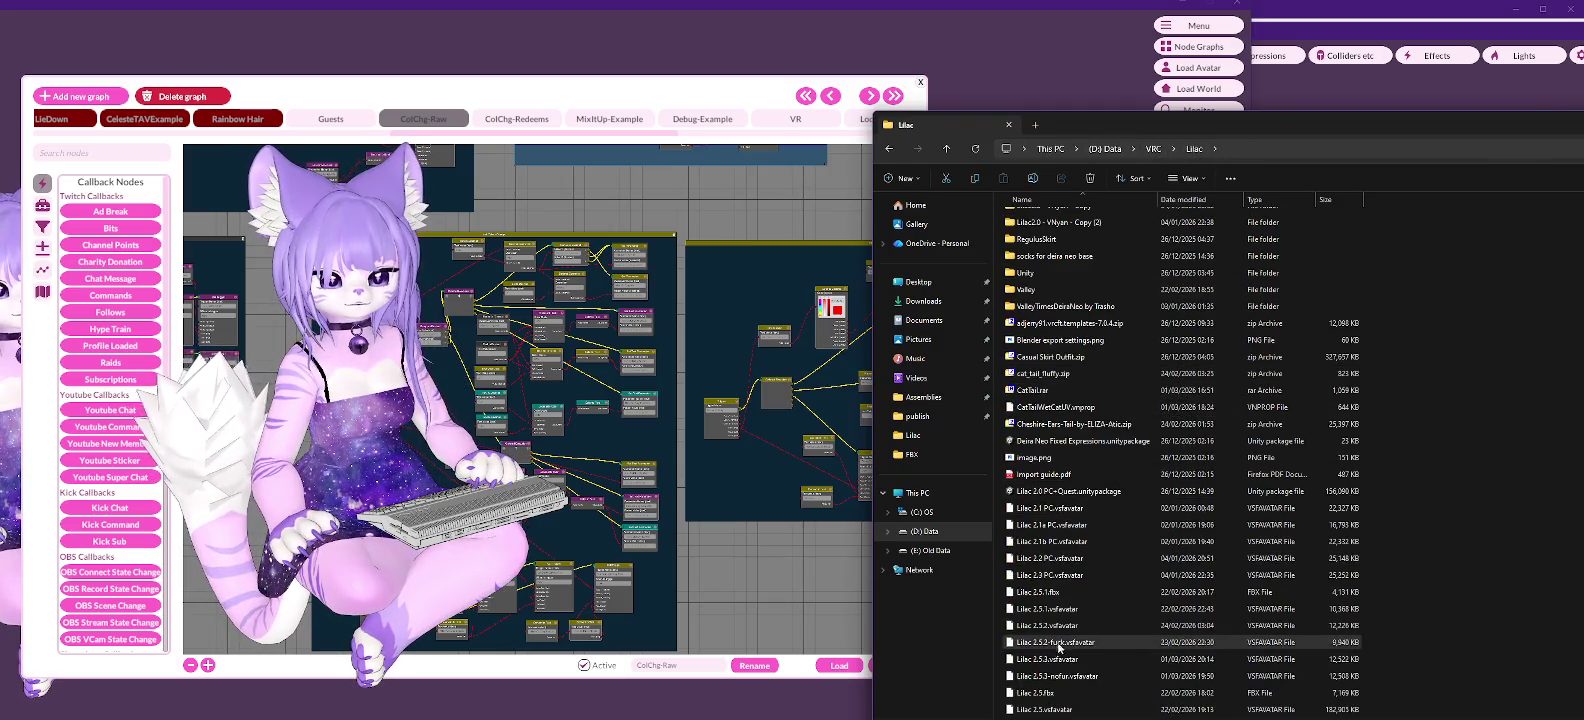
{"action": "left_click", "coordinate": [1052, 660]}
{"action": "right_click", "coordinate": [1051, 660]}
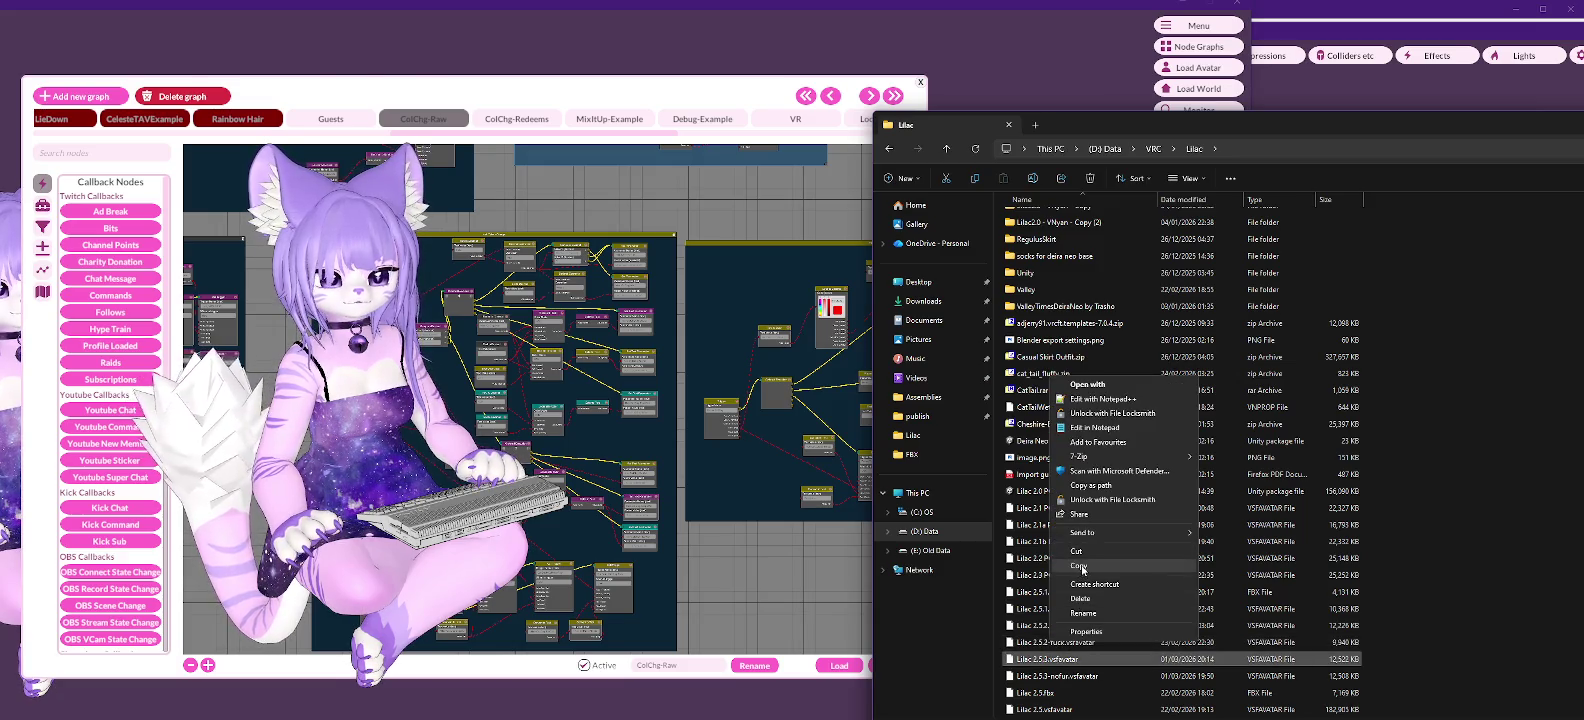
{"action": "left_click", "coordinate": [1080, 566]}
Step: Paste the avatar file into D:\Data\Twitch\Model\Lilac
{"action": "left_click", "coordinate": [930, 531]}
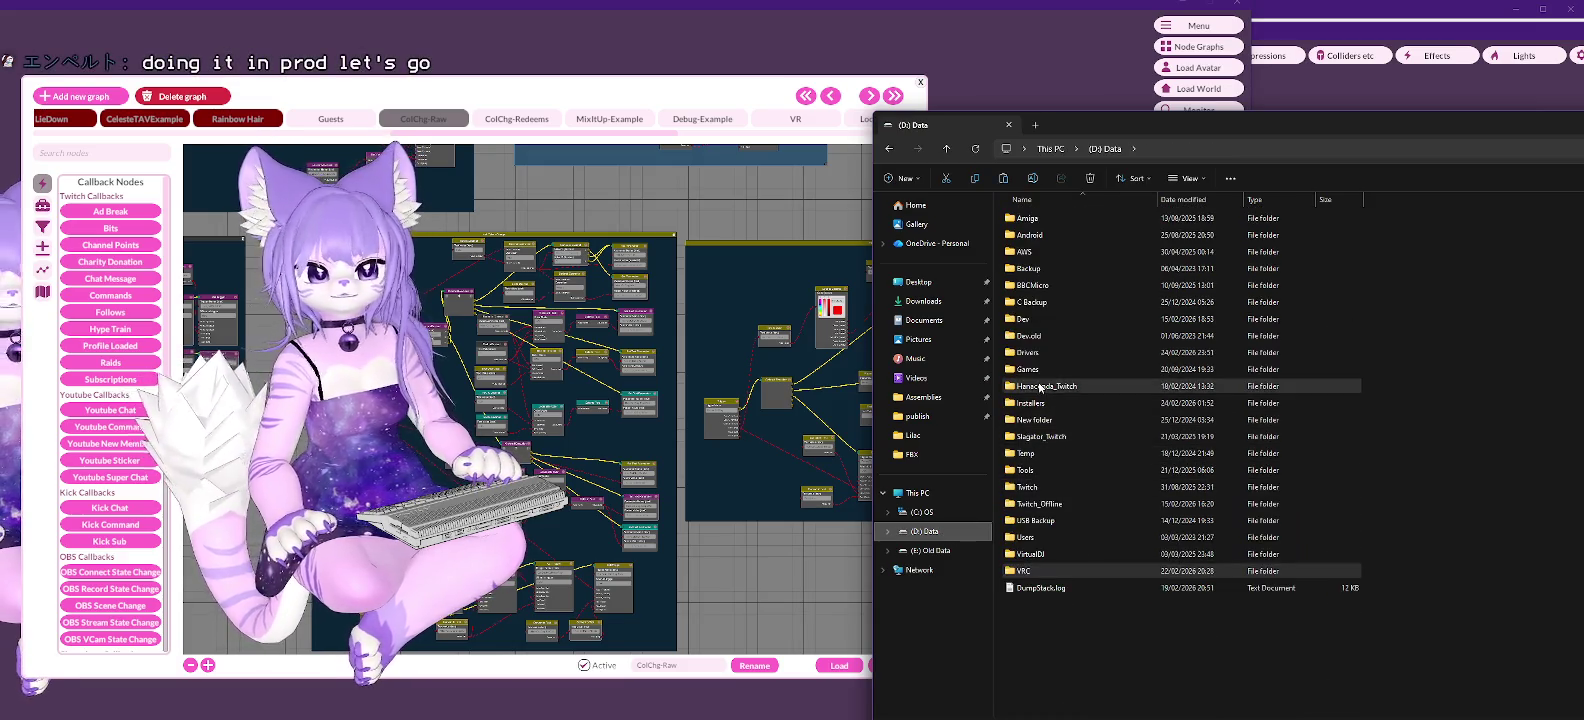
{"action": "double_click", "coordinate": [1029, 490]}
{"action": "scroll", "coordinate": [1079, 436], "scroll_direction": "down", "scroll_amount": 5}
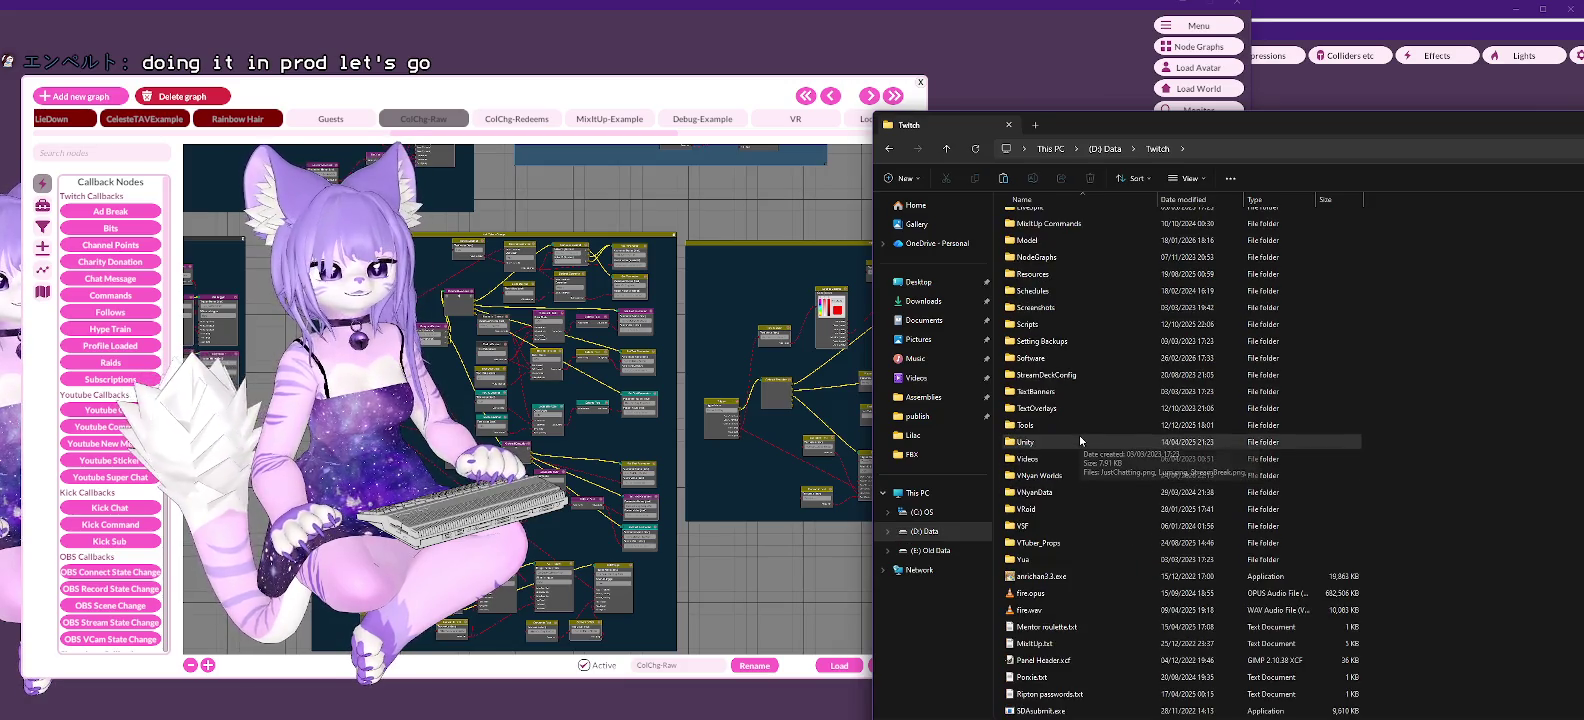
{"action": "double_click", "coordinate": [1027, 240]}
{"action": "double_click", "coordinate": [1017, 253]}
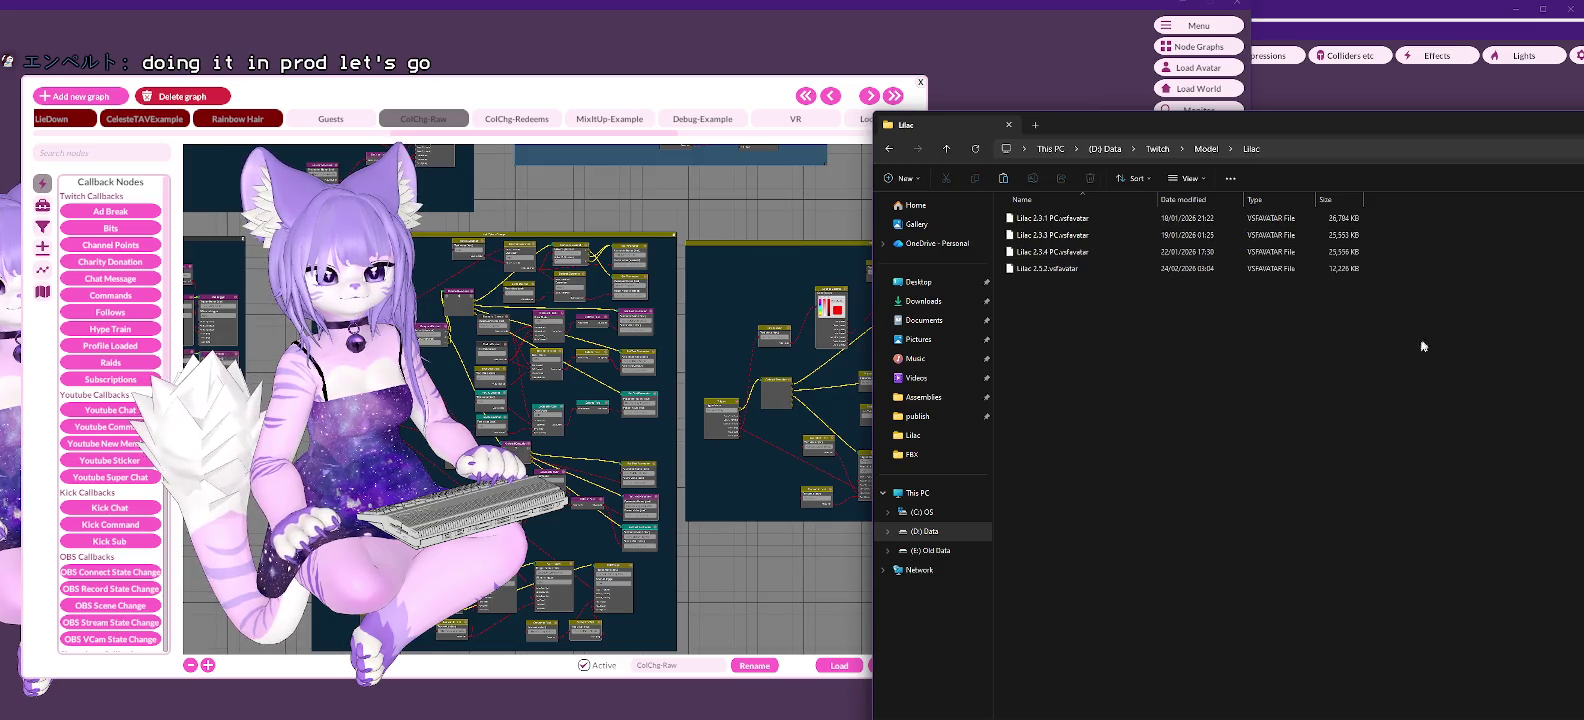
{"action": "right_click", "coordinate": [1035, 303]}
{"action": "left_click", "coordinate": [1095, 395]}
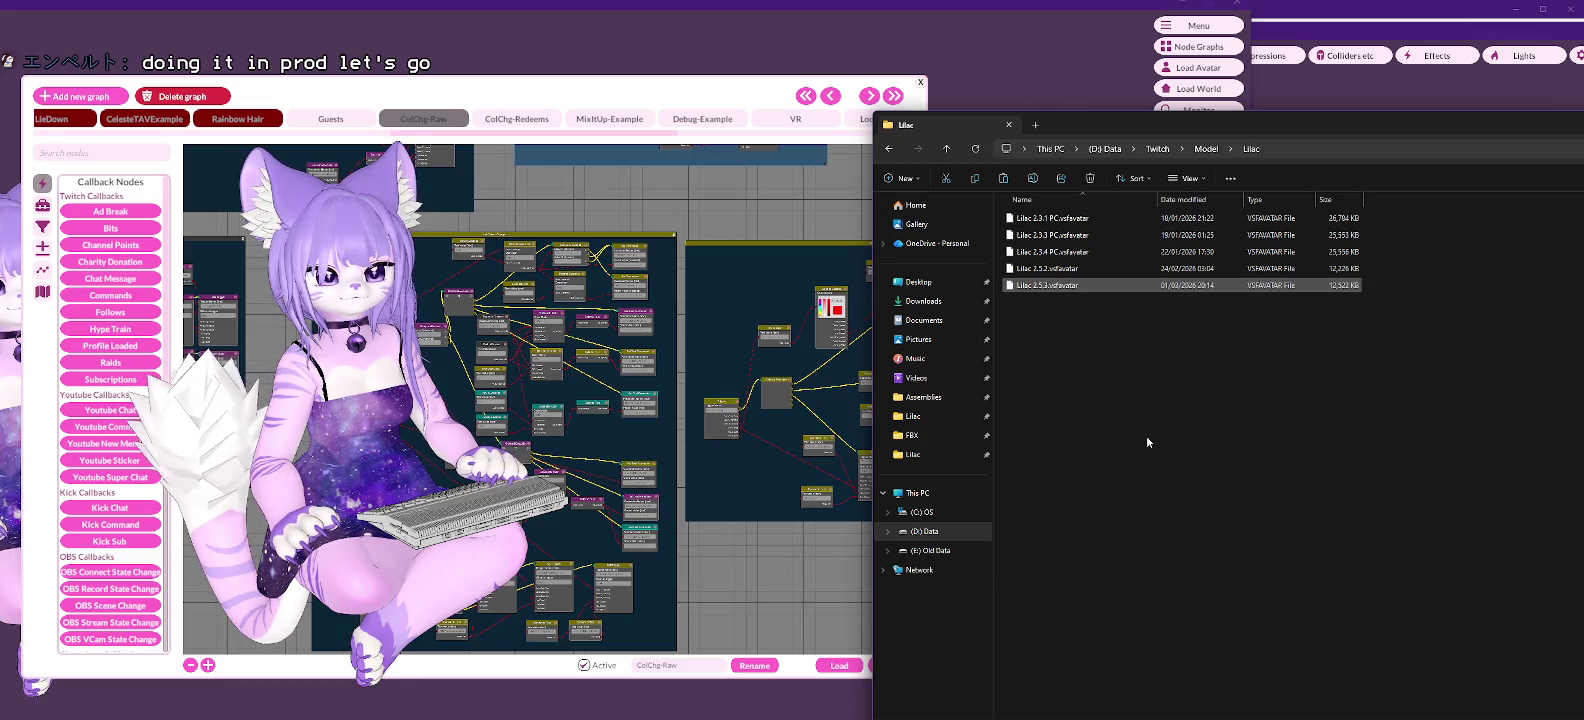
Step: Return to VNyan and move the node graph window lower right
{"action": "left_click", "coordinate": [1052, 66]}
{"action": "mouse_move", "coordinate": [680, 83]}
{"action": "left_mouse_down"}
{"action": "mouse_move", "coordinate": [842, 335]}
{"action": "mouse_move", "coordinate": [950, 453]}
{"action": "left_mouse_up"}
{"action": "left_click", "coordinate": [1184, 67]}
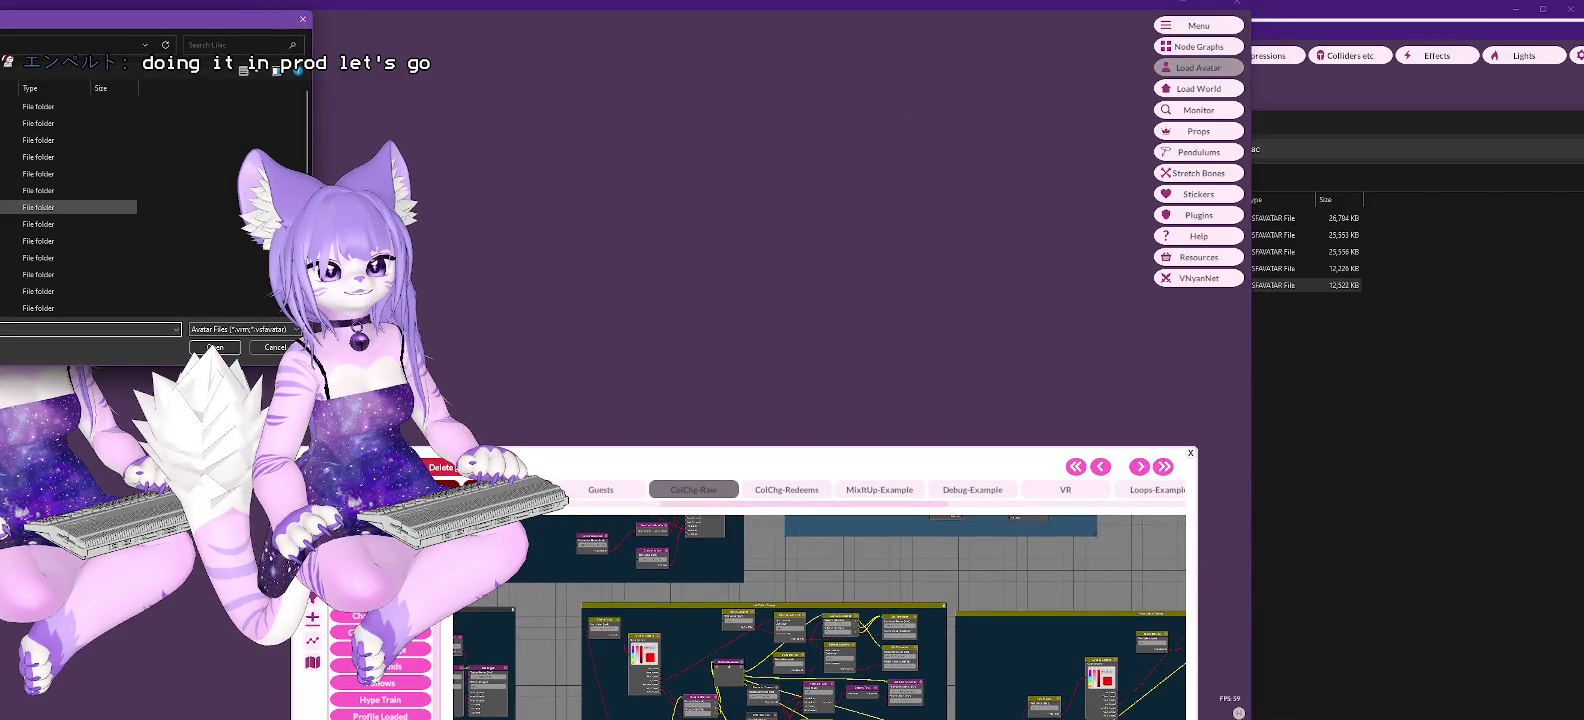
Step: Load Lilac 2.5.3.vsfavatar from D:\Data\Twitch\Model\Lilac live, then close the node graph panel
{"action": "key", "text": "alt+Up"}
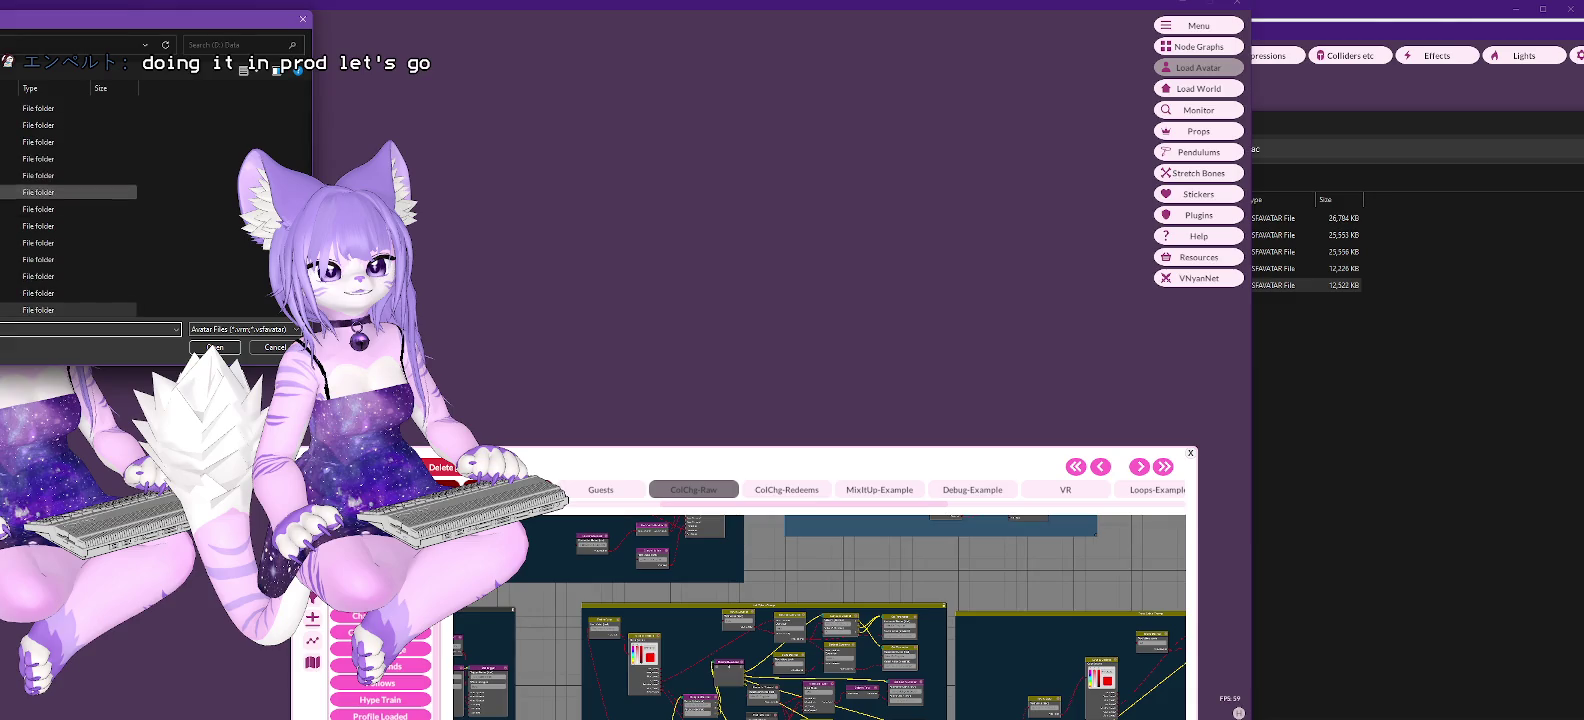
{"action": "left_click_drag", "start_coordinate": [2, 19], "coordinate": [813, 82]}
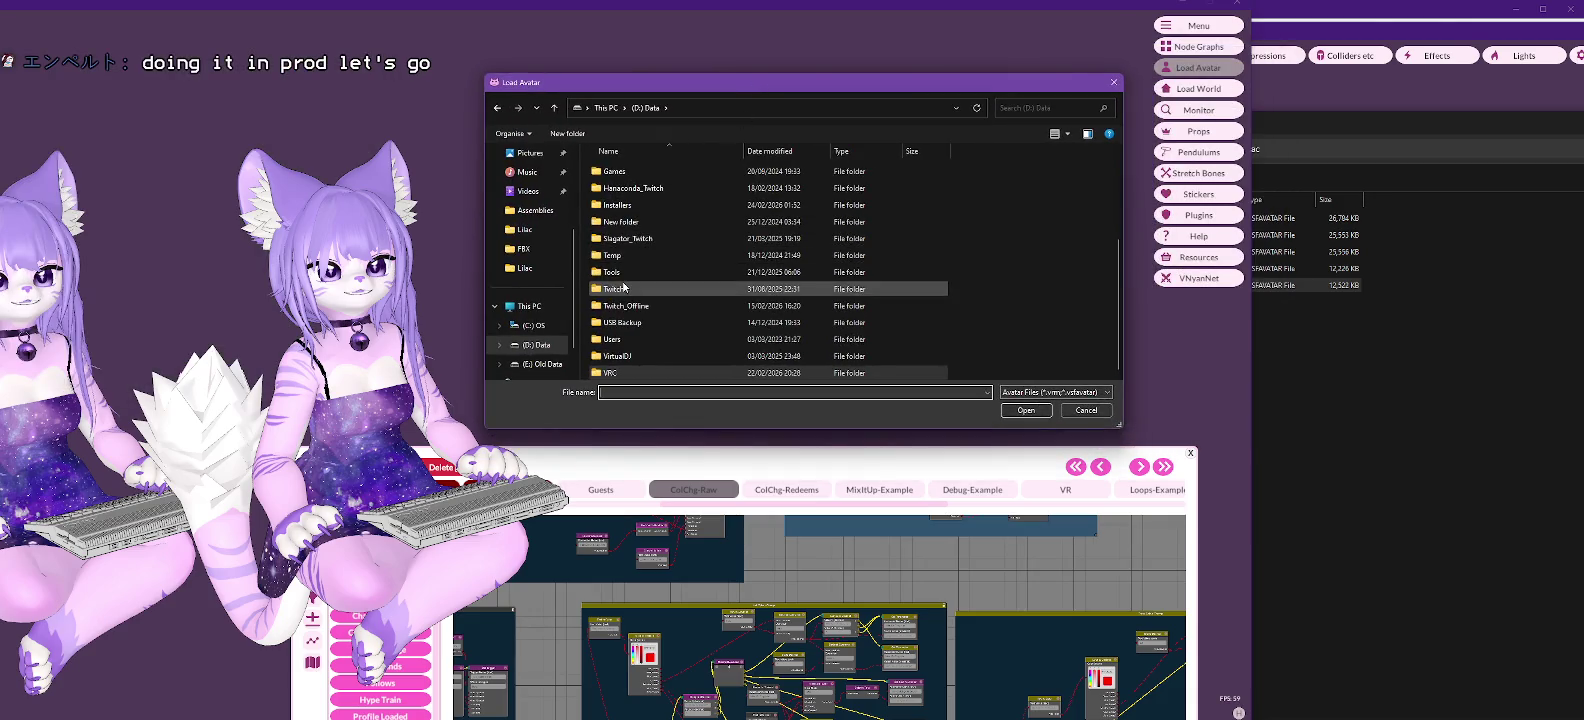
{"action": "double_click", "coordinate": [625, 289]}
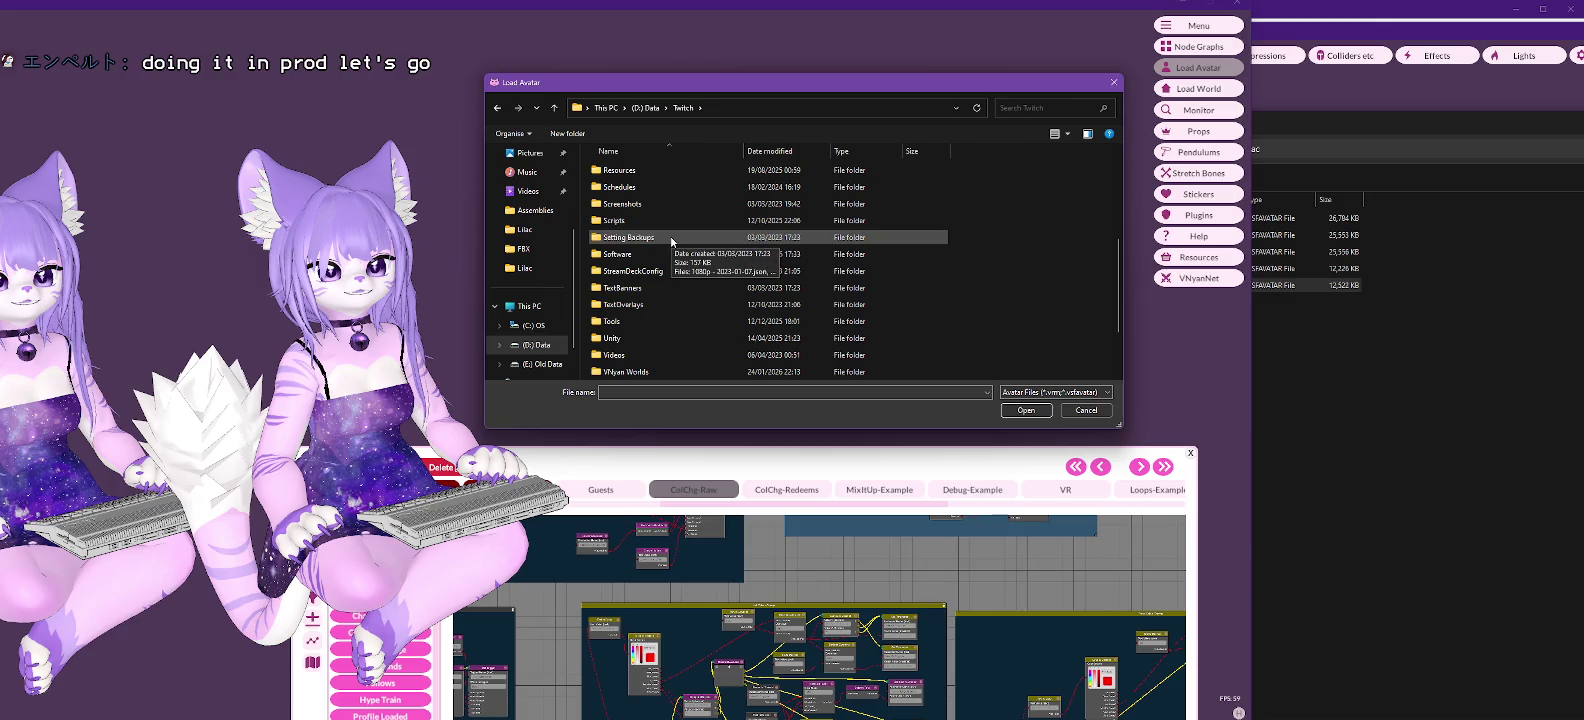
{"action": "scroll", "coordinate": [665, 236], "scroll_direction": "up", "scroll_amount": 1}
{"action": "scroll", "coordinate": [662, 232], "scroll_direction": "up", "scroll_amount": 1}
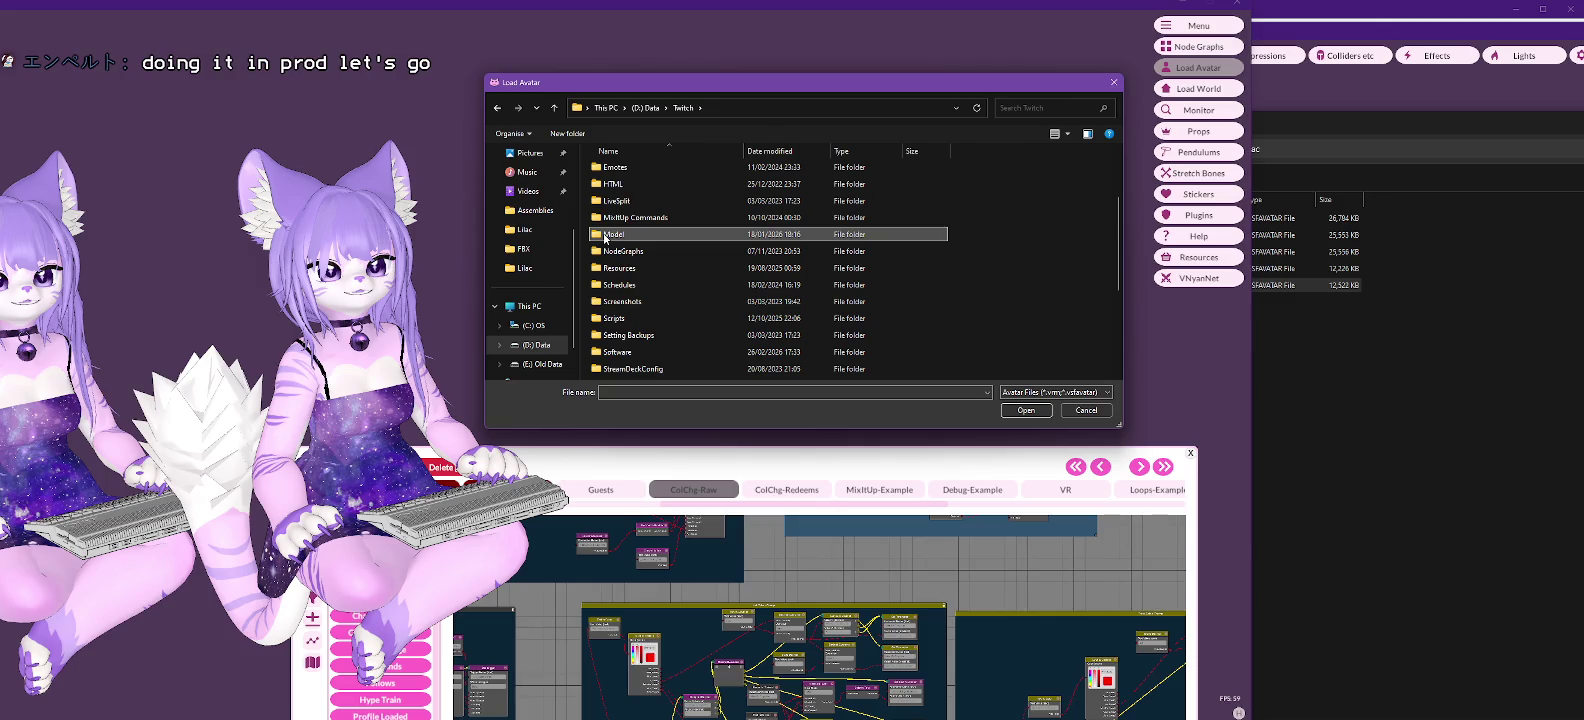
{"action": "double_click", "coordinate": [604, 236]}
{"action": "double_click", "coordinate": [625, 203]}
{"action": "left_click", "coordinate": [634, 237]}
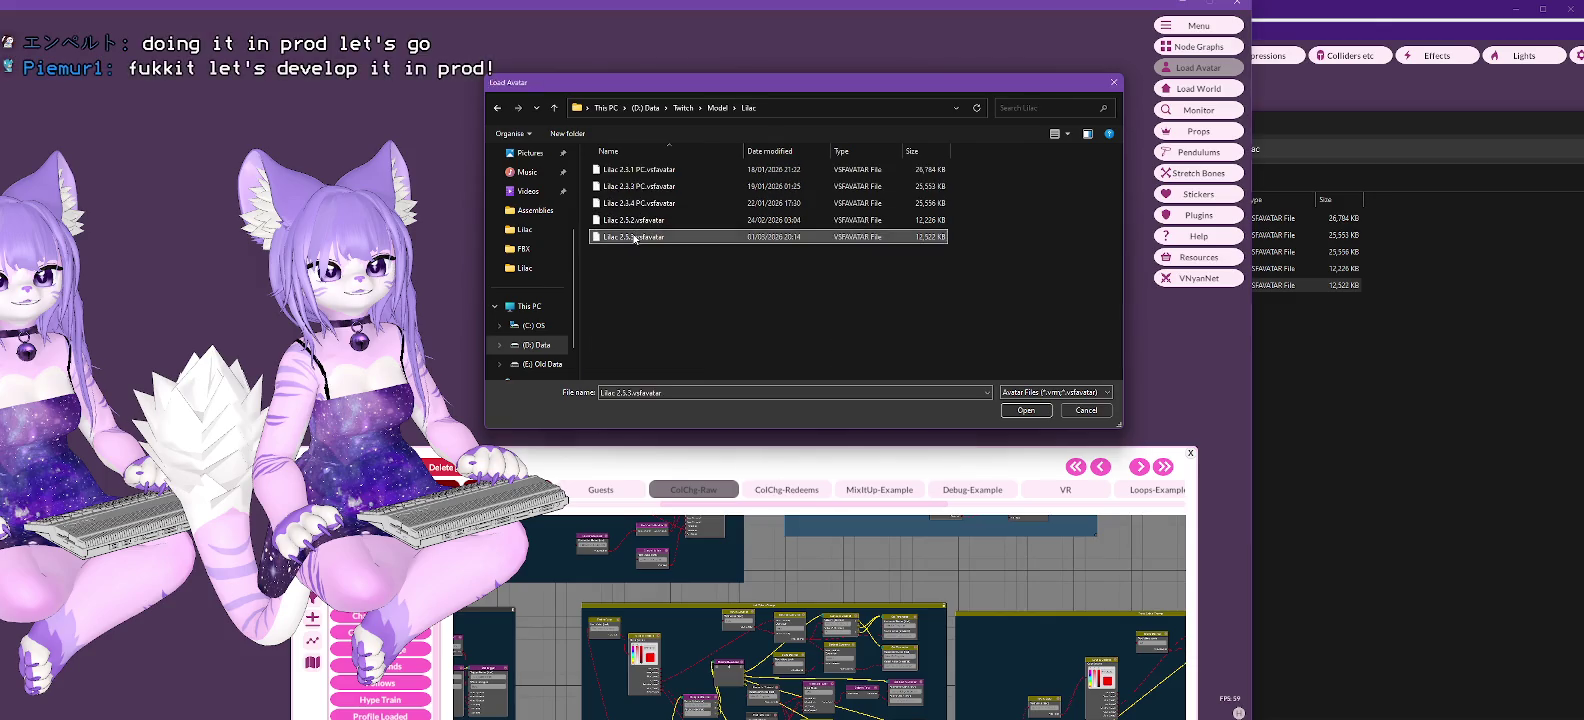
{"action": "double_click", "coordinate": [634, 237]}
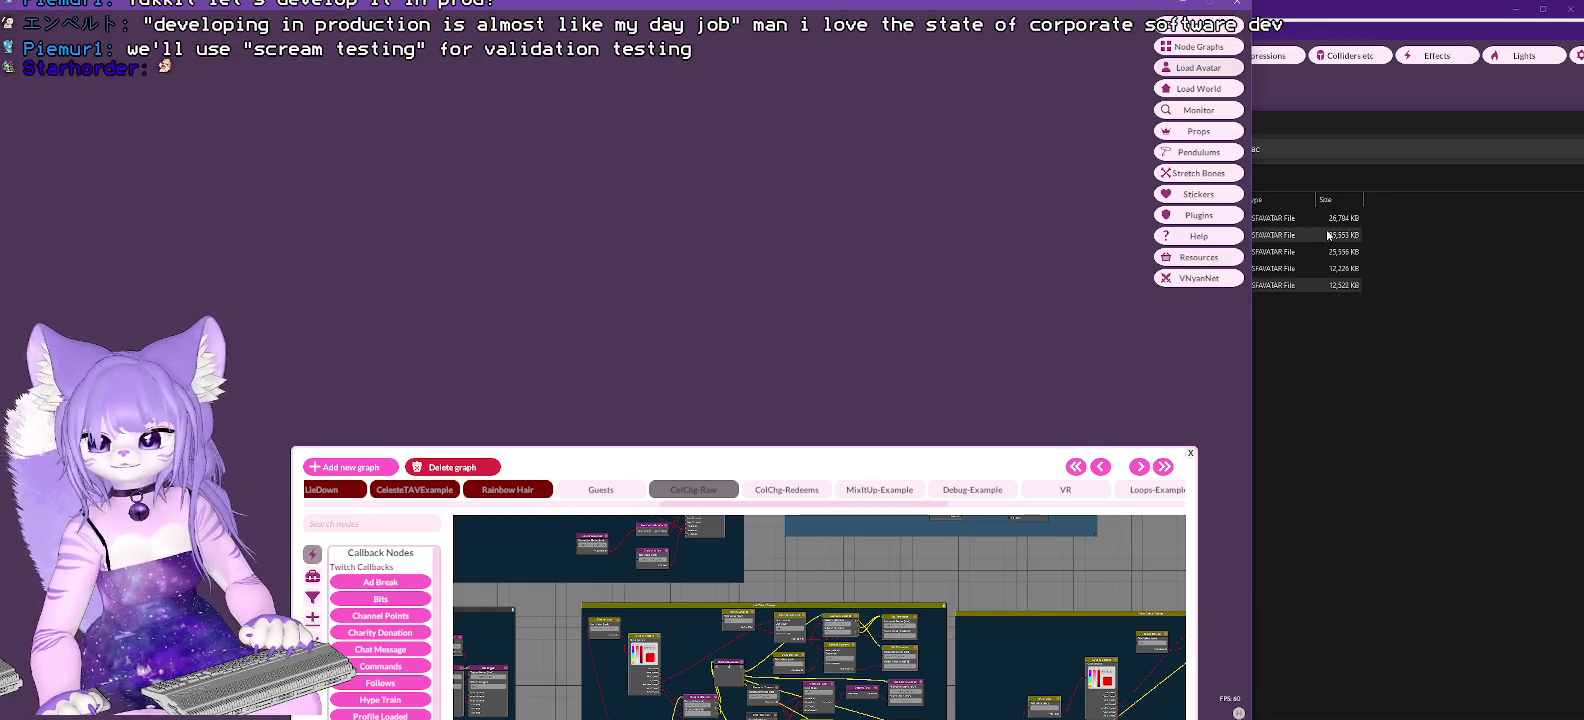
{"action": "left_click", "coordinate": [1190, 453]}
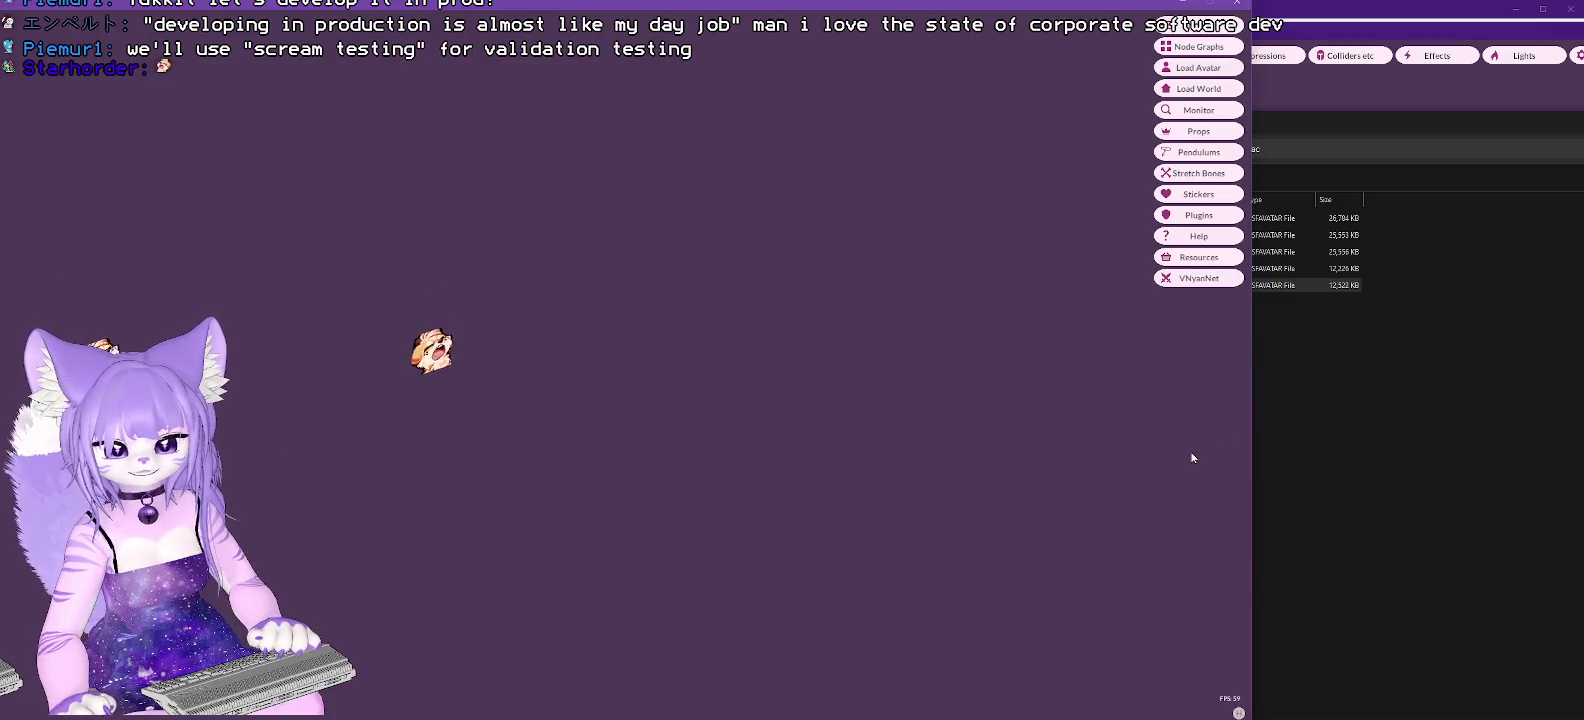
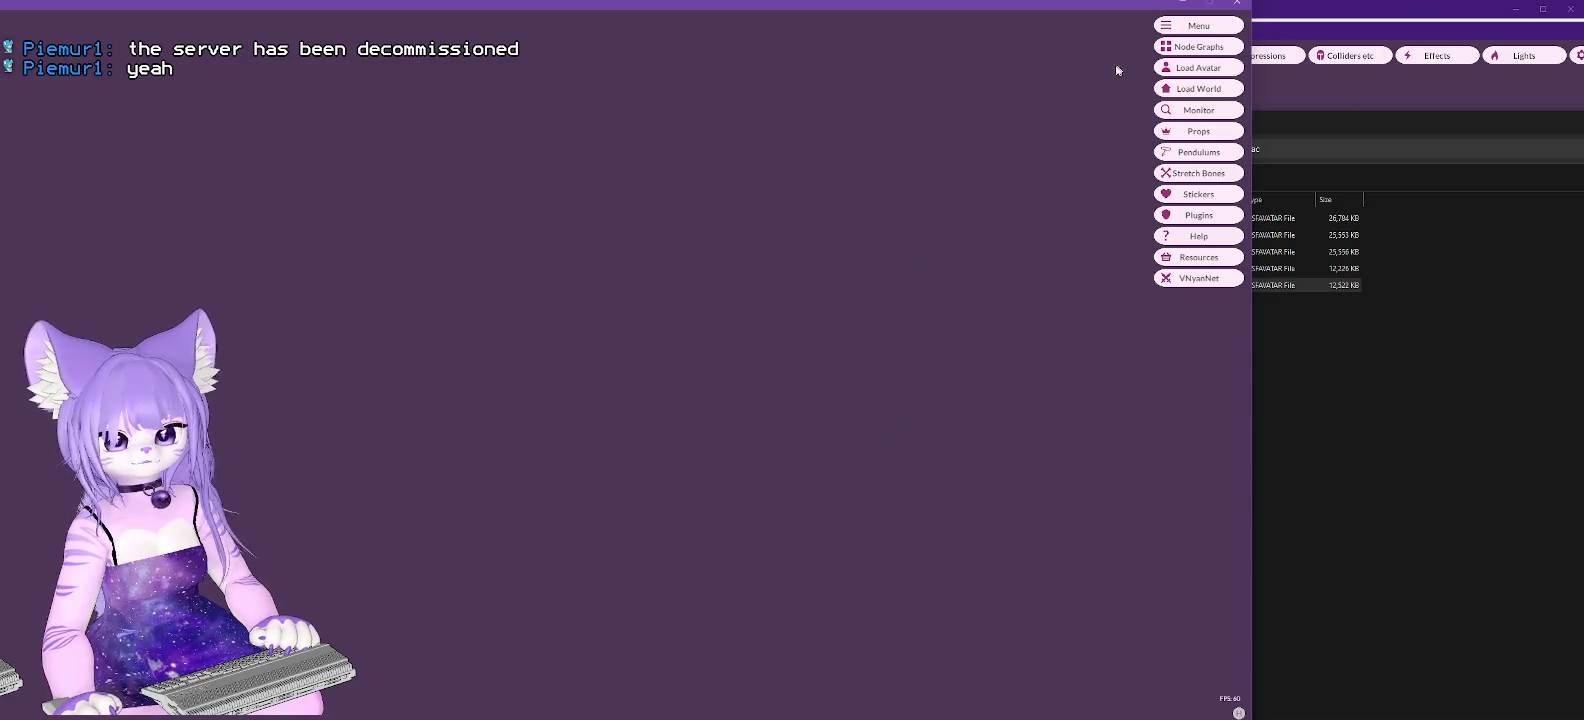
Step: Open the node graph editor and pan the ColChg-Raw canvas to the Set Default Dress Colour group
{"action": "left_click", "coordinate": [1188, 58]}
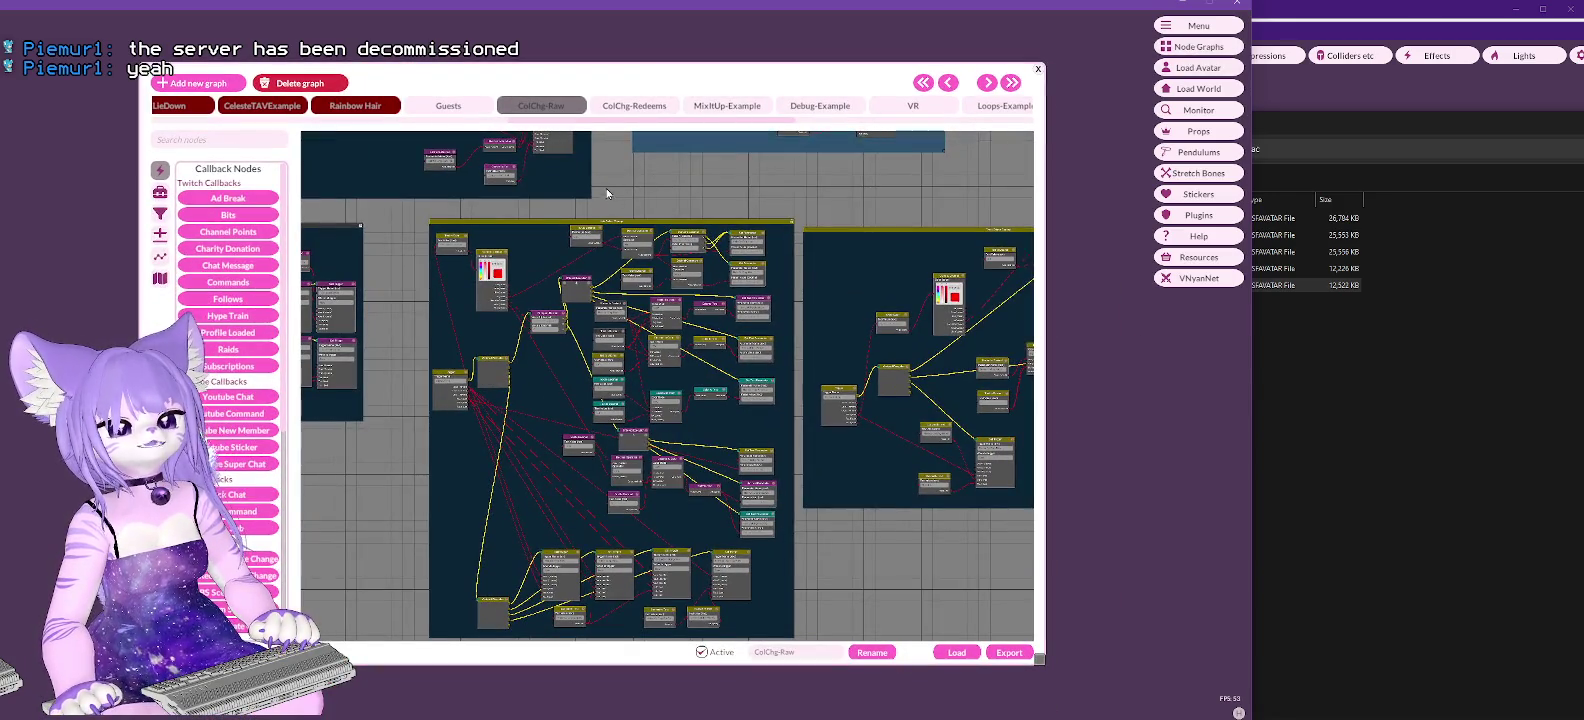
{"action": "left_click_drag", "start_coordinate": [641, 175], "coordinate": [373, 200]}
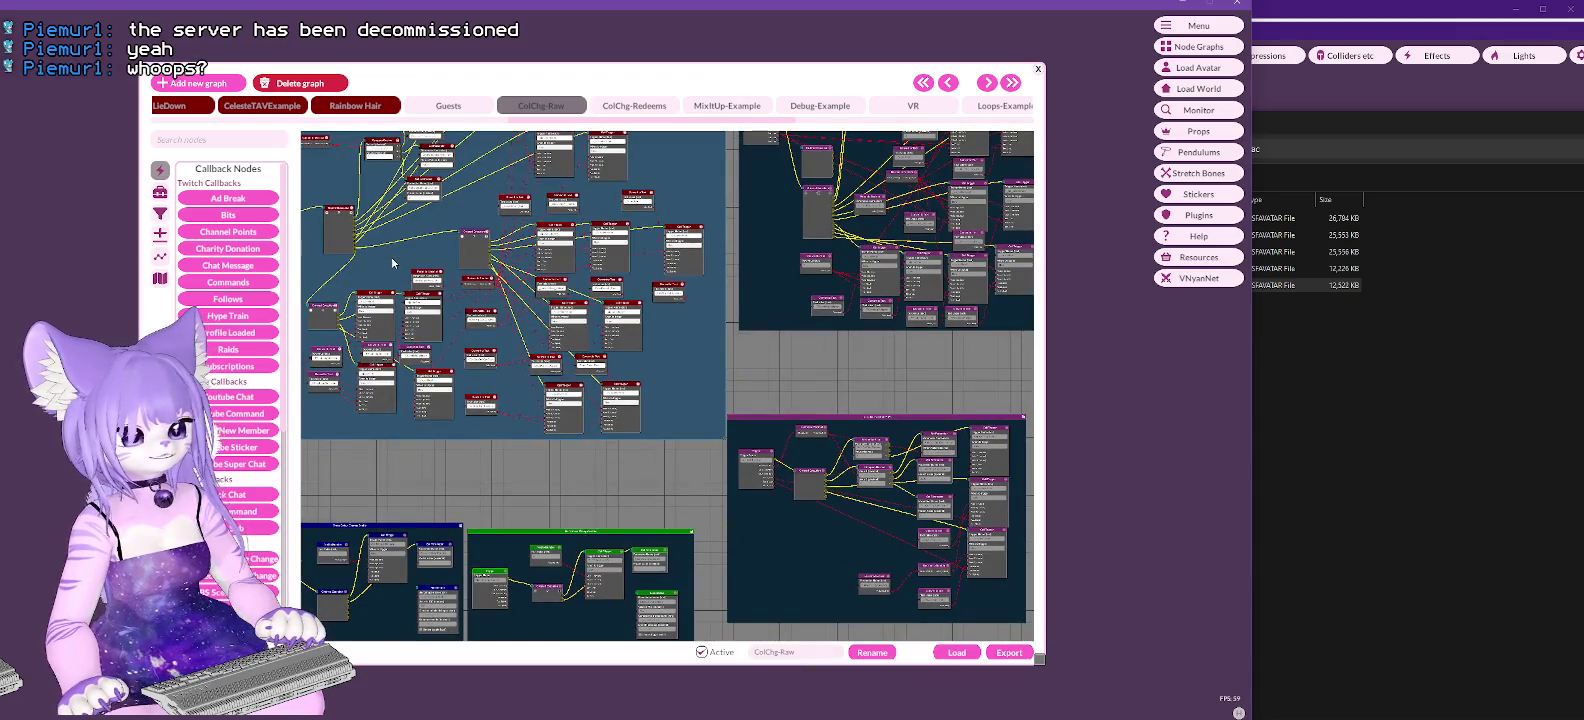
{"action": "scroll", "coordinate": [660, 220], "scroll_direction": "up", "scroll_amount": 2}
{"action": "scroll", "coordinate": [644, 361], "scroll_direction": "up", "scroll_amount": 3}
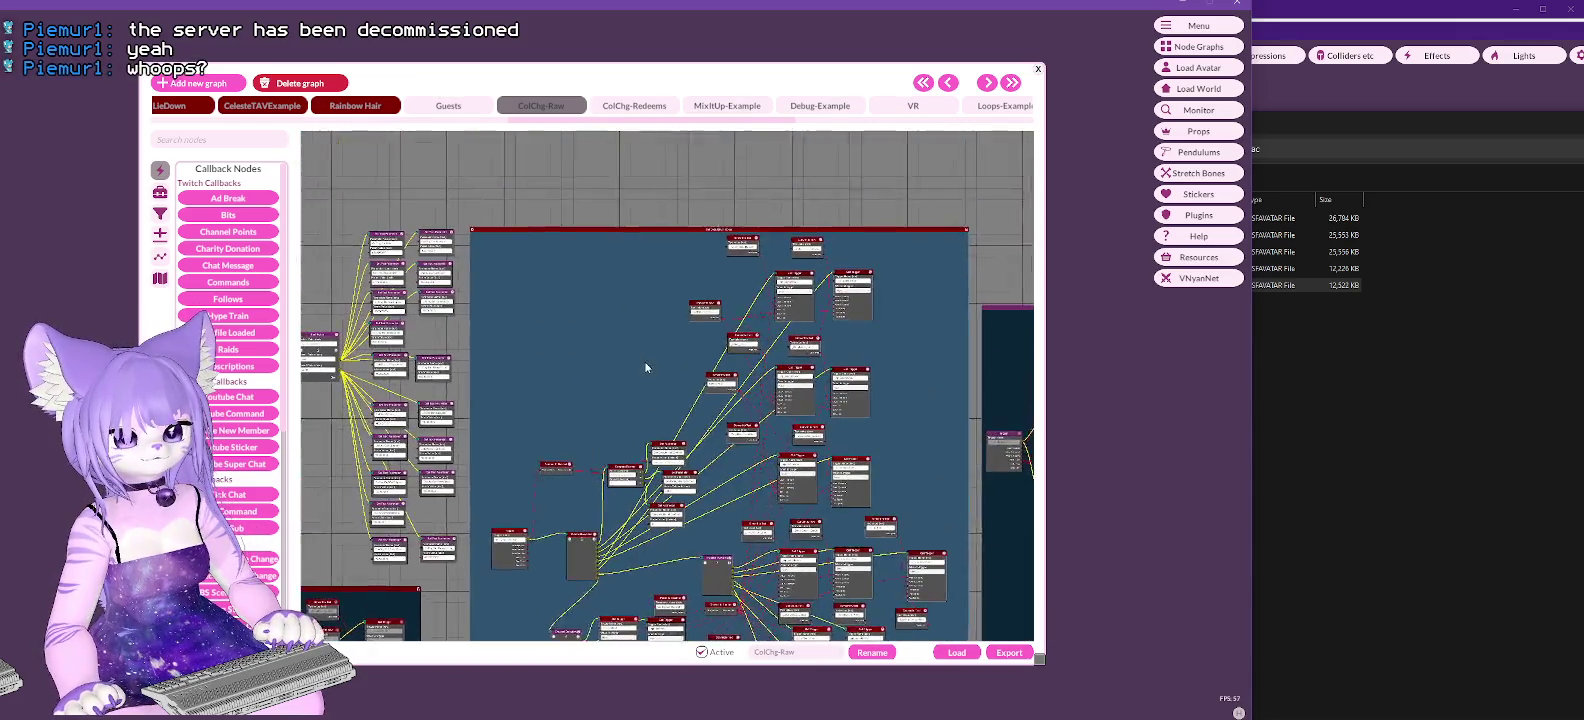
{"action": "scroll", "coordinate": [634, 339], "scroll_direction": "down", "scroll_amount": 4}
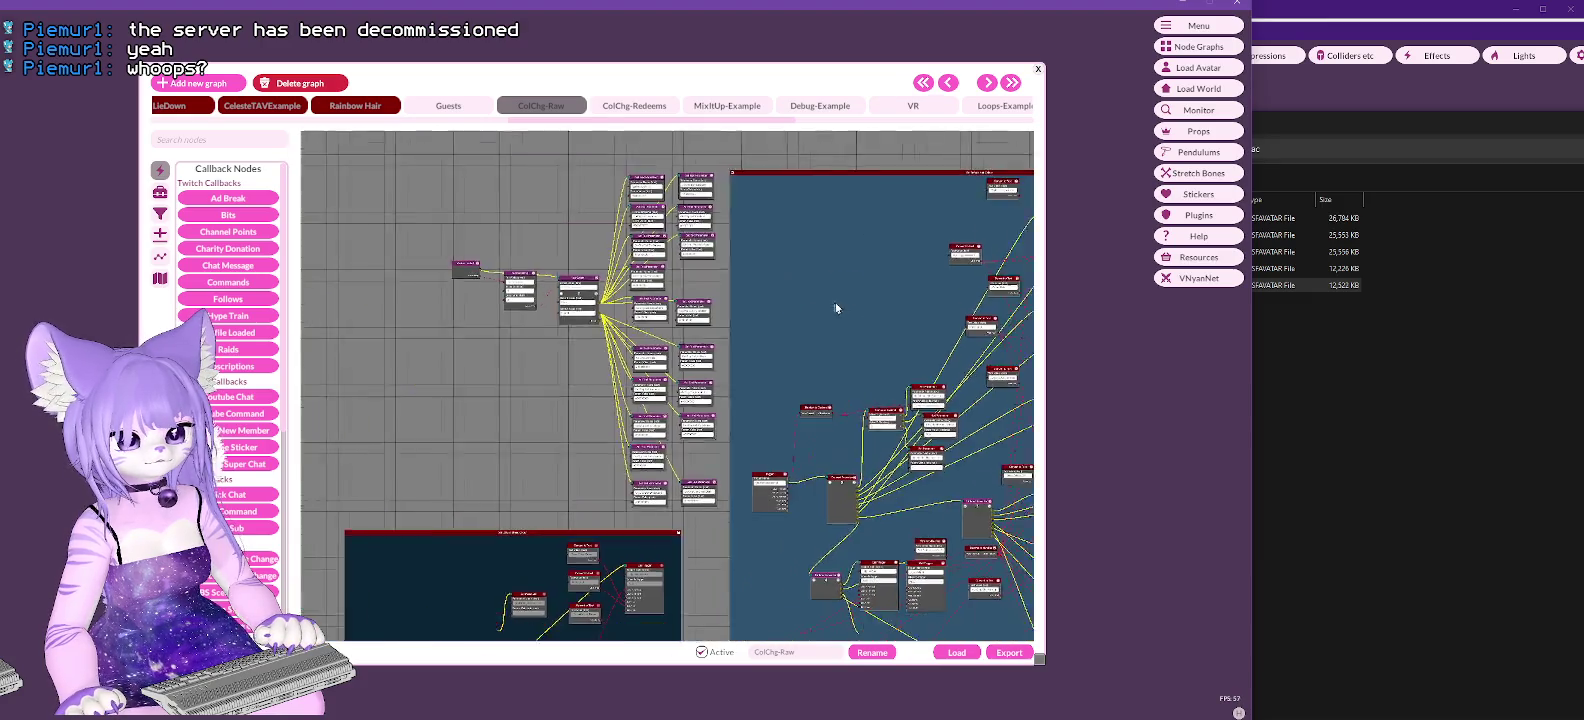
{"action": "scroll", "coordinate": [511, 395], "scroll_direction": "up", "scroll_amount": 2}
{"action": "left_click_drag", "start_coordinate": [720, 590], "coordinate": [707, 184]}
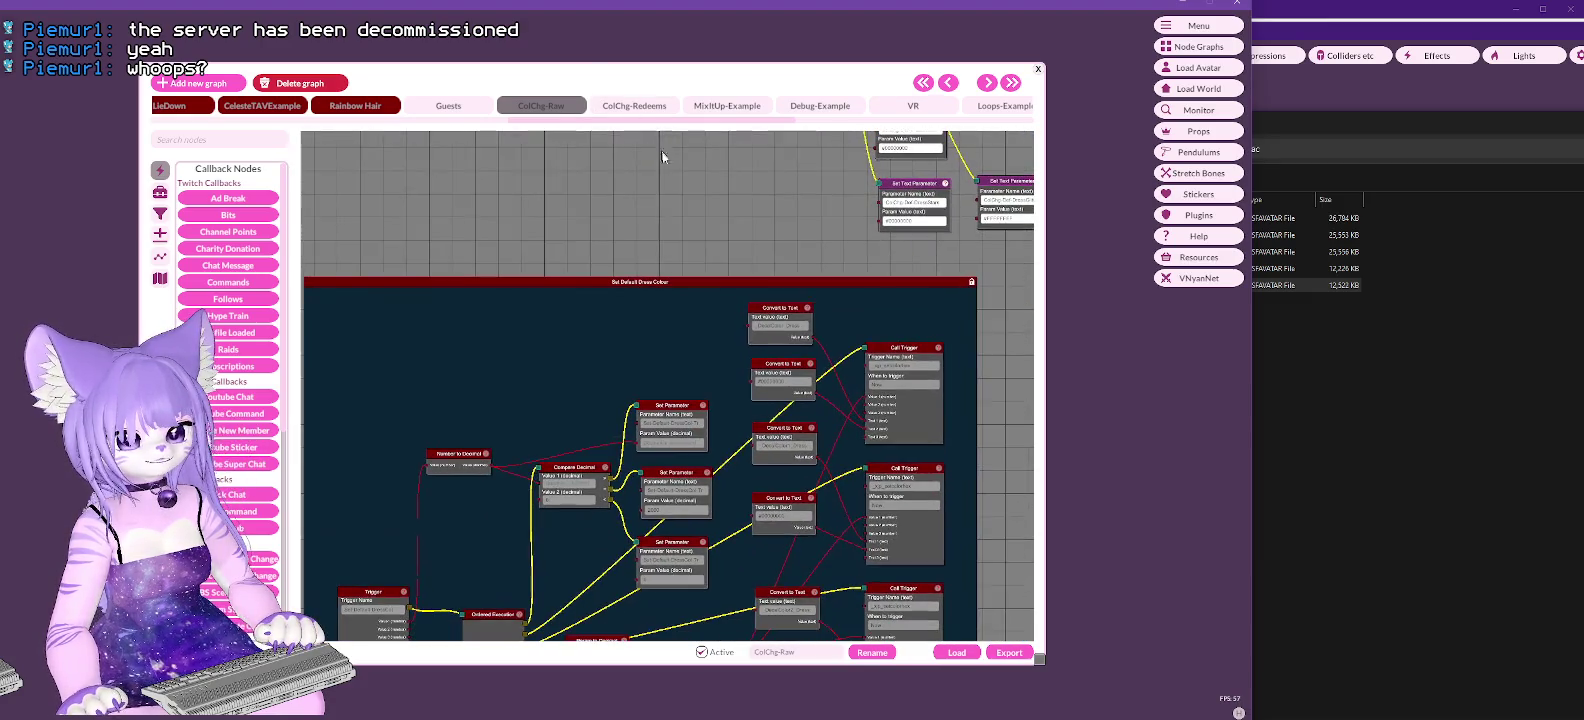
Step: Pan past the Call Trigger and Hair Colour Change Raw nodes to the Tail Colour group
{"action": "scroll", "coordinate": [707, 184], "scroll_direction": "down", "scroll_amount": 2}
{"action": "scroll", "coordinate": [410, 337], "scroll_direction": "up", "scroll_amount": 2}
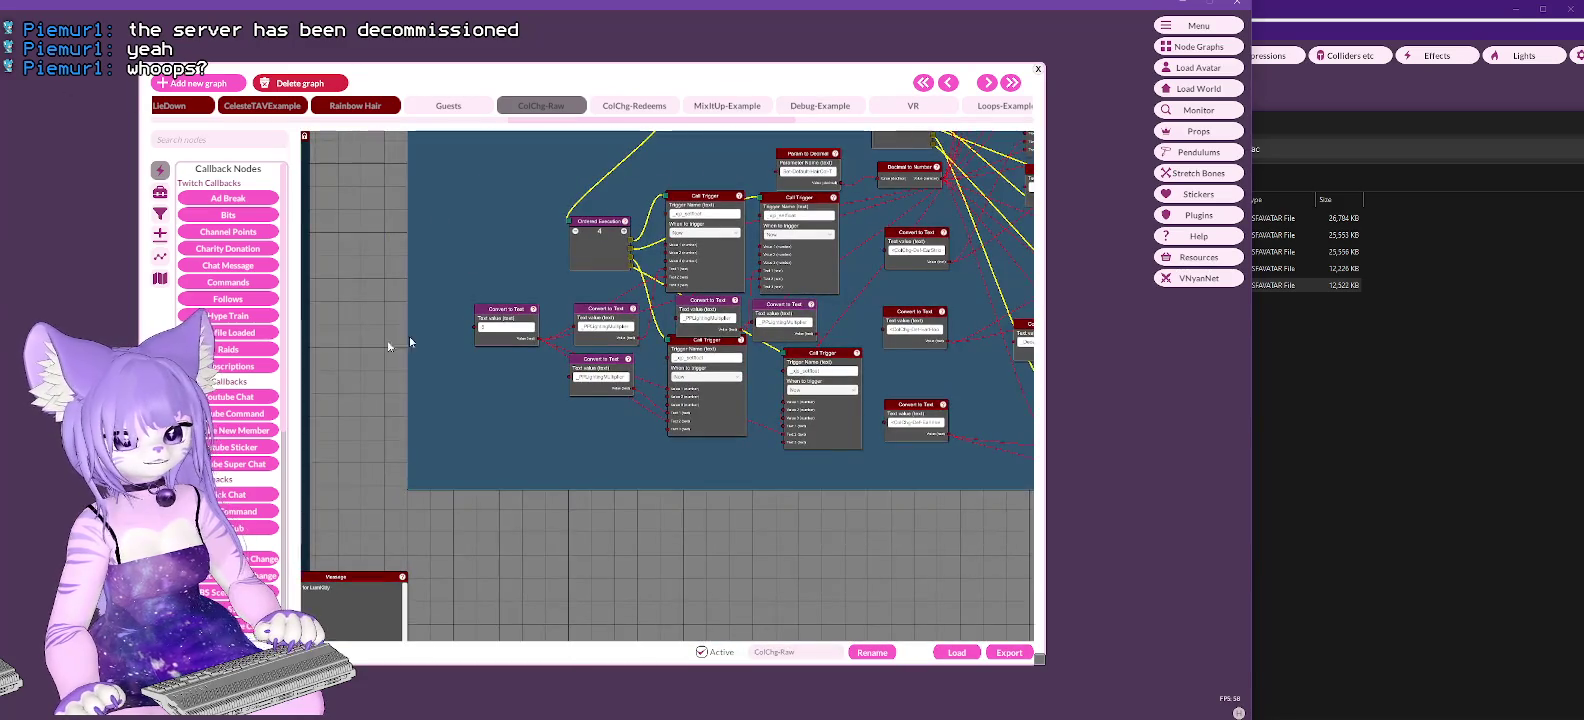
{"action": "left_click_drag", "start_coordinate": [410, 337], "coordinate": [669, 301]}
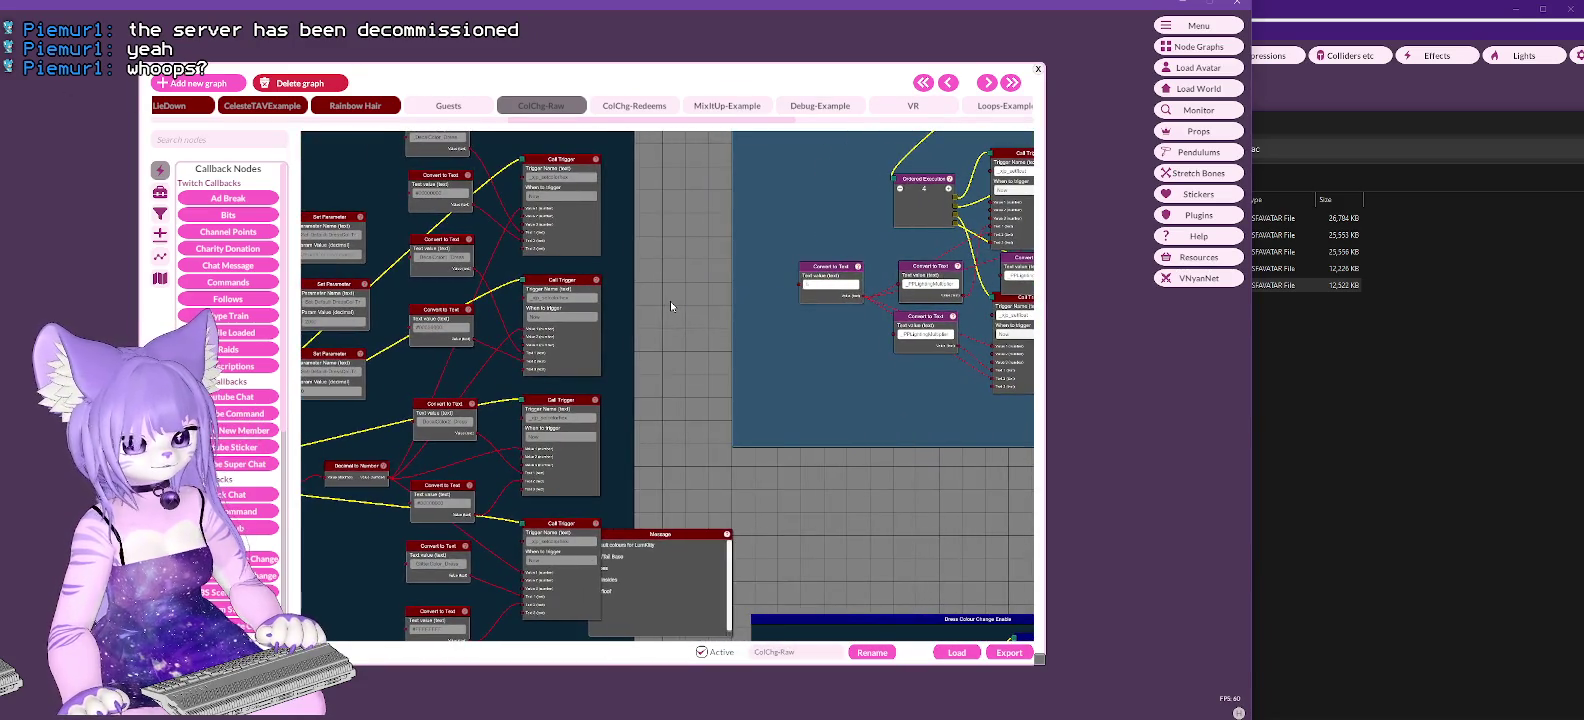
{"action": "mouse_move", "coordinate": [684, 220]}
{"action": "left_mouse_down"}
{"action": "mouse_move", "coordinate": [746, 688]}
{"action": "mouse_move", "coordinate": [700, 300]}
{"action": "left_mouse_up"}
{"action": "mouse_move", "coordinate": [647, 566]}
{"action": "left_mouse_down"}
{"action": "mouse_move", "coordinate": [795, 360]}
{"action": "mouse_move", "coordinate": [544, 147]}
{"action": "mouse_move", "coordinate": [690, 260]}
{"action": "mouse_move", "coordinate": [511, 376]}
{"action": "mouse_move", "coordinate": [487, 506]}
{"action": "left_mouse_up"}
{"action": "mouse_move", "coordinate": [892, 398]}
{"action": "left_mouse_down"}
{"action": "mouse_move", "coordinate": [680, 330]}
{"action": "mouse_move", "coordinate": [374, 613]}
{"action": "mouse_move", "coordinate": [366, 600]}
{"action": "mouse_move", "coordinate": [566, 497]}
{"action": "mouse_move", "coordinate": [560, 420]}
{"action": "mouse_move", "coordinate": [700, 420]}
{"action": "mouse_move", "coordinate": [634, 457]}
{"action": "mouse_move", "coordinate": [620, 430]}
{"action": "mouse_move", "coordinate": [969, 175]}
{"action": "left_mouse_up"}
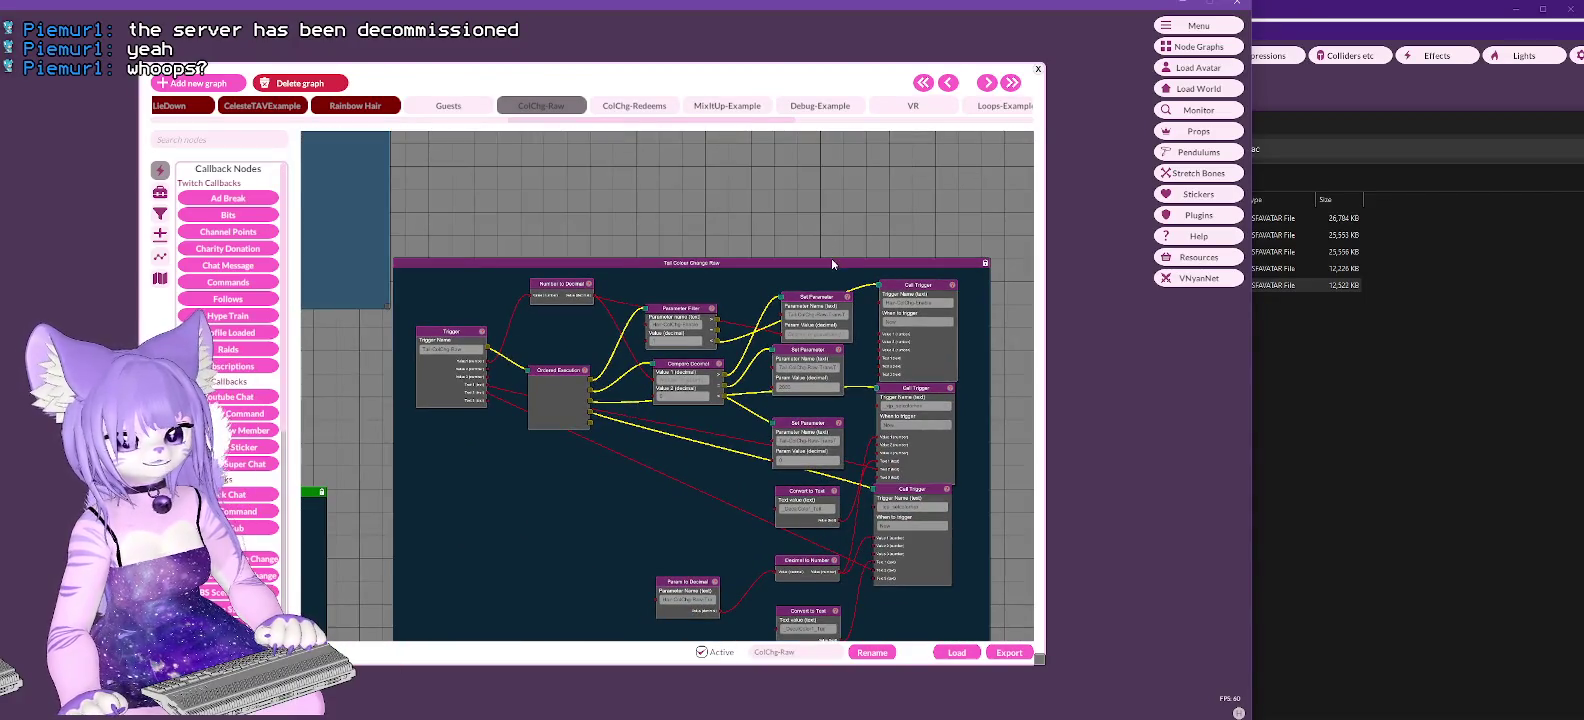
{"action": "left_click_drag", "start_coordinate": [788, 250], "coordinate": [783, 109]}
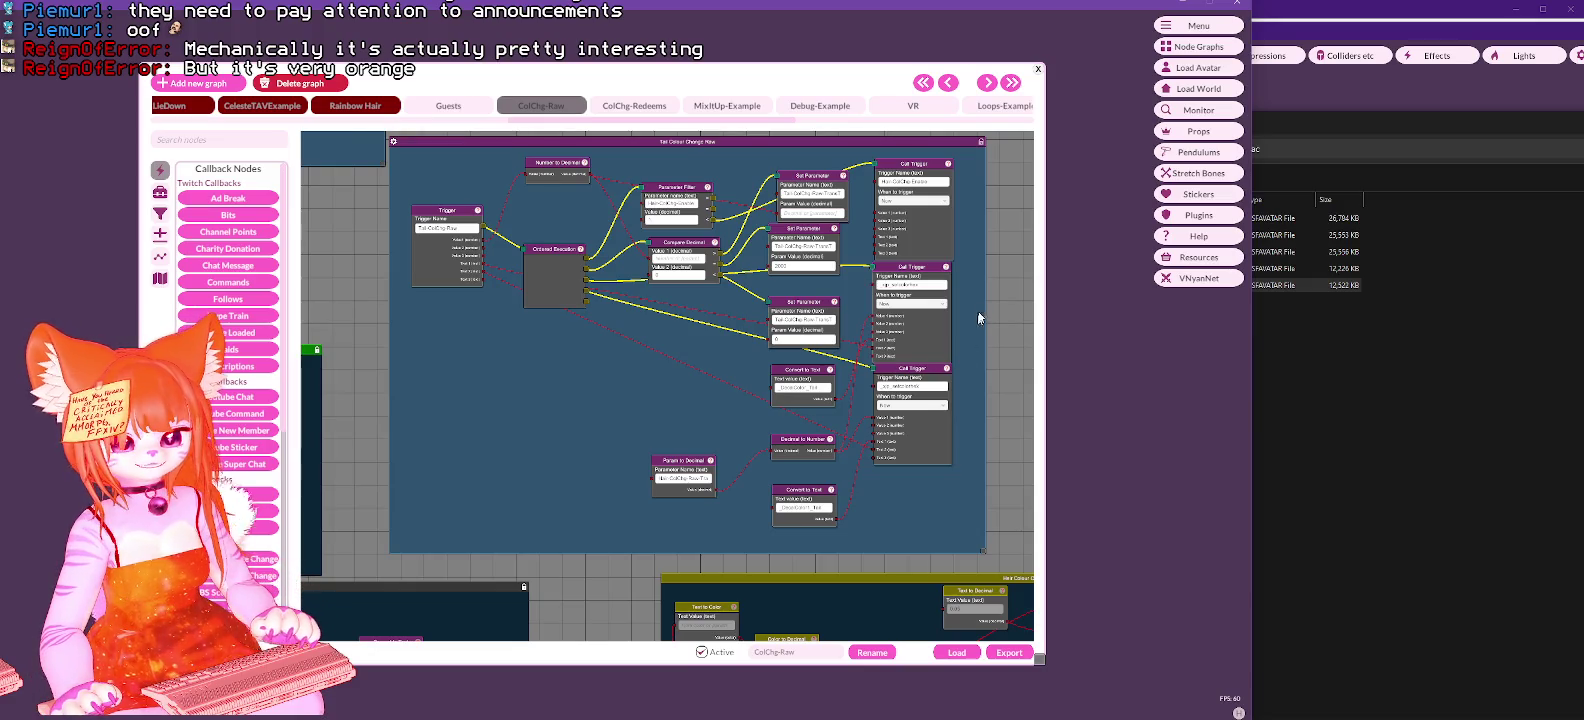
{"action": "left_click_drag", "start_coordinate": [1038, 659], "coordinate": [1238, 713]}
Step: Zoom in on the tail colour Set Parameter and Call Trigger nodes
{"action": "left_click_drag", "start_coordinate": [1119, 338], "coordinate": [1100, 288]}
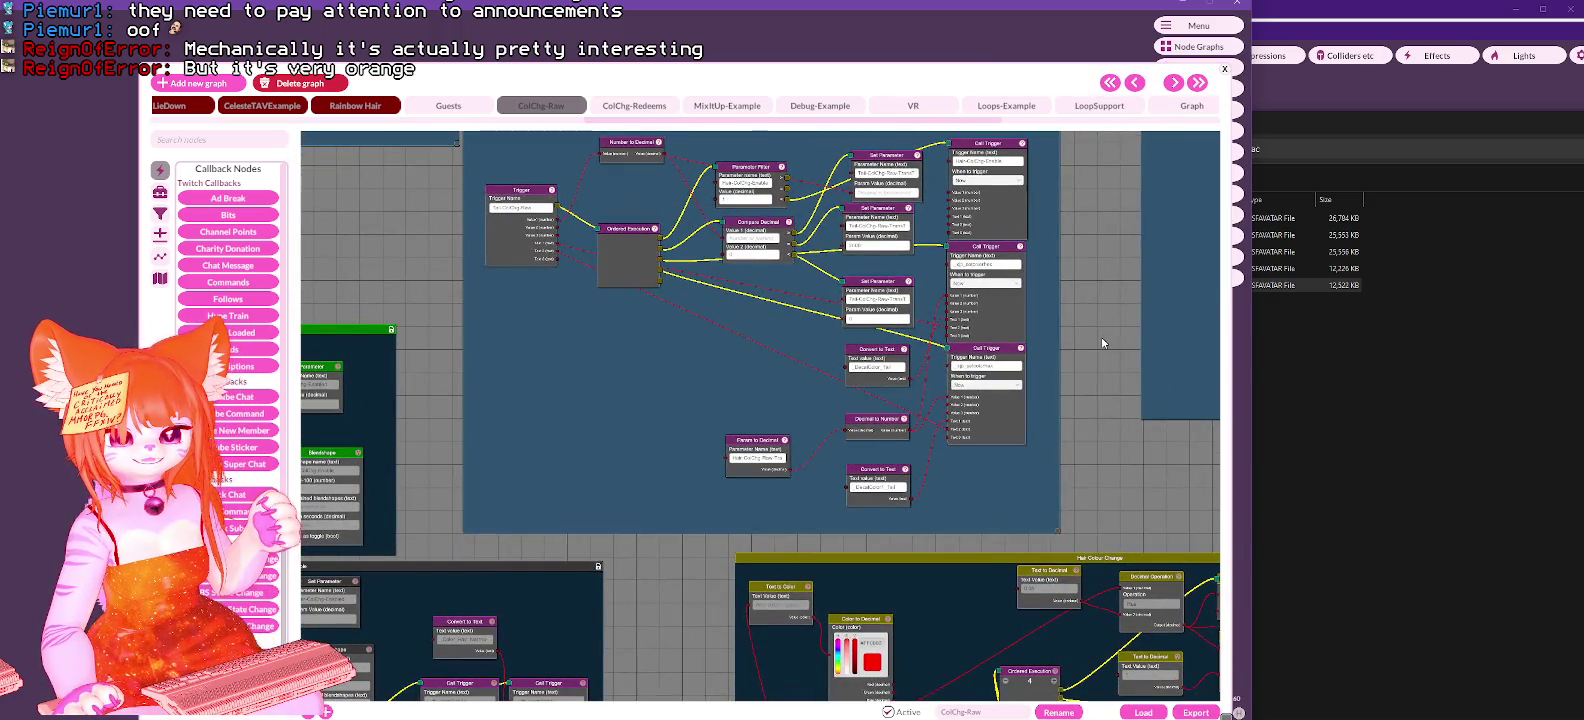
{"action": "scroll", "coordinate": [1100, 345], "scroll_direction": "up", "scroll_amount": 3}
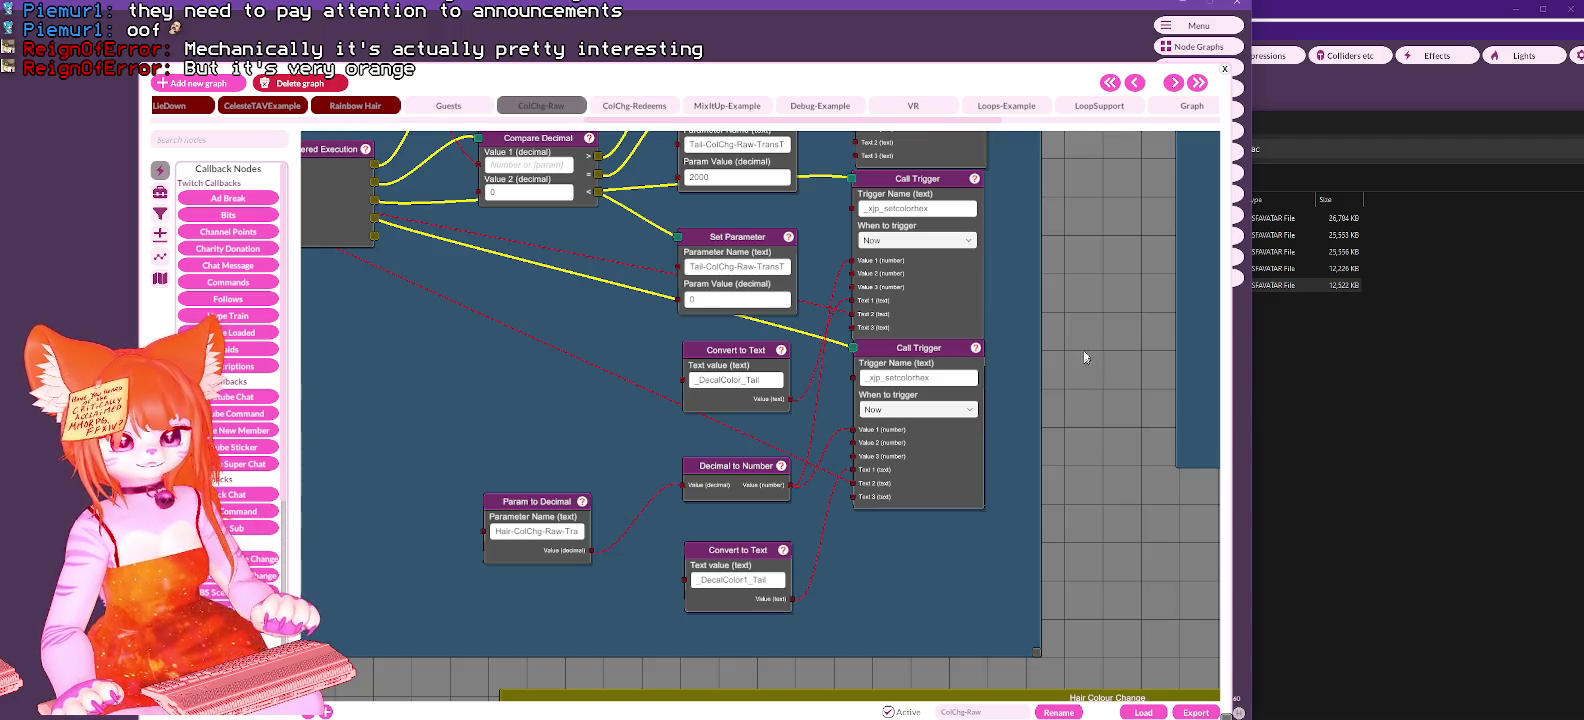
{"action": "mouse_move", "coordinate": [1077, 316]}
{"action": "left_mouse_down"}
{"action": "mouse_move", "coordinate": [1083, 428]}
{"action": "mouse_move", "coordinate": [1094, 351]}
{"action": "left_mouse_up"}
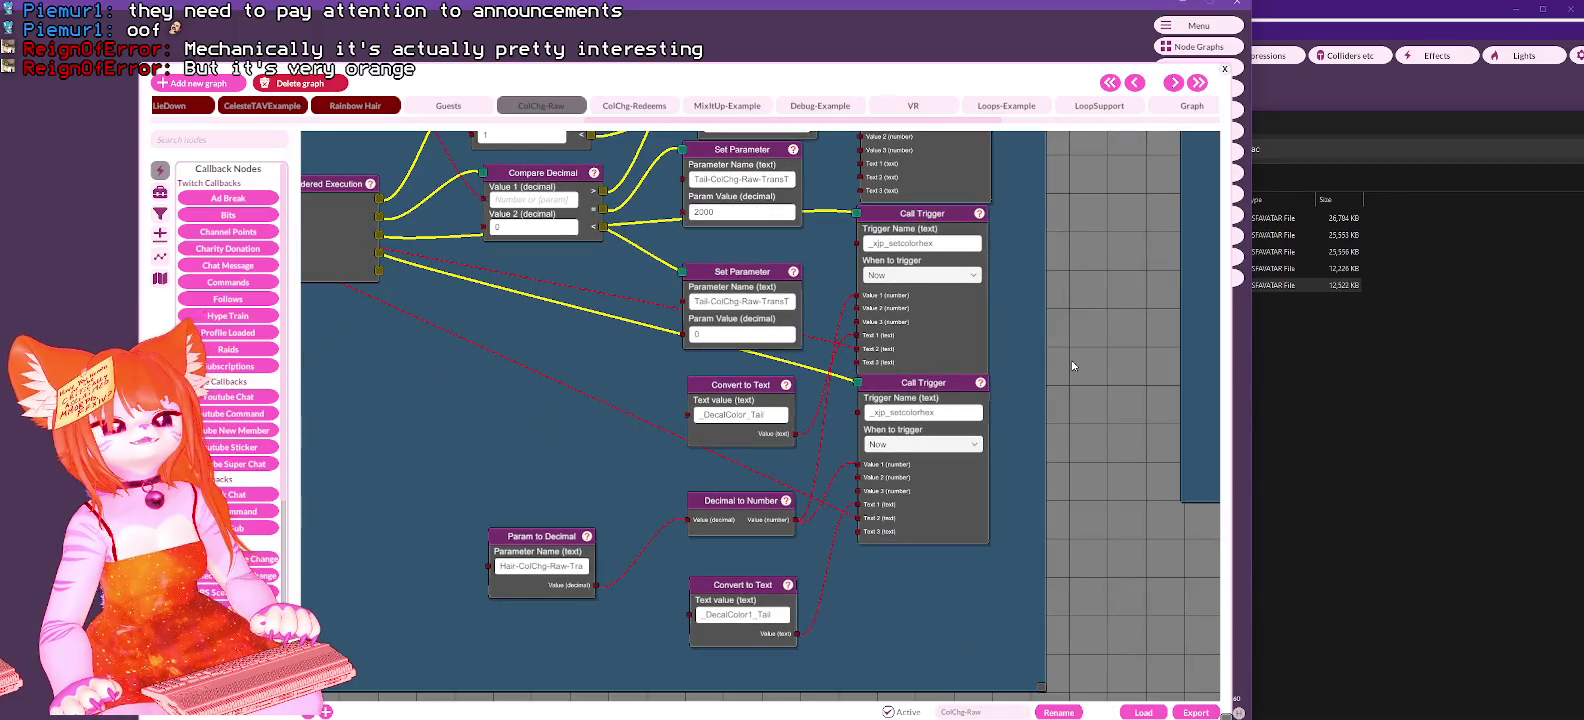
{"action": "mouse_move", "coordinate": [1080, 287]}
{"action": "left_mouse_down"}
{"action": "mouse_move", "coordinate": [1100, 377]}
{"action": "mouse_move", "coordinate": [1099, 283]}
{"action": "mouse_move", "coordinate": [1115, 297]}
{"action": "mouse_move", "coordinate": [1131, 453]}
{"action": "mouse_move", "coordinate": [1130, 390]}
{"action": "left_mouse_up"}
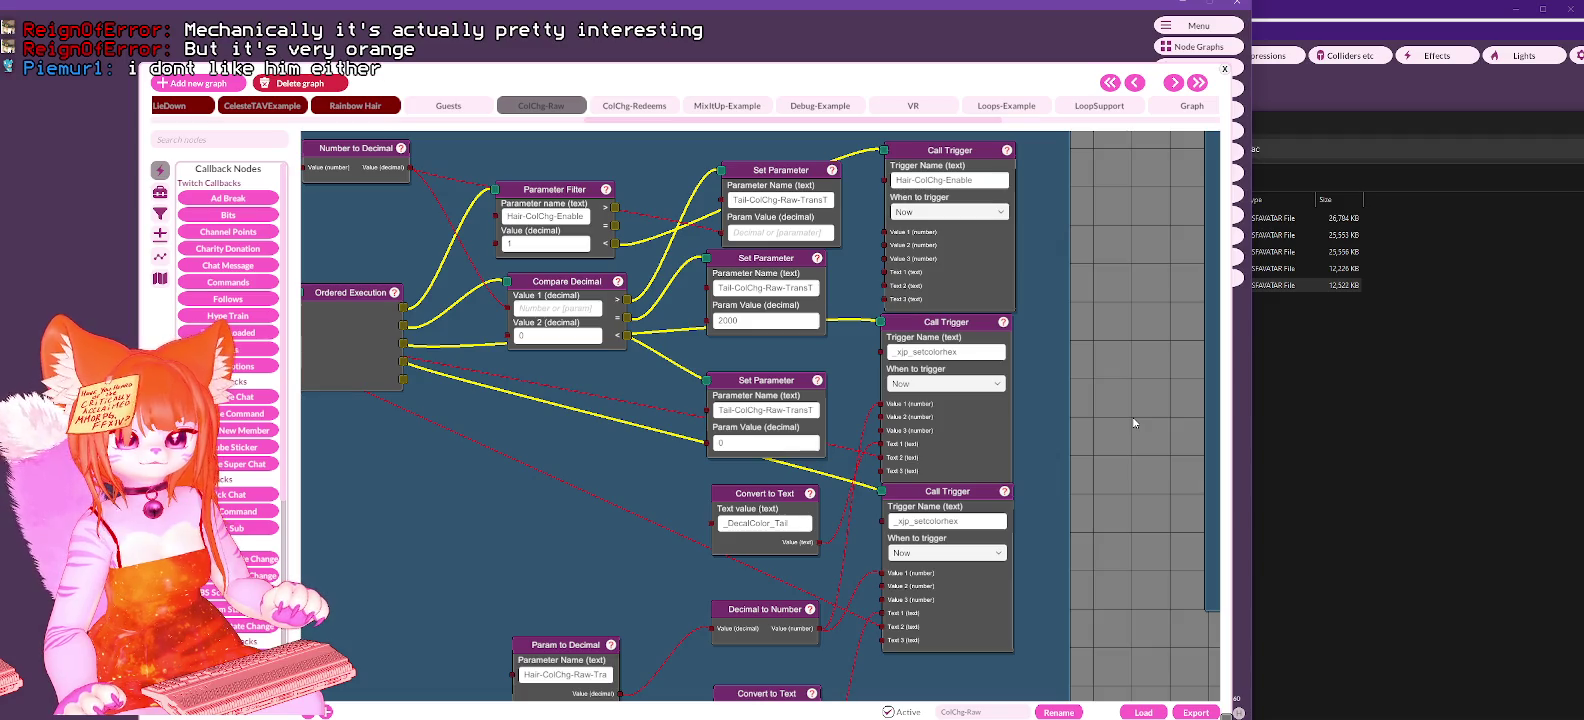
{"action": "left_click_drag", "start_coordinate": [1126, 413], "coordinate": [1124, 351]}
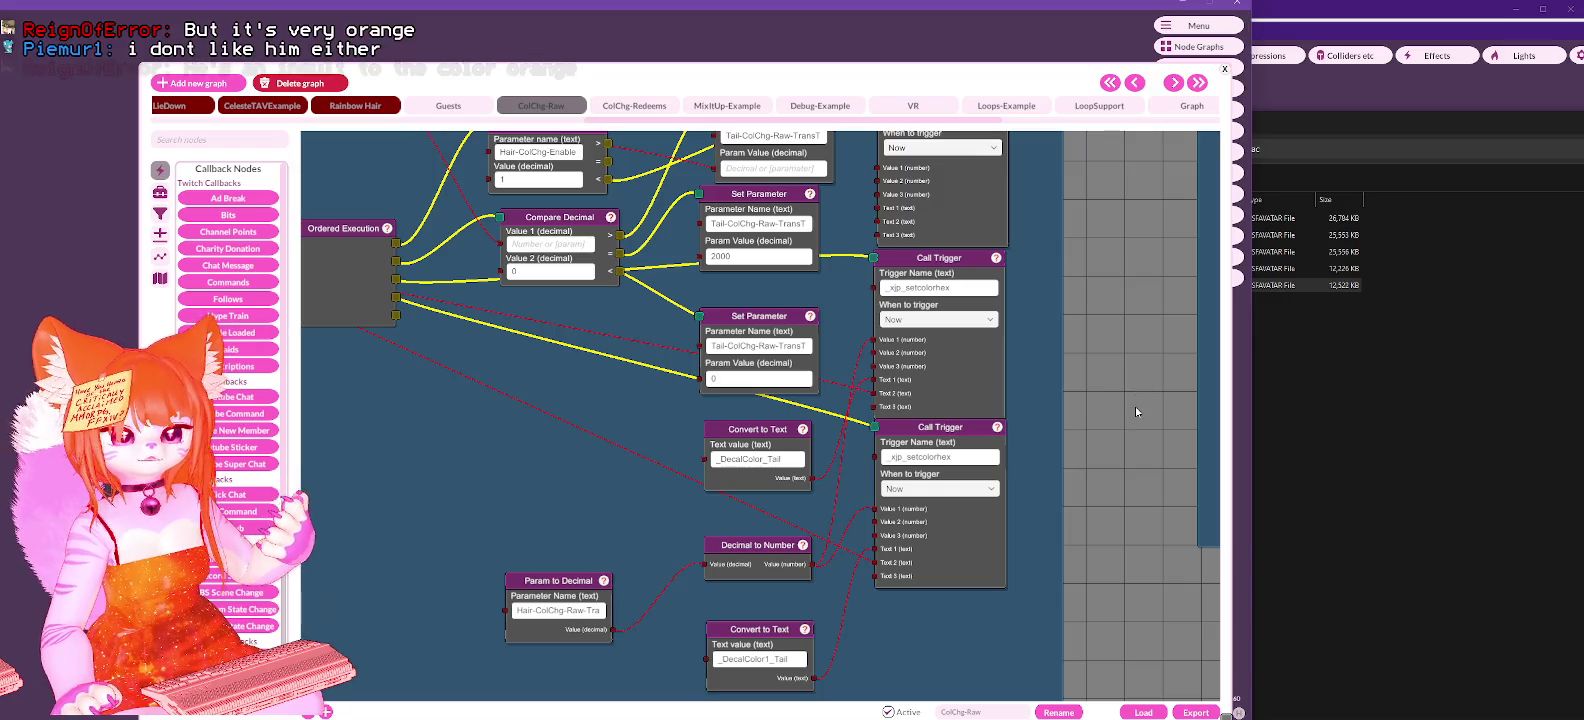
{"action": "left_click_drag", "start_coordinate": [1134, 406], "coordinate": [1130, 317]}
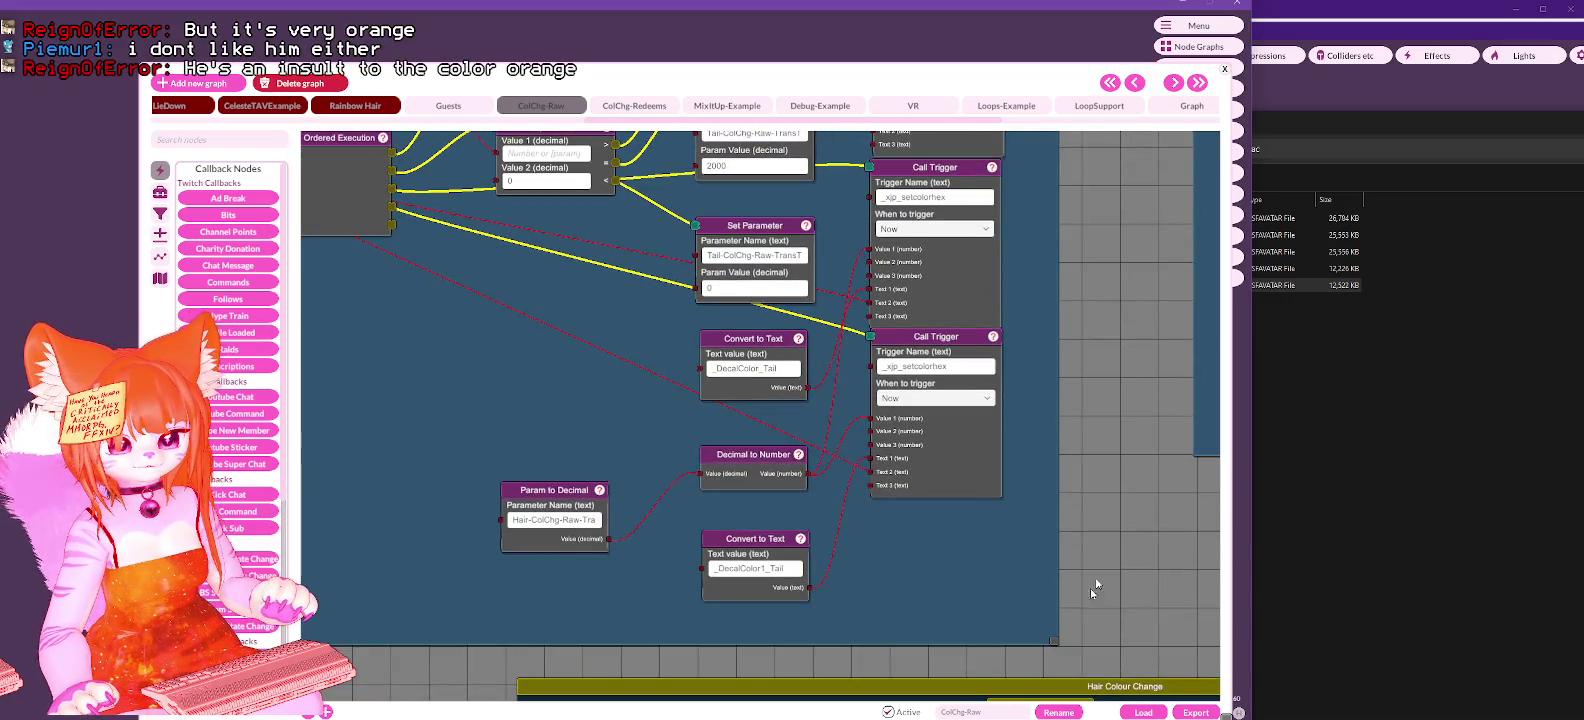
Step: Enlarge and reposition the node graph window, then bring up the installed plugins list
{"action": "left_click_drag", "start_coordinate": [1051, 645], "coordinate": [1066, 670]}
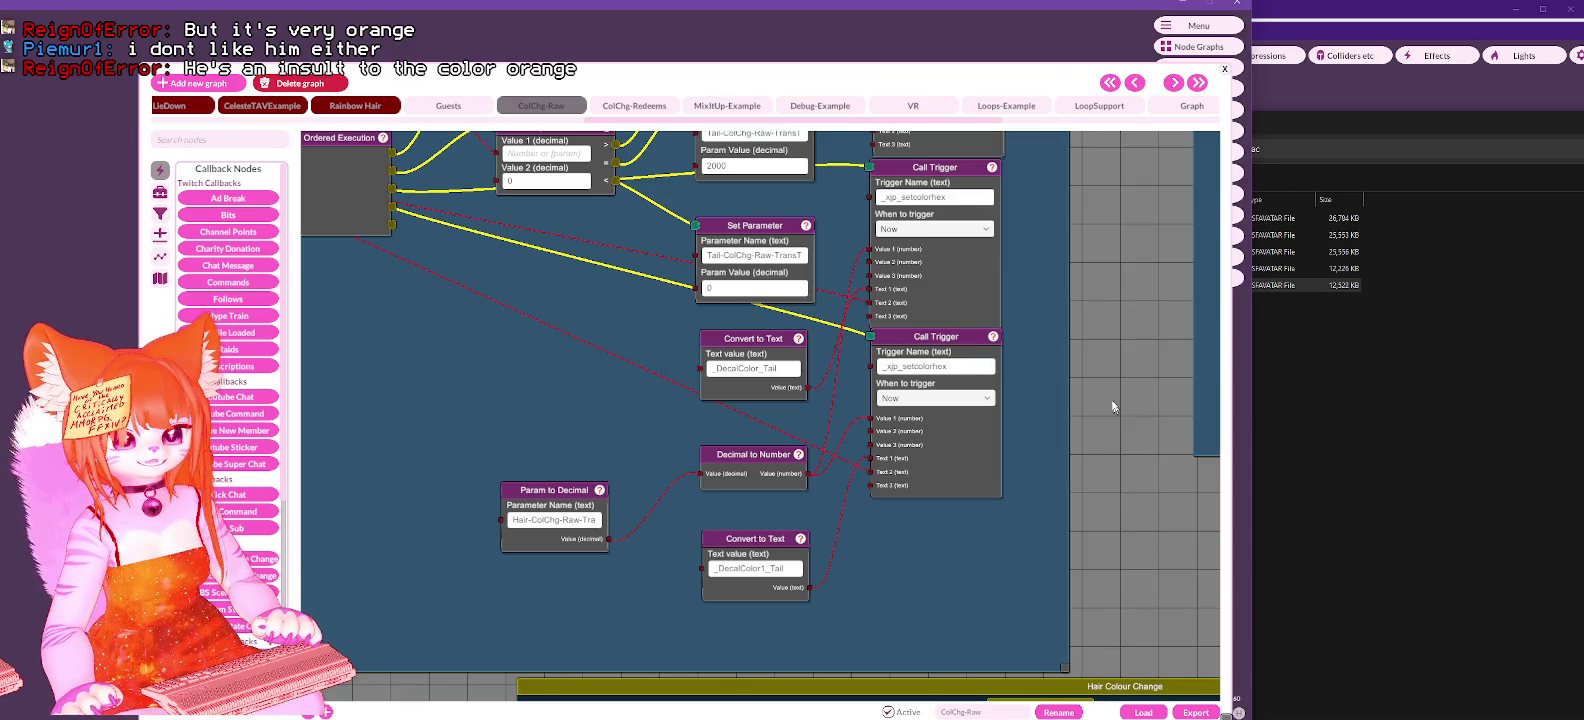
{"action": "left_click_drag", "start_coordinate": [1115, 398], "coordinate": [1123, 403]}
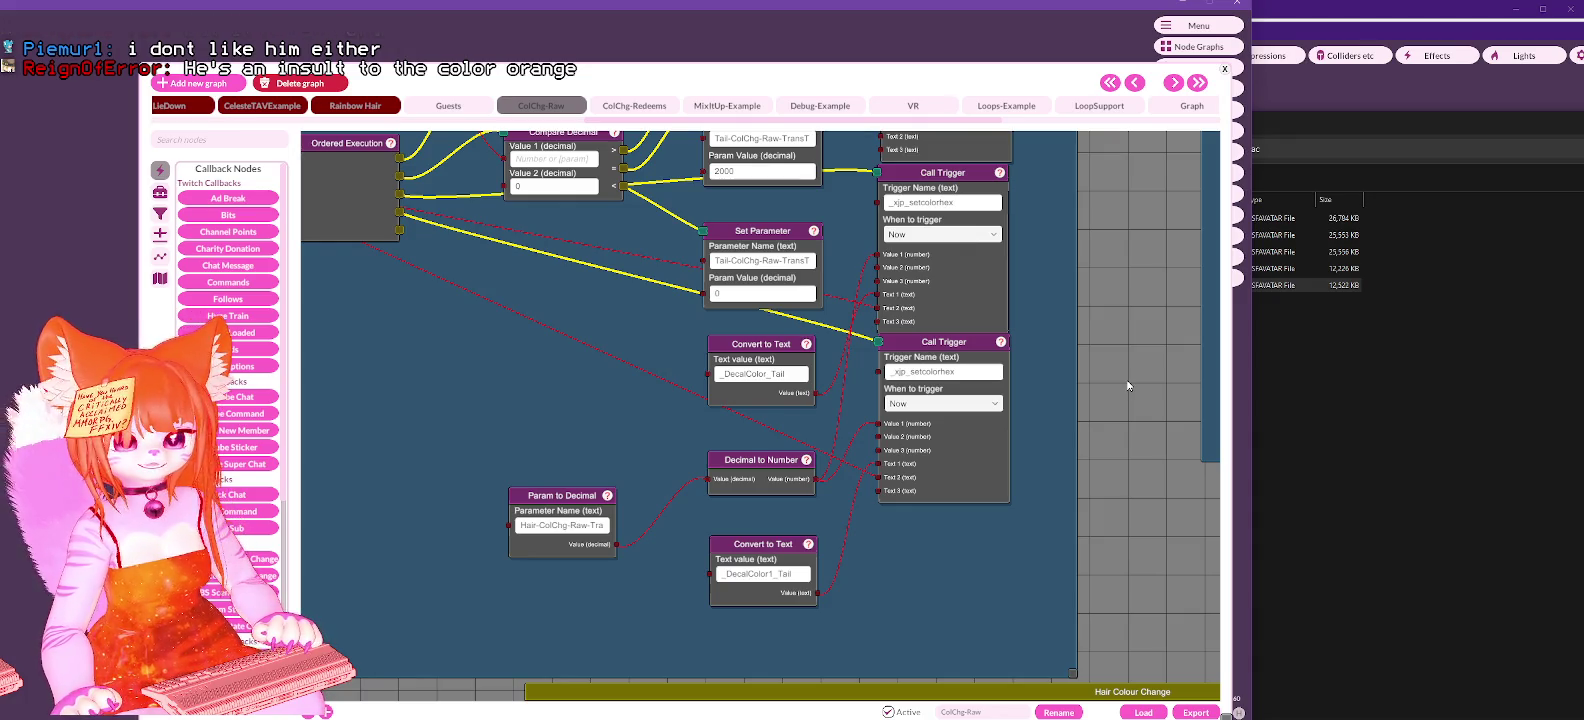
{"action": "left_click_drag", "start_coordinate": [1042, 77], "coordinate": [962, 60]}
{"action": "left_click", "coordinate": [1199, 215]}
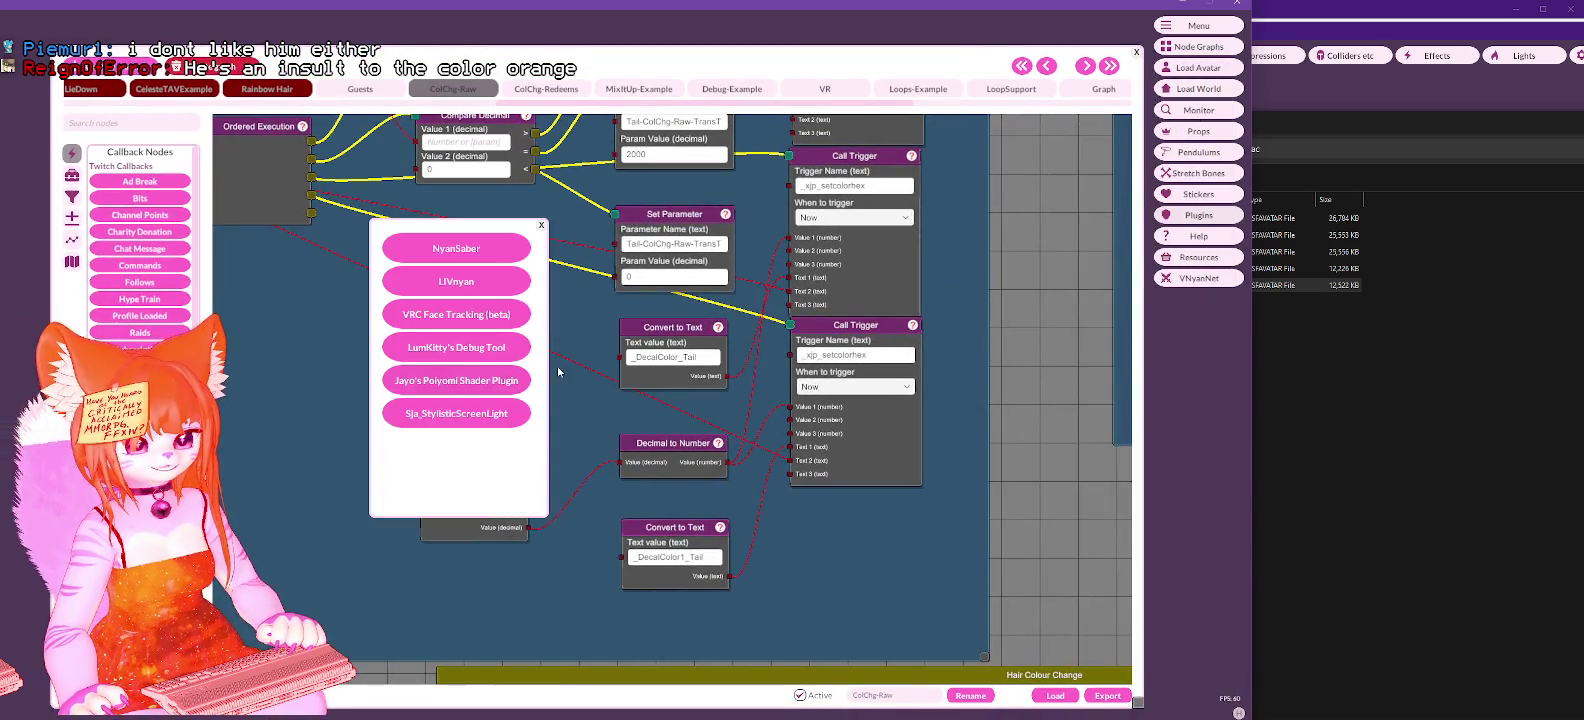
Step: Open Jayo's Poiyomi Shader Plugin beside the list and scroll to its Hair, Tail and Dress properties
{"action": "left_click", "coordinate": [419, 392]}
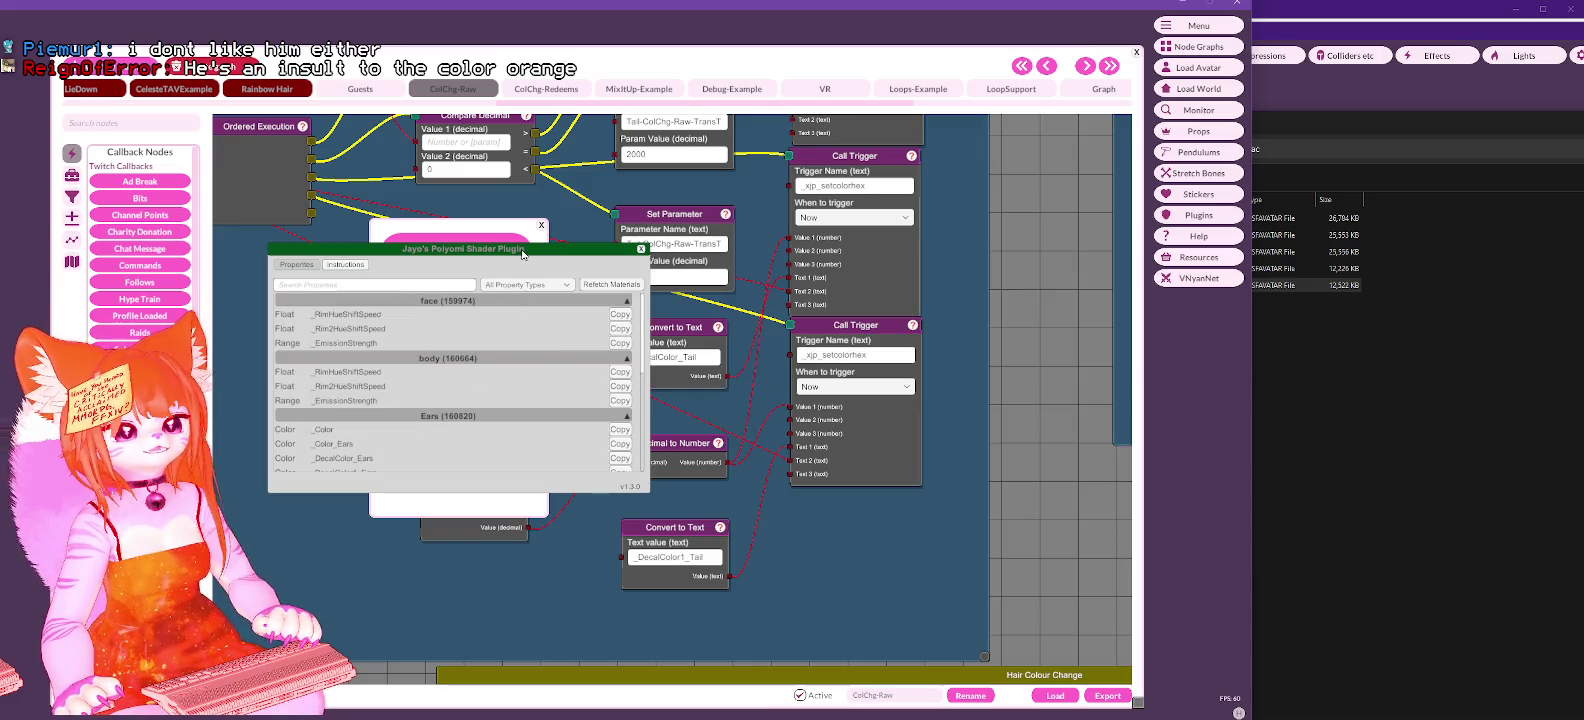
{"action": "left_click_drag", "start_coordinate": [521, 254], "coordinate": [980, 148]}
{"action": "left_click_drag", "start_coordinate": [1103, 236], "coordinate": [1107, 317]}
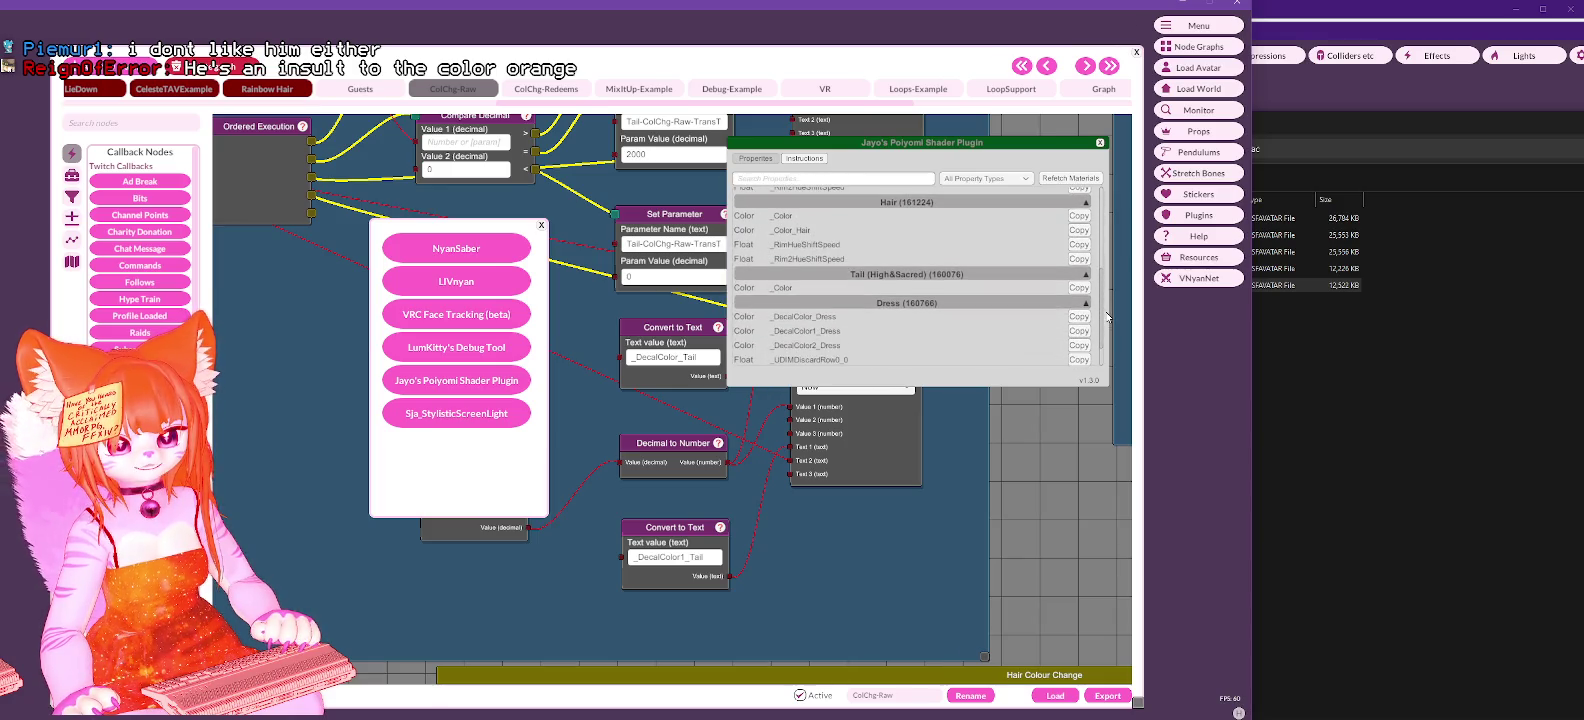
{"action": "scroll", "coordinate": [758, 265], "scroll_direction": "down", "scroll_amount": 2}
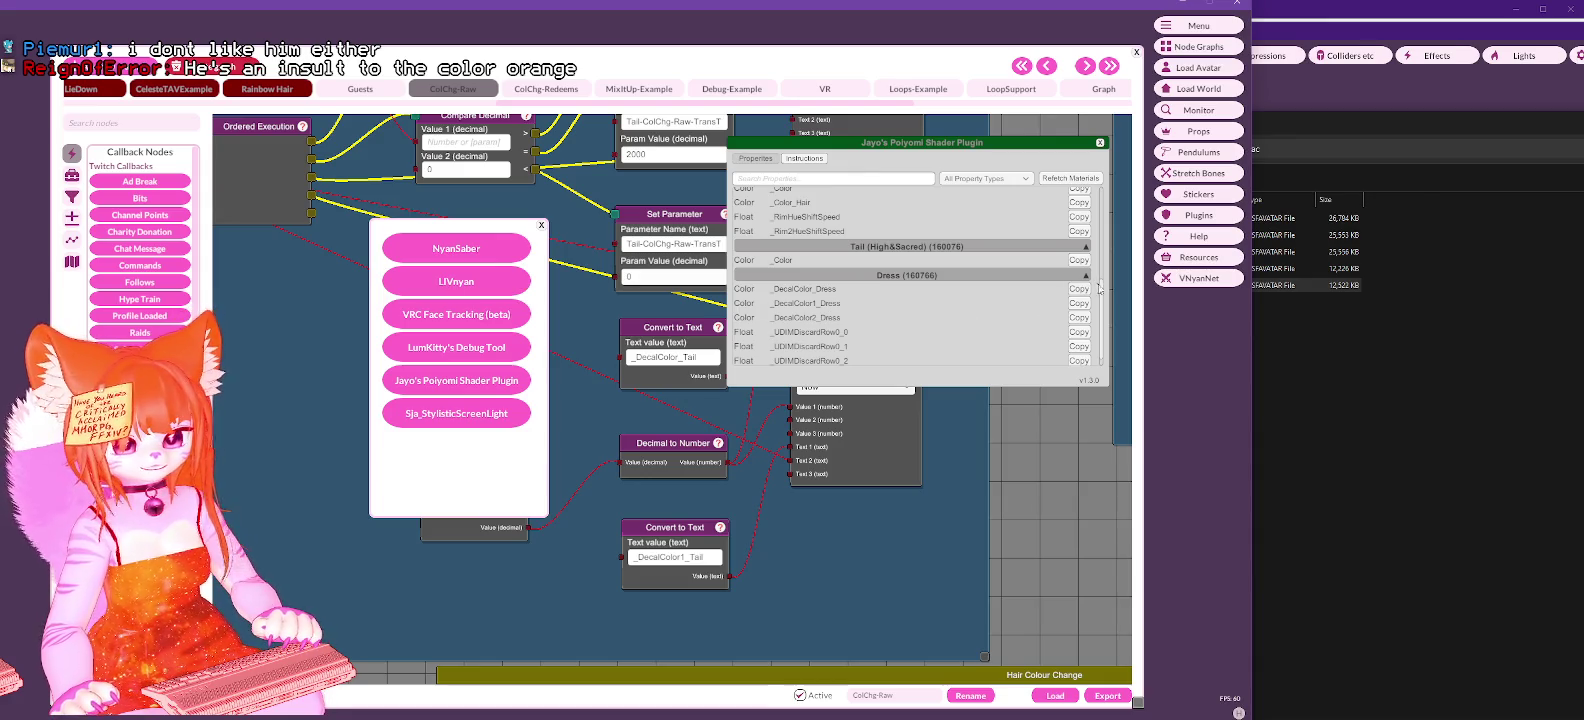
{"action": "mouse_move", "coordinate": [1105, 295]}
{"action": "left_mouse_down"}
{"action": "mouse_move", "coordinate": [1103, 313]}
{"action": "mouse_move", "coordinate": [1110, 172]}
{"action": "mouse_move", "coordinate": [1103, 312]}
{"action": "left_mouse_up"}
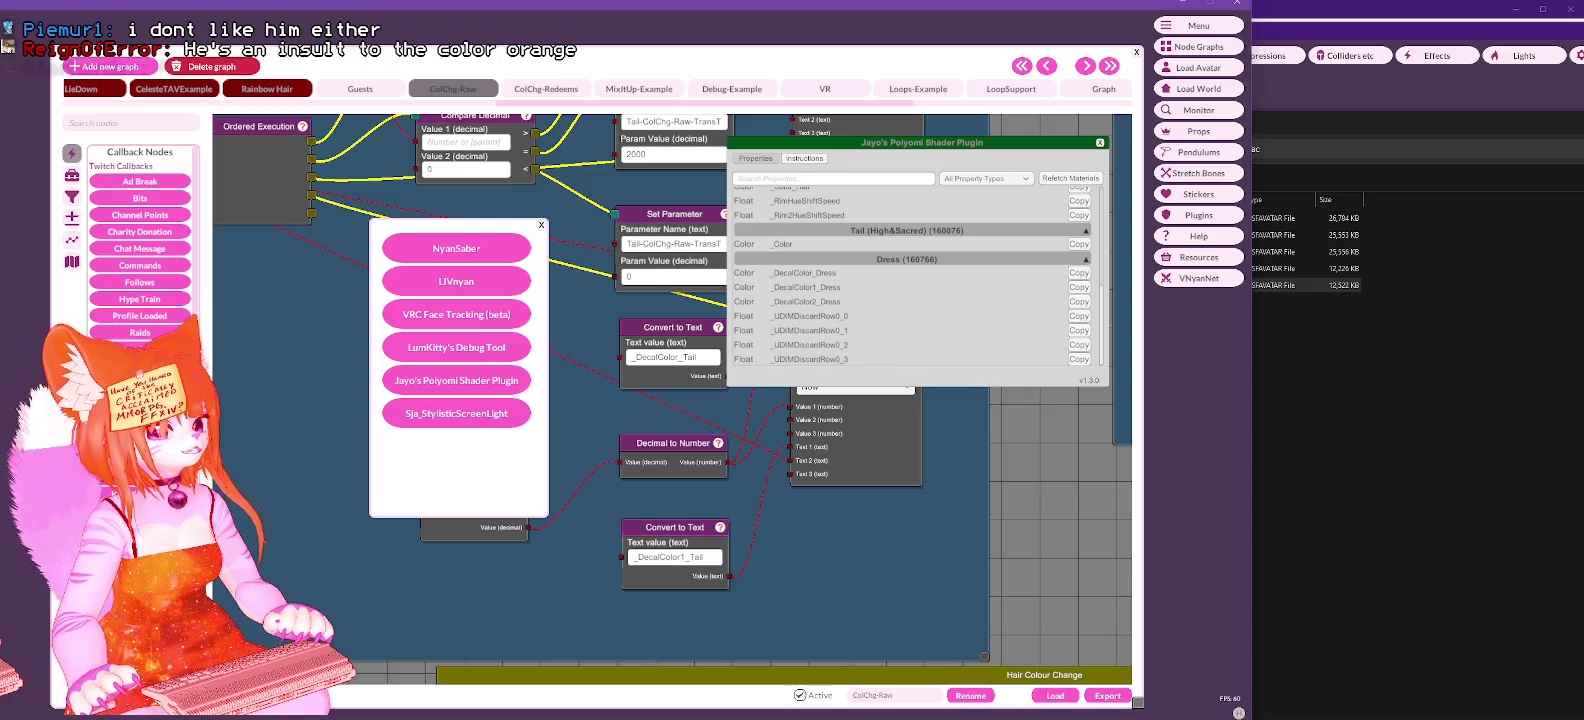
Step: Switch to the Unity editor with Lilac 2.5 and confirm the material's name with F2
{"action": "key", "text": "alt+Tab"}
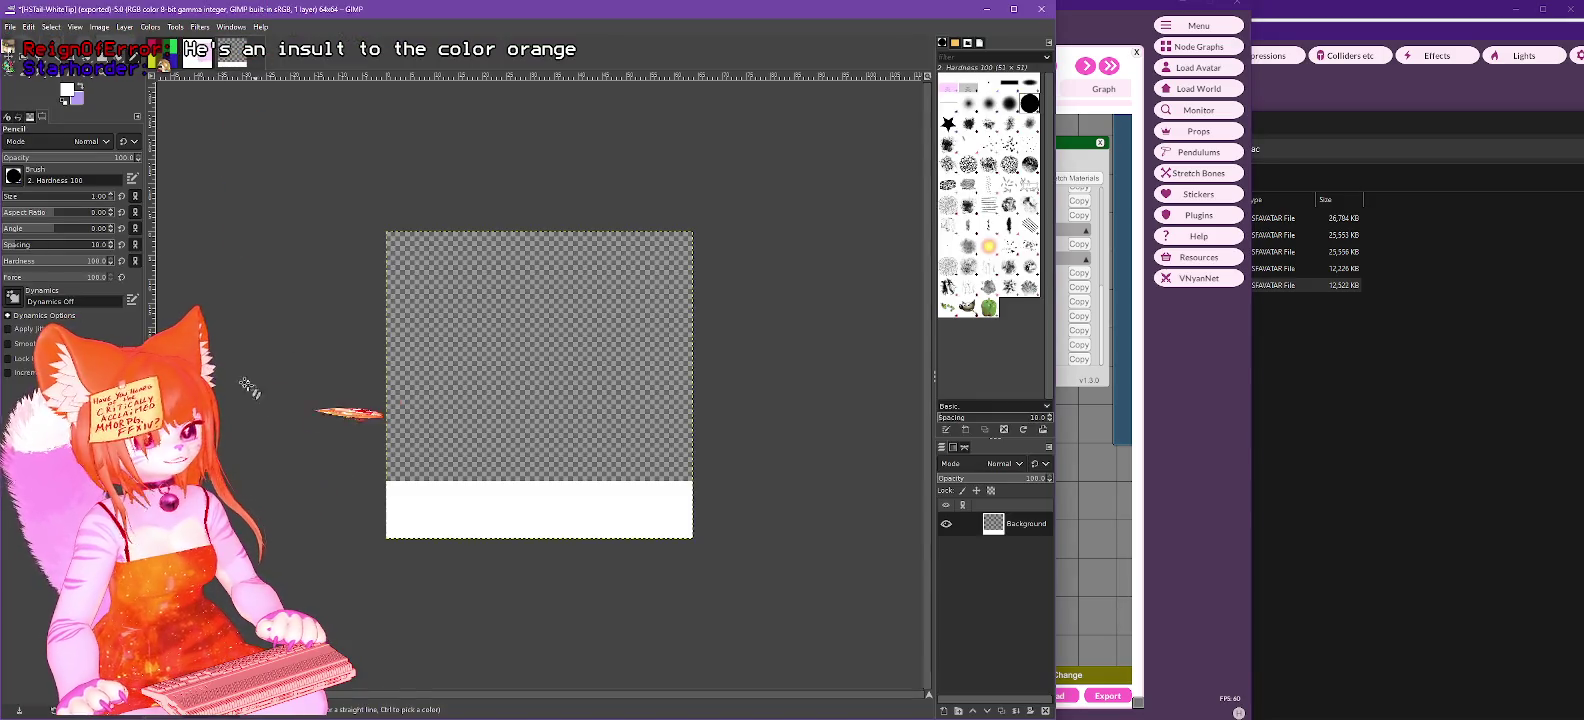
{"action": "key", "text": "alt+Tab"}
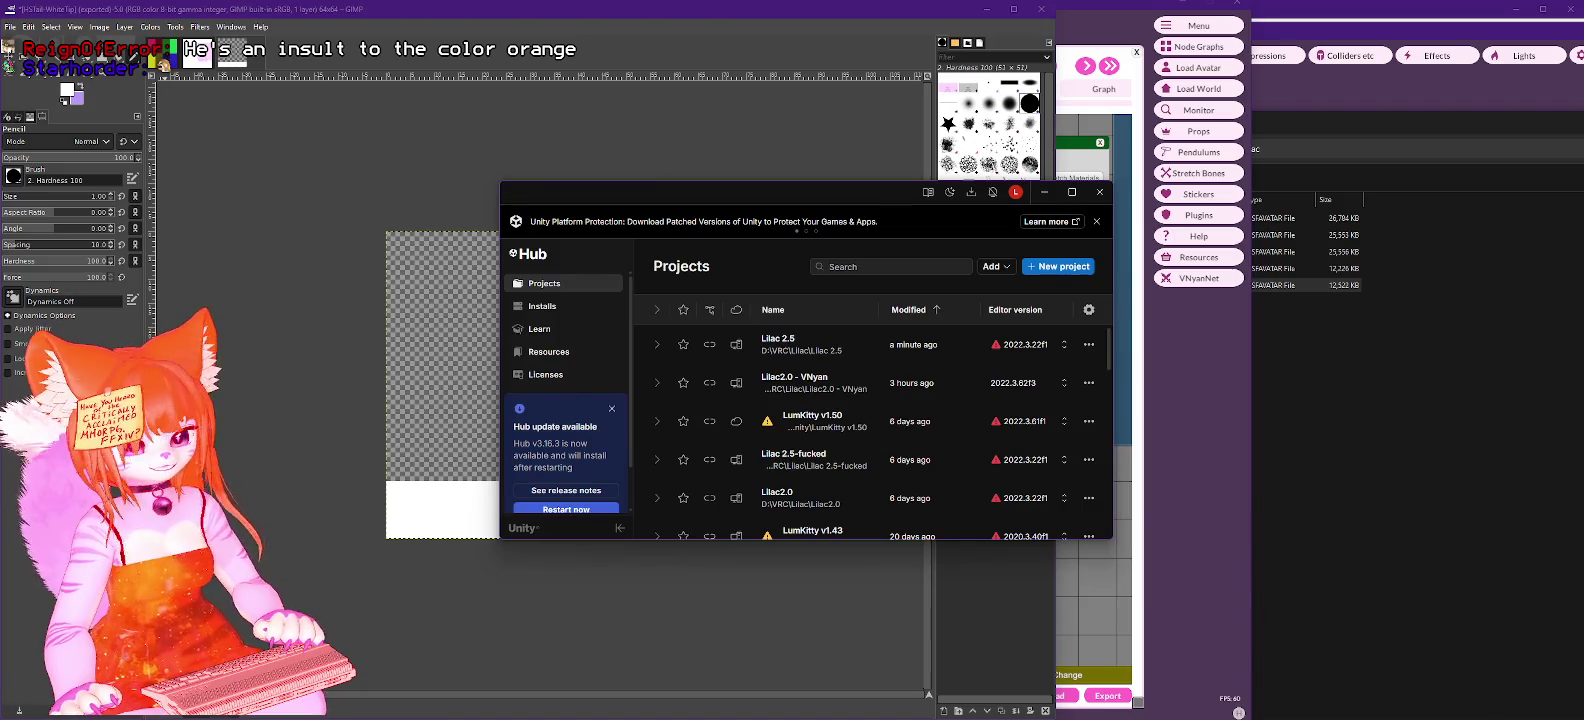
{"action": "key", "text": "alt+Tab"}
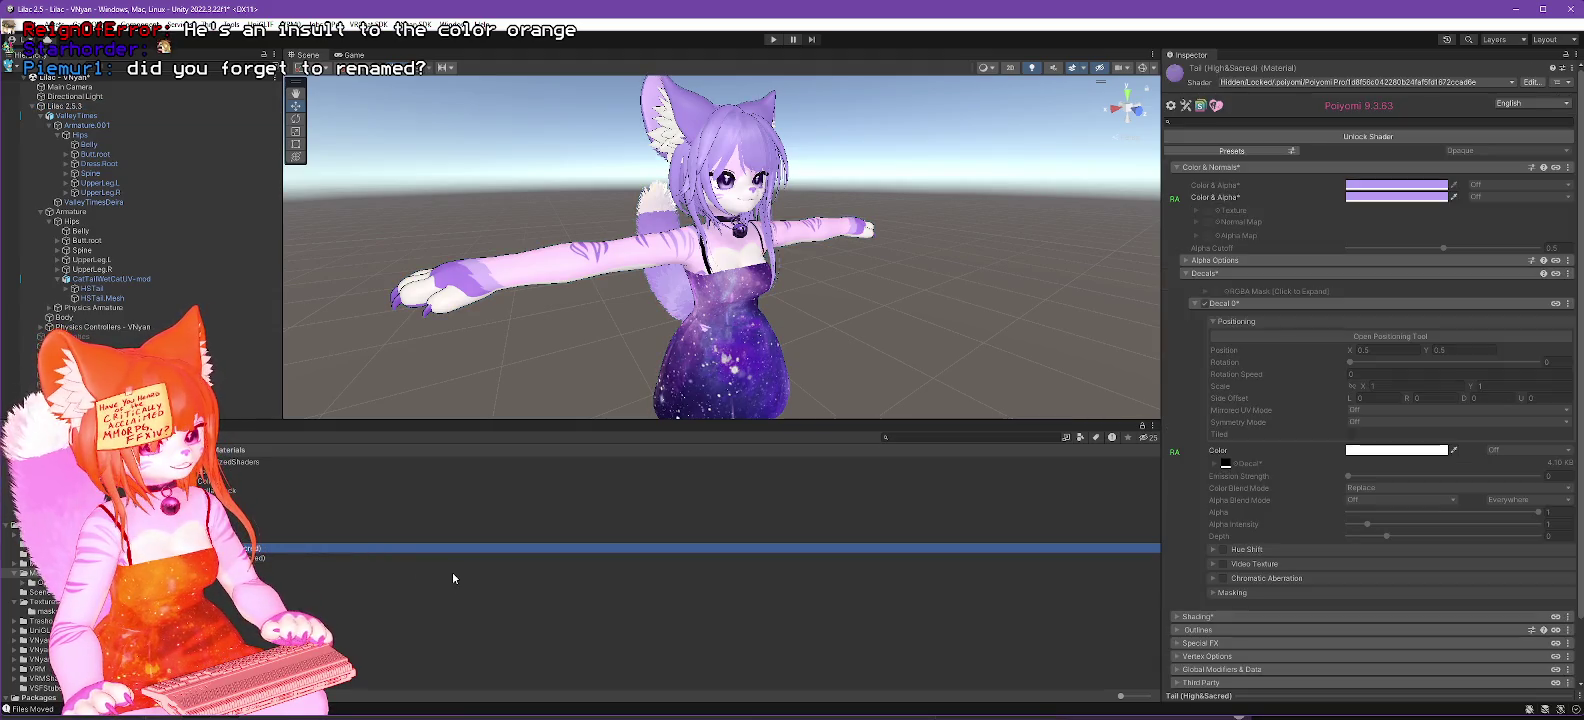
{"action": "key", "text": "F2"}
{"action": "type", "text": "HSTail"}
{"action": "key", "text": "Return"}
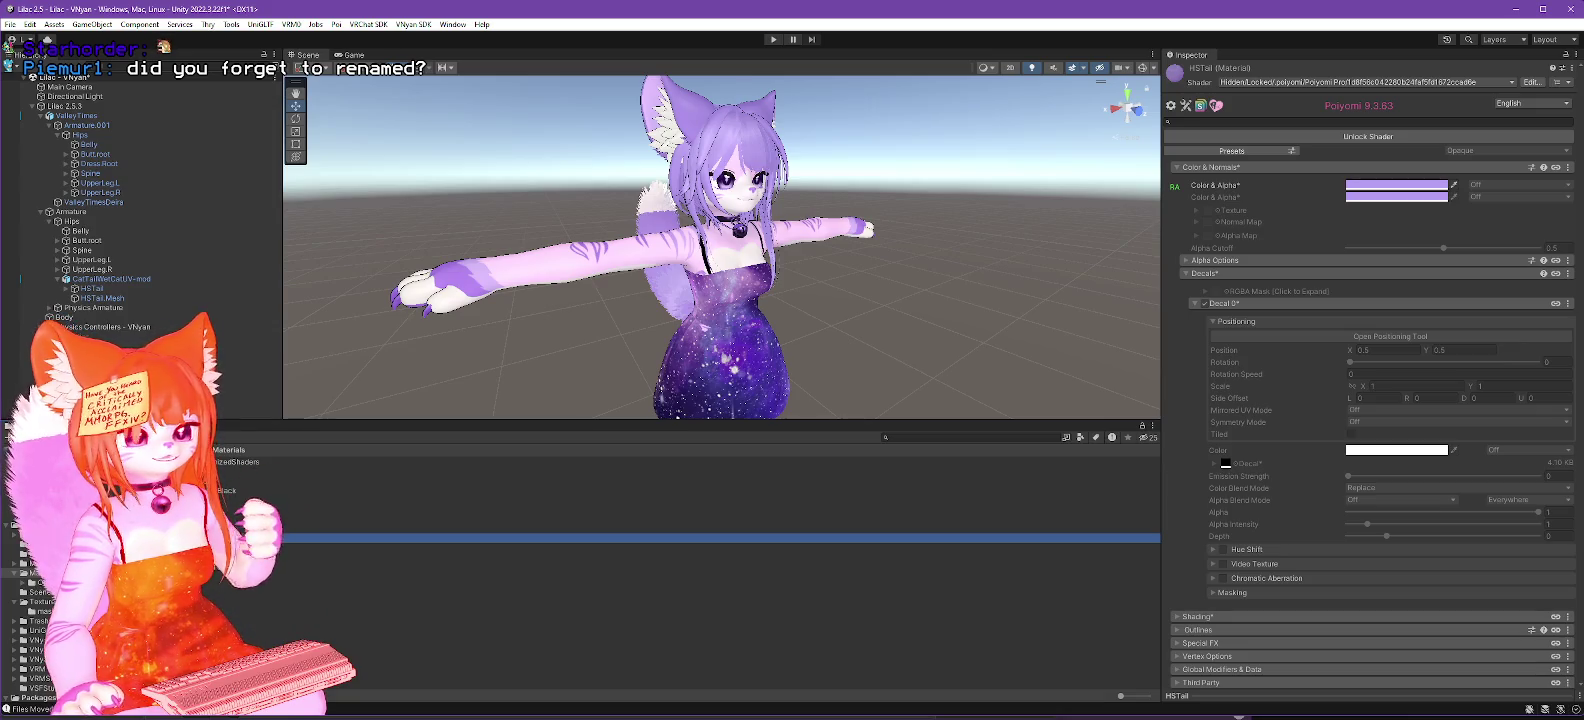
Step: Delete the Tail2 (High&Sacred) material, check HSTail, and select the Lilac 2.5.3 avatar
{"action": "key", "text": "Left"}
{"action": "left_click", "coordinate": [365, 558]}
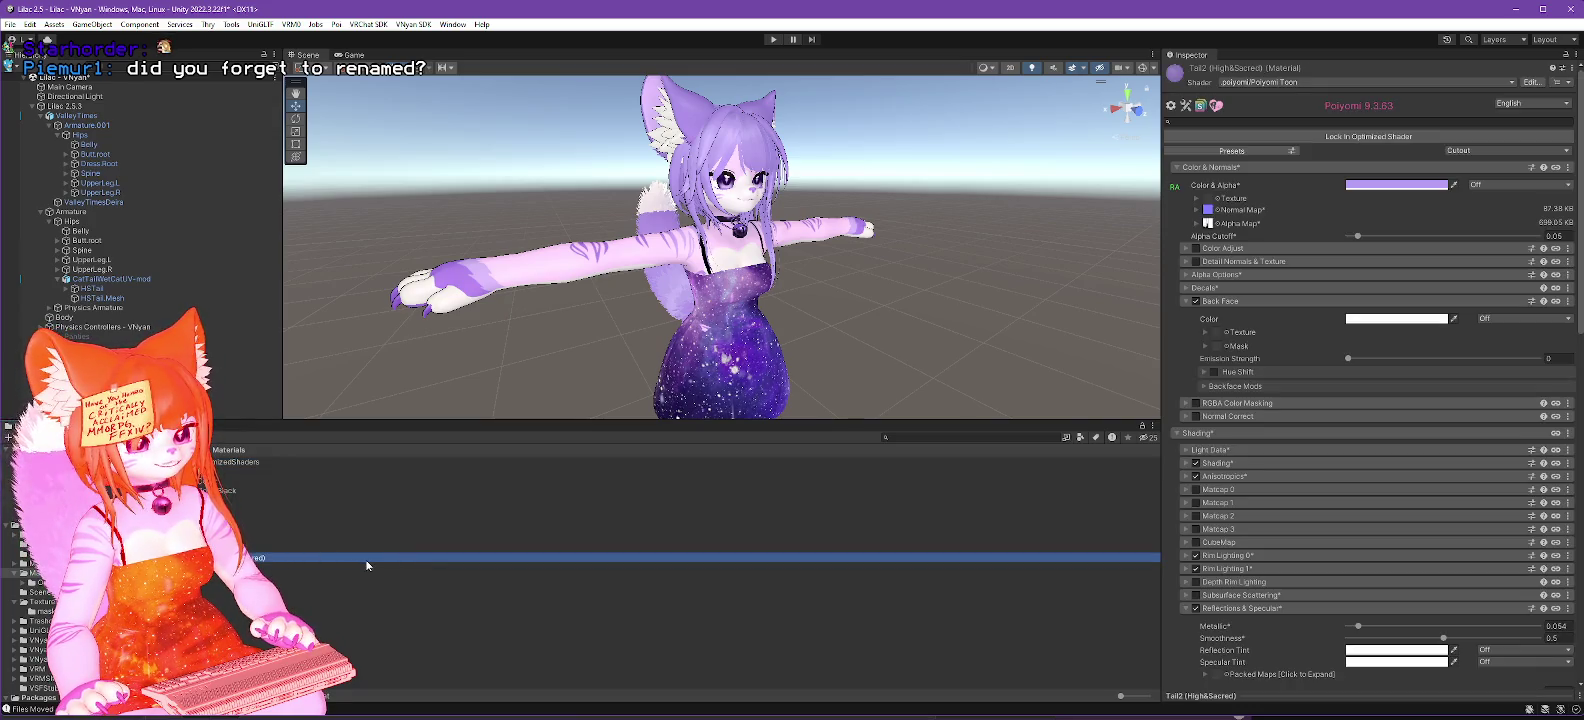
{"action": "key", "text": "Delete"}
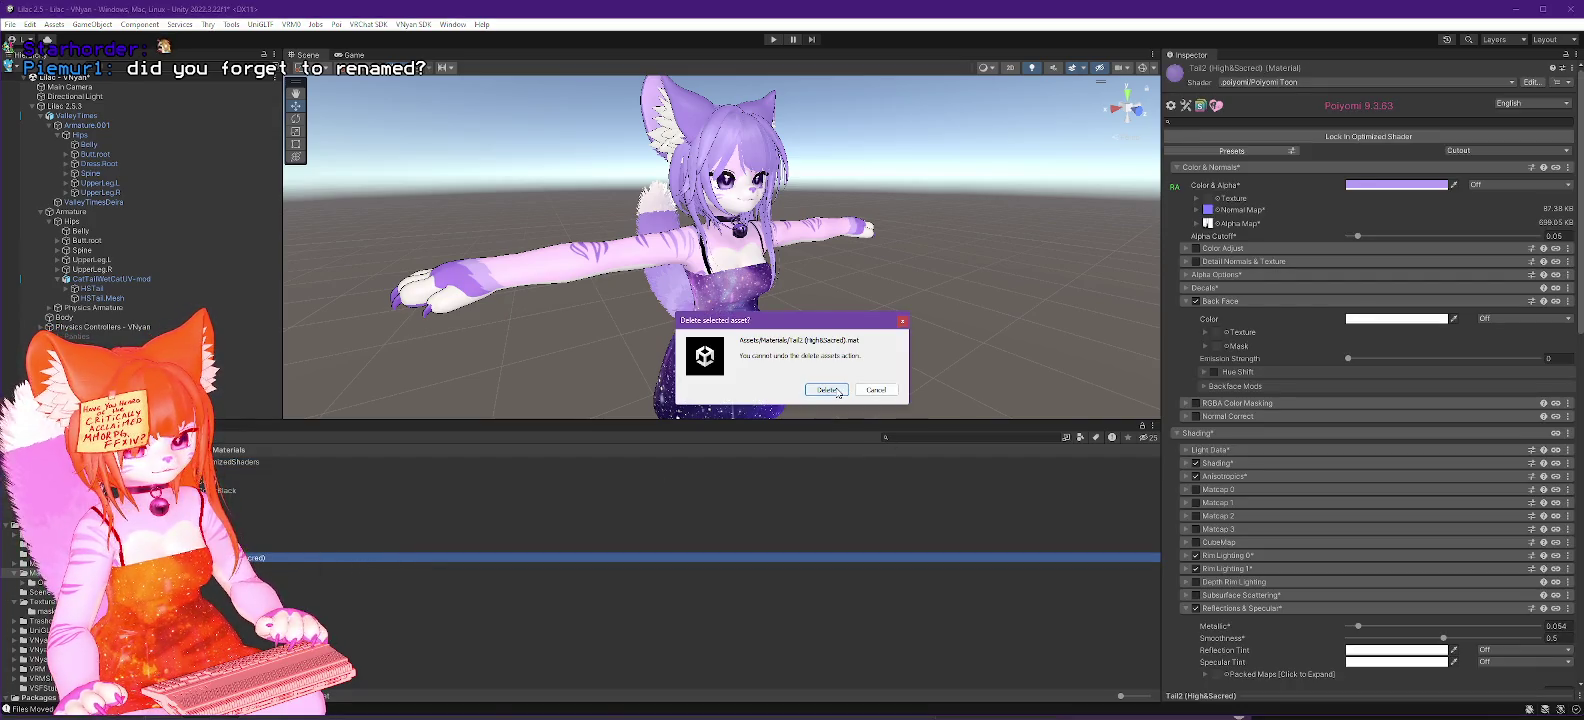
{"action": "key", "text": "Return"}
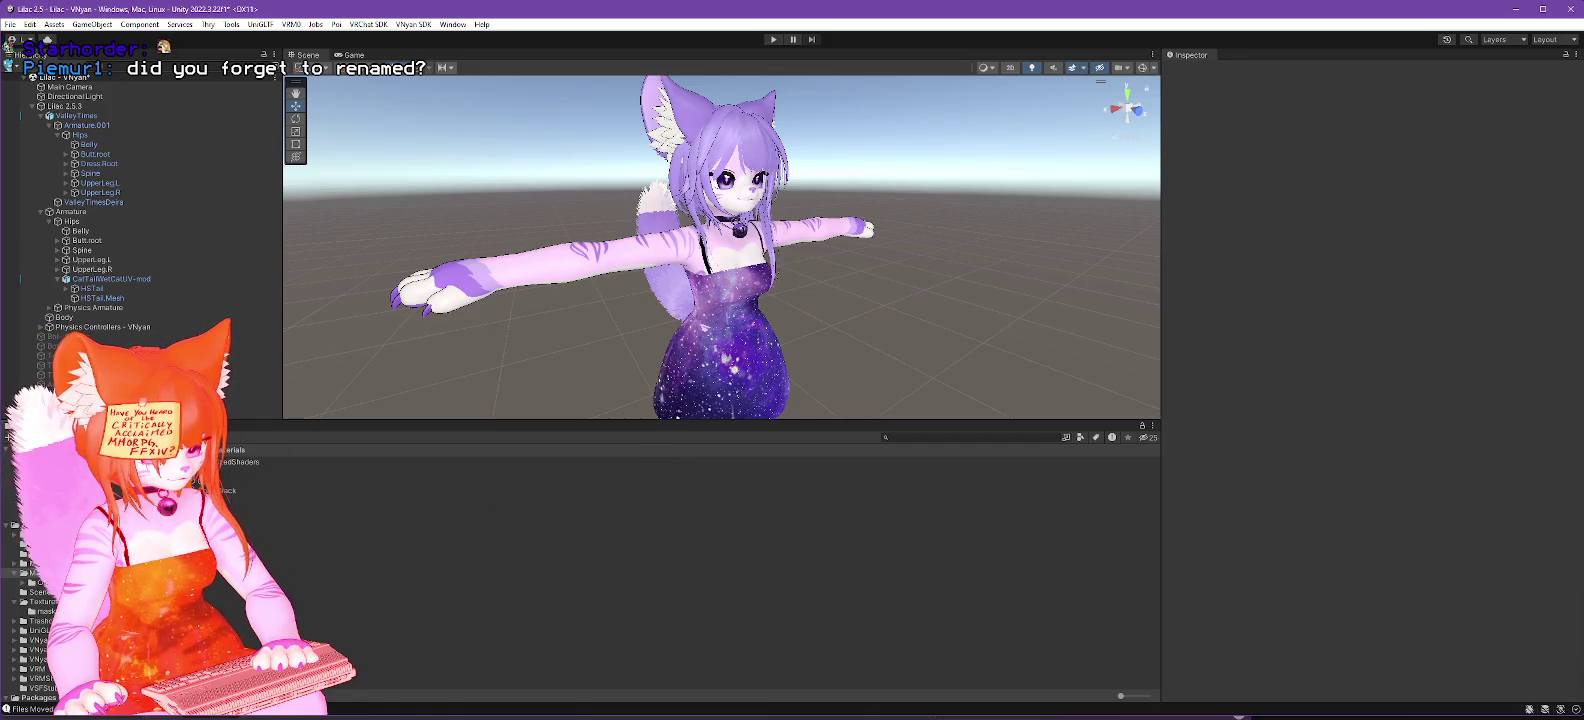
{"action": "left_click", "coordinate": [365, 538]}
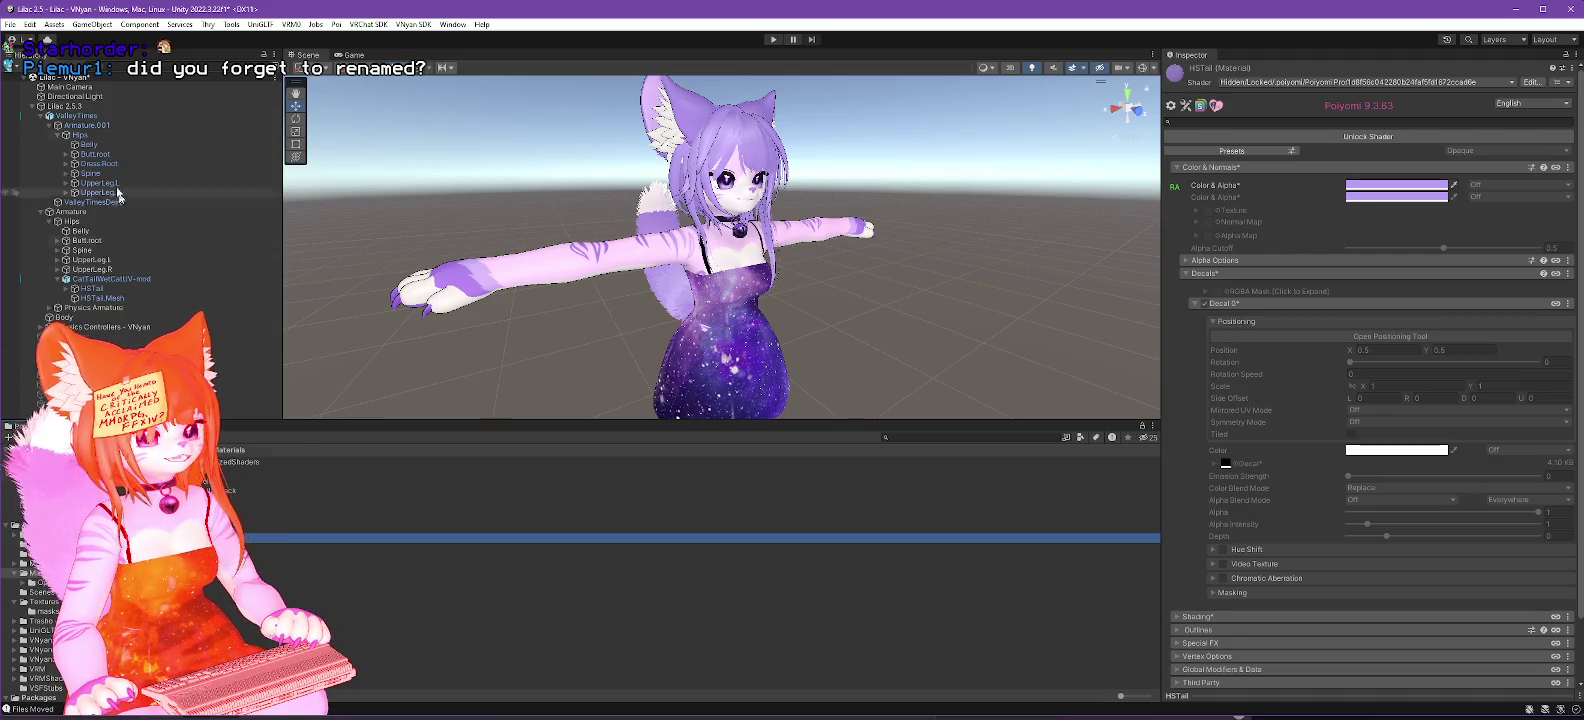
{"action": "left_click", "coordinate": [65, 106]}
Step: Export Lilac 2.5.3 as a VSFAvatar into D:\Twitch\Model\Lilac and dismiss the completion message
{"action": "left_click", "coordinate": [428, 26]}
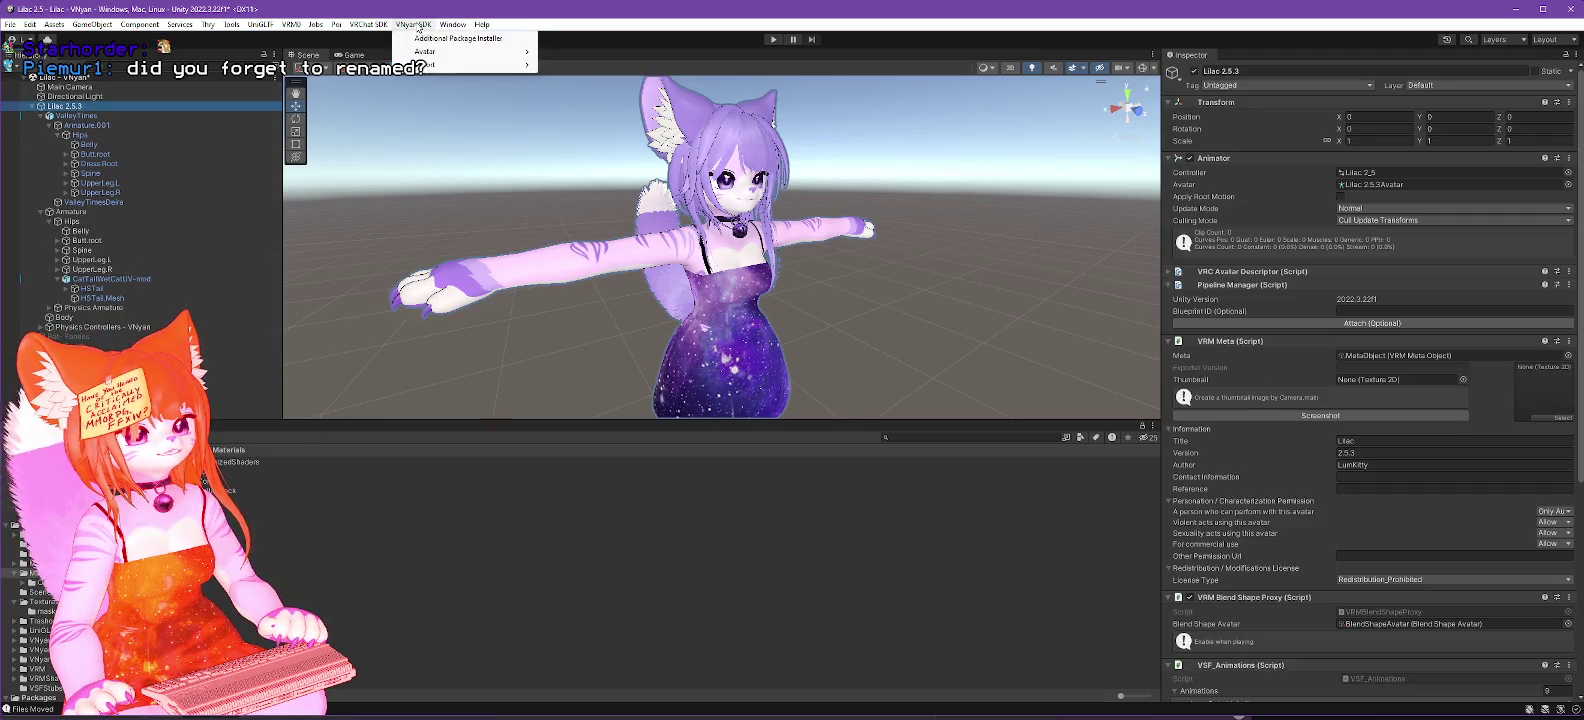
{"action": "mouse_move", "coordinate": [480, 64]}
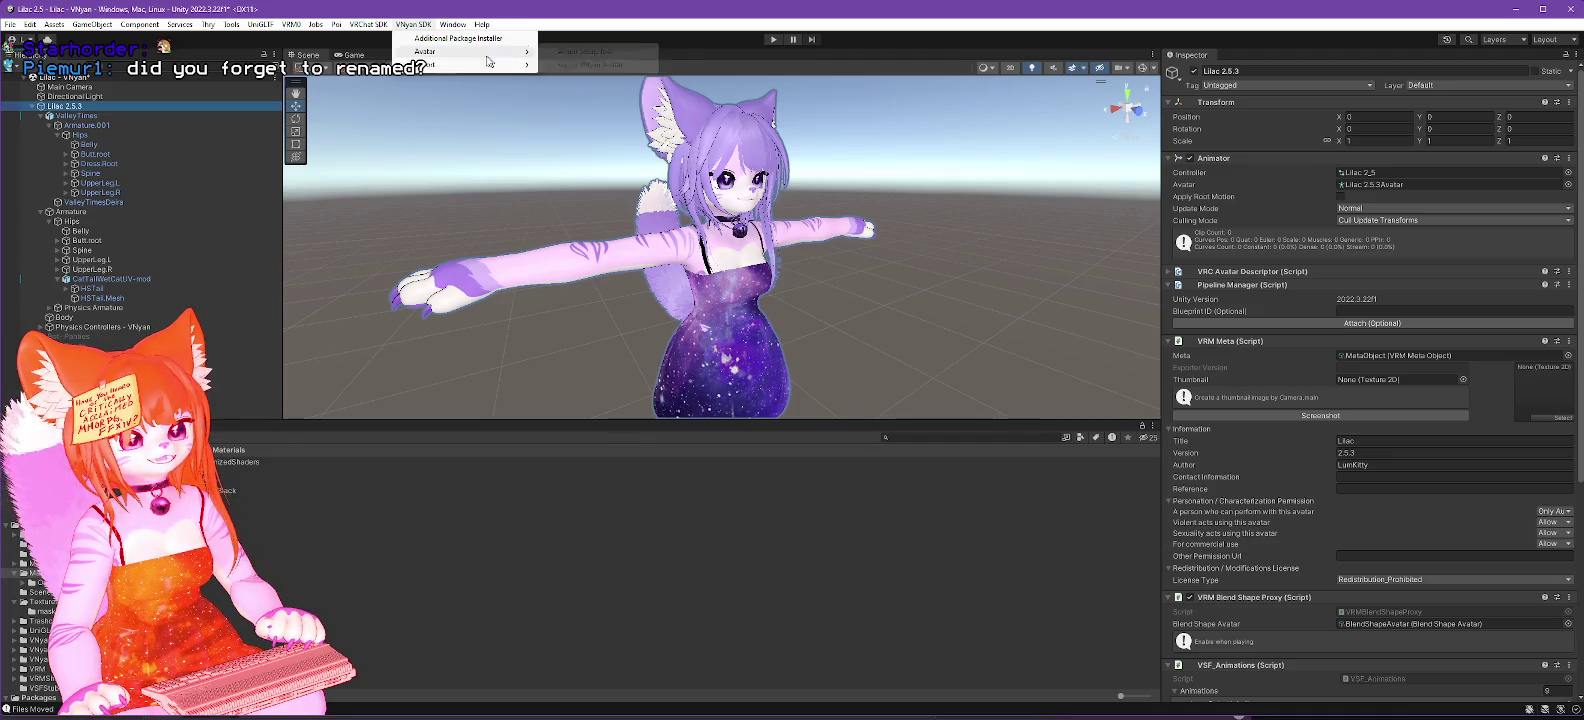
{"action": "left_click", "coordinate": [575, 65]}
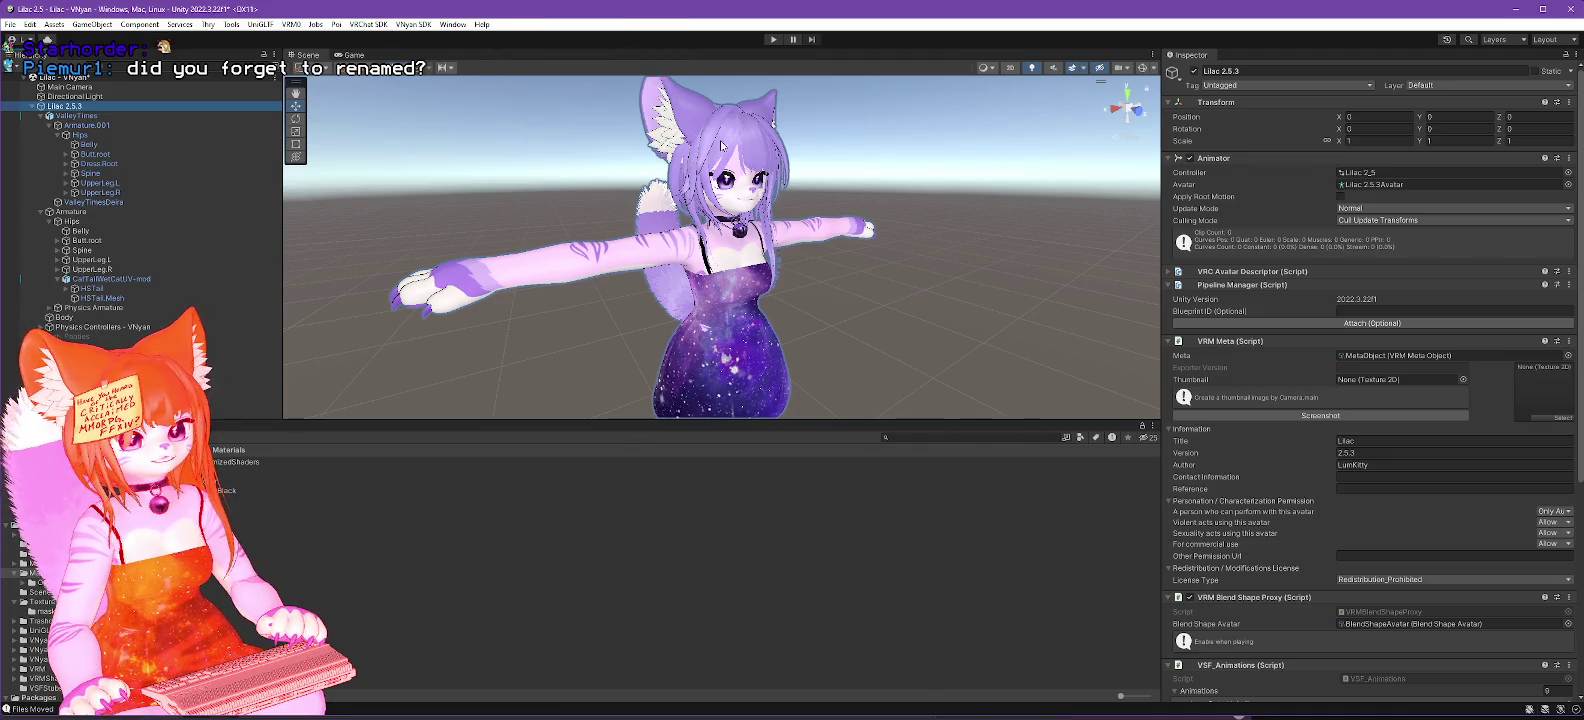
{"action": "left_click", "coordinate": [56, 244]}
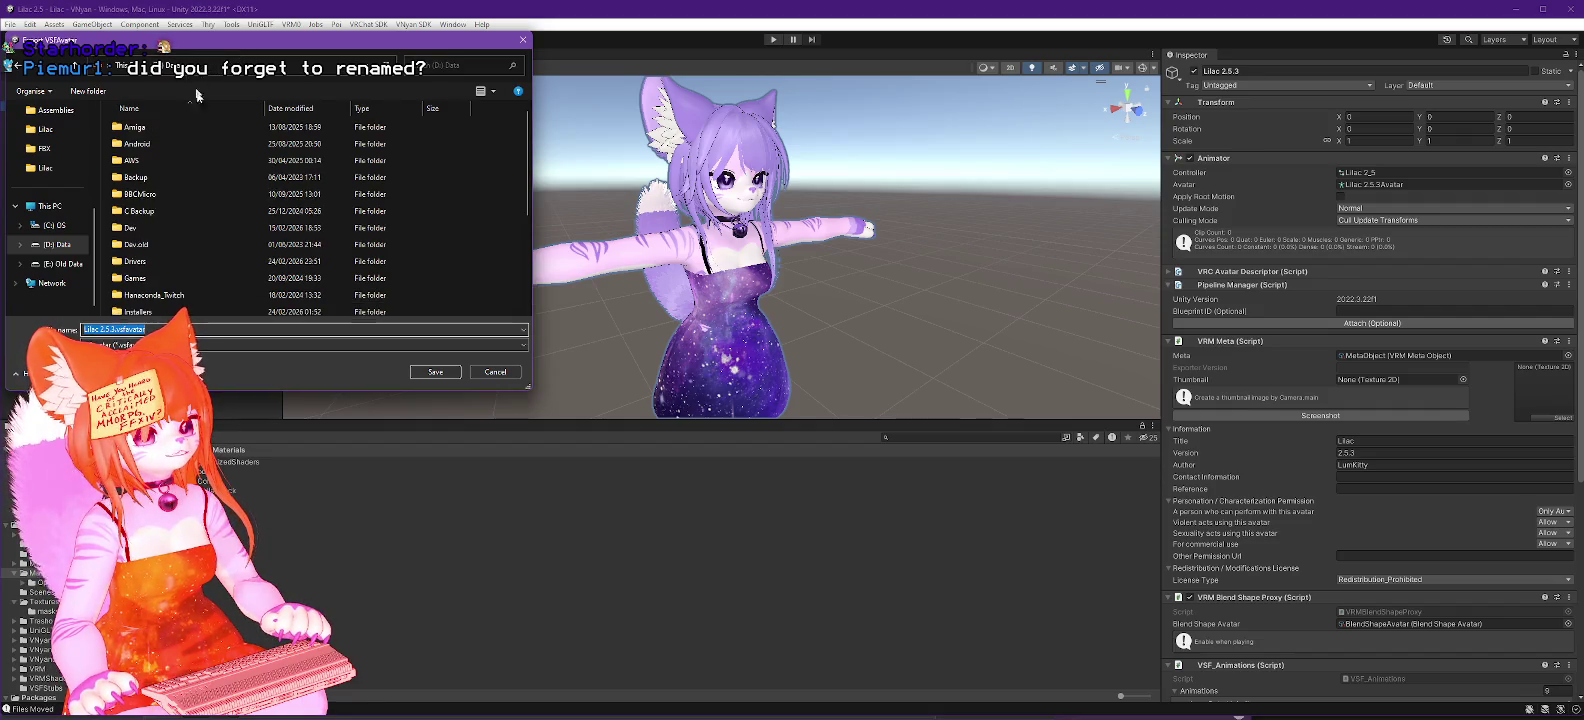
{"action": "scroll", "coordinate": [300, 220], "scroll_direction": "down", "scroll_amount": 5}
{"action": "left_click", "coordinate": [143, 258]}
{"action": "double_click", "coordinate": [143, 258]}
{"action": "scroll", "coordinate": [150, 180], "scroll_direction": "down", "scroll_amount": 3}
{"action": "double_click", "coordinate": [148, 158]}
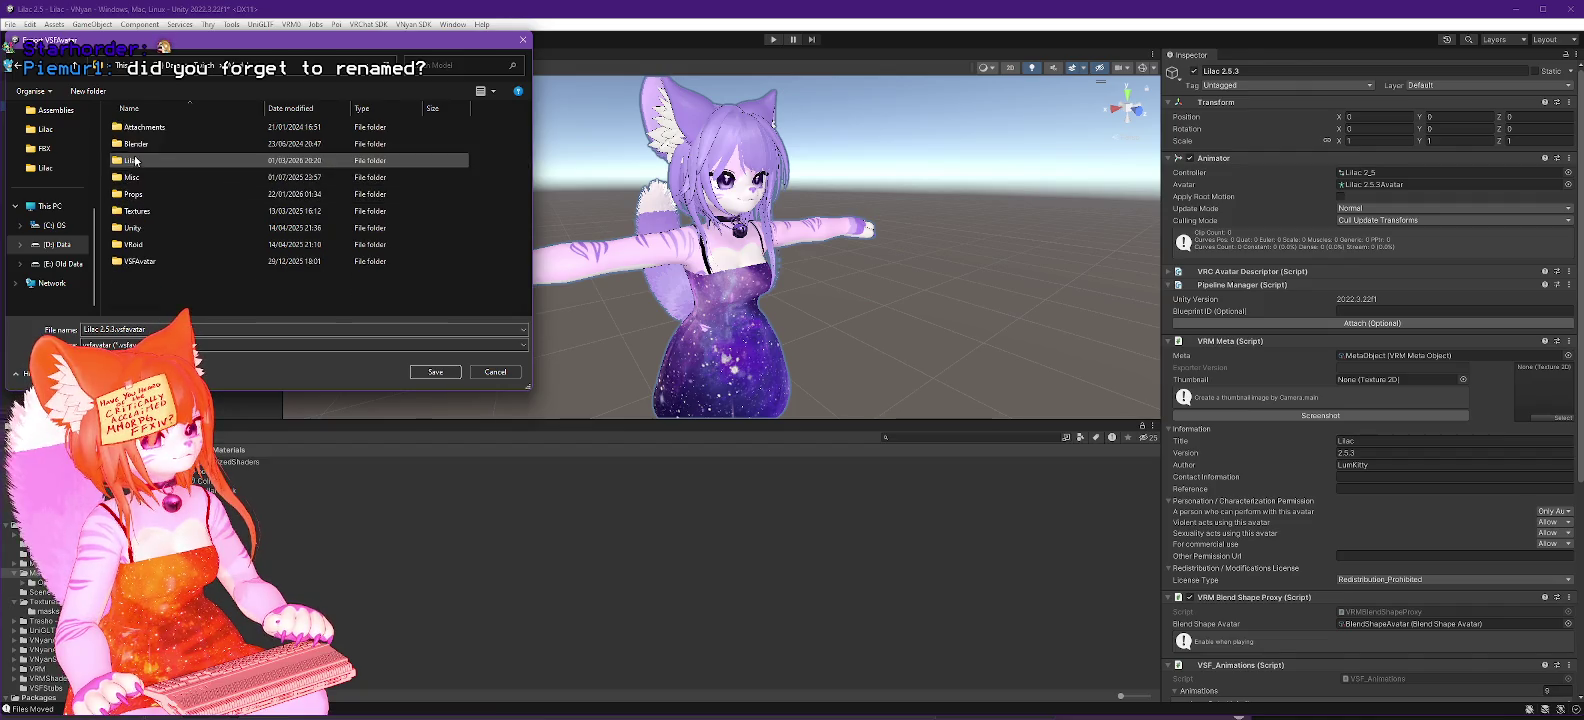
{"action": "double_click", "coordinate": [150, 160]}
{"action": "double_click", "coordinate": [161, 193]}
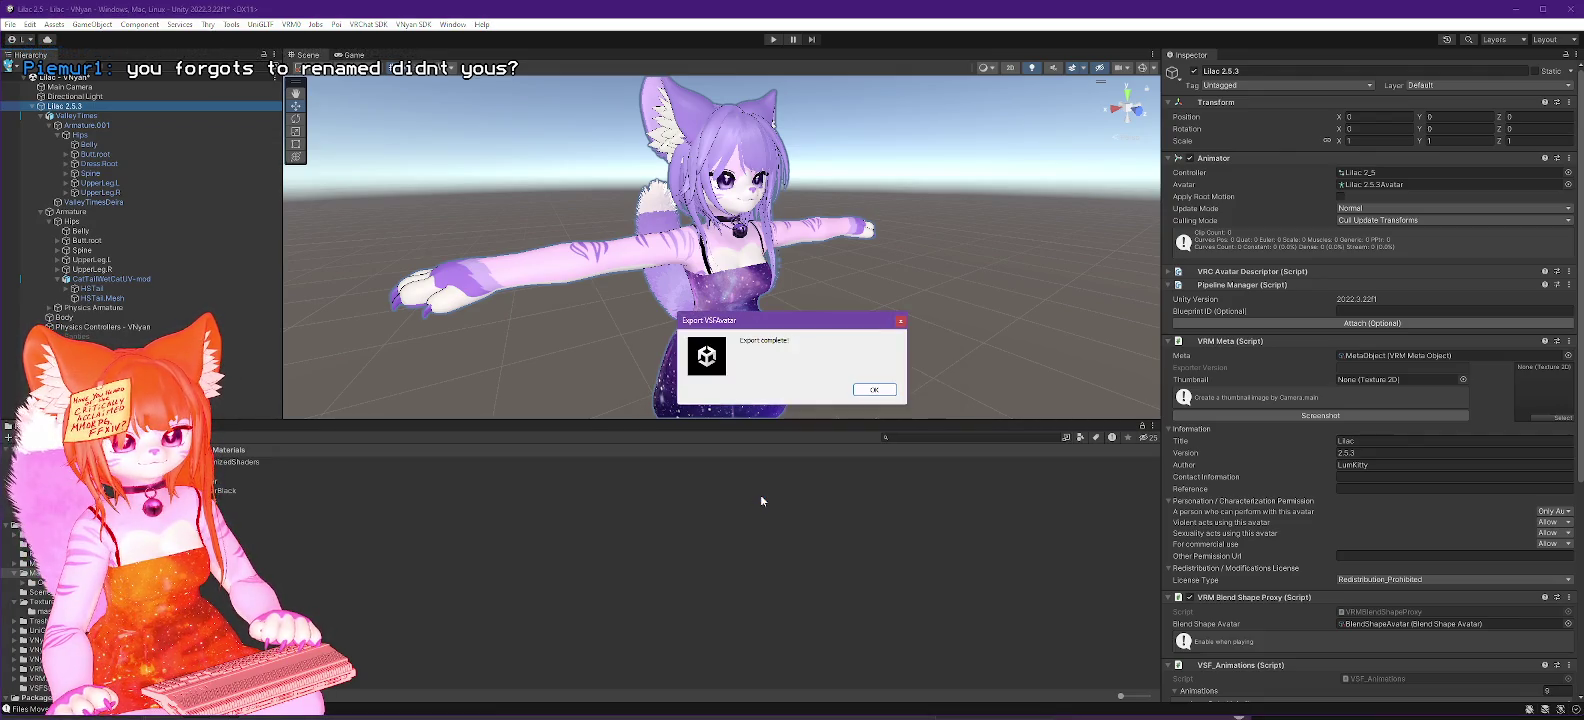
{"action": "left_click", "coordinate": [873, 391]}
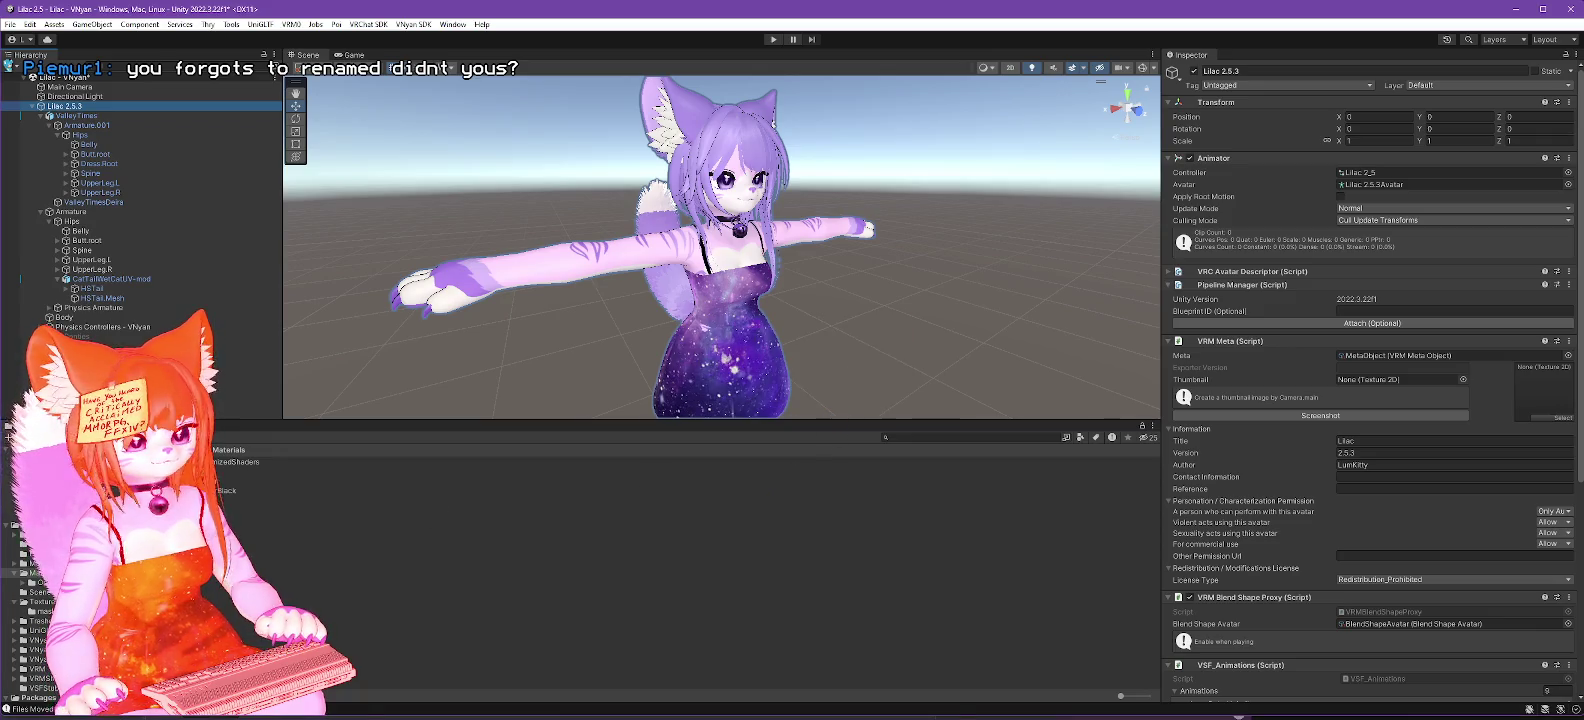
Step: Load Lilac 2.5.3.vsfavatar from Twitch > Model > Lilac into VNyan
{"action": "key", "text": "alt+Tab"}
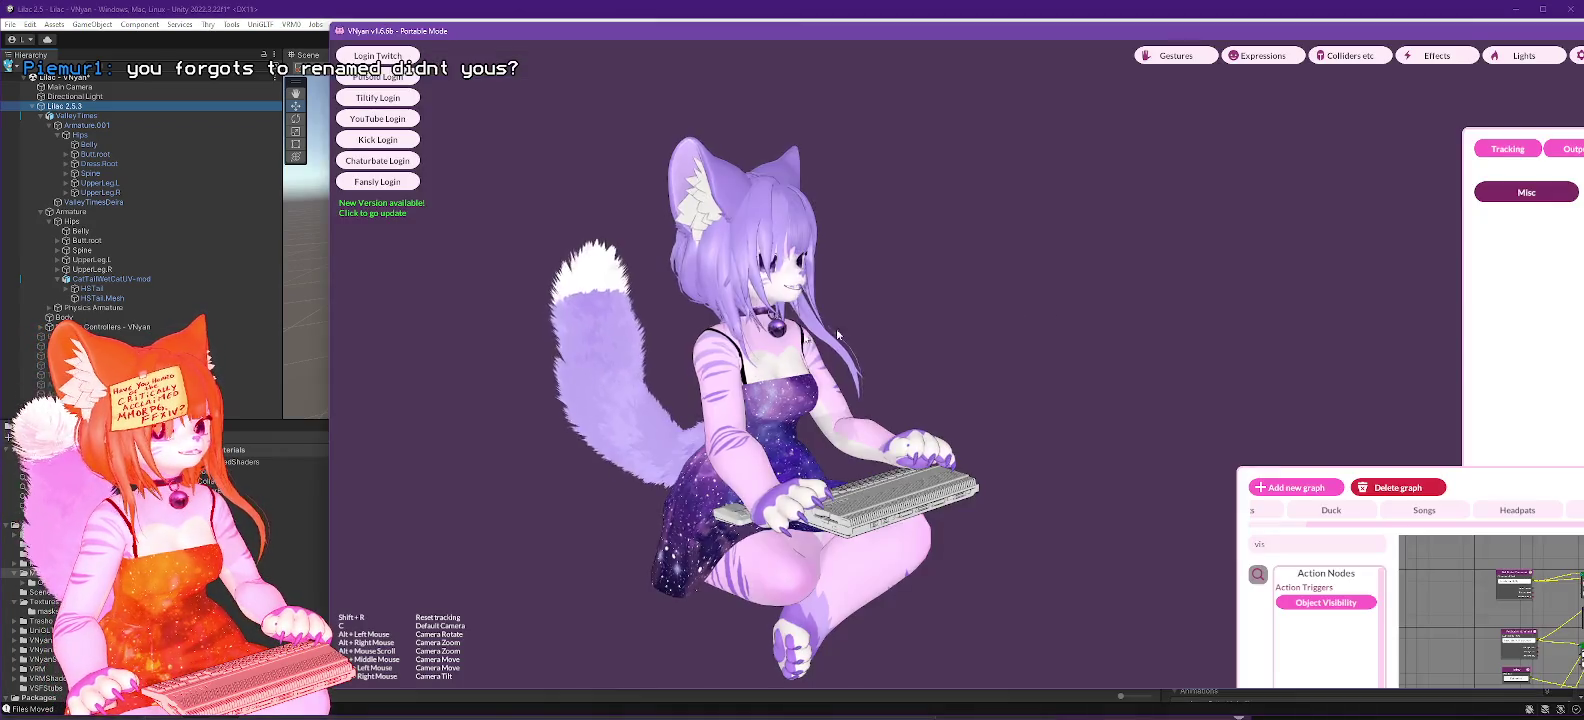
{"action": "key", "text": "ctrl+o"}
{"action": "scroll", "coordinate": [578, 183], "scroll_direction": "down", "scroll_amount": 2}
{"action": "left_click", "coordinate": [500, 75]}
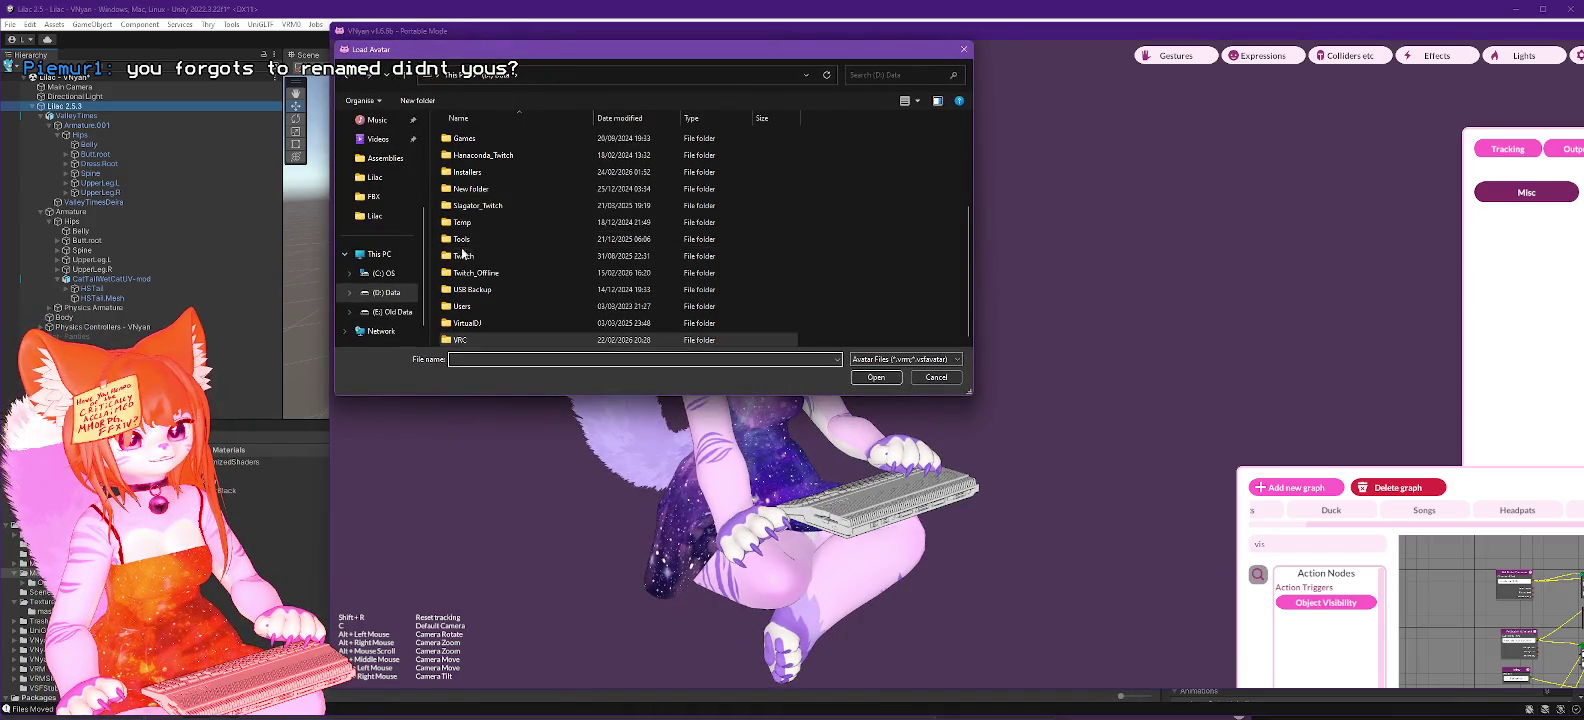
{"action": "double_click", "coordinate": [468, 254]}
{"action": "double_click", "coordinate": [470, 304]}
{"action": "double_click", "coordinate": [475, 186]}
{"action": "left_click", "coordinate": [481, 206]}
{"action": "double_click", "coordinate": [481, 205]}
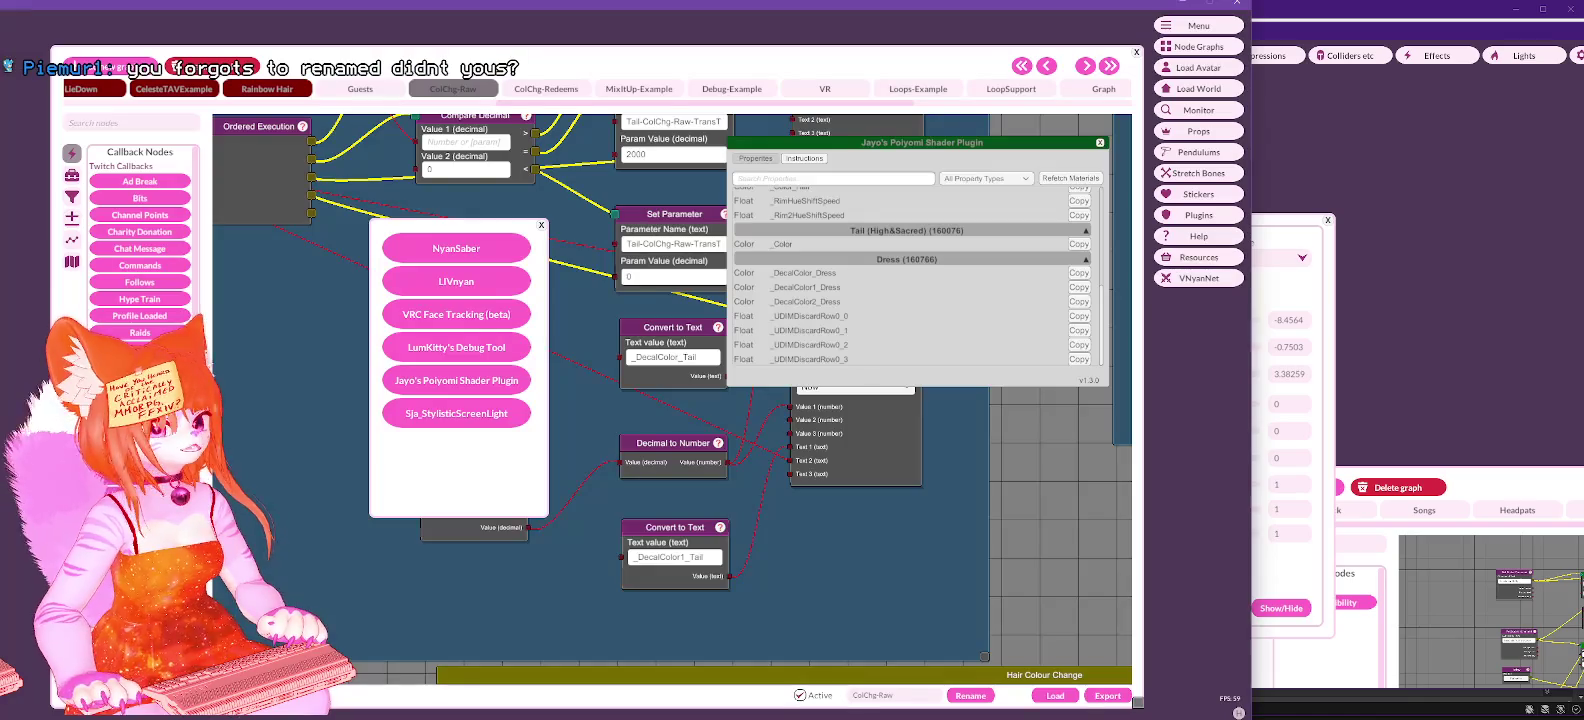
Step: Cancel the Load Avatar dialog, reopen the Poiyomi plugin to find HSTail, then switch to Unity Hub
{"action": "left_click", "coordinate": [1203, 70]}
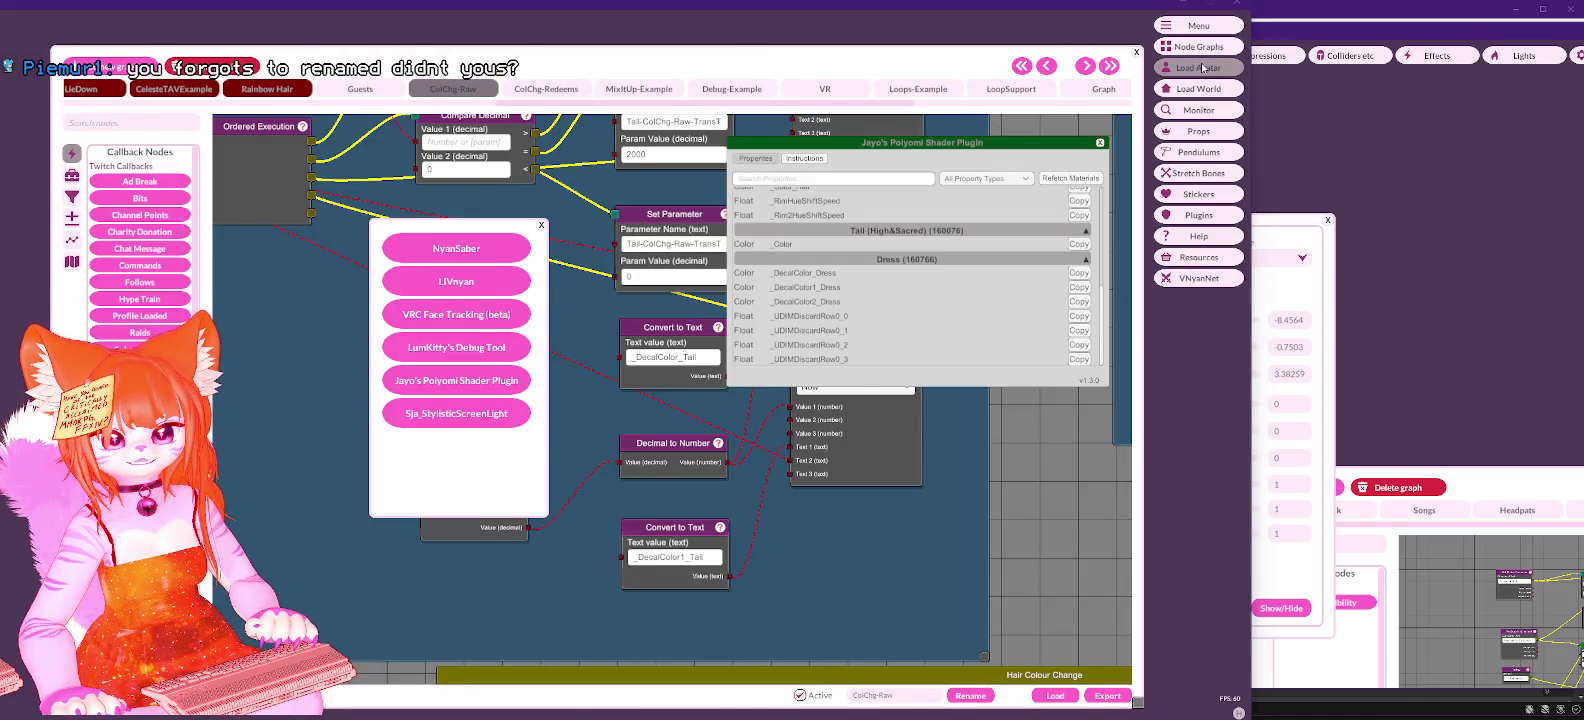
{"action": "key", "text": "Escape"}
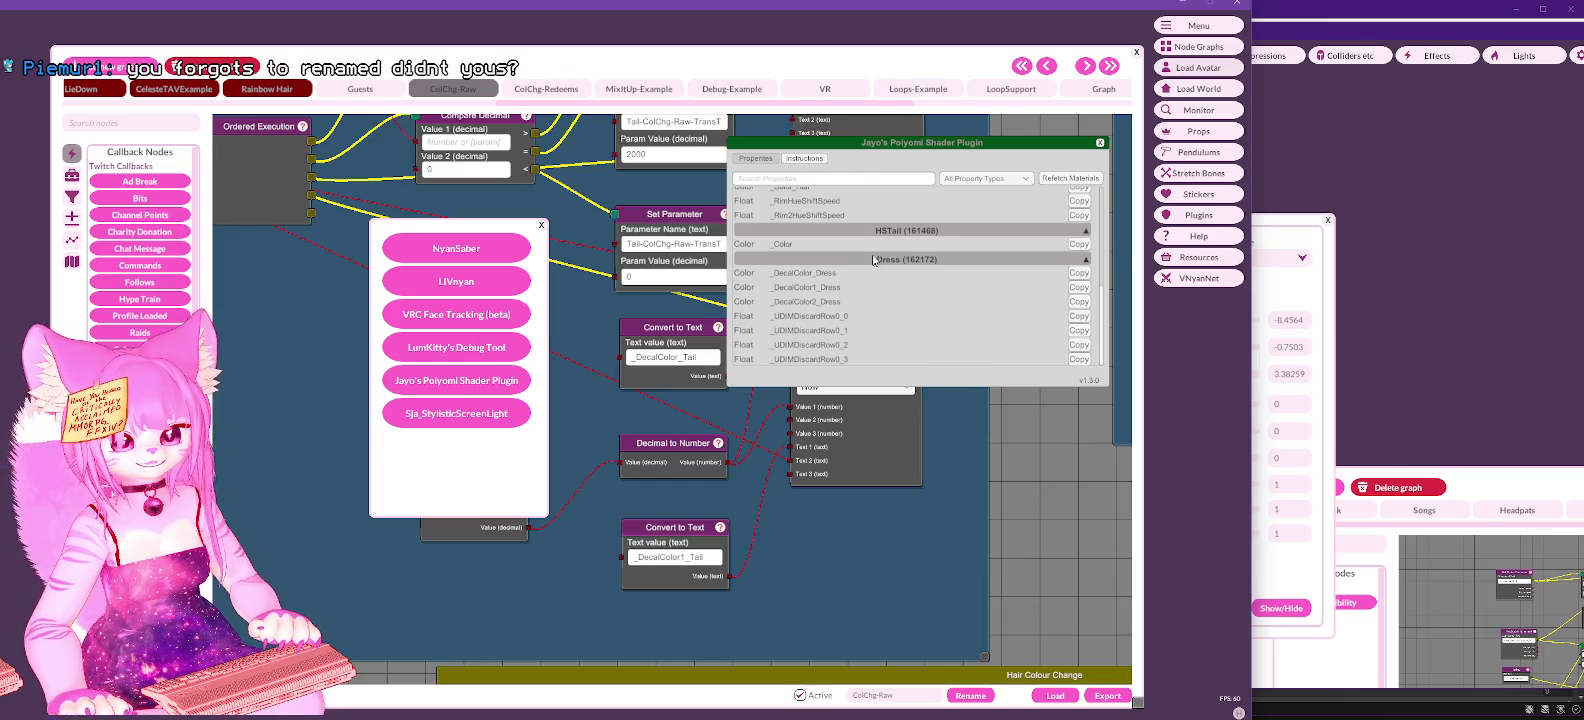
{"action": "left_click", "coordinate": [1099, 144]}
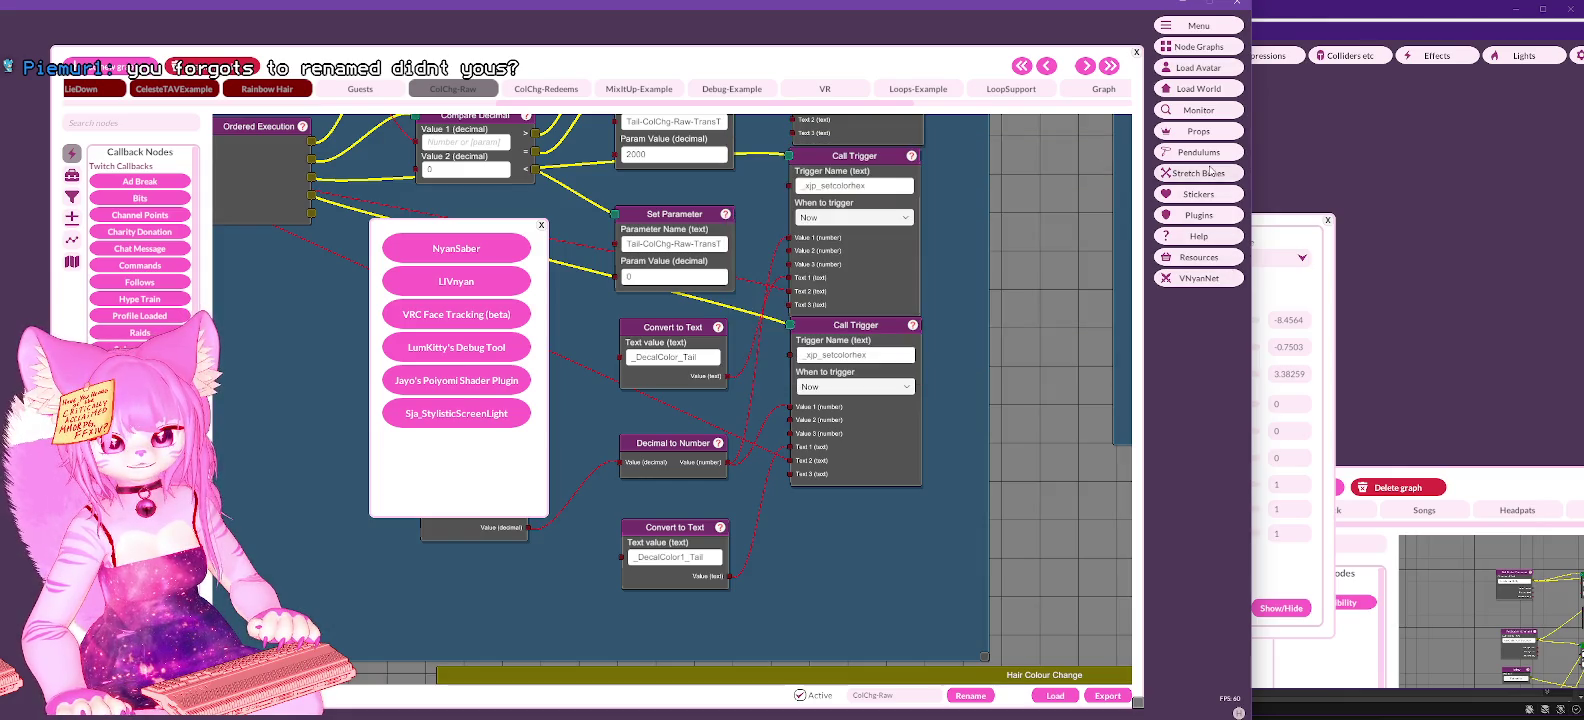
{"action": "left_click", "coordinate": [1205, 222]}
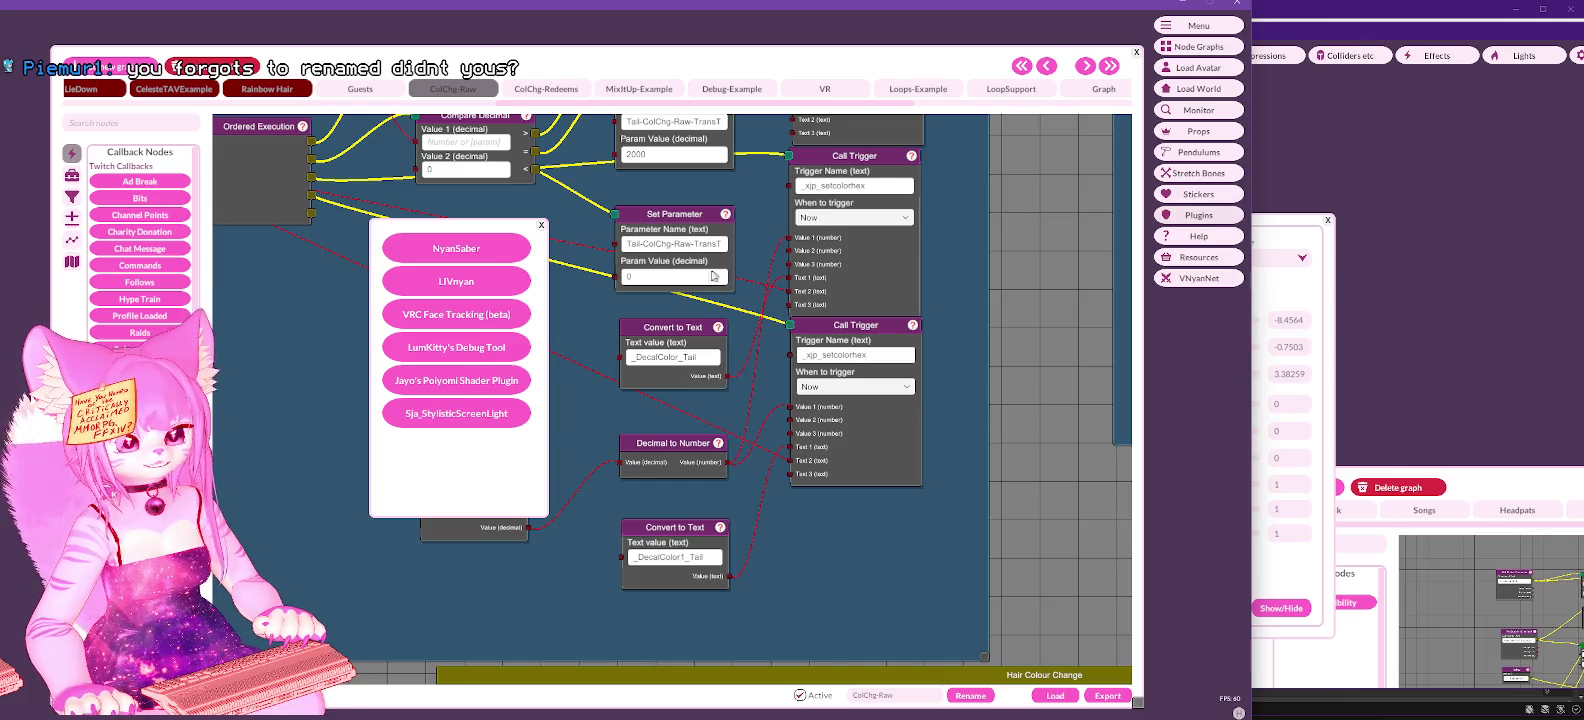
{"action": "left_click", "coordinate": [470, 390]}
{"action": "scroll", "coordinate": [1000, 285], "scroll_direction": "down", "scroll_amount": 5}
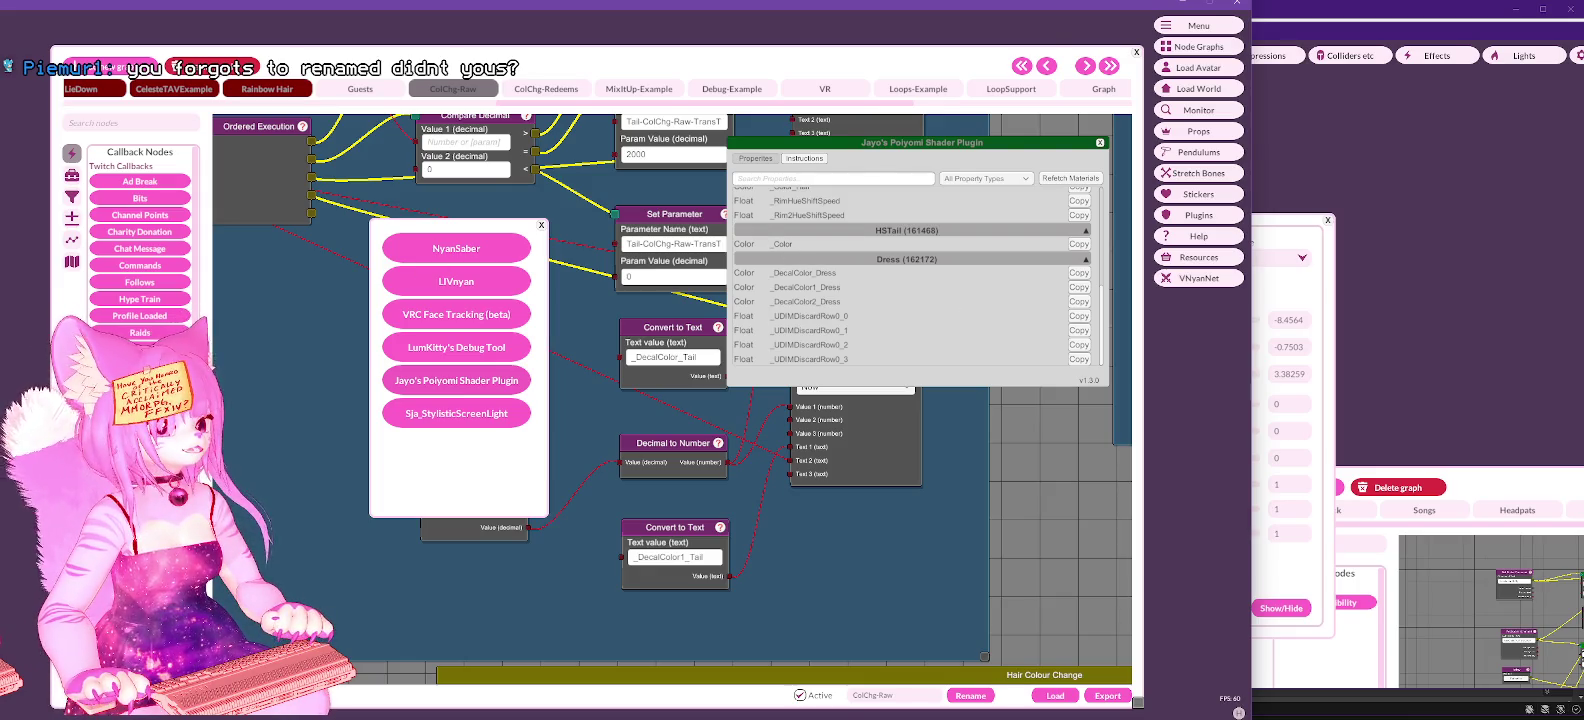
{"action": "key", "text": "alt+Tab"}
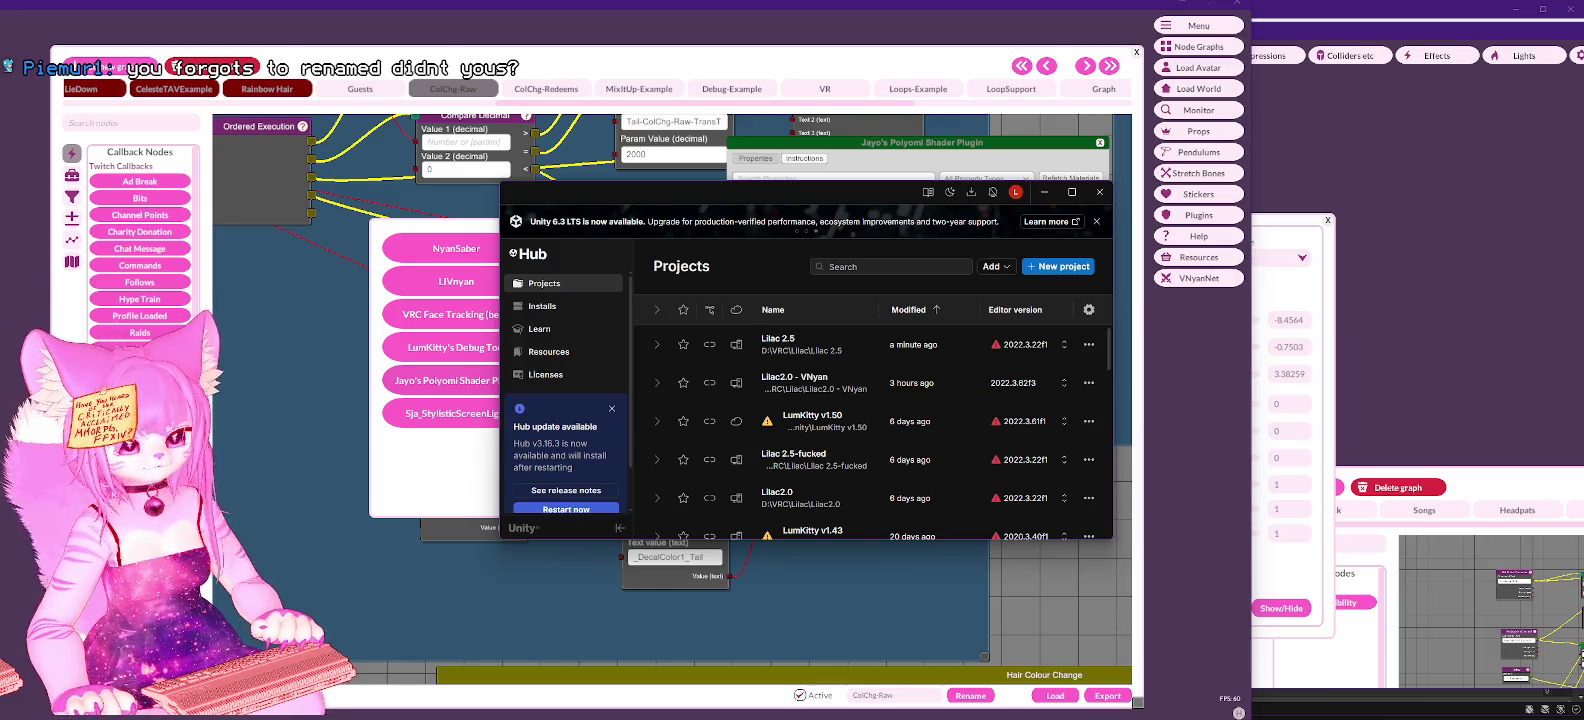
Step: Bring the Unity editor forward and show the HSTail material's Poiyomi settings
{"action": "key", "text": "alt+Tab"}
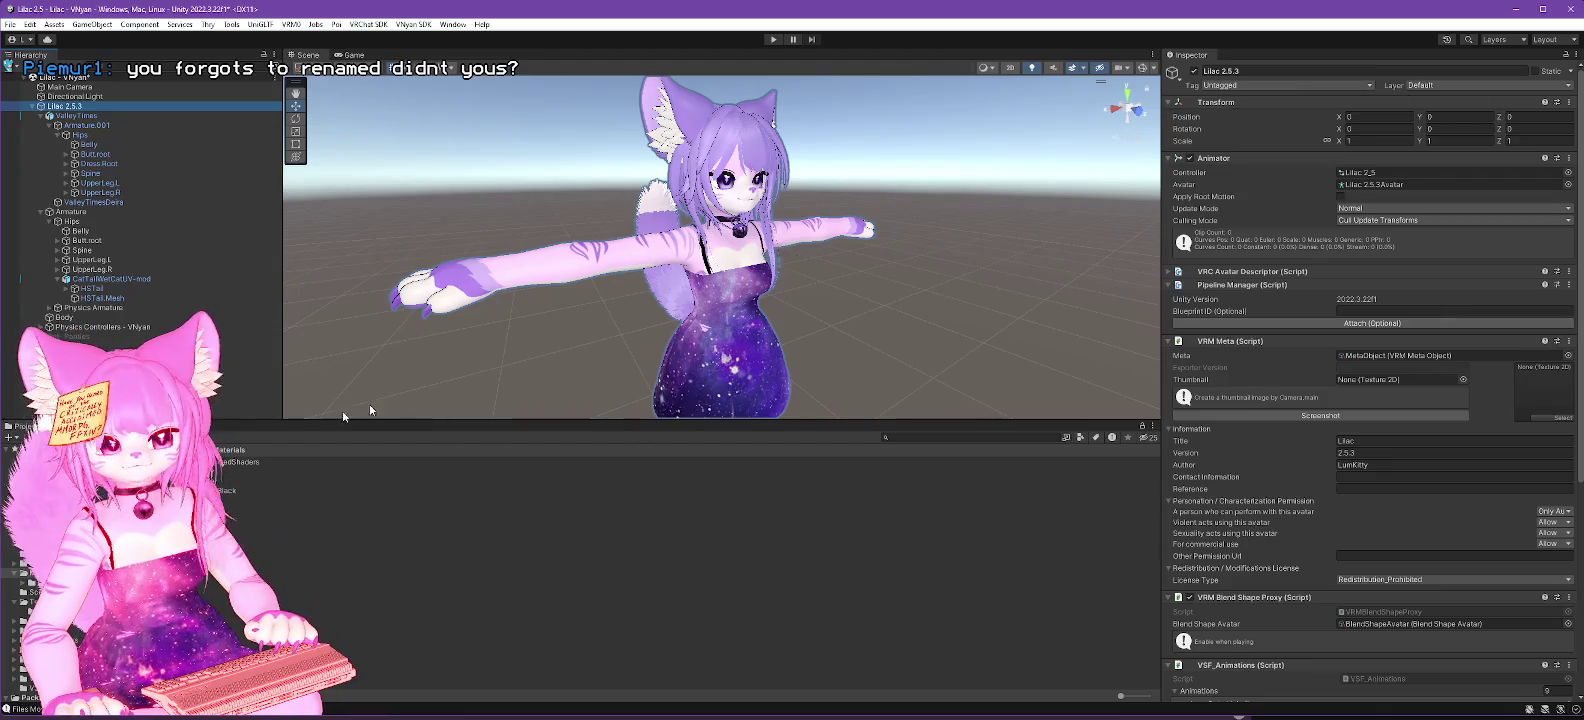
{"action": "left_click", "coordinate": [300, 538]}
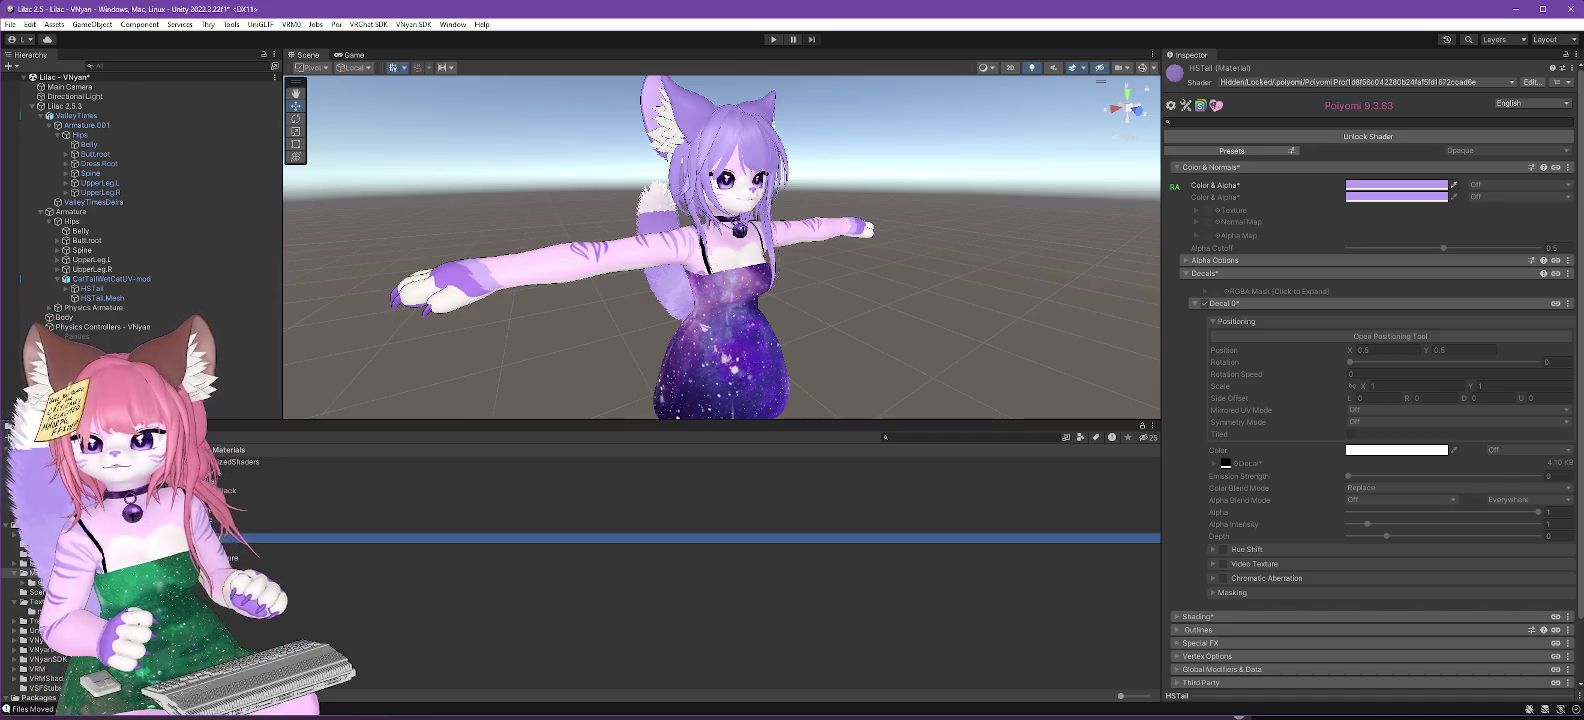
Step: Unlock HSTail's shader, make Color & Alpha renamed-when-locked instead of animated, and relock it
{"action": "left_click", "coordinate": [1176, 188]}
{"action": "left_click", "coordinate": [1402, 137]}
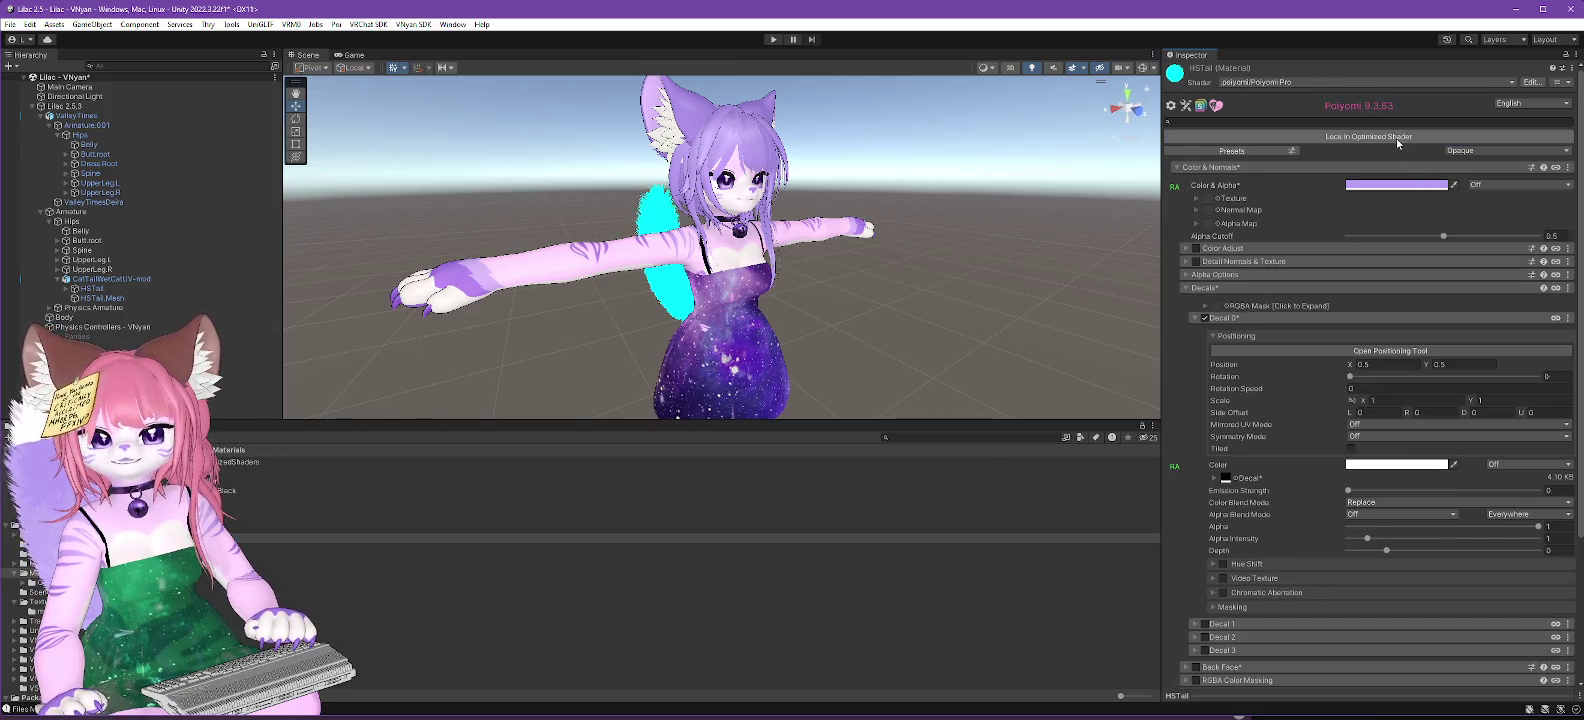
{"action": "right_click", "coordinate": [1211, 185]}
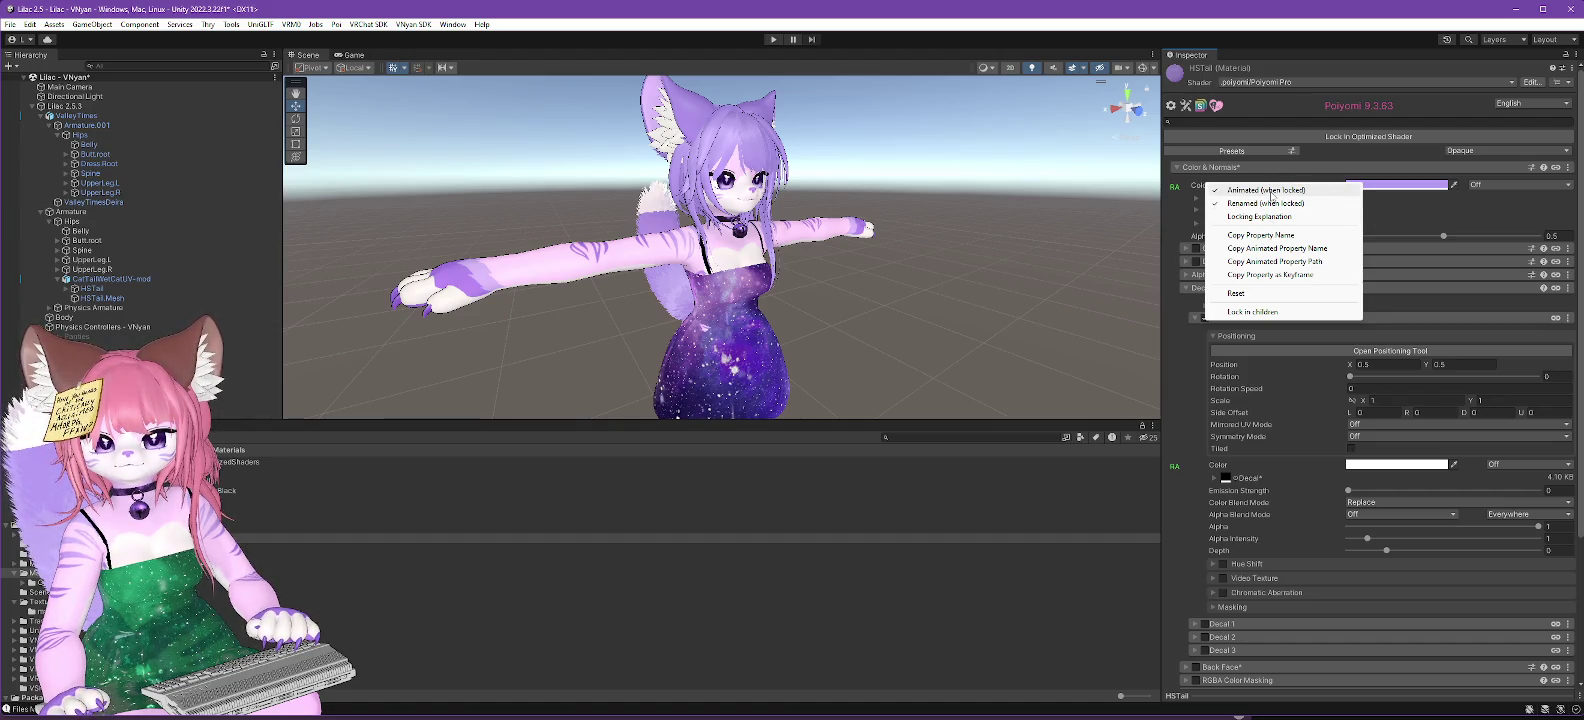
{"action": "left_click", "coordinate": [1271, 190]}
{"action": "right_click", "coordinate": [1218, 186]}
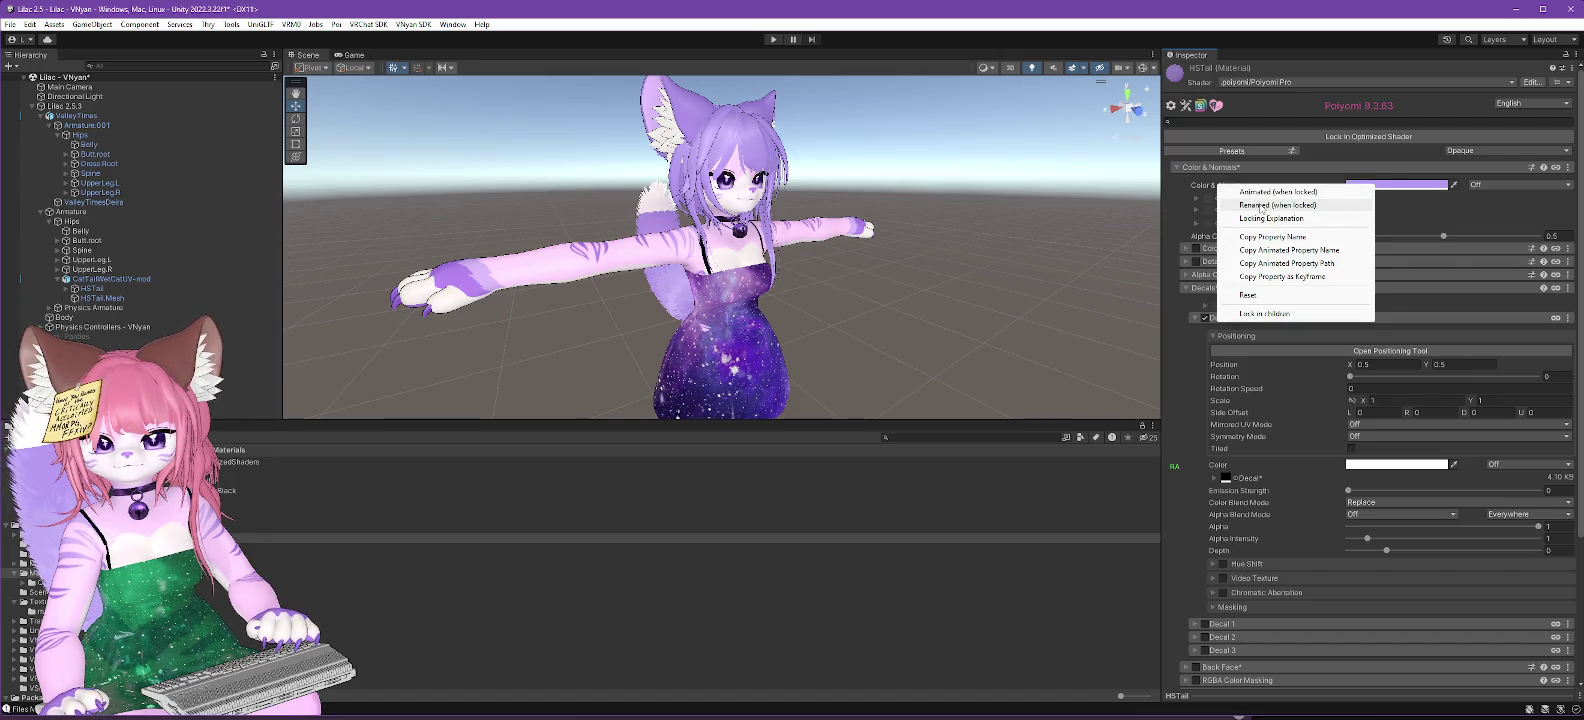
{"action": "left_click", "coordinate": [1261, 205]}
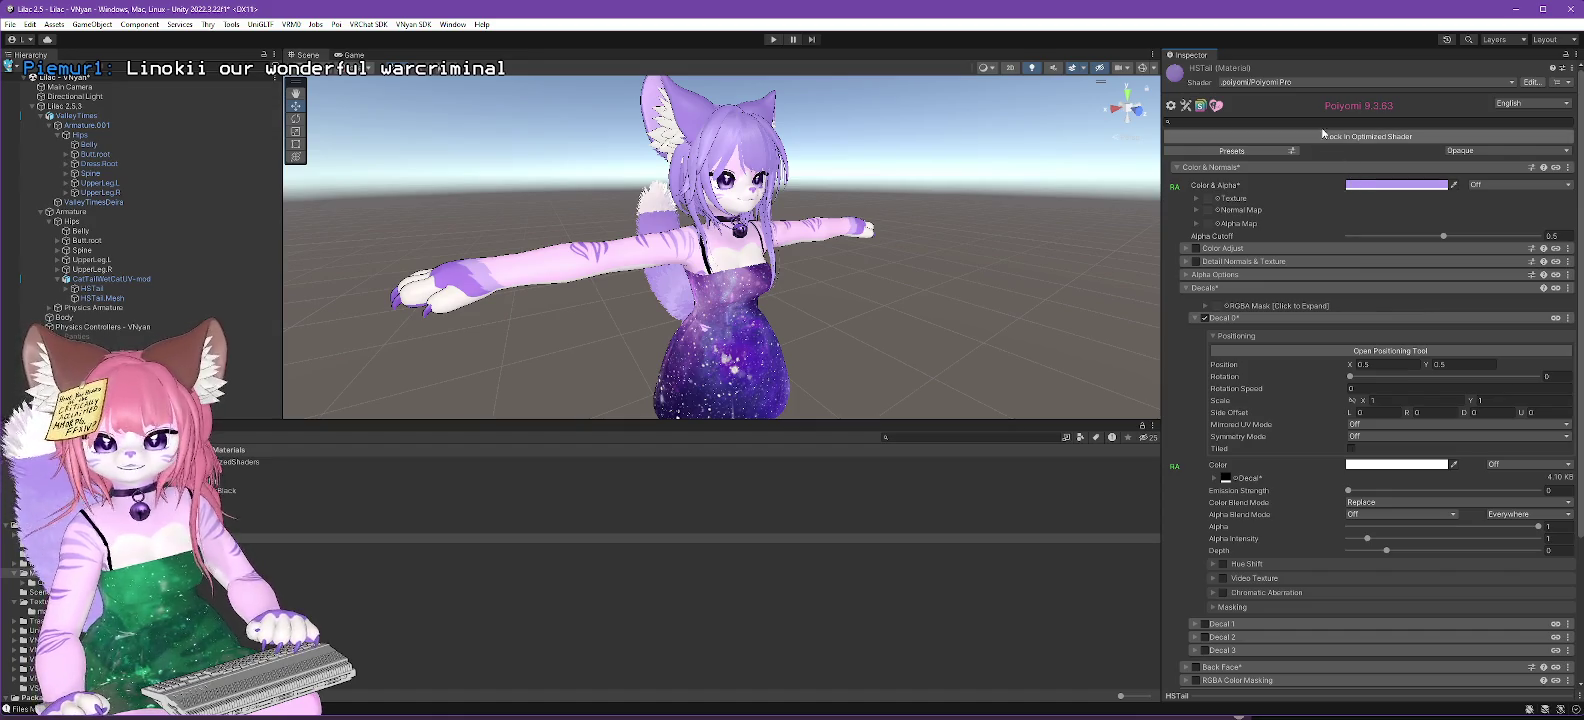
{"action": "left_click", "coordinate": [1341, 142]}
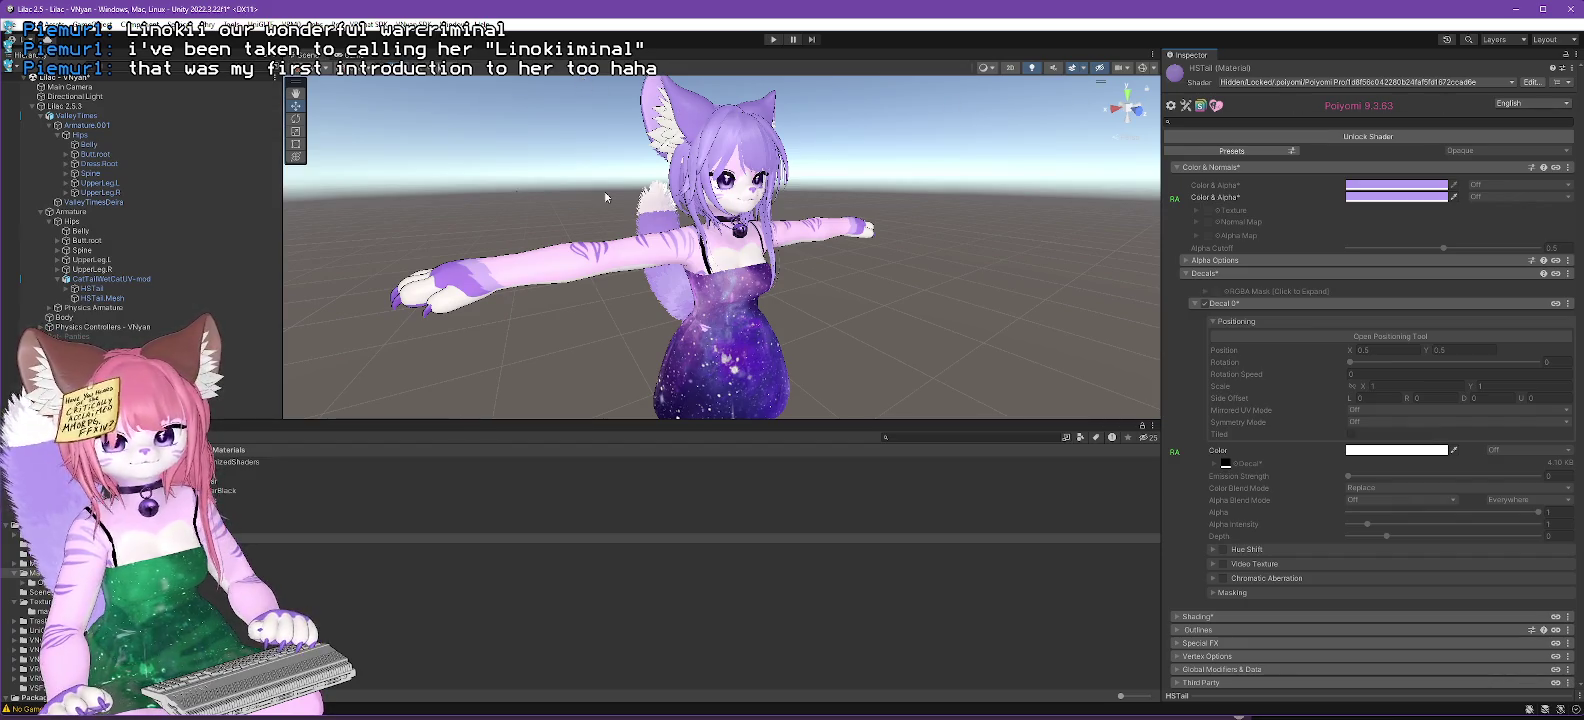
Step: After shader compilation finishes, select the Lilac 2.5.3 avatar root
{"action": "left_click", "coordinate": [70, 106]}
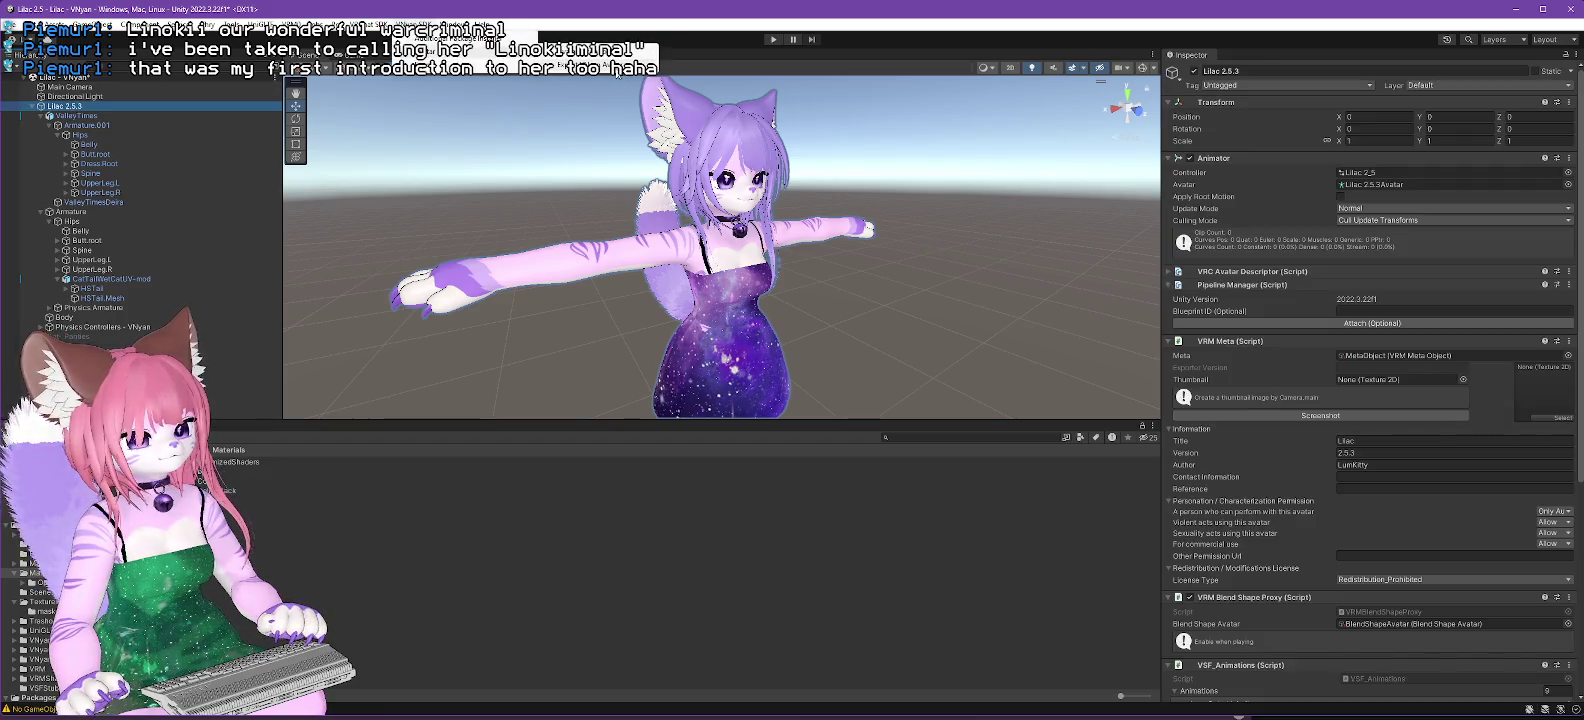
Step: Export Lilac 2.5.3 as a VSFAvatar over the existing Lilac 2.5.3 file and dismiss the completion message
{"action": "left_click", "coordinate": [326, 67]}
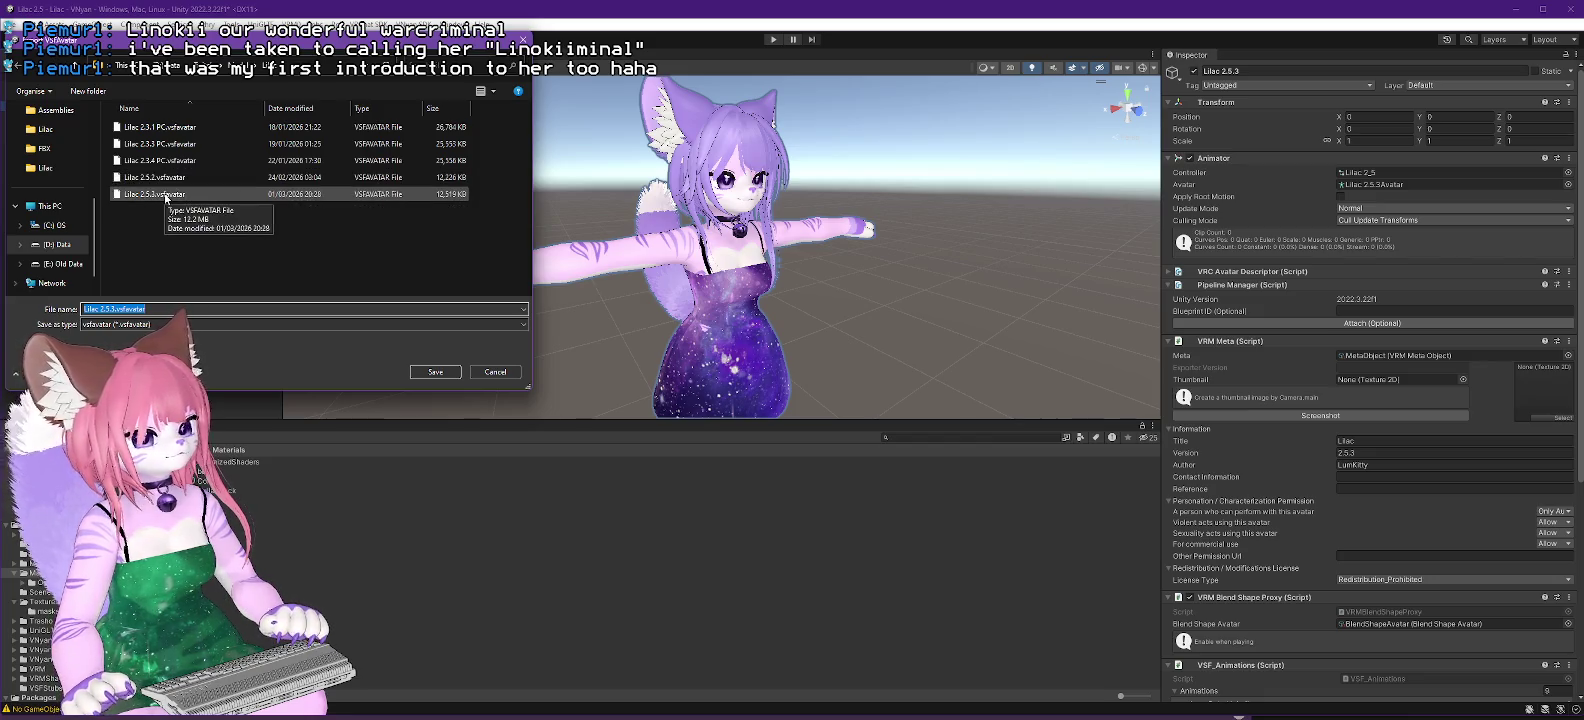
{"action": "left_click", "coordinate": [166, 196]}
{"action": "left_click", "coordinate": [435, 372]}
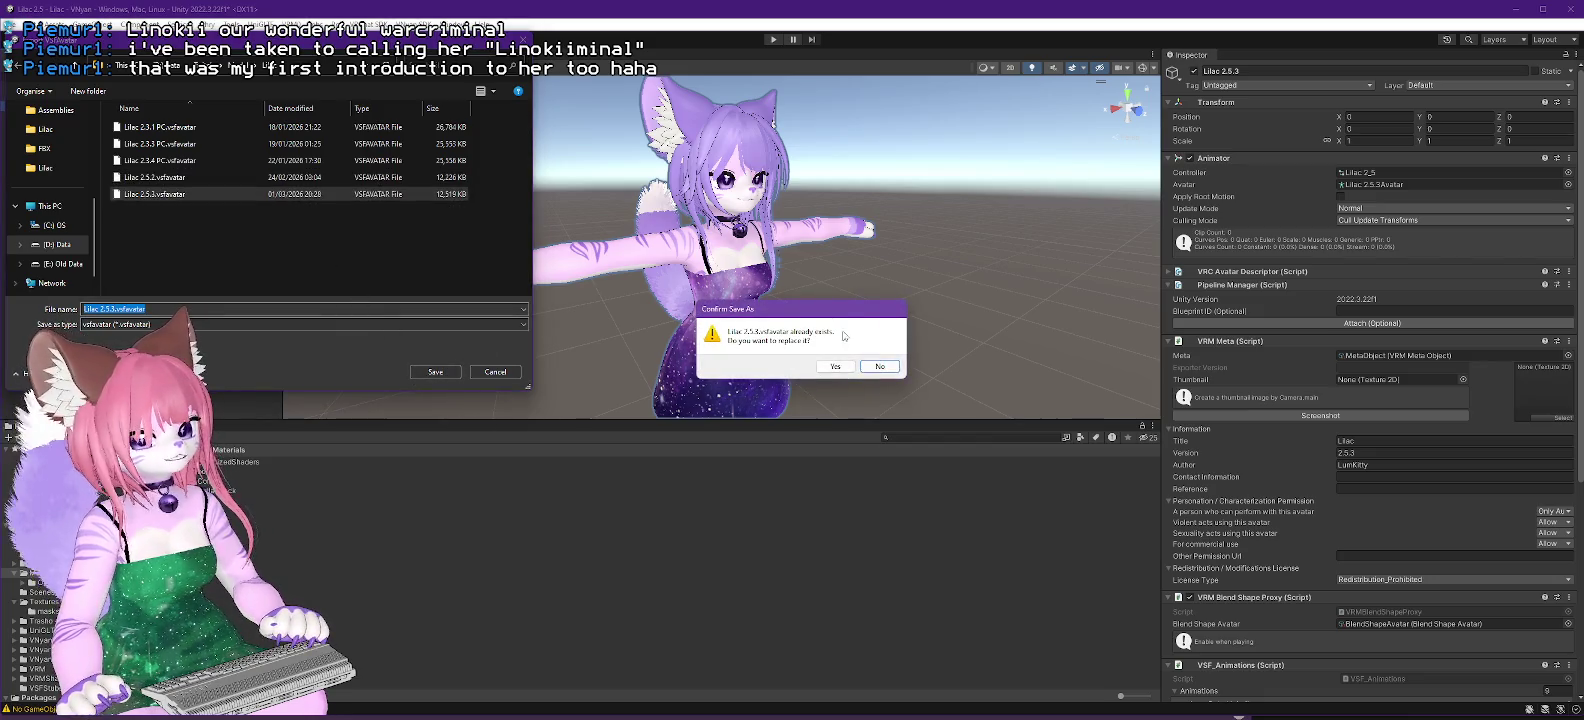
{"action": "left_click", "coordinate": [842, 365]}
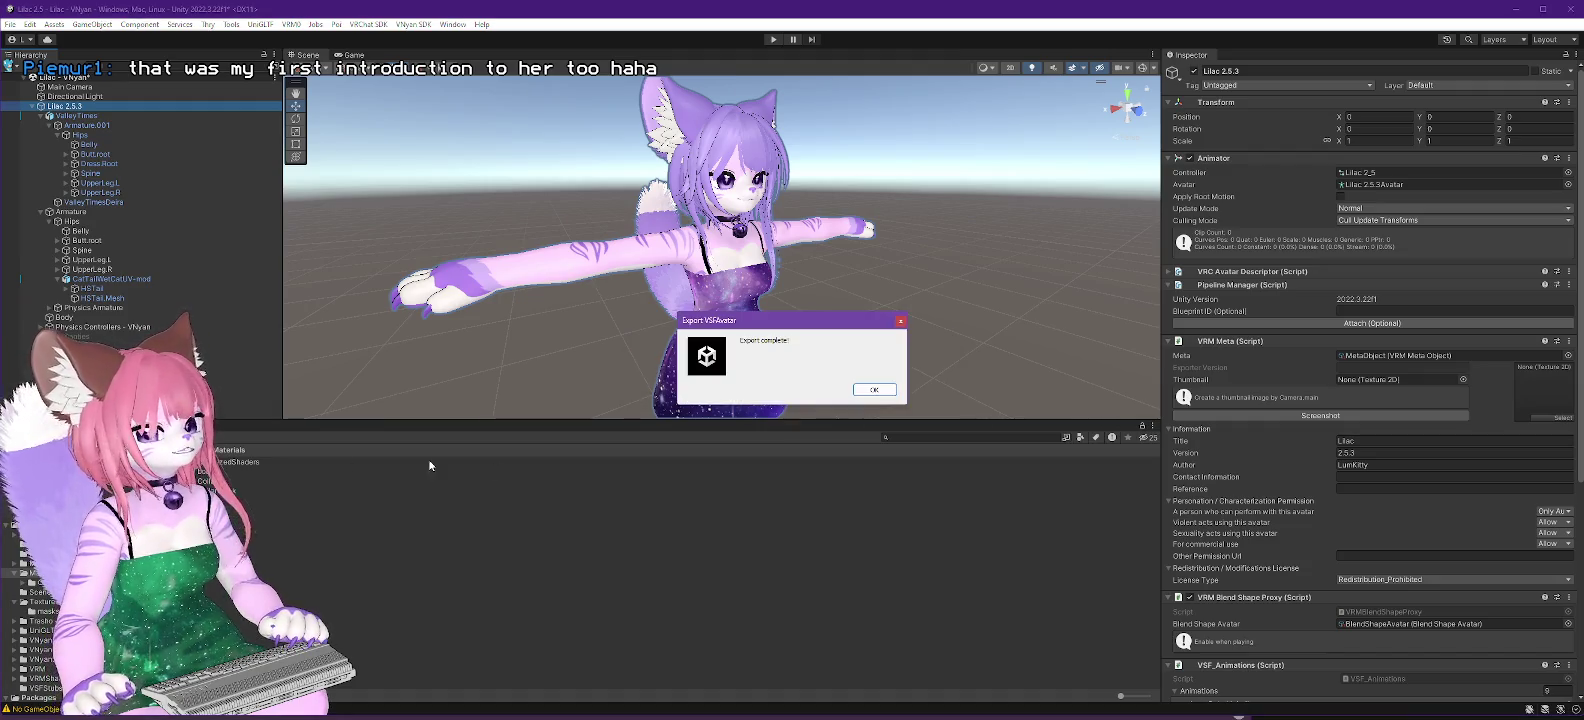
{"action": "left_click", "coordinate": [879, 390]}
Step: Load Lilac 2.5.3.vsfavatar in VNyan and scroll the Poiyomi shader plugin list to the HSTail properties
{"action": "key", "text": "alt+Tab"}
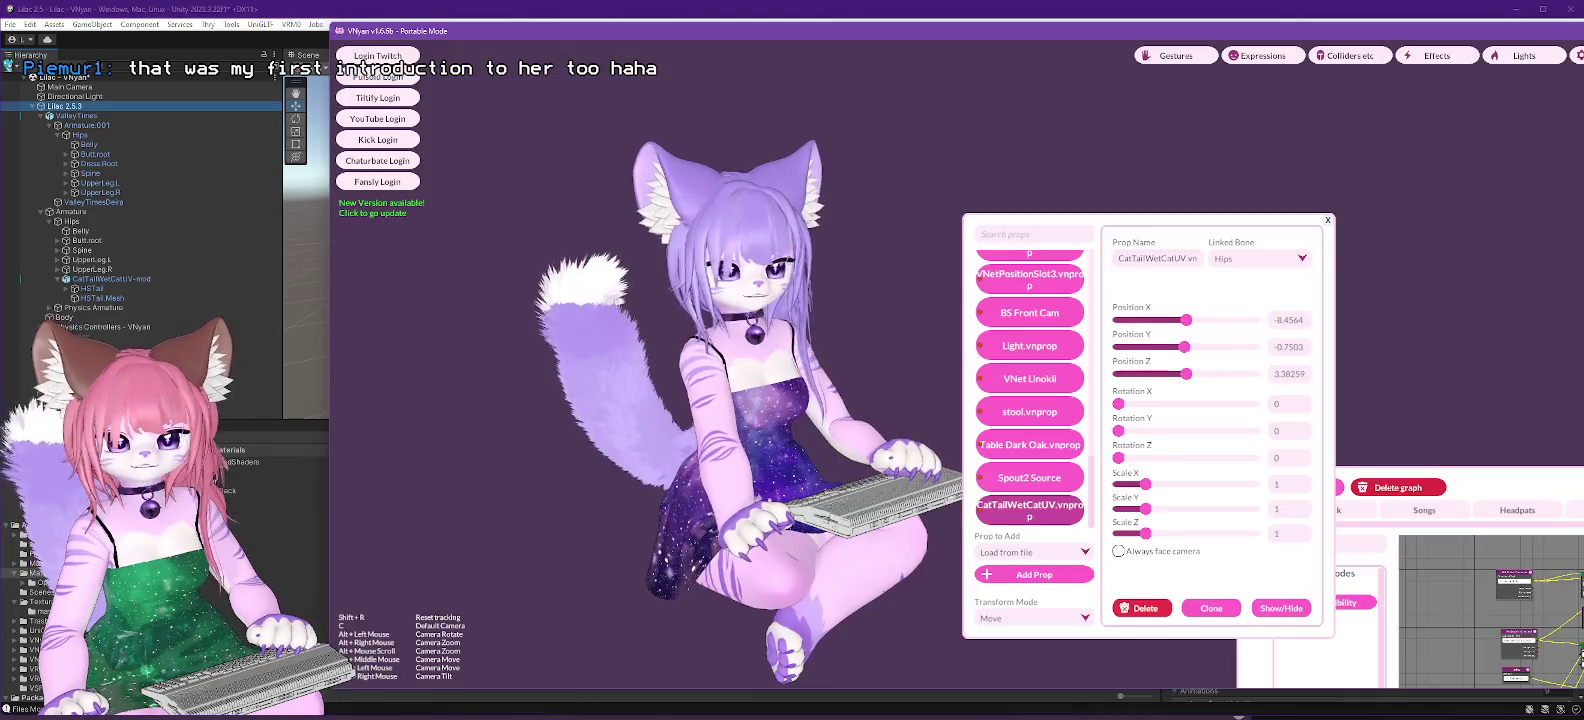
{"action": "key", "text": "ctrl+o"}
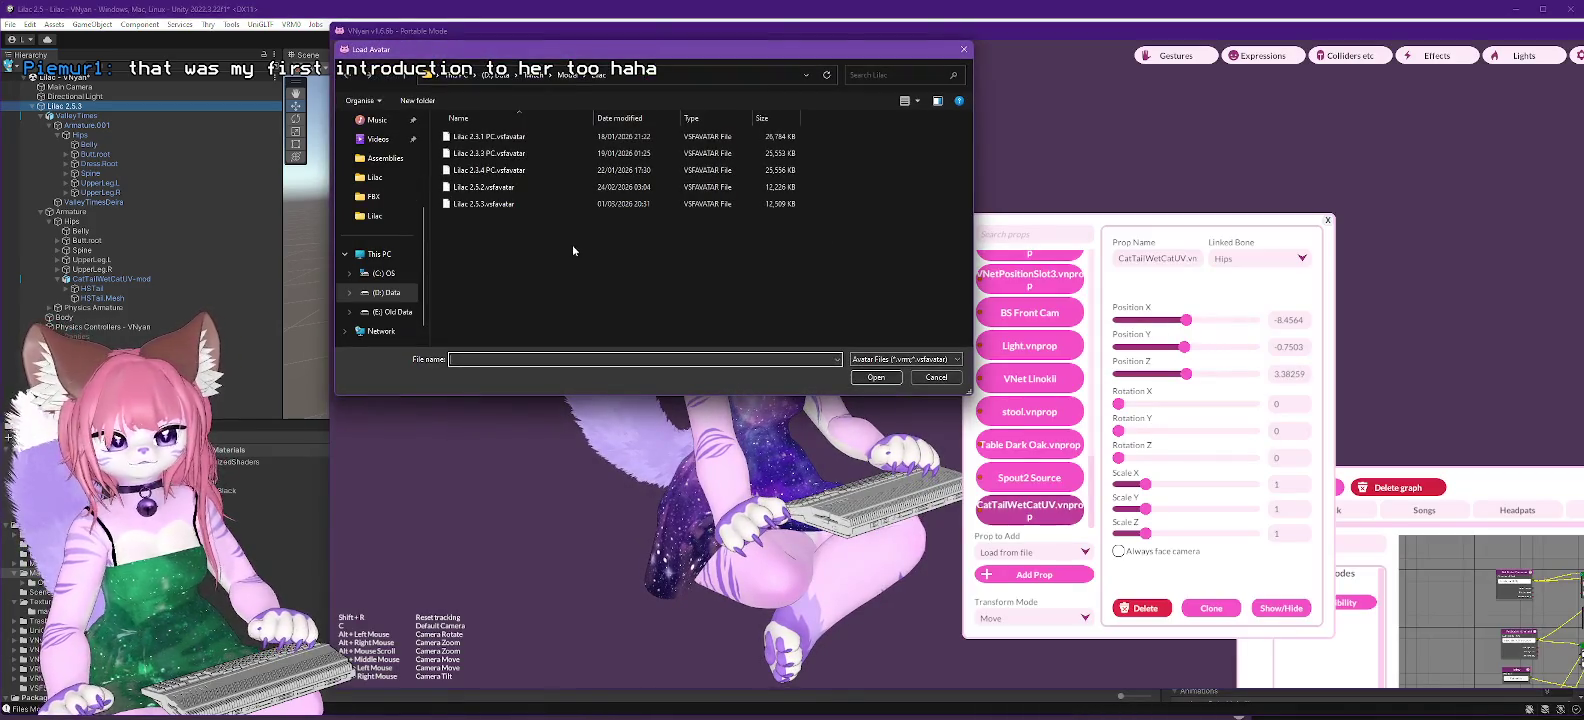
{"action": "double_click", "coordinate": [506, 205]}
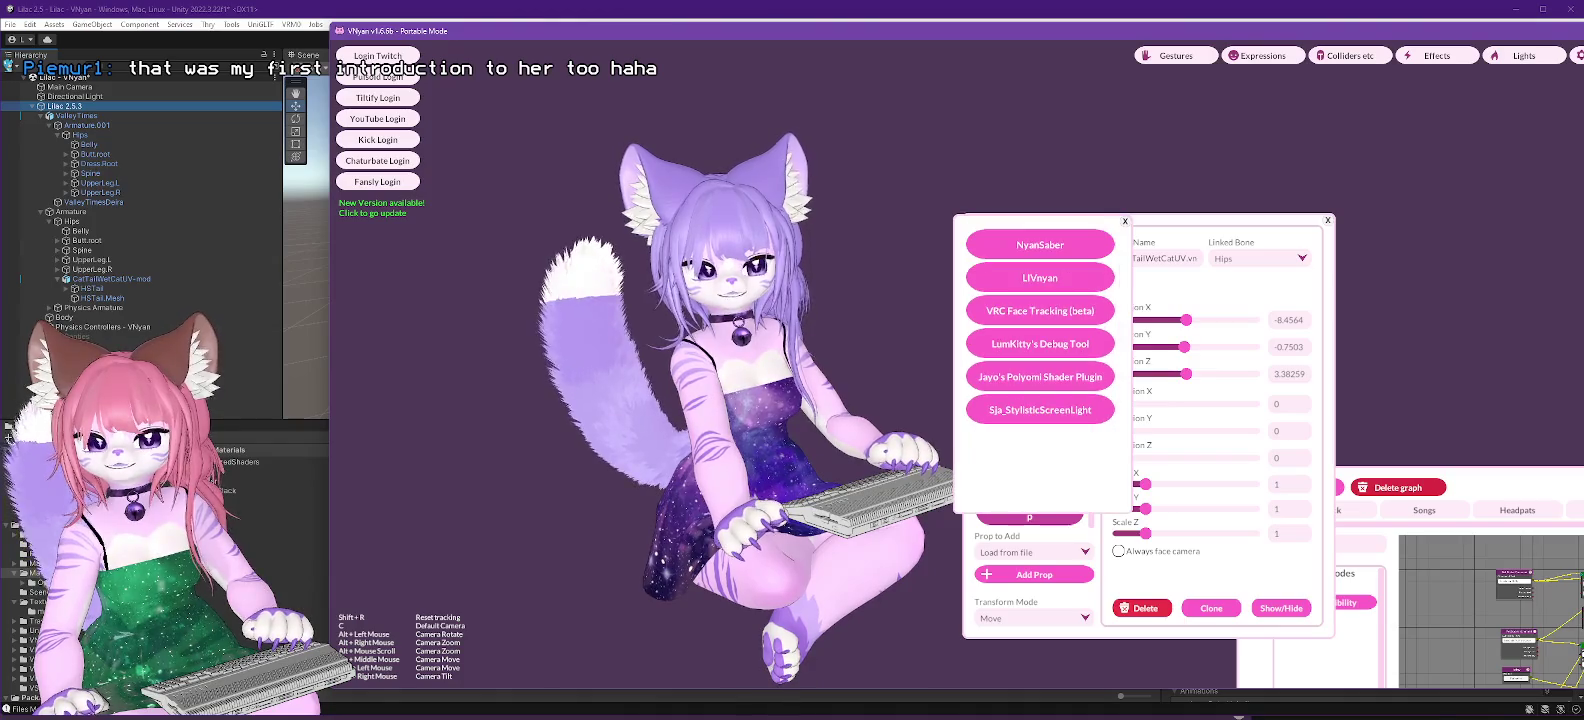
{"action": "left_click", "coordinate": [1040, 376]}
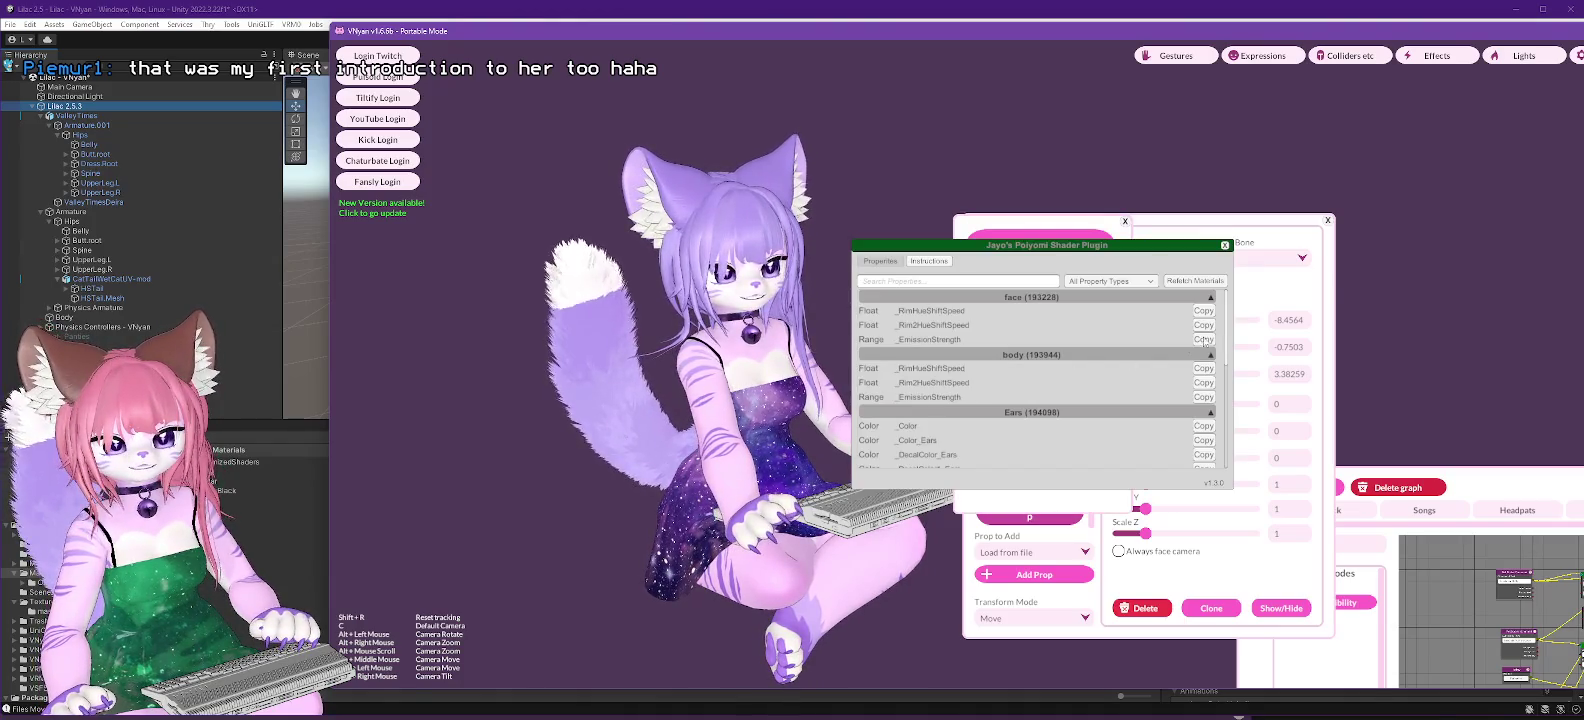
{"action": "scroll", "coordinate": [1216, 328], "scroll_direction": "down", "scroll_amount": 3}
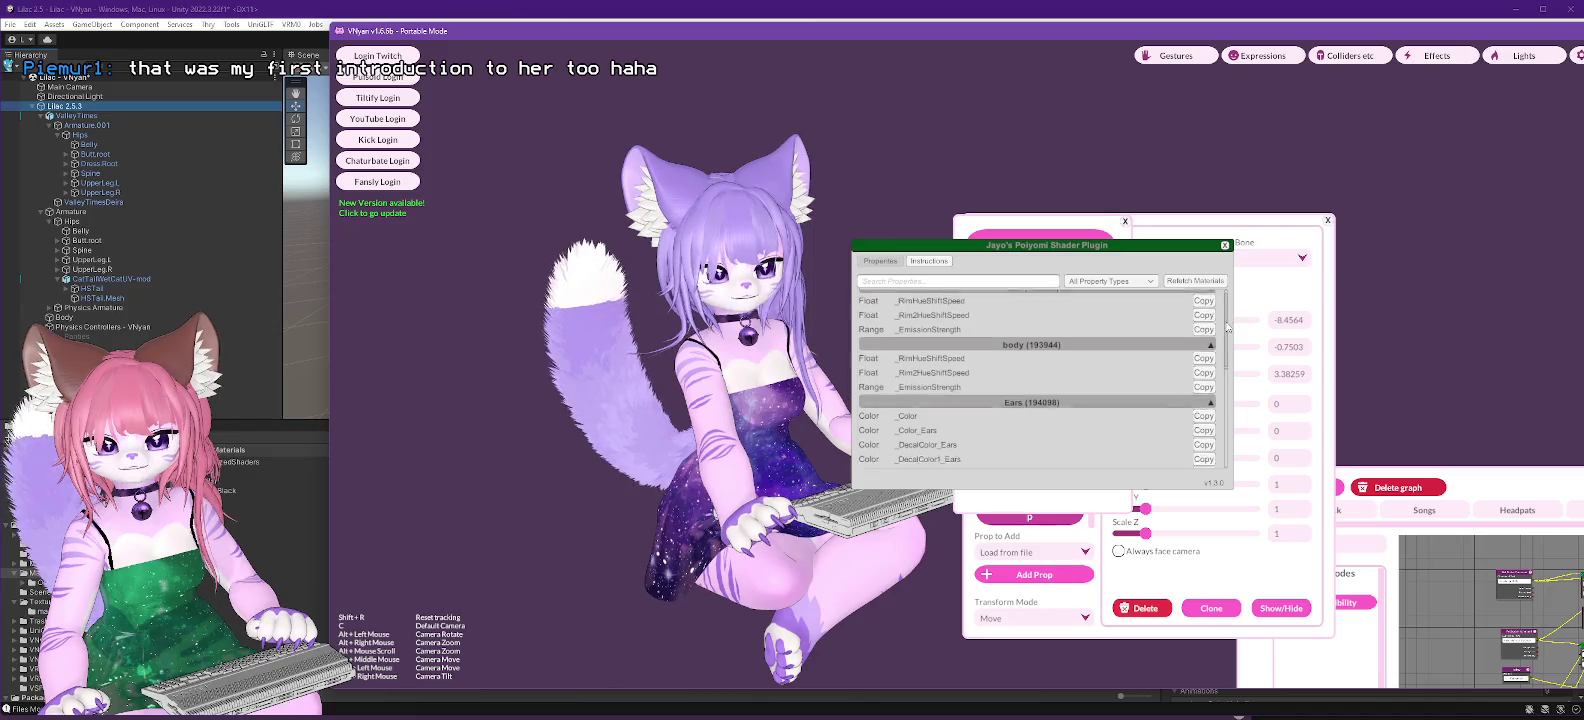
{"action": "scroll", "coordinate": [1229, 372], "scroll_direction": "down", "scroll_amount": 2}
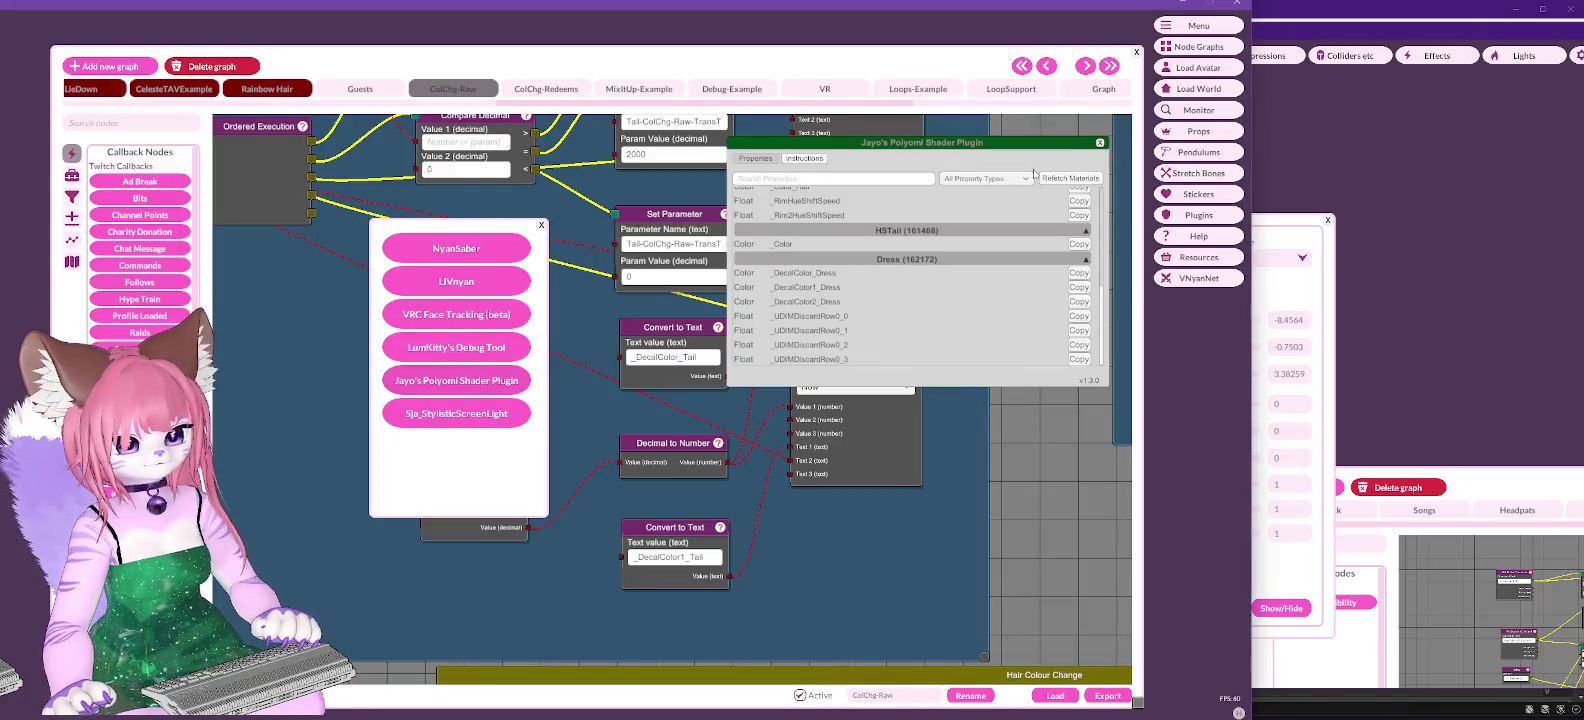
Step: Close the plugin windows and add a Convert to Text node holding _Color_HSTail beside the tail nodes
{"action": "left_click", "coordinate": [1099, 144]}
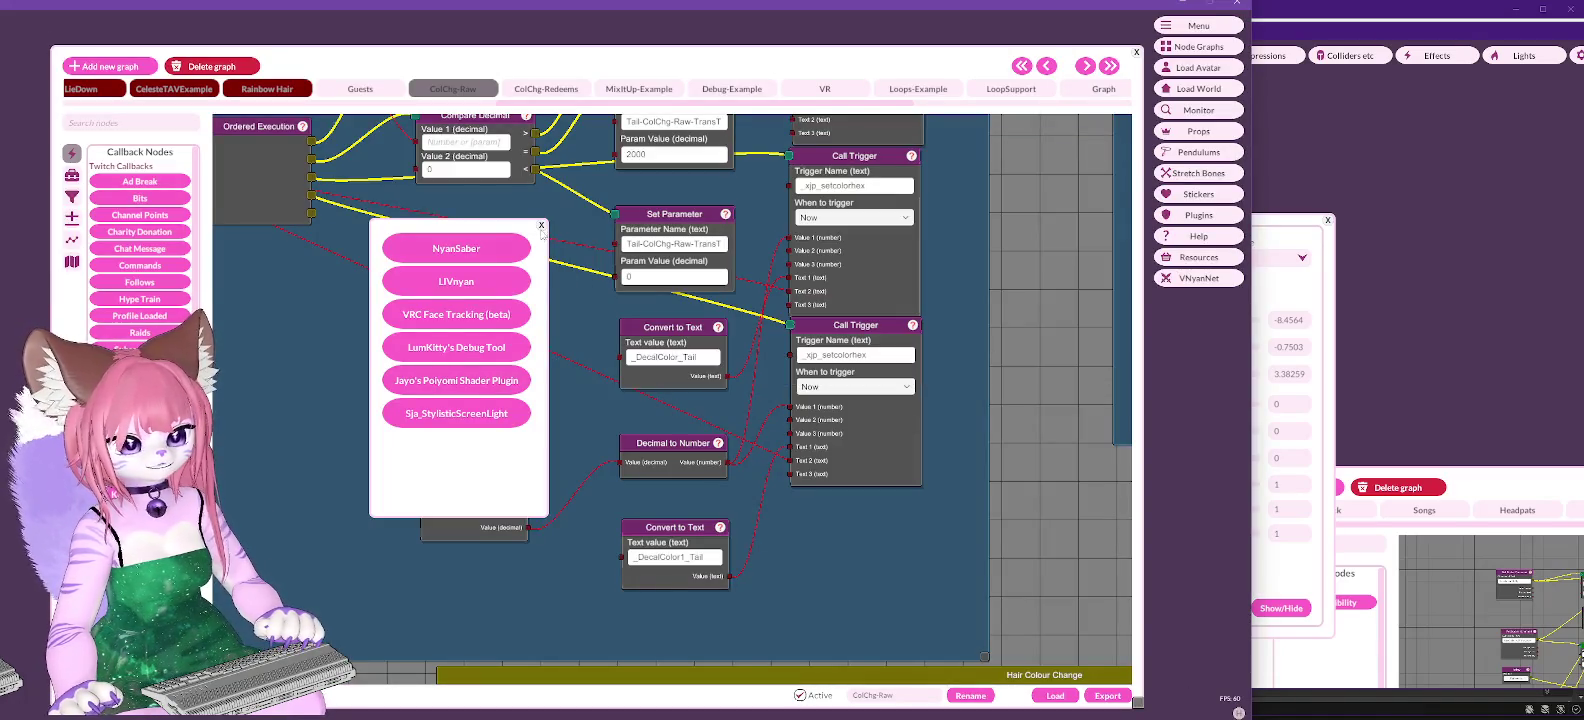
{"action": "left_click", "coordinate": [541, 225]}
{"action": "scroll", "coordinate": [490, 320], "scroll_direction": "down", "scroll_amount": 2}
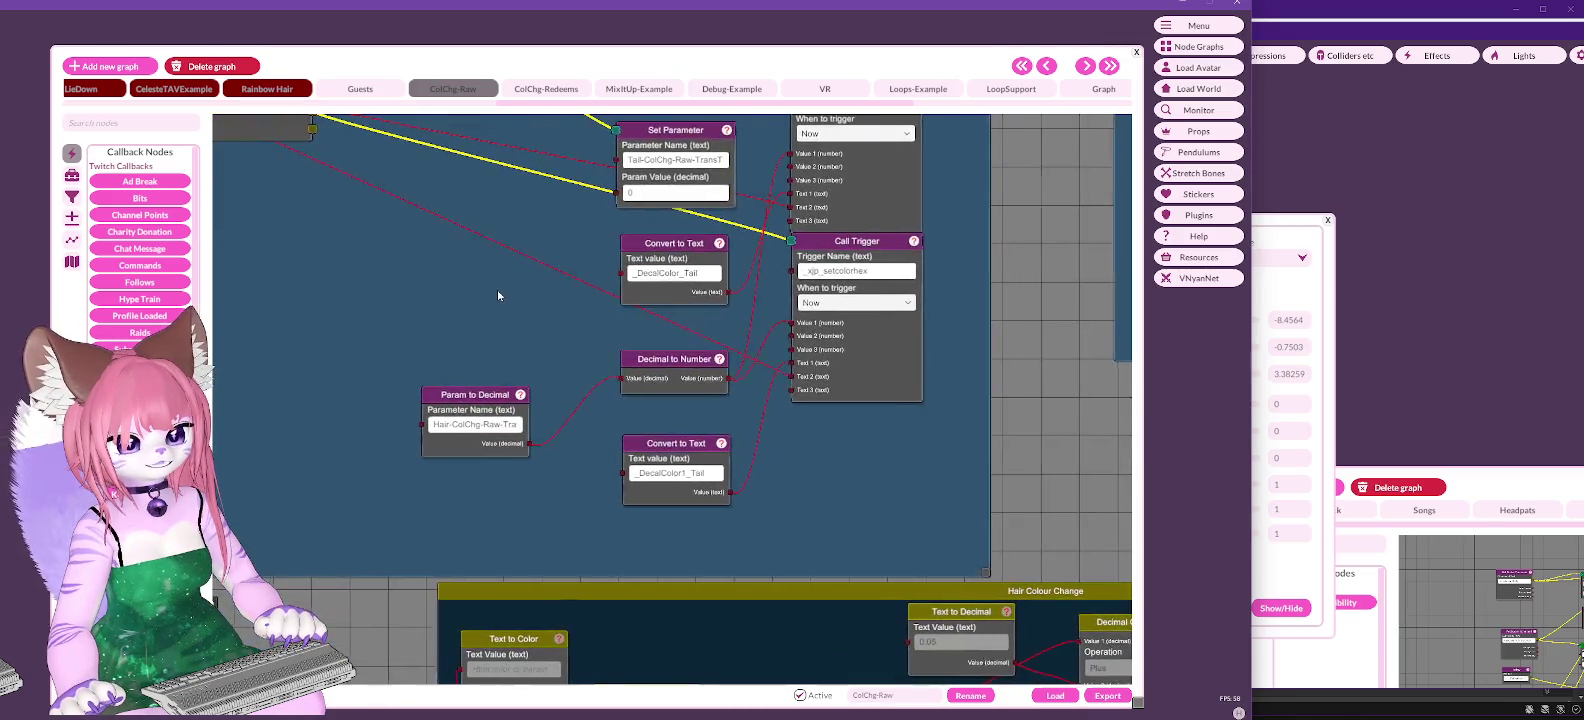
{"action": "left_click_drag", "start_coordinate": [511, 325], "coordinate": [537, 382]}
{"action": "scroll", "coordinate": [556, 363], "scroll_direction": "down", "scroll_amount": 1}
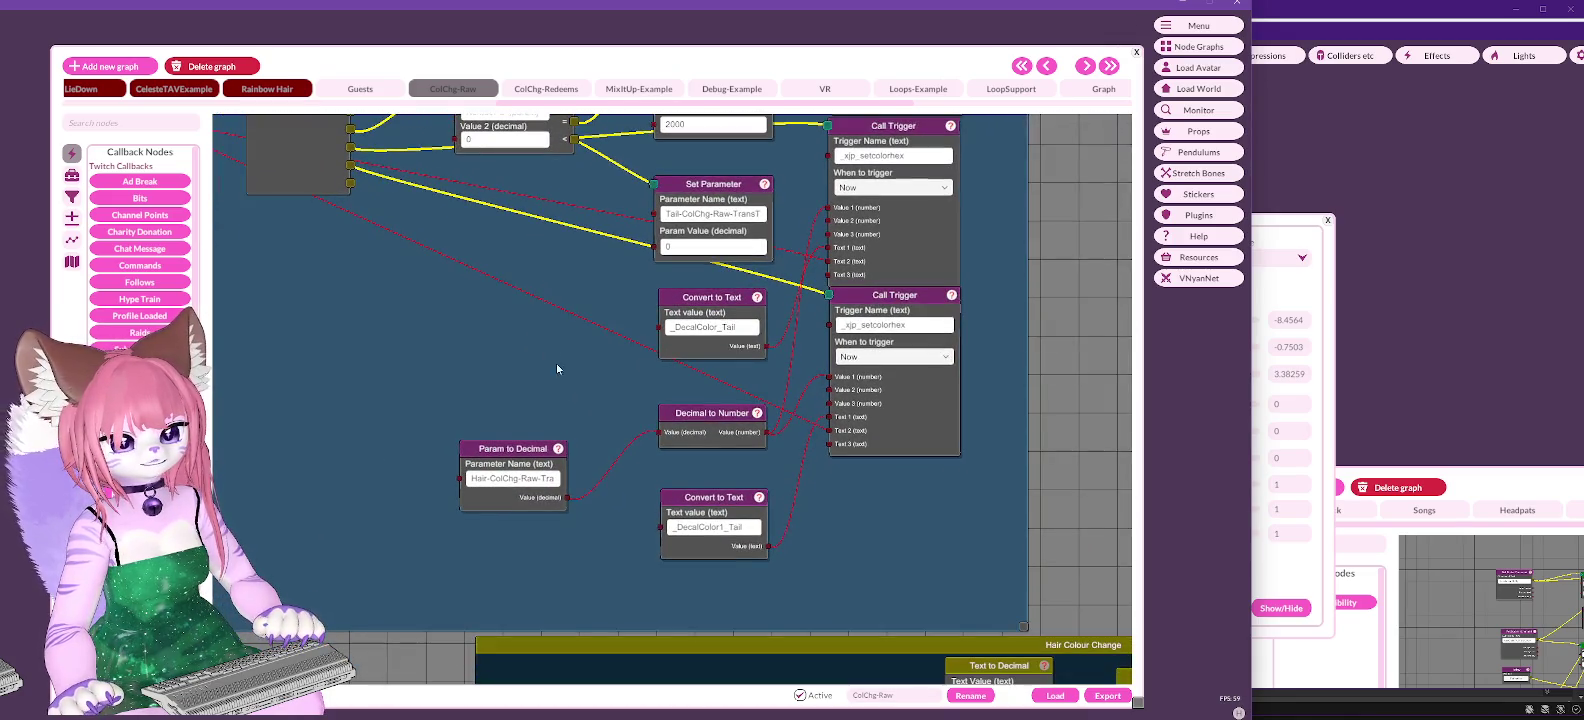
{"action": "left_click", "coordinate": [144, 123]}
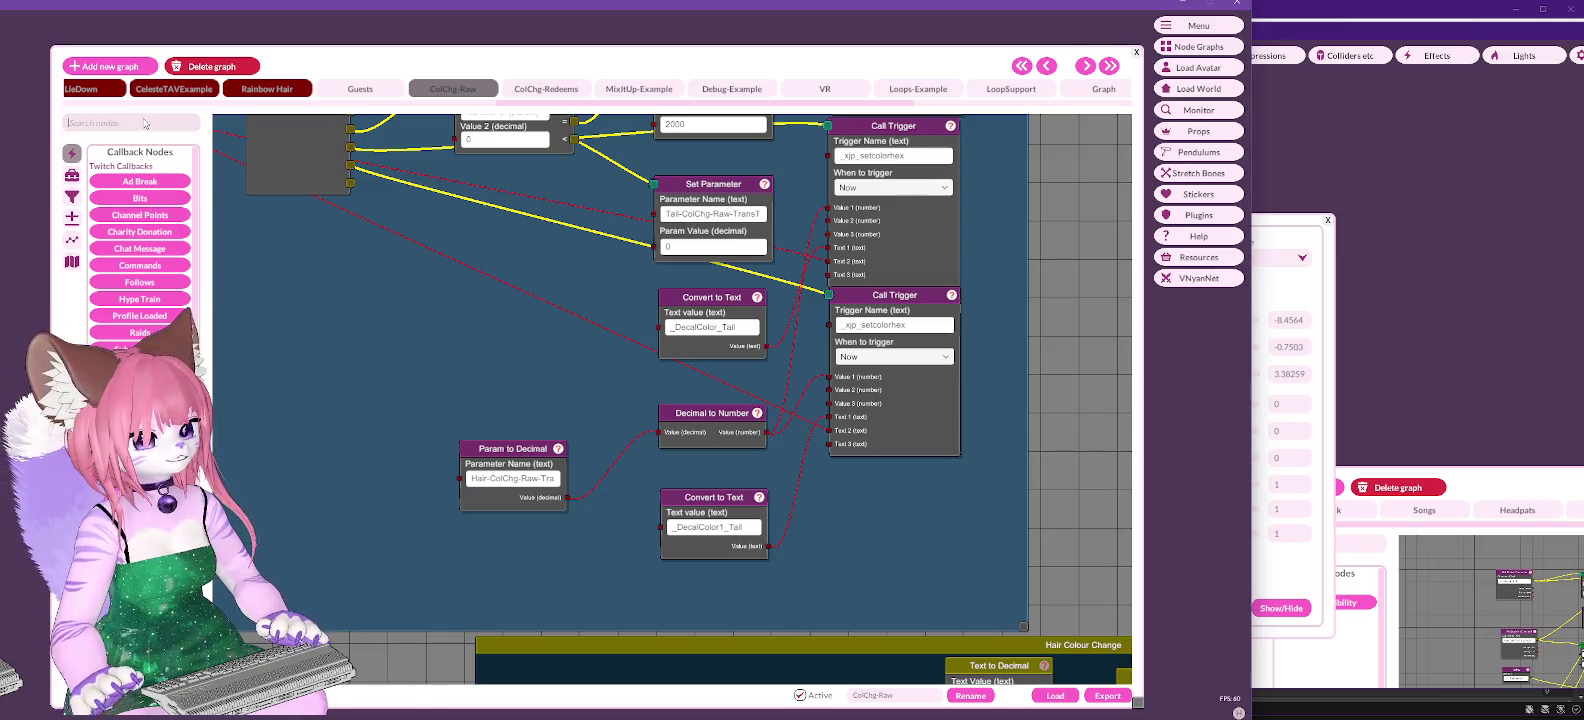
{"action": "type", "text": "ito t"}
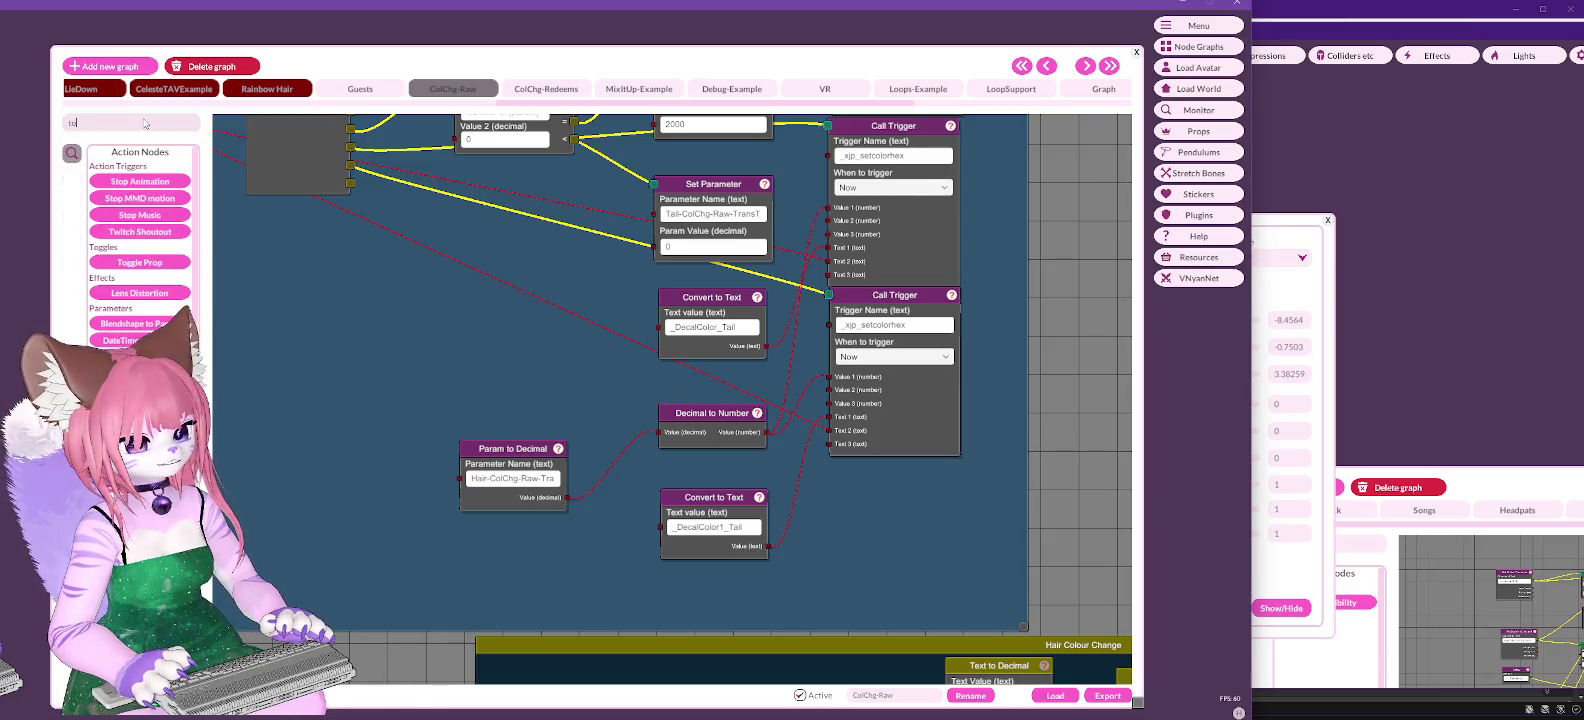
{"action": "type", "text": "e"}
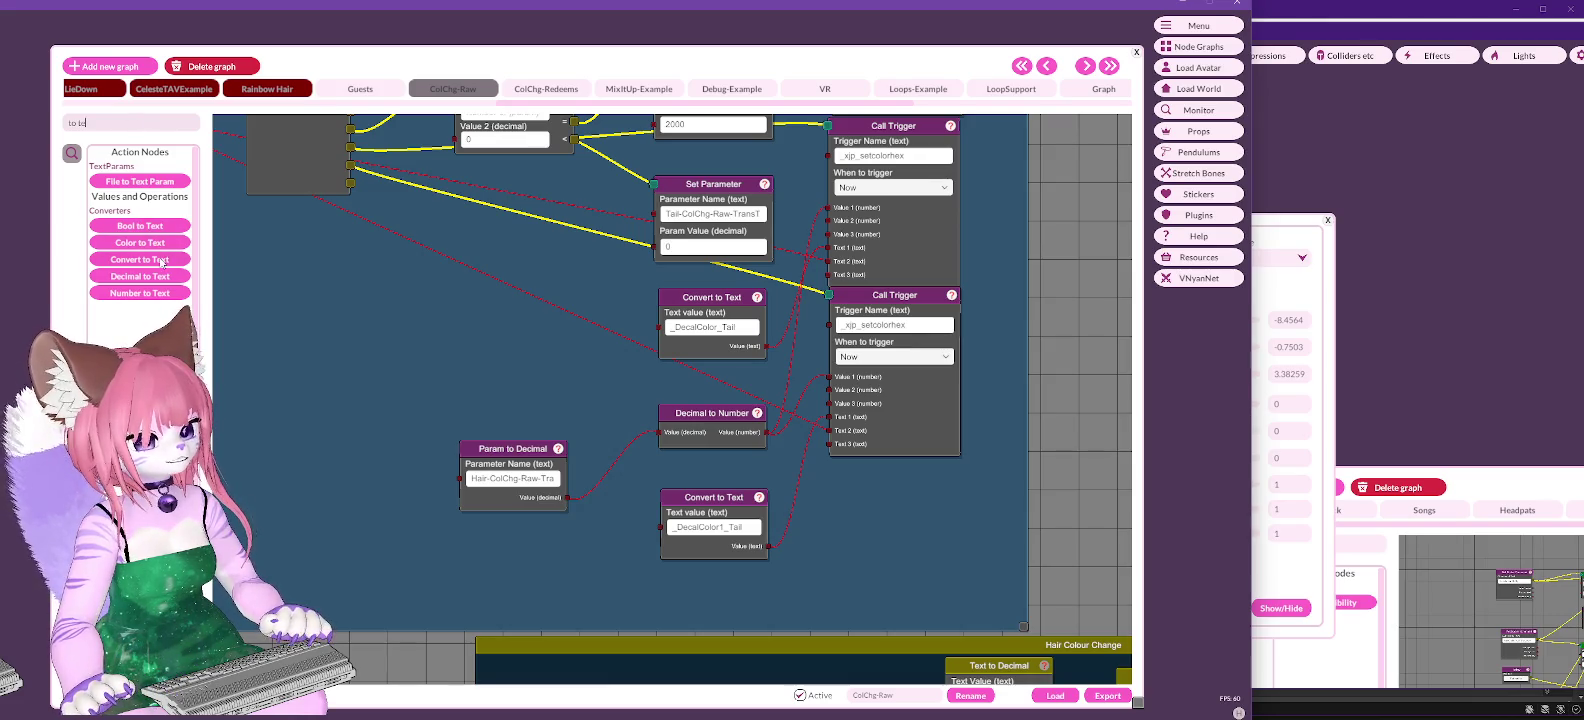
{"action": "left_click_drag", "start_coordinate": [140, 259], "coordinate": [665, 436]}
{"action": "left_click_drag", "start_coordinate": [672, 372], "coordinate": [439, 343]}
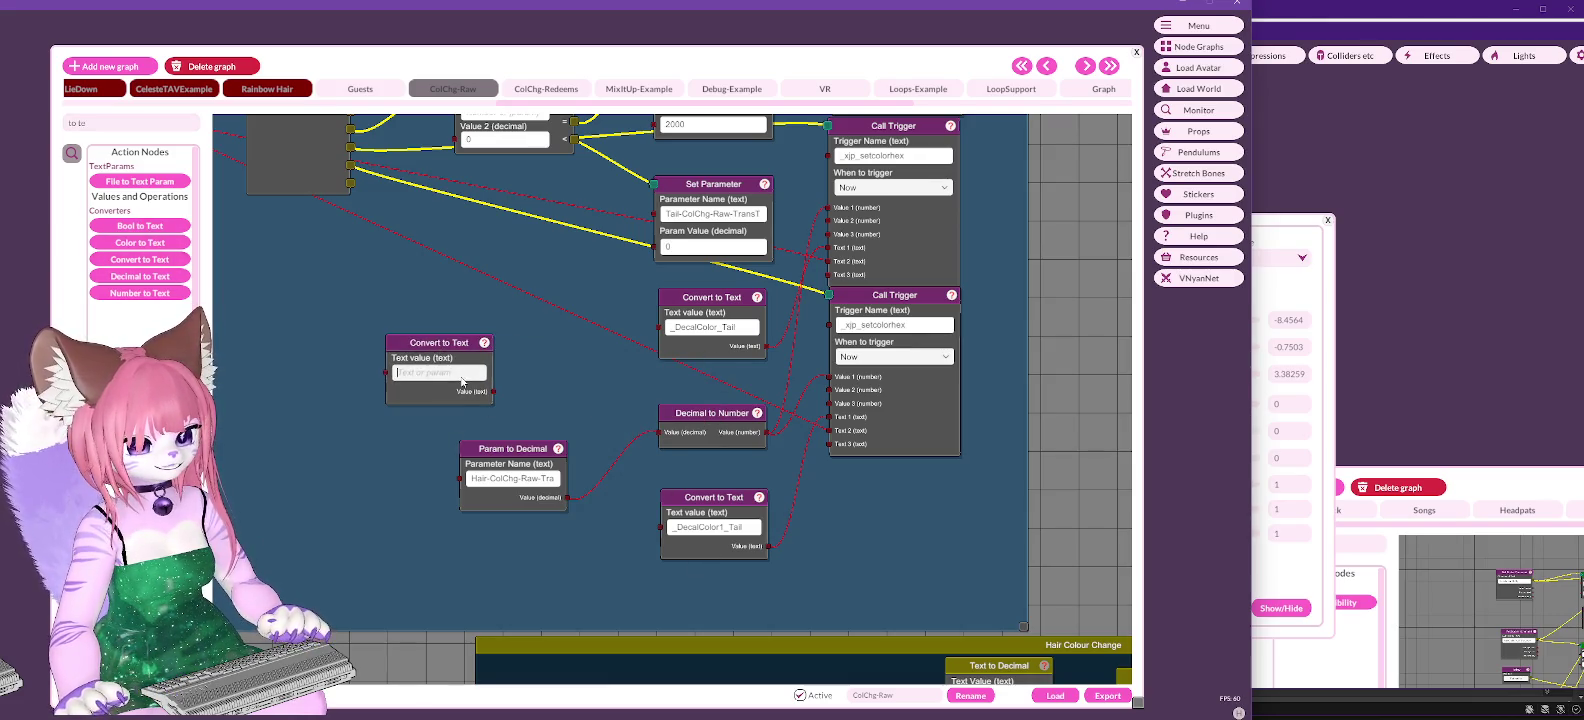
{"action": "left_click", "coordinate": [461, 376]}
{"action": "type", "text": "_Color_HSTail"}
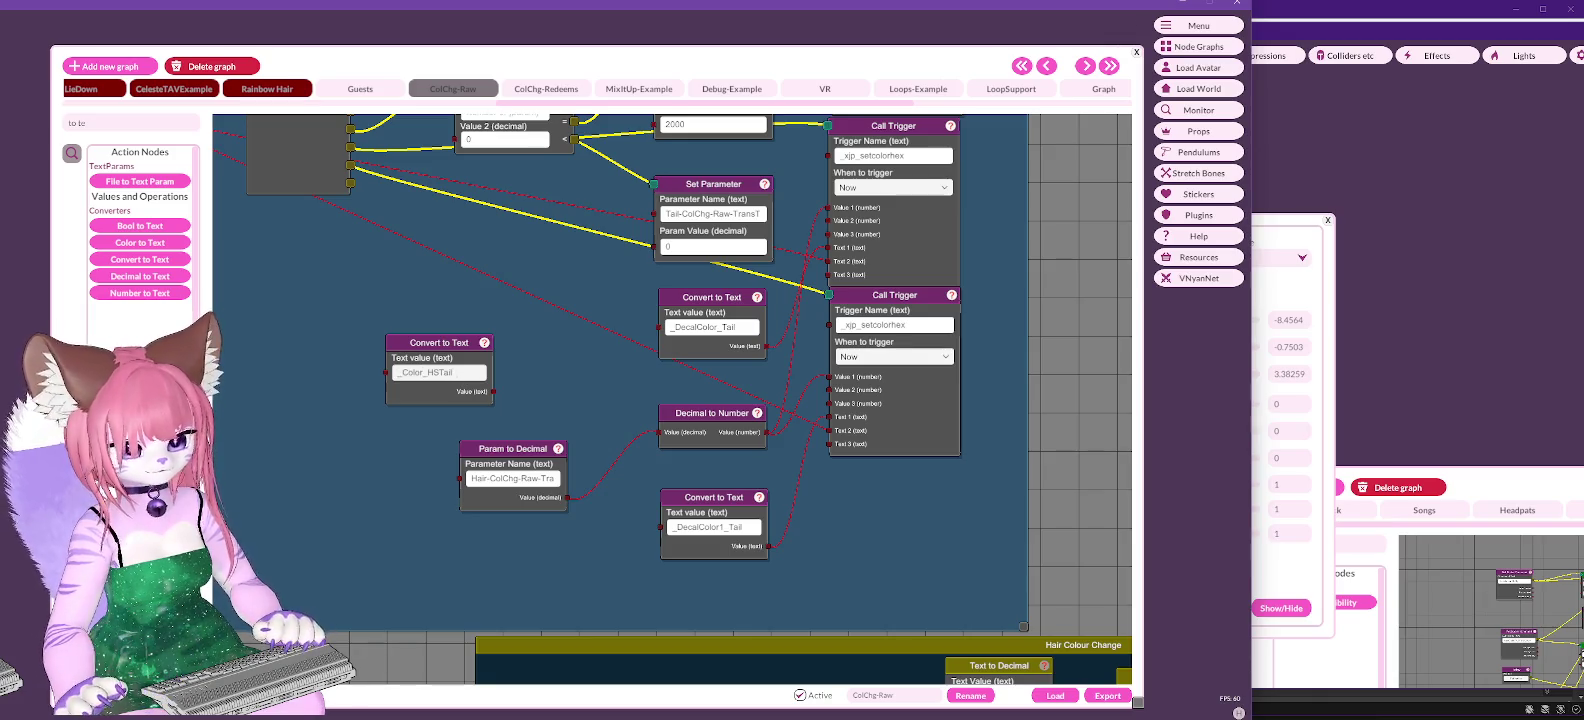
Step: Duplicate the lower _xp_setcolorhex Call Trigger below the original and tidy the node layout
{"action": "right_click", "coordinate": [870, 296]}
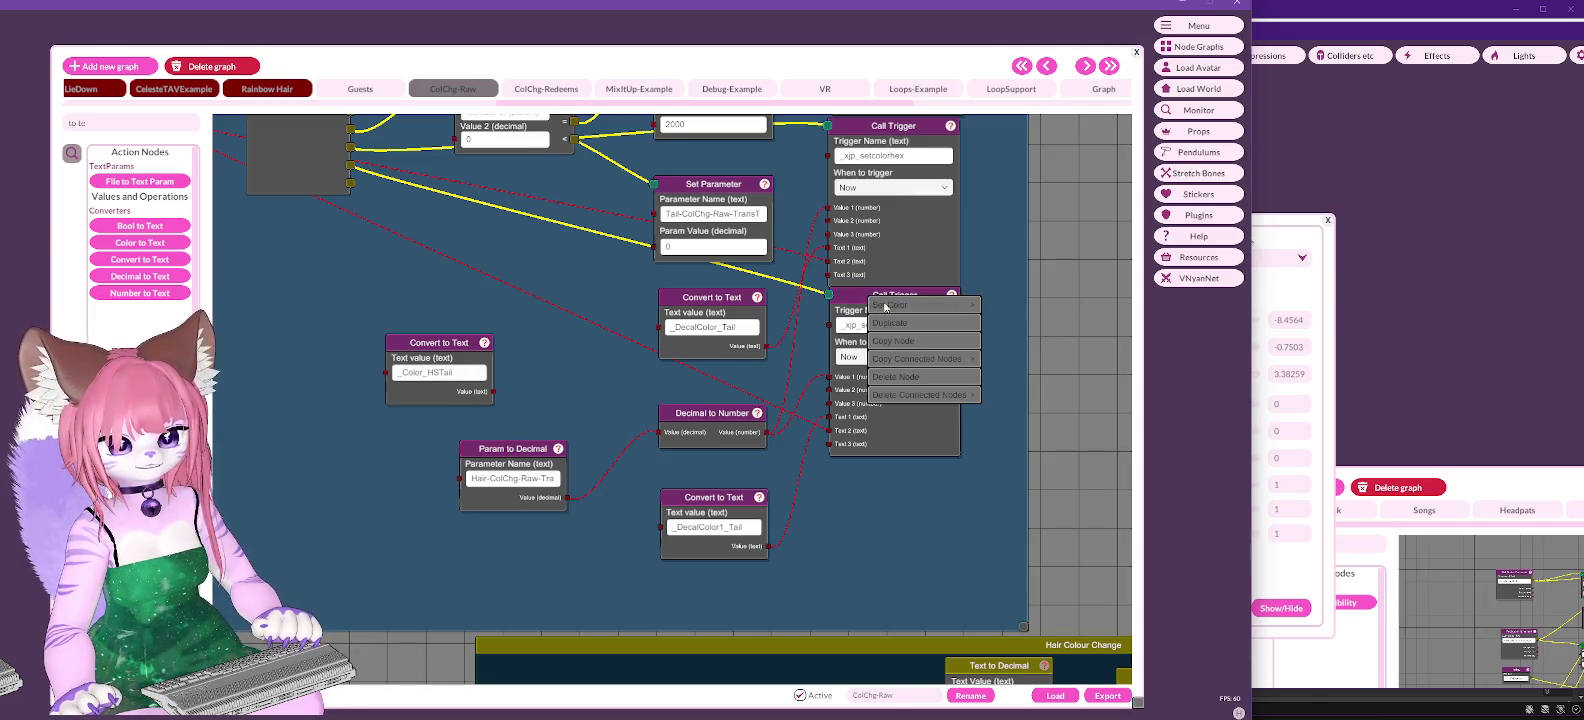
{"action": "left_click", "coordinate": [887, 323]}
{"action": "mouse_move", "coordinate": [895, 300]}
{"action": "left_mouse_down"}
{"action": "mouse_move", "coordinate": [895, 485]}
{"action": "mouse_move", "coordinate": [895, 470]}
{"action": "left_mouse_up"}
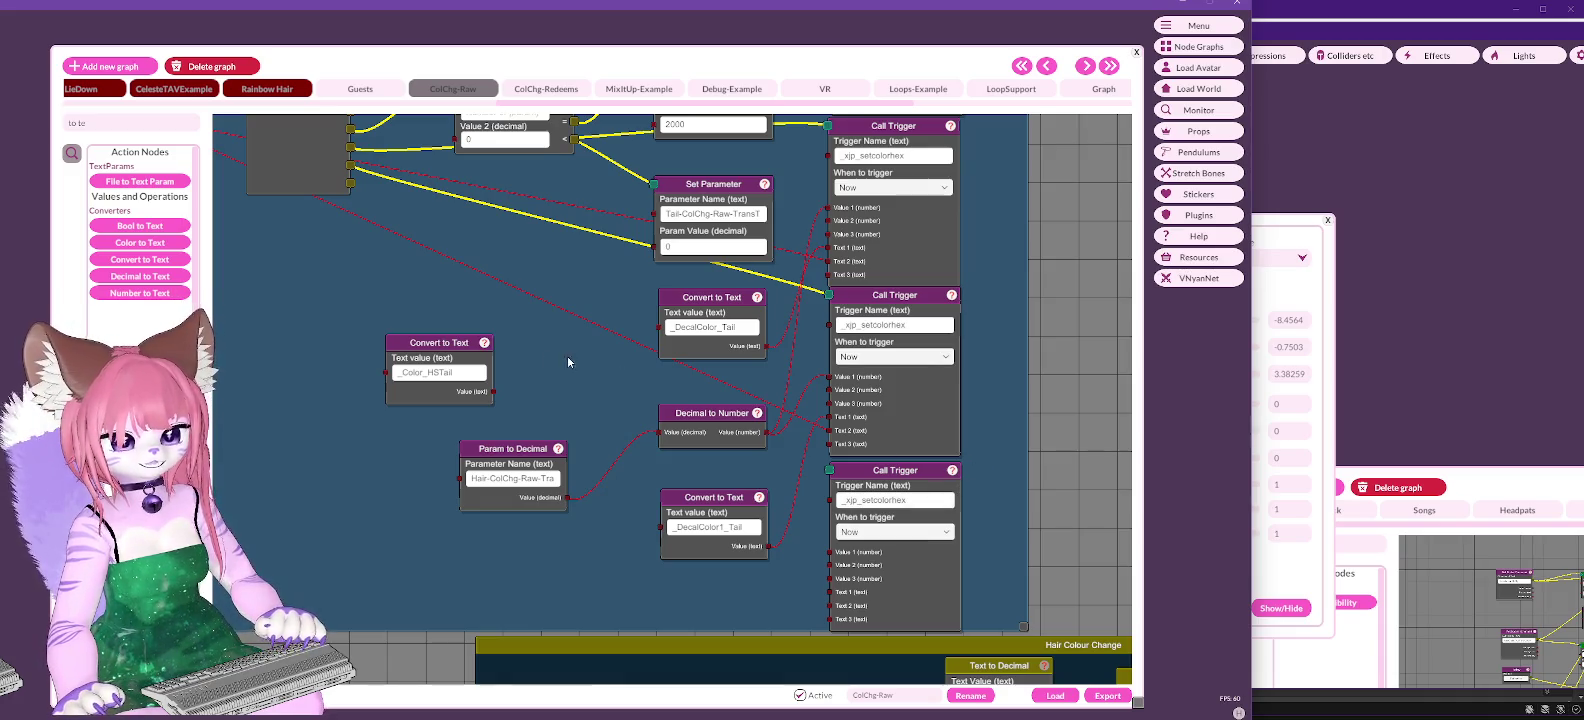
{"action": "mouse_move", "coordinate": [442, 347]}
{"action": "left_mouse_down"}
{"action": "mouse_move", "coordinate": [608, 576]}
{"action": "mouse_move", "coordinate": [662, 581]}
{"action": "left_mouse_up"}
{"action": "mouse_move", "coordinate": [570, 331]}
{"action": "left_mouse_down"}
{"action": "mouse_move", "coordinate": [563, 314]}
{"action": "mouse_move", "coordinate": [559, 505]}
{"action": "mouse_move", "coordinate": [577, 304]}
{"action": "left_mouse_up"}
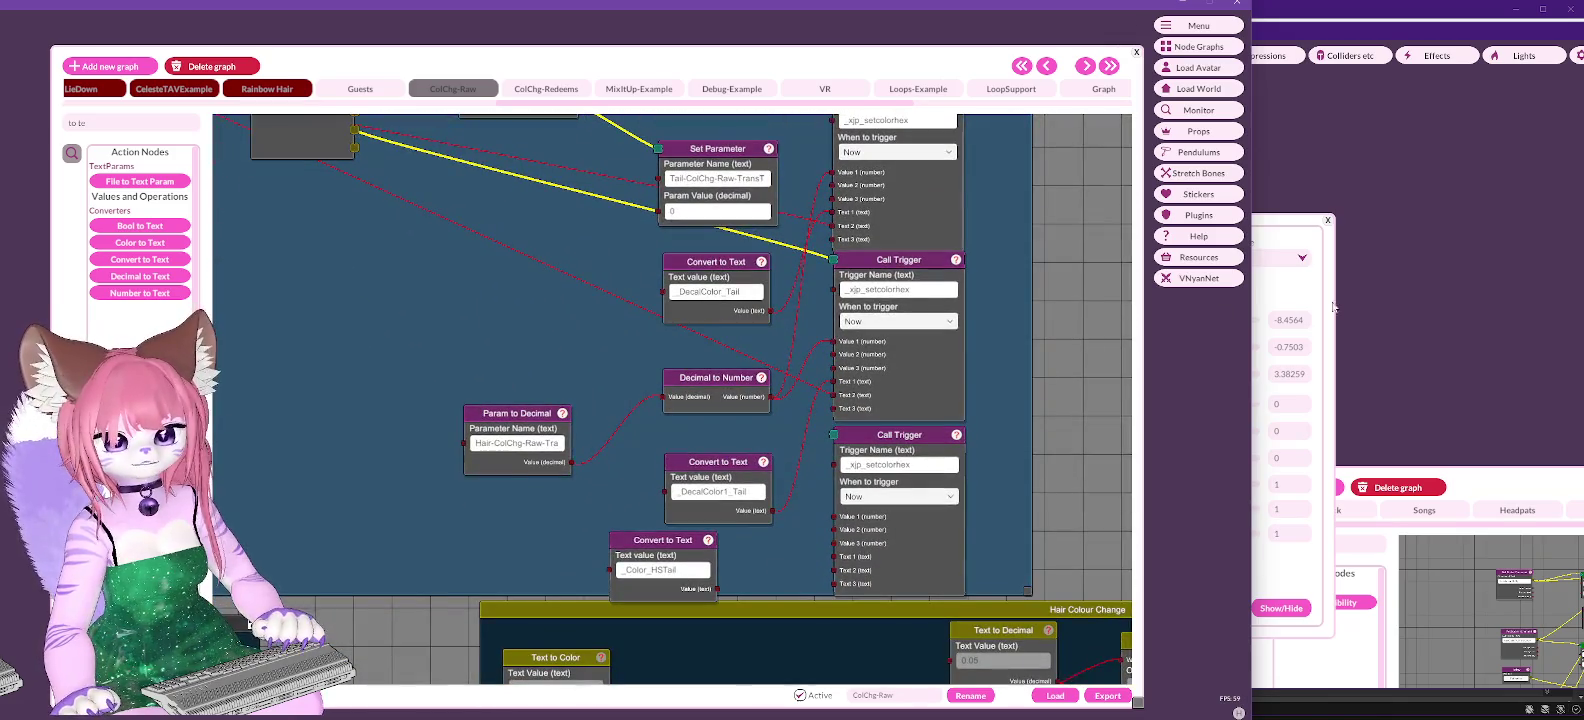
{"action": "mouse_move", "coordinate": [870, 62]}
{"action": "left_mouse_down"}
{"action": "mouse_move", "coordinate": [900, 560]}
{"action": "mouse_move", "coordinate": [940, 70]}
{"action": "mouse_move", "coordinate": [822, 84]}
{"action": "left_mouse_up"}
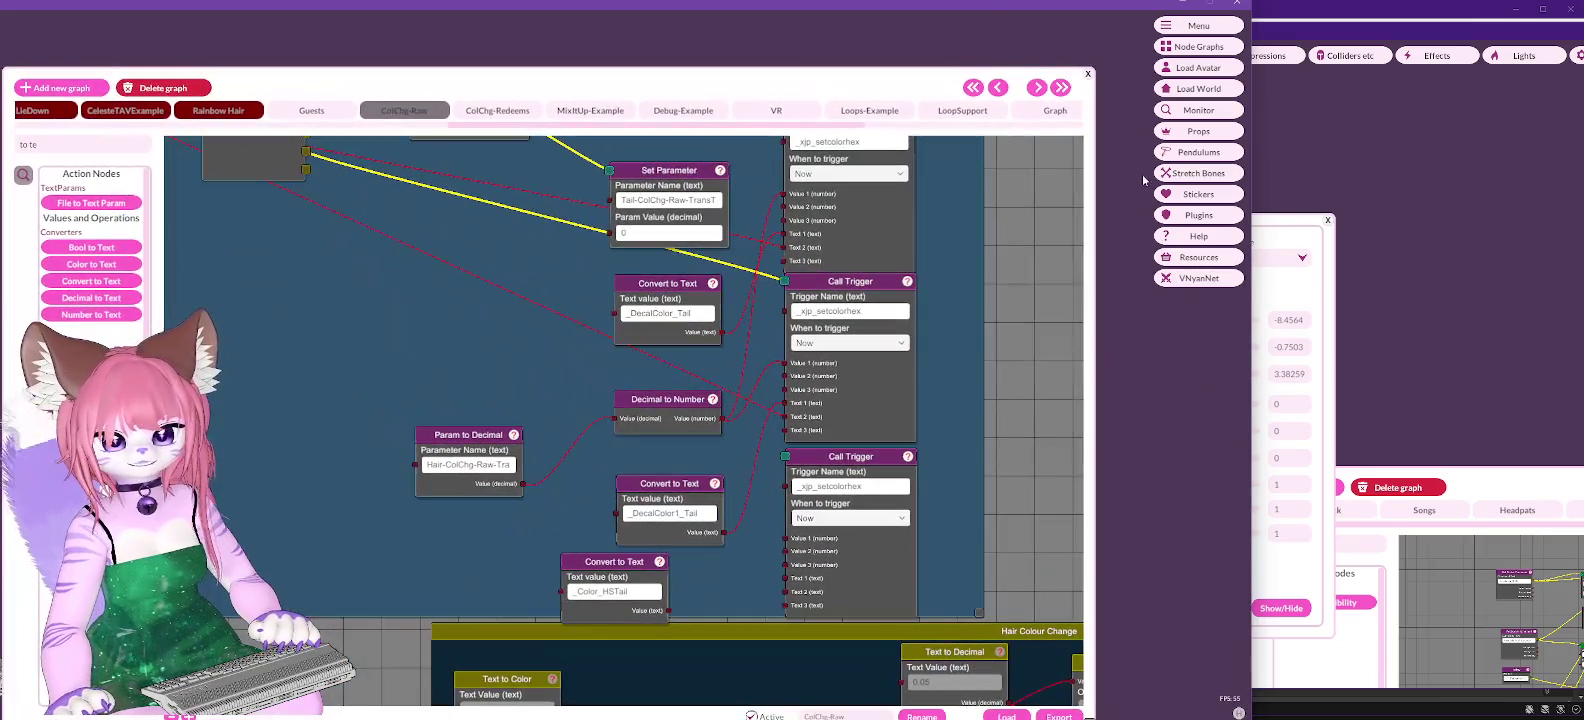
Step: Check the property names in Jayo's Poiyomi Shader Plugin and shift the _Color_HSTail node right
{"action": "left_click", "coordinate": [1199, 216]}
{"action": "left_click", "coordinate": [456, 380]}
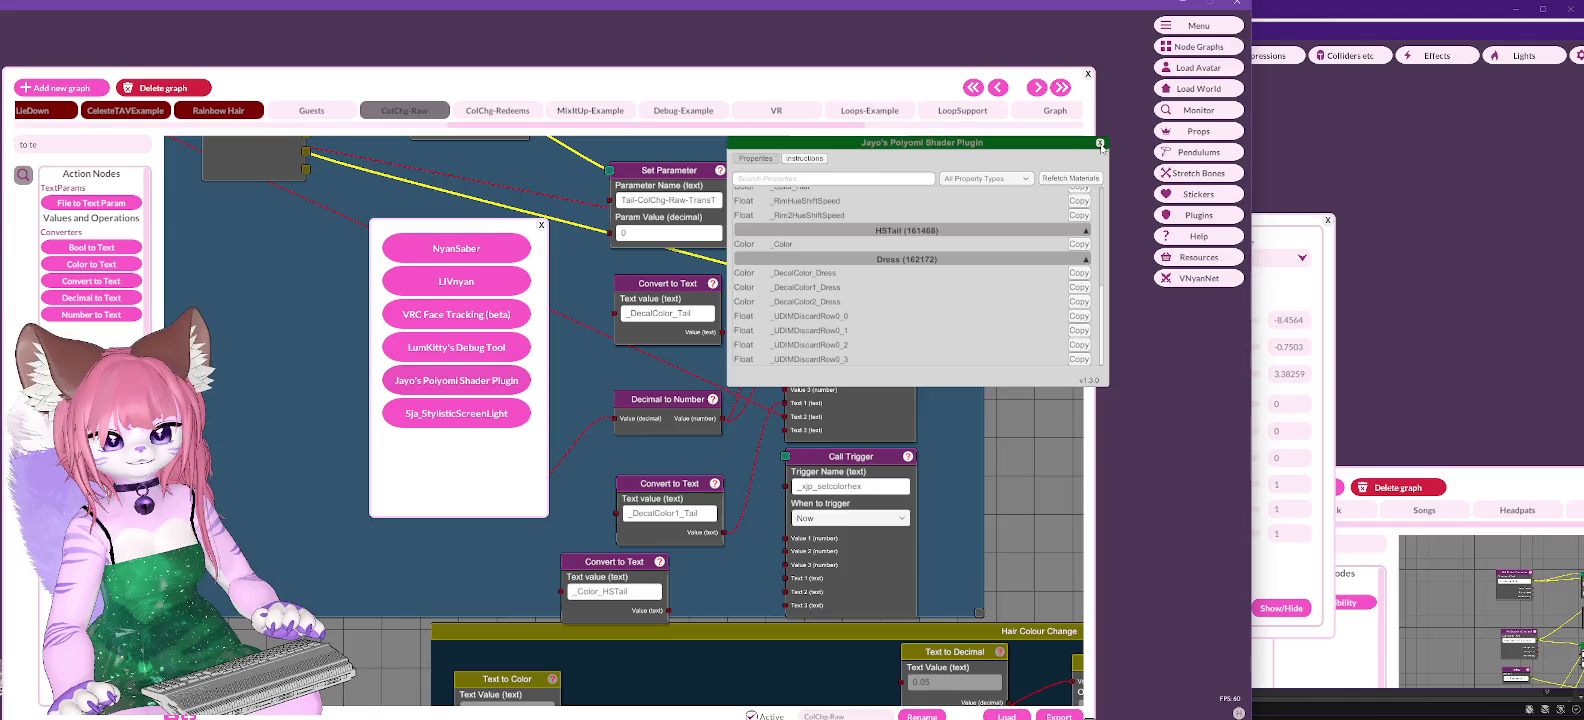
{"action": "left_click", "coordinate": [1099, 144]}
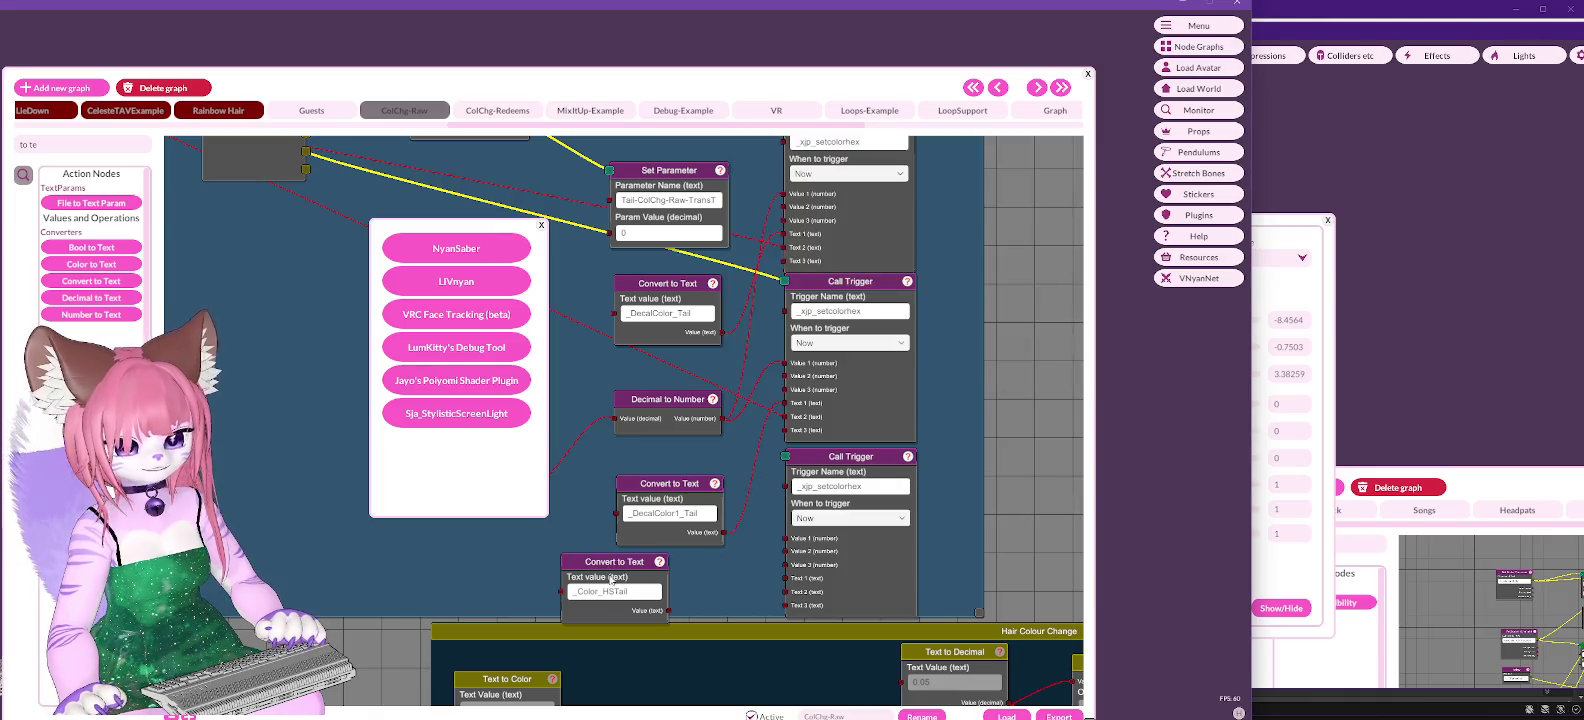
{"action": "left_click_drag", "start_coordinate": [612, 579], "coordinate": [668, 581]}
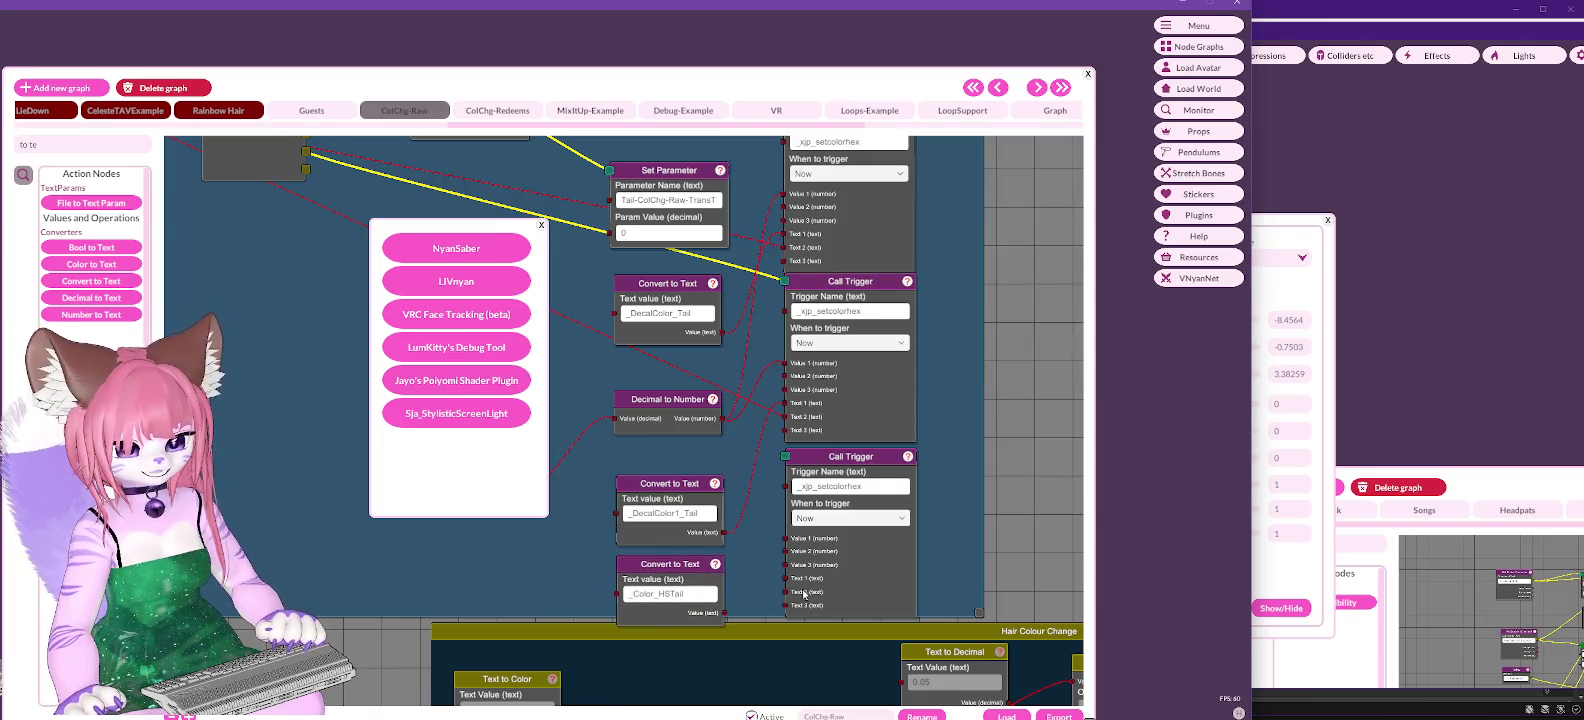
{"action": "left_click", "coordinate": [731, 614]}
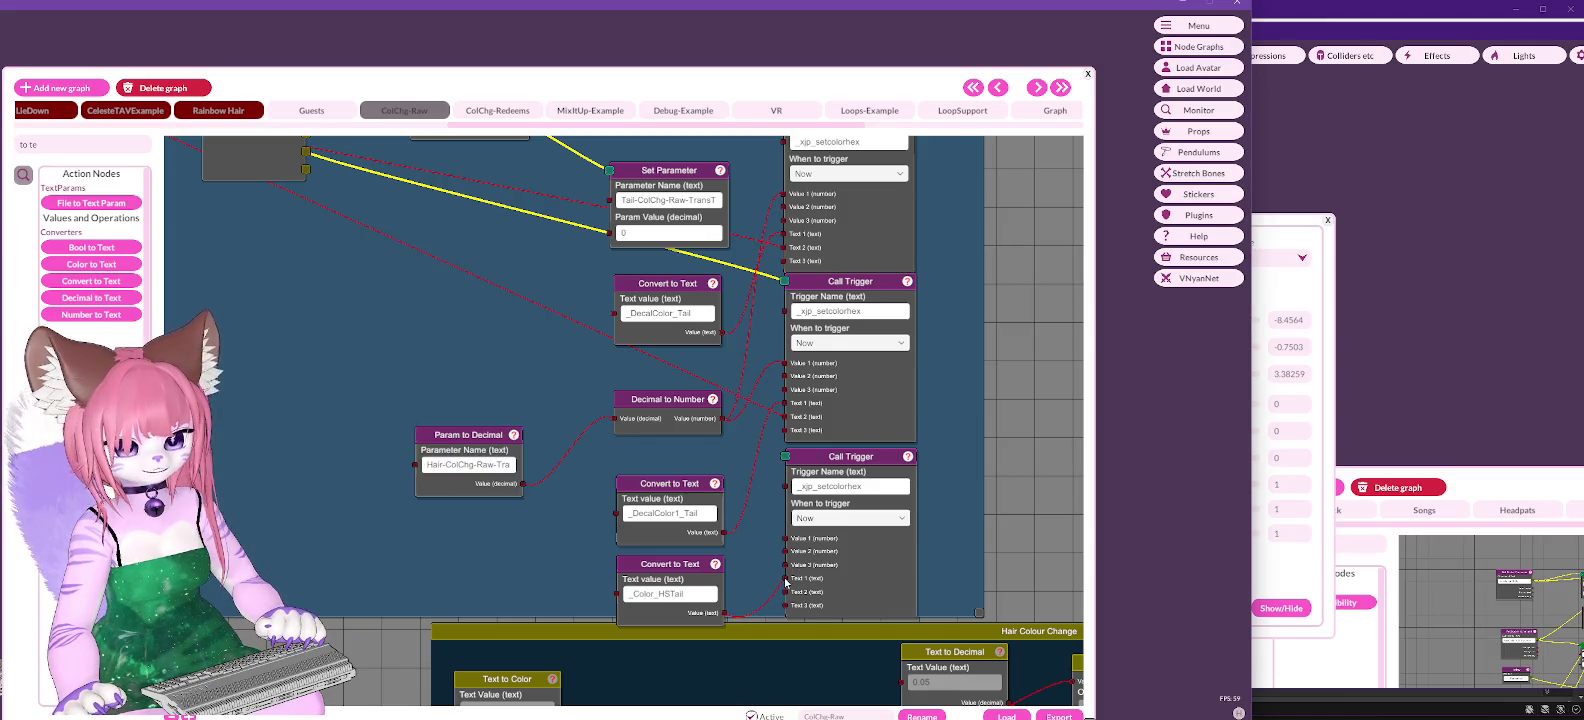
Step: Wire the Decimal to Number value and _Color_HSTail text into the third Call Trigger, then align the nodes
{"action": "scroll", "coordinate": [472, 342], "scroll_direction": "up", "scroll_amount": 1}
{"action": "mouse_move", "coordinate": [472, 342]}
{"action": "left_mouse_down"}
{"action": "mouse_move", "coordinate": [485, 445]}
{"action": "mouse_move", "coordinate": [499, 338]}
{"action": "left_mouse_up"}
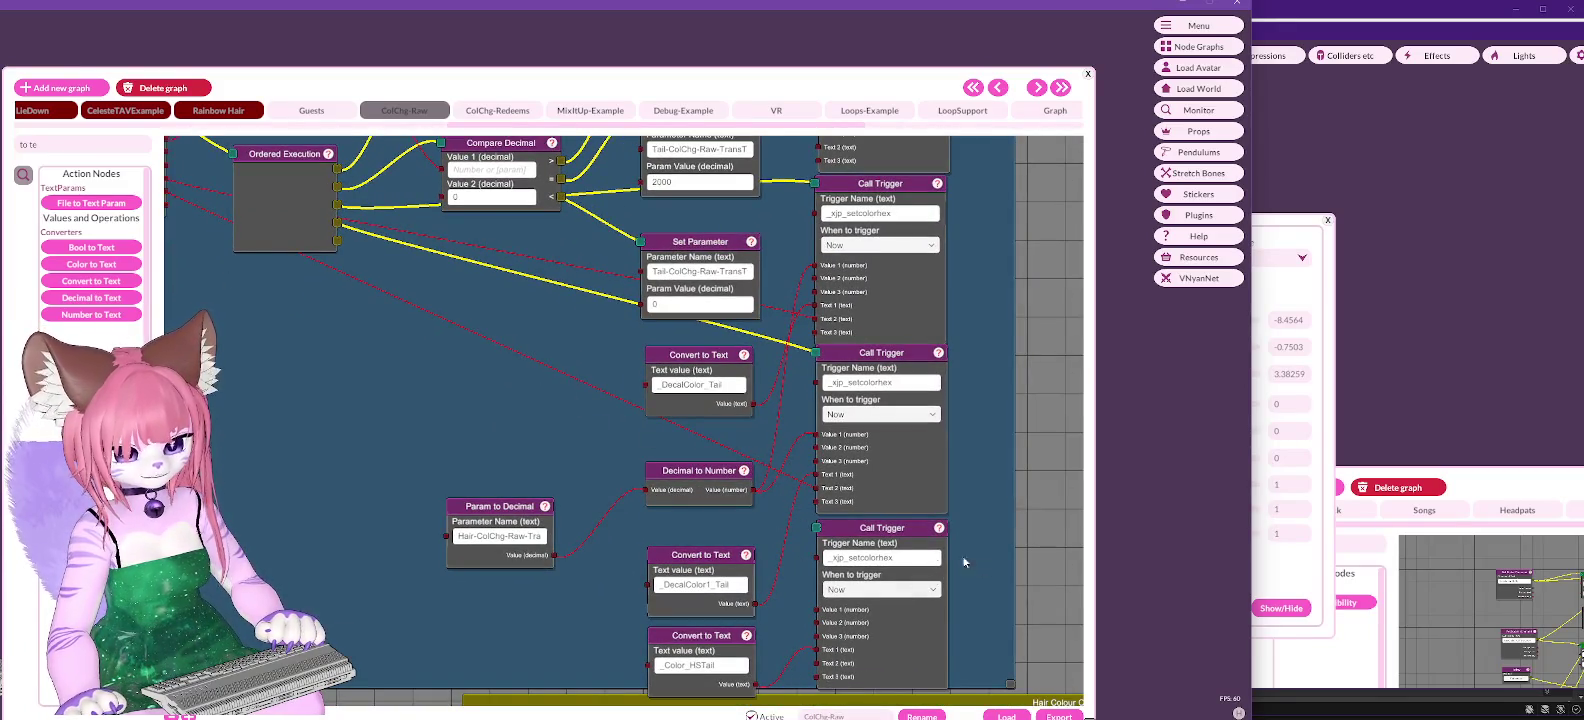
{"action": "left_click_drag", "start_coordinate": [756, 490], "coordinate": [815, 590]}
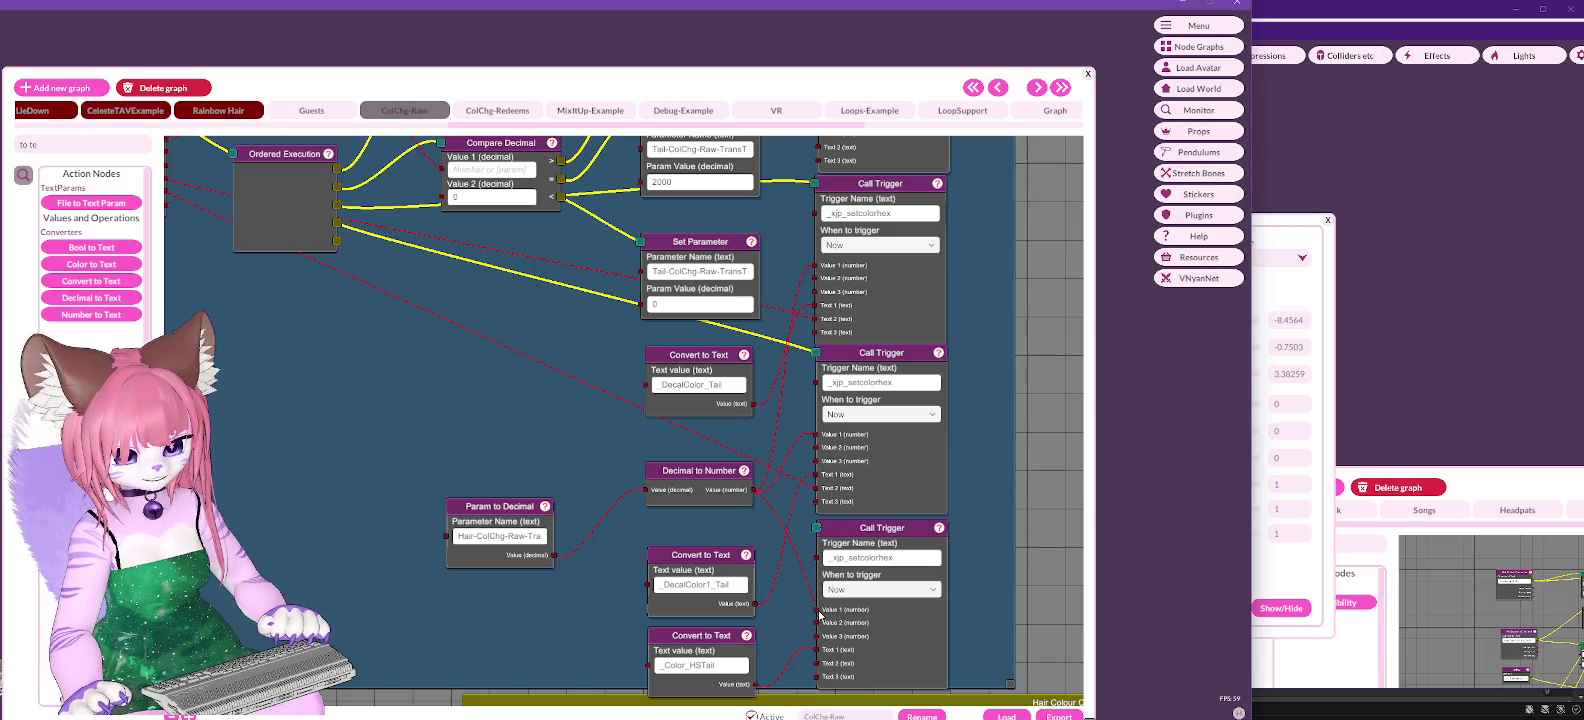
{"action": "mouse_move", "coordinate": [257, 420]}
{"action": "left_mouse_down"}
{"action": "mouse_move", "coordinate": [495, 537]}
{"action": "mouse_move", "coordinate": [374, 500]}
{"action": "left_mouse_up"}
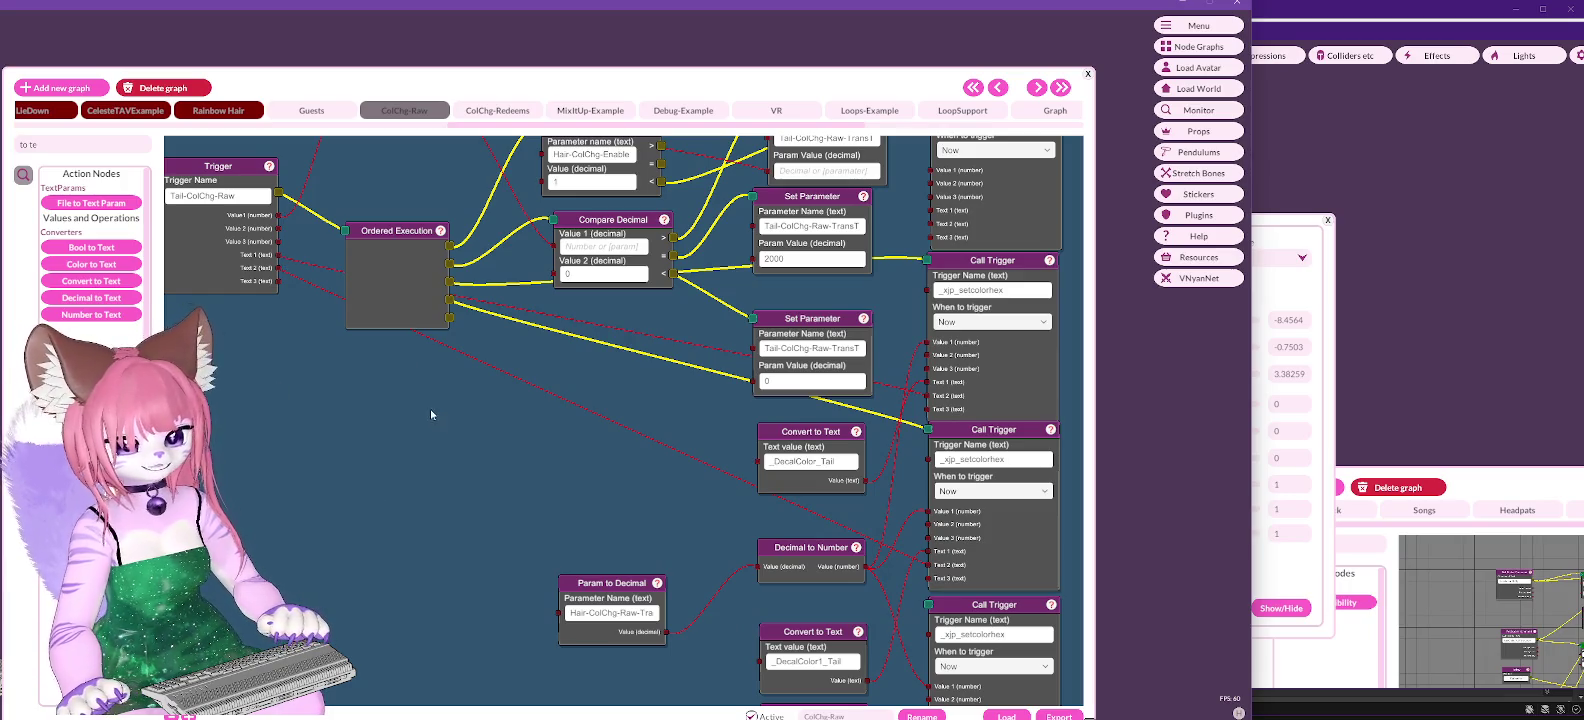
{"action": "scroll", "coordinate": [488, 436], "scroll_direction": "down", "scroll_amount": 3}
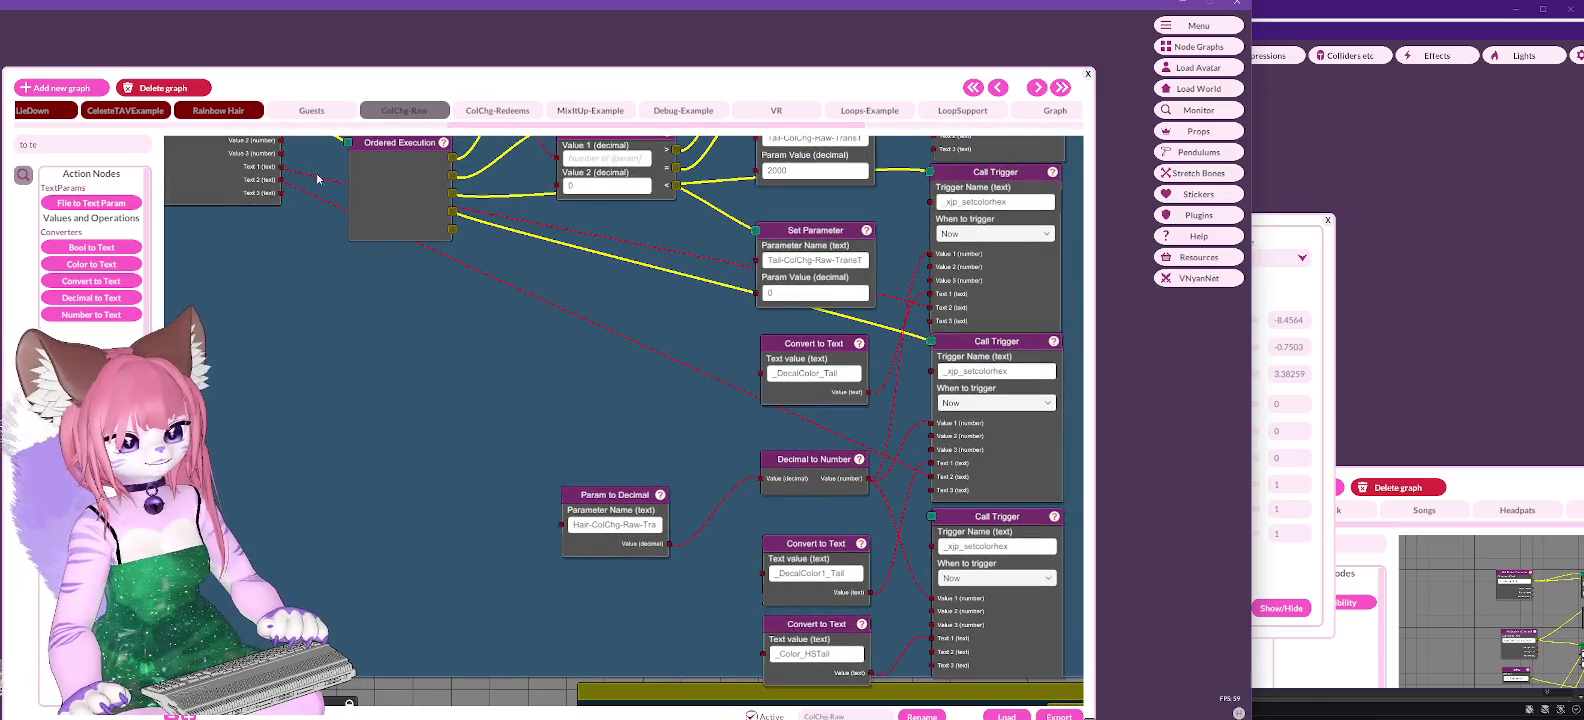
{"action": "mouse_move", "coordinate": [283, 166]}
{"action": "left_mouse_down"}
{"action": "mouse_move", "coordinate": [872, 464]}
{"action": "mouse_move", "coordinate": [931, 657]}
{"action": "left_mouse_up"}
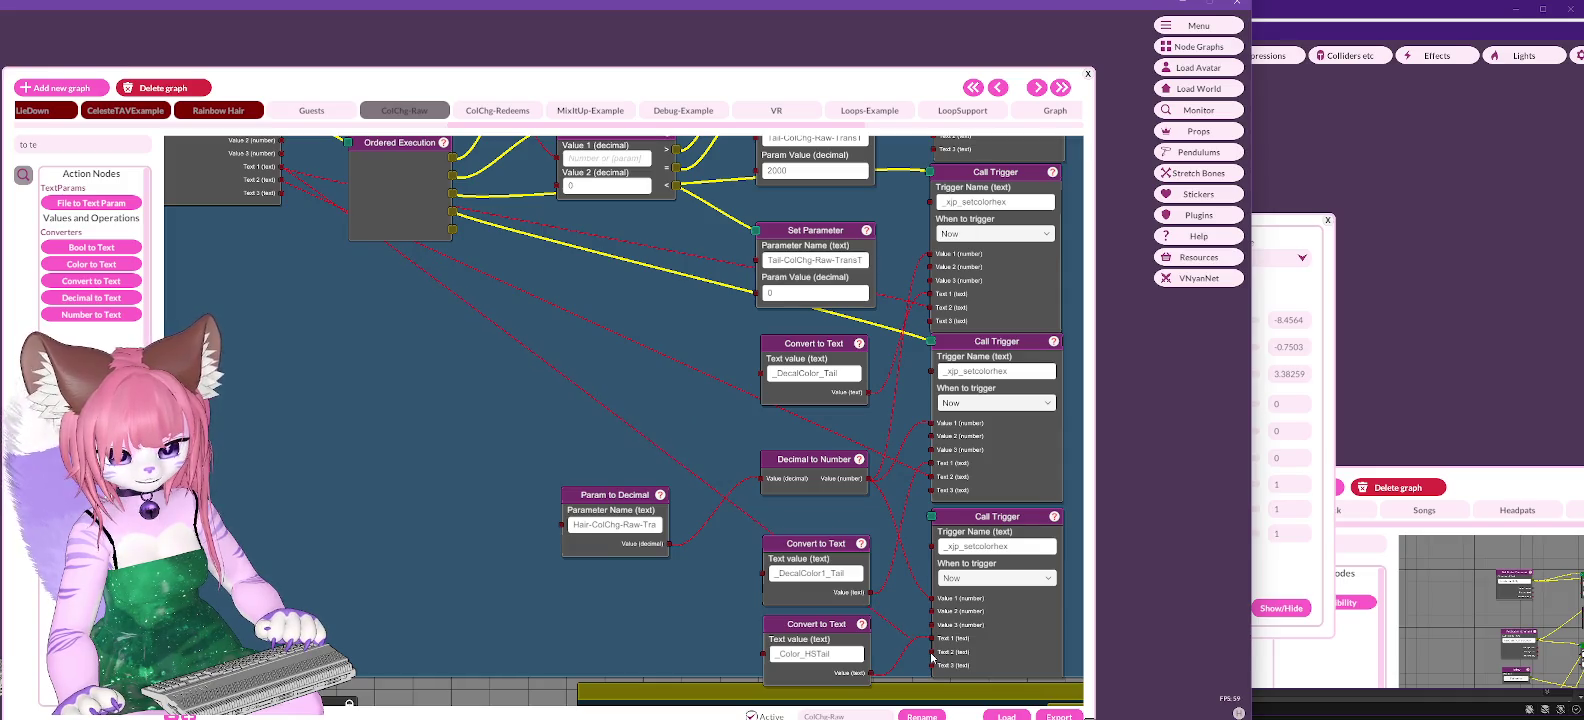
{"action": "left_click_drag", "start_coordinate": [827, 546], "coordinate": [826, 531]}
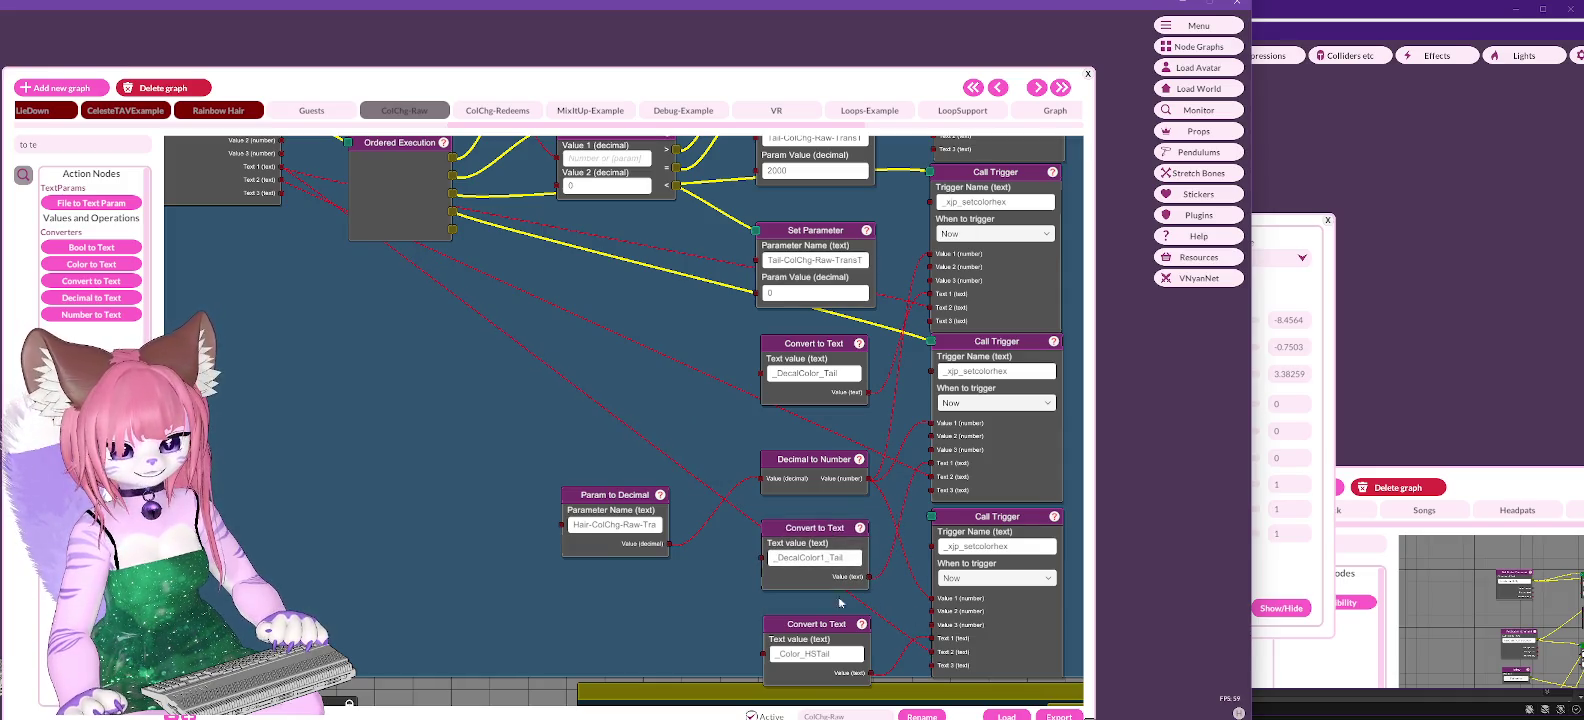
{"action": "left_click_drag", "start_coordinate": [828, 626], "coordinate": [827, 610]}
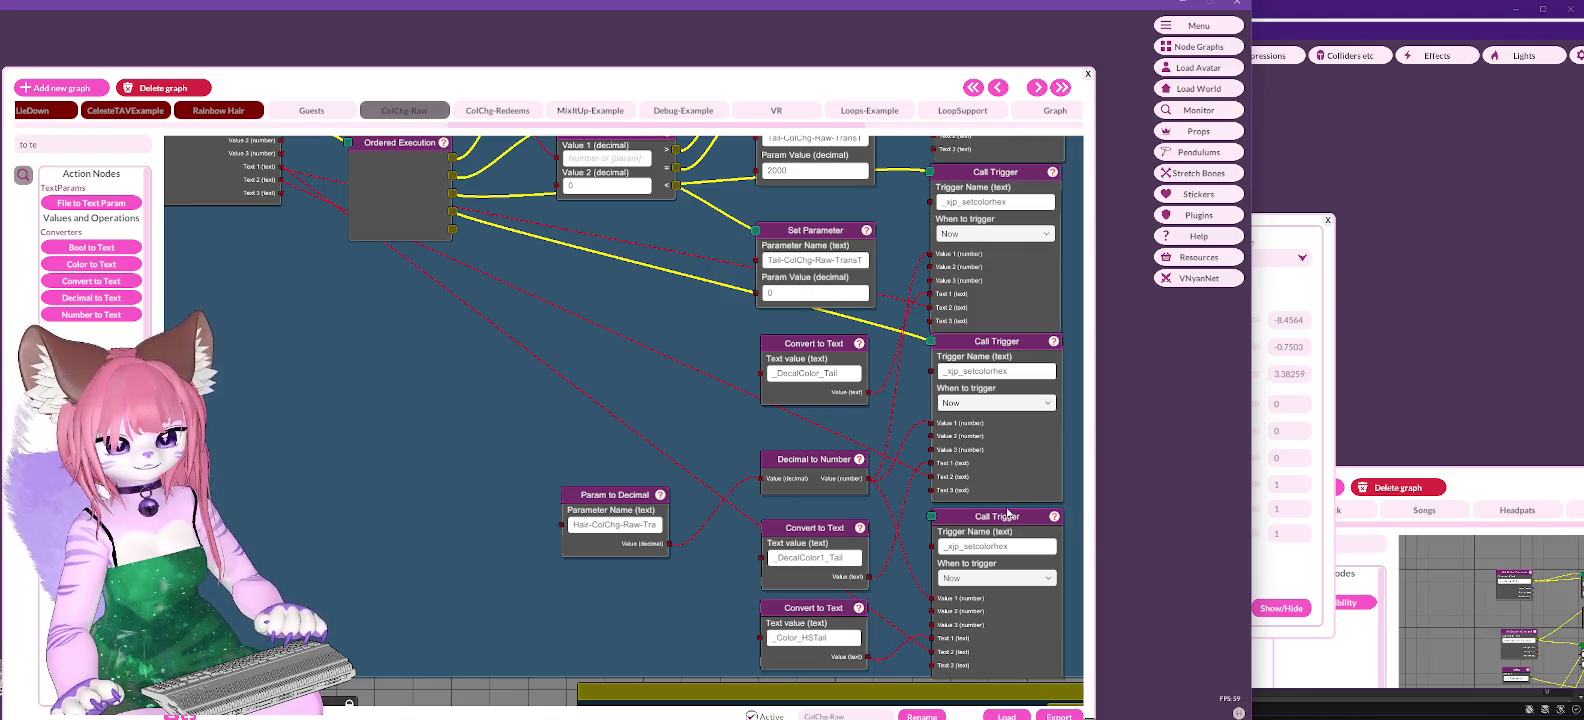
{"action": "left_click_drag", "start_coordinate": [1009, 510], "coordinate": [1008, 510]}
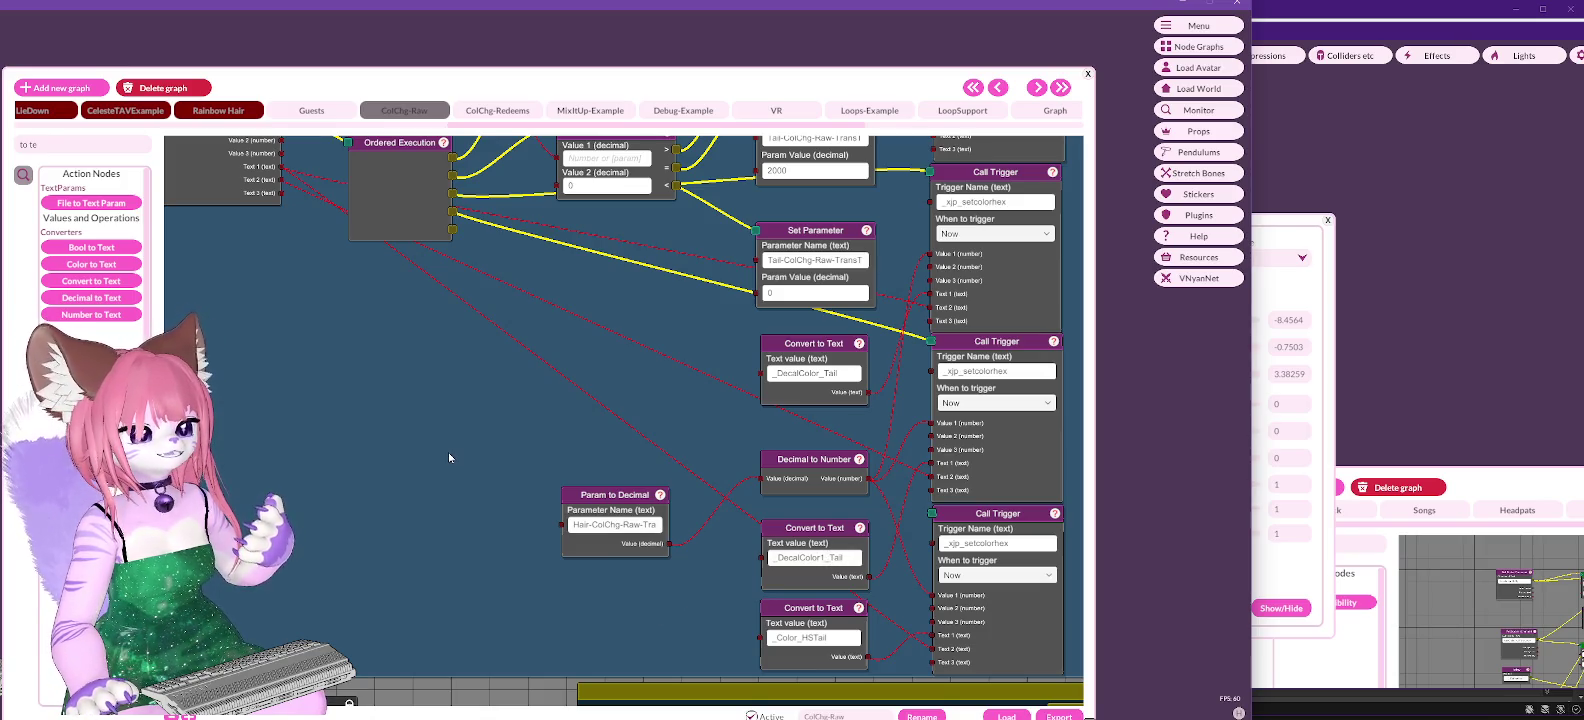
Step: Review the Tail and Ear Back Colour Change Raw groups across the ColChg-Raw graph
{"action": "mouse_move", "coordinate": [319, 350]}
{"action": "left_mouse_down"}
{"action": "mouse_move", "coordinate": [610, 497]}
{"action": "mouse_move", "coordinate": [630, 700]}
{"action": "left_mouse_up"}
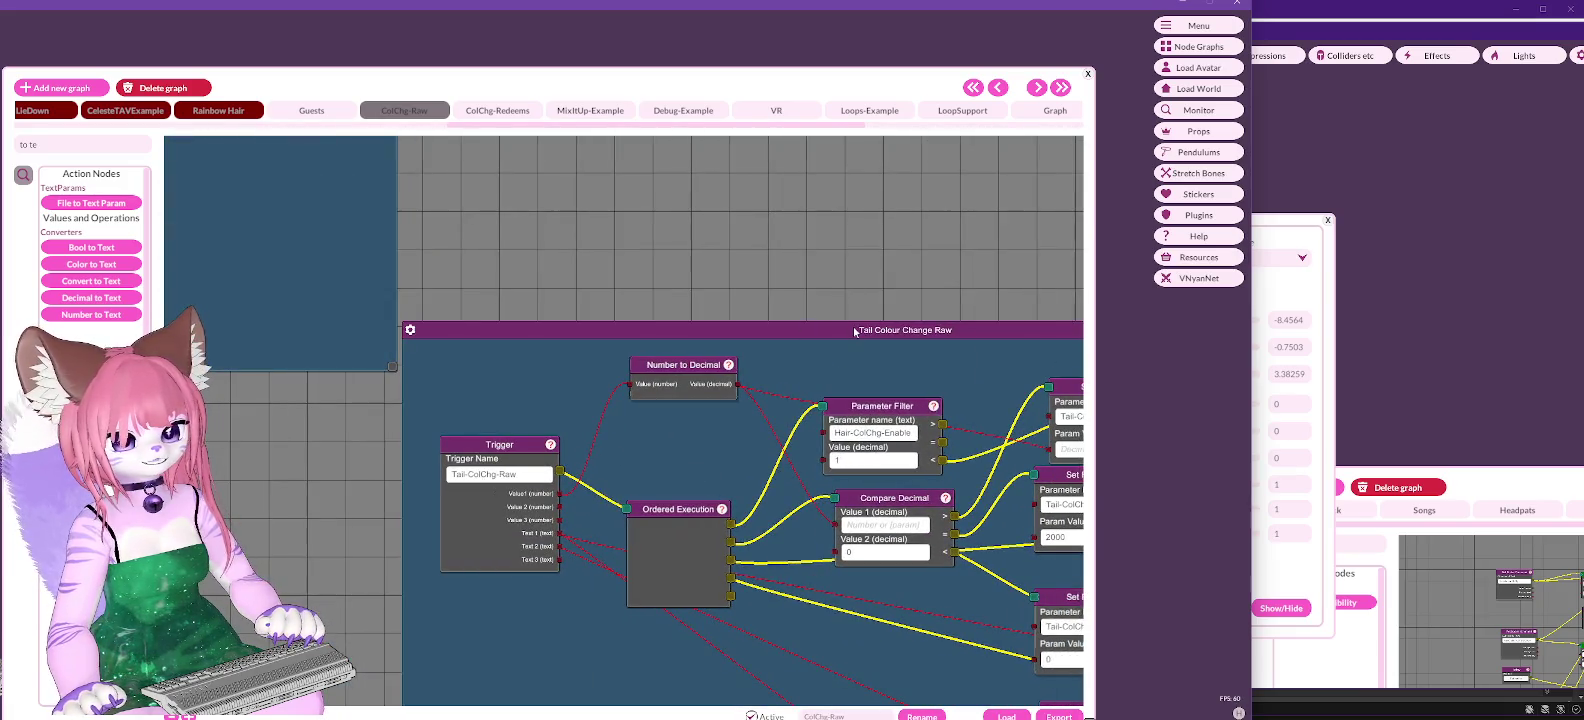
{"action": "scroll", "coordinate": [740, 285], "scroll_direction": "down", "scroll_amount": 5}
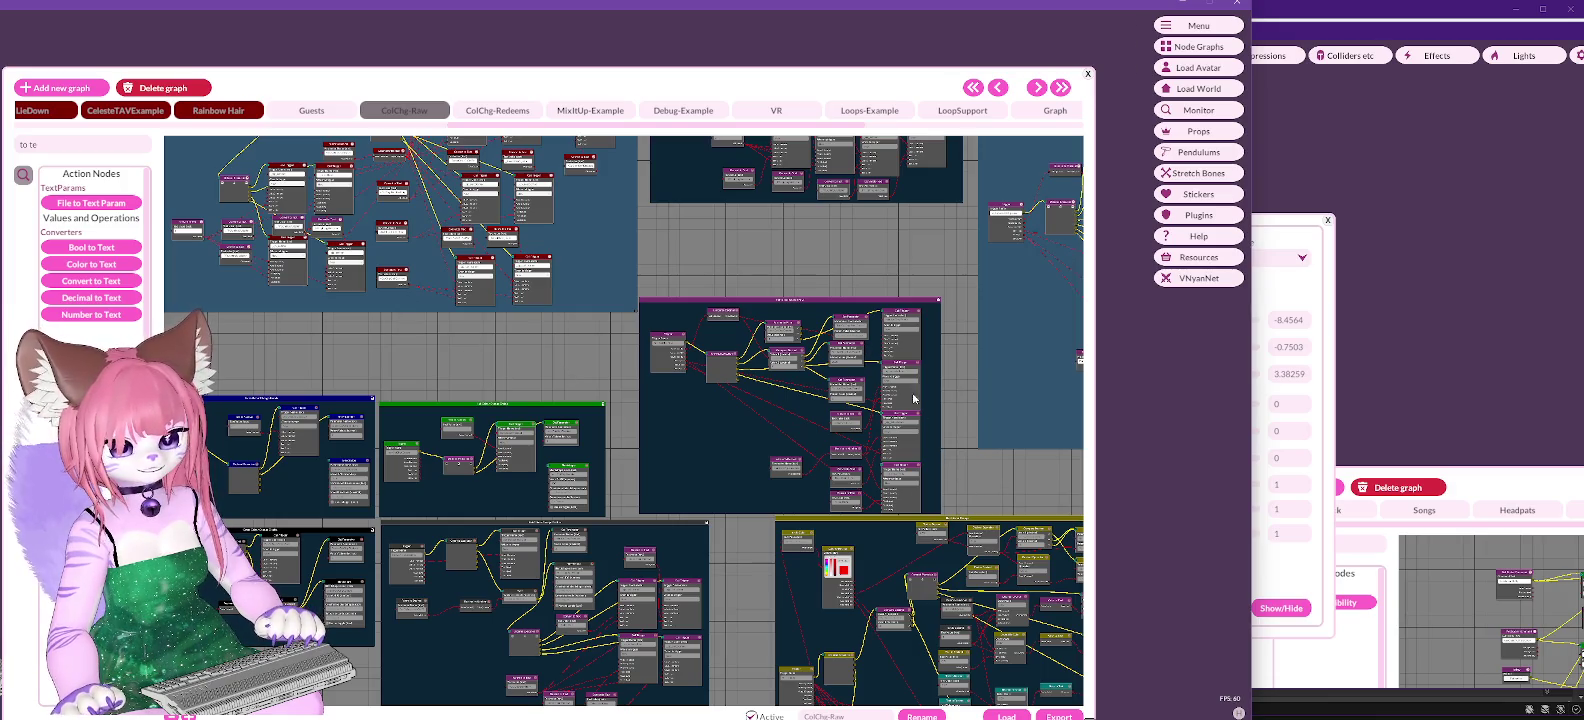
{"action": "scroll", "coordinate": [863, 258], "scroll_direction": "up", "scroll_amount": 3}
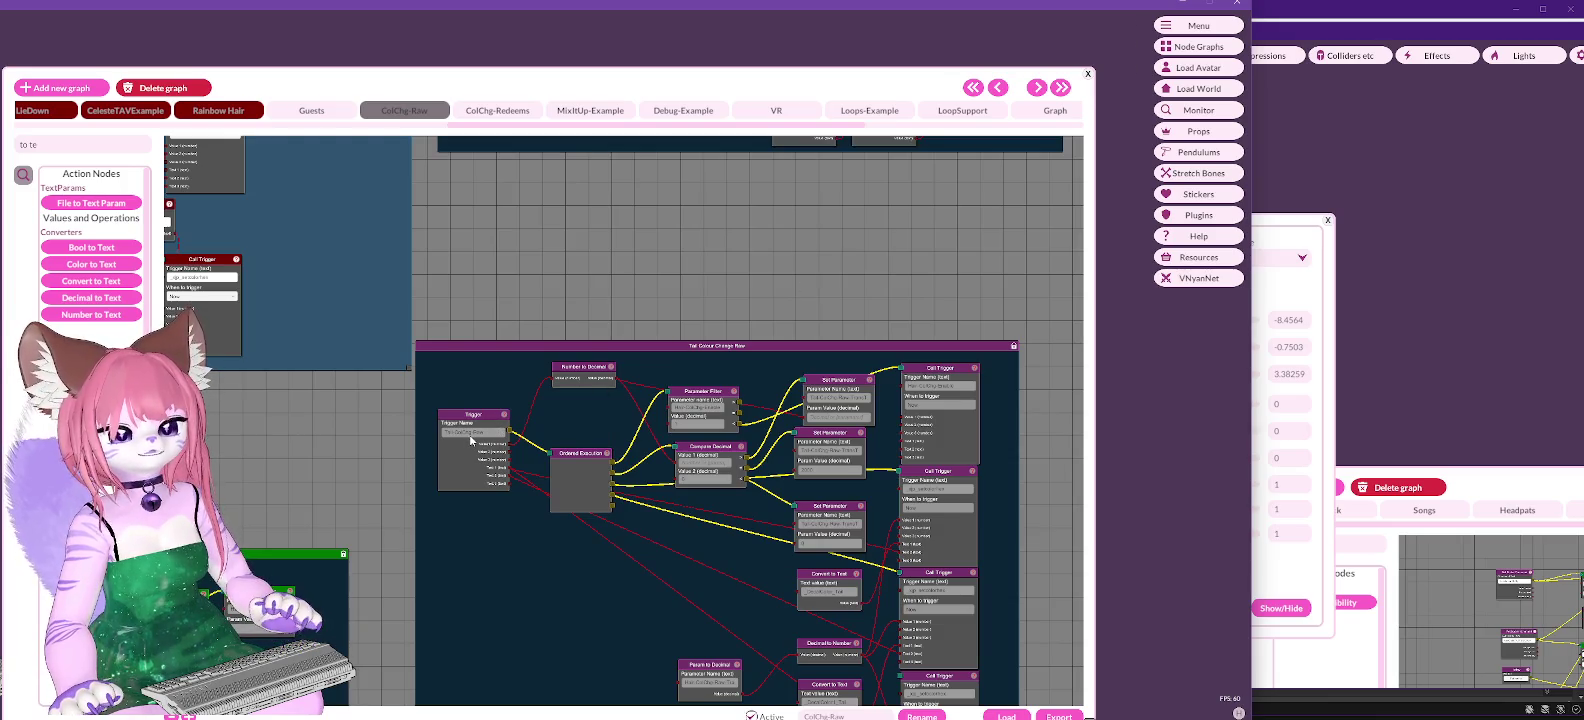
{"action": "scroll", "coordinate": [471, 440], "scroll_direction": "down", "scroll_amount": 3}
{"action": "scroll", "coordinate": [704, 338], "scroll_direction": "up", "scroll_amount": 5}
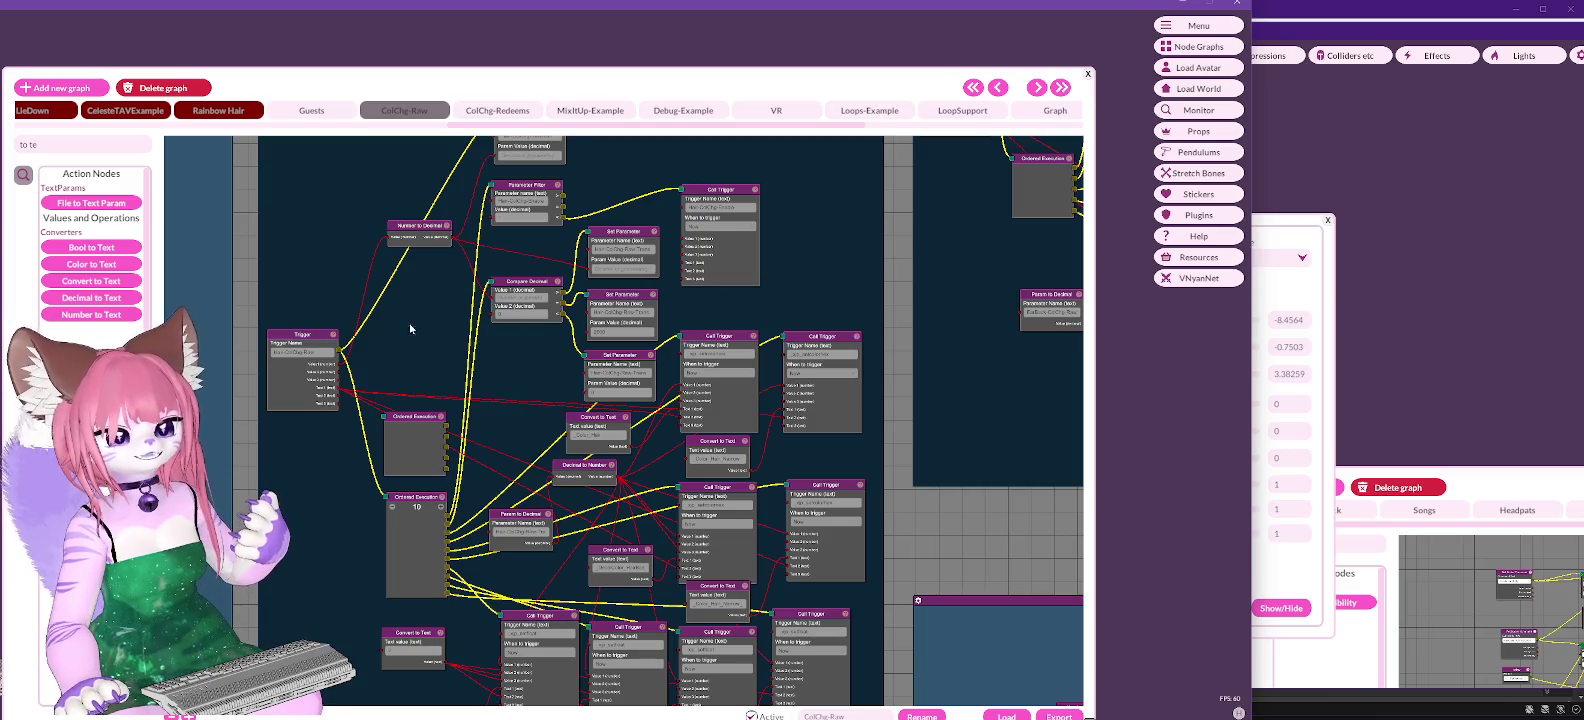
{"action": "mouse_move", "coordinate": [850, 228]}
{"action": "left_mouse_down"}
{"action": "mouse_move", "coordinate": [672, 473]}
{"action": "mouse_move", "coordinate": [401, 628]}
{"action": "mouse_move", "coordinate": [401, 318]}
{"action": "mouse_move", "coordinate": [608, 318]}
{"action": "left_mouse_up"}
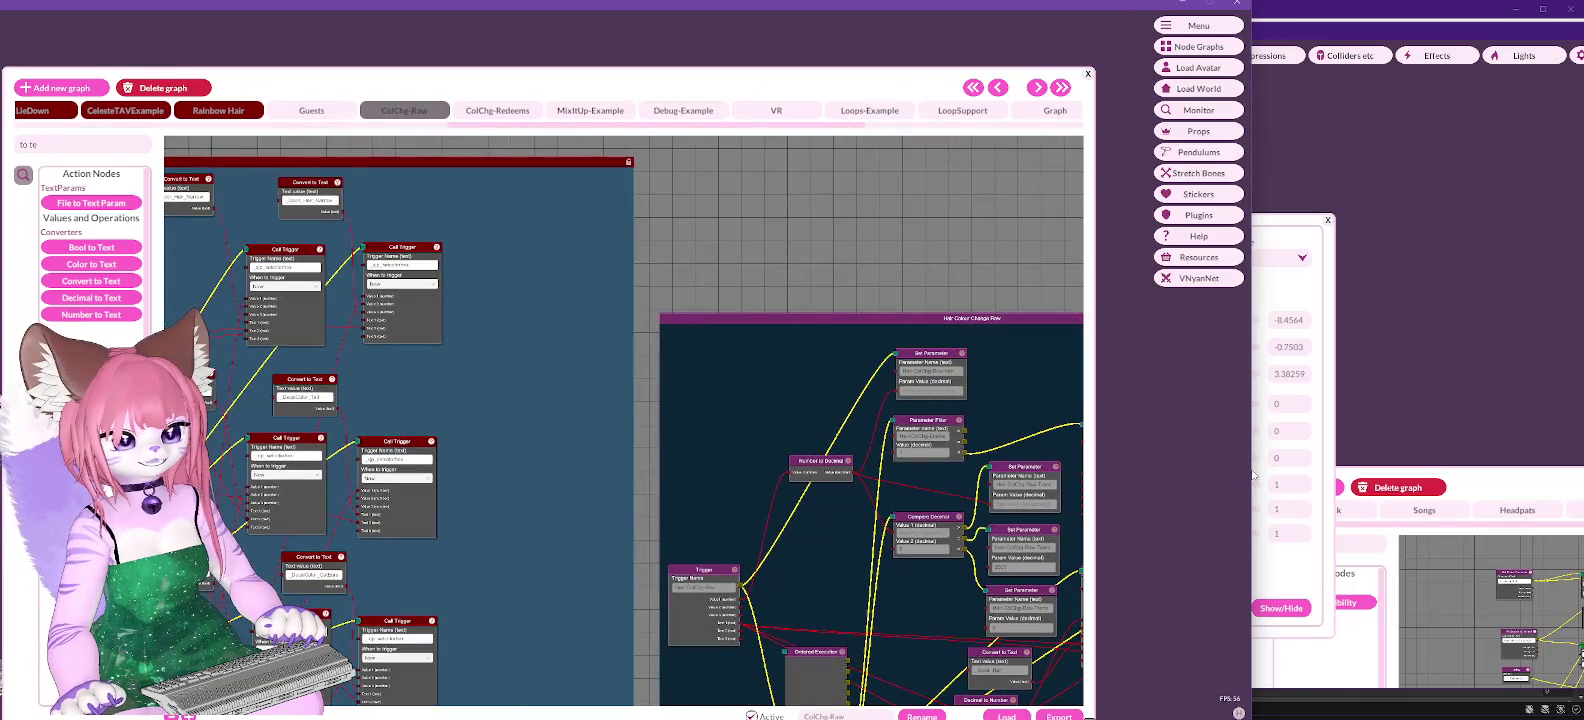
{"action": "left_click_drag", "start_coordinate": [608, 402], "coordinate": [1174, 415]}
{"action": "mouse_move", "coordinate": [619, 343]}
{"action": "left_mouse_down"}
{"action": "mouse_move", "coordinate": [533, 295]}
{"action": "mouse_move", "coordinate": [491, 209]}
{"action": "mouse_move", "coordinate": [611, 506]}
{"action": "mouse_move", "coordinate": [566, 42]}
{"action": "mouse_move", "coordinate": [574, 493]}
{"action": "mouse_move", "coordinate": [662, 264]}
{"action": "left_mouse_up"}
Step: Darken the Set Default Hair Colour block from its header context menu
{"action": "right_click", "coordinate": [601, 285]}
{"action": "left_click", "coordinate": [641, 299]}
{"action": "mouse_move", "coordinate": [674, 476]}
{"action": "left_mouse_down"}
{"action": "mouse_move", "coordinate": [458, 316]}
{"action": "mouse_move", "coordinate": [515, 619]}
{"action": "left_mouse_up"}
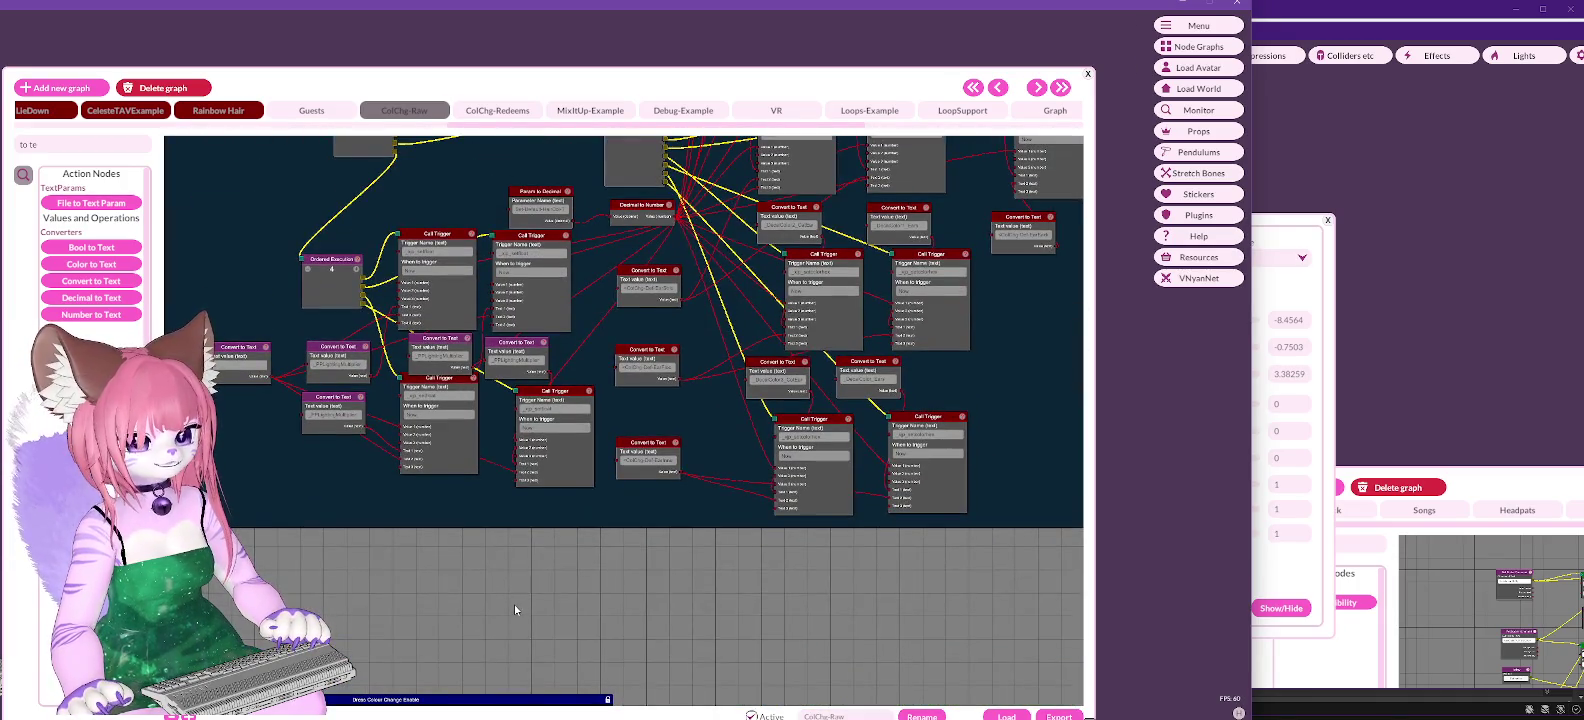
{"action": "mouse_move", "coordinate": [1067, 355]}
{"action": "left_mouse_down"}
{"action": "mouse_move", "coordinate": [794, 651]}
{"action": "mouse_move", "coordinate": [600, 500]}
{"action": "mouse_move", "coordinate": [474, 440]}
{"action": "mouse_move", "coordinate": [551, 408]}
{"action": "mouse_move", "coordinate": [448, 408]}
{"action": "mouse_move", "coordinate": [867, 449]}
{"action": "mouse_move", "coordinate": [1070, 302]}
{"action": "mouse_move", "coordinate": [1070, 180]}
{"action": "mouse_move", "coordinate": [703, 417]}
{"action": "mouse_move", "coordinate": [620, 712]}
{"action": "mouse_move", "coordinate": [603, 528]}
{"action": "mouse_move", "coordinate": [502, 421]}
{"action": "mouse_move", "coordinate": [539, 542]}
{"action": "left_mouse_up"}
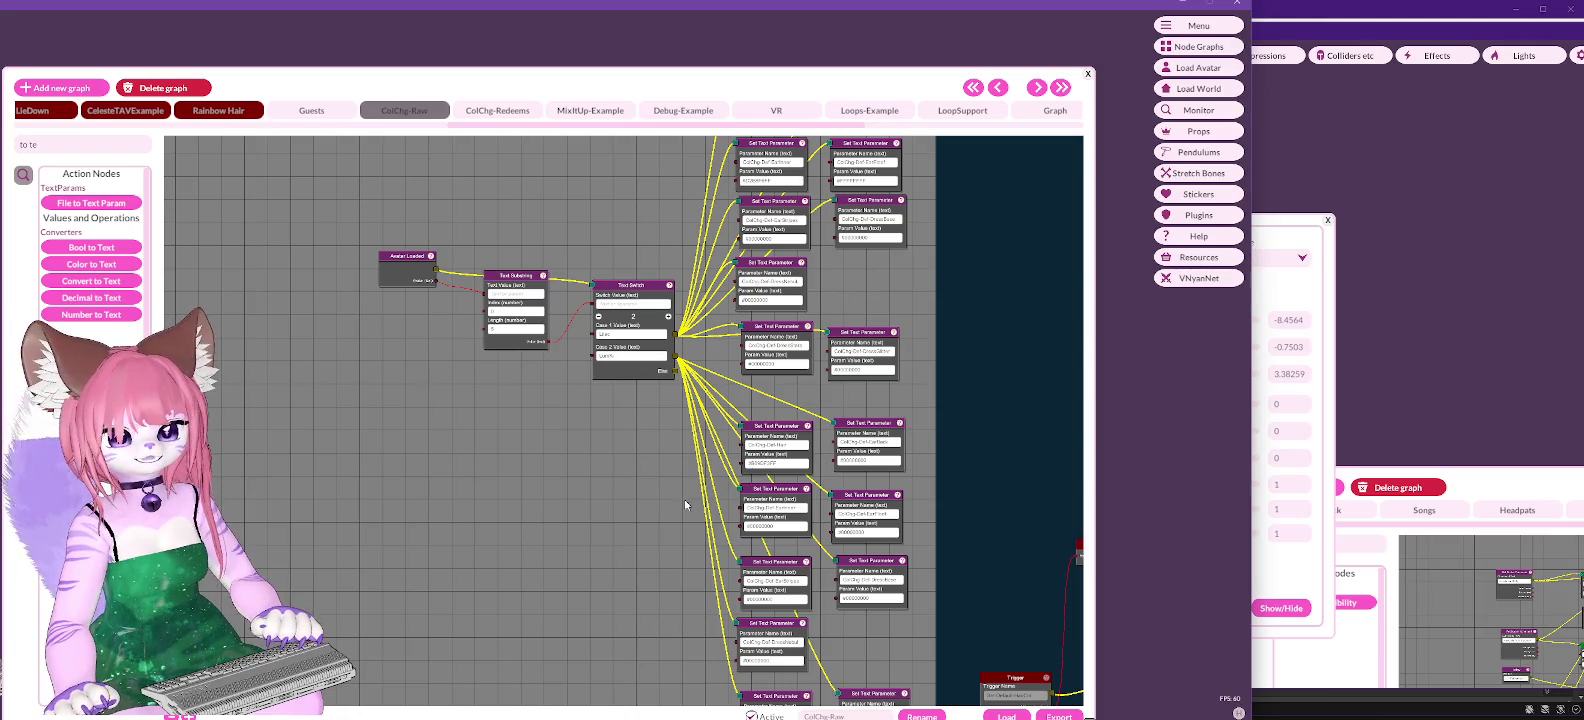
{"action": "scroll", "coordinate": [686, 505], "scroll_direction": "right", "scroll_amount": 10}
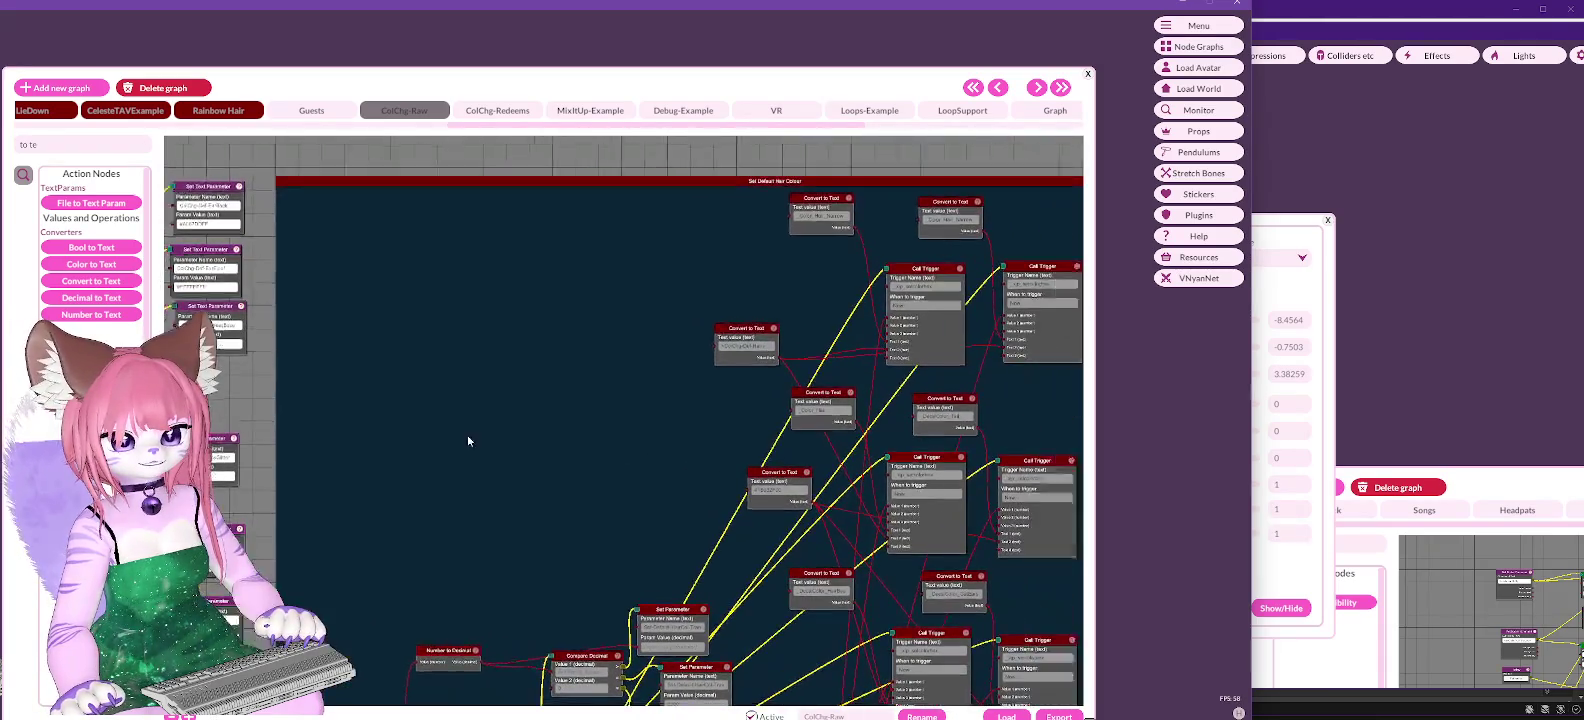
{"action": "scroll", "coordinate": [375, 417], "scroll_direction": "right", "scroll_amount": 5}
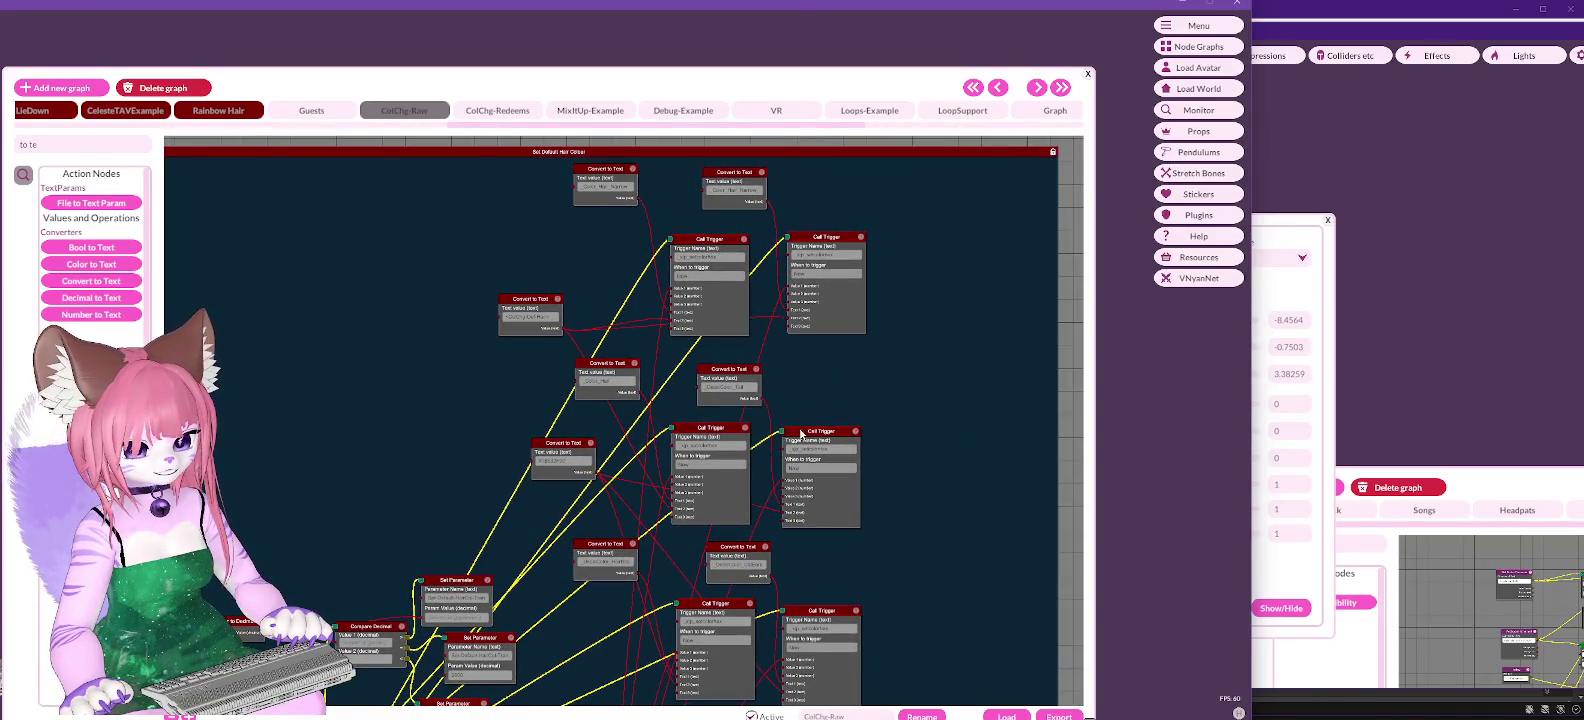
Step: Unlock the Set Default Hair Colour block and pan through its Ordered Execution and Call Trigger nodes
{"action": "scroll", "coordinate": [926, 547], "scroll_direction": "down", "scroll_amount": 5}
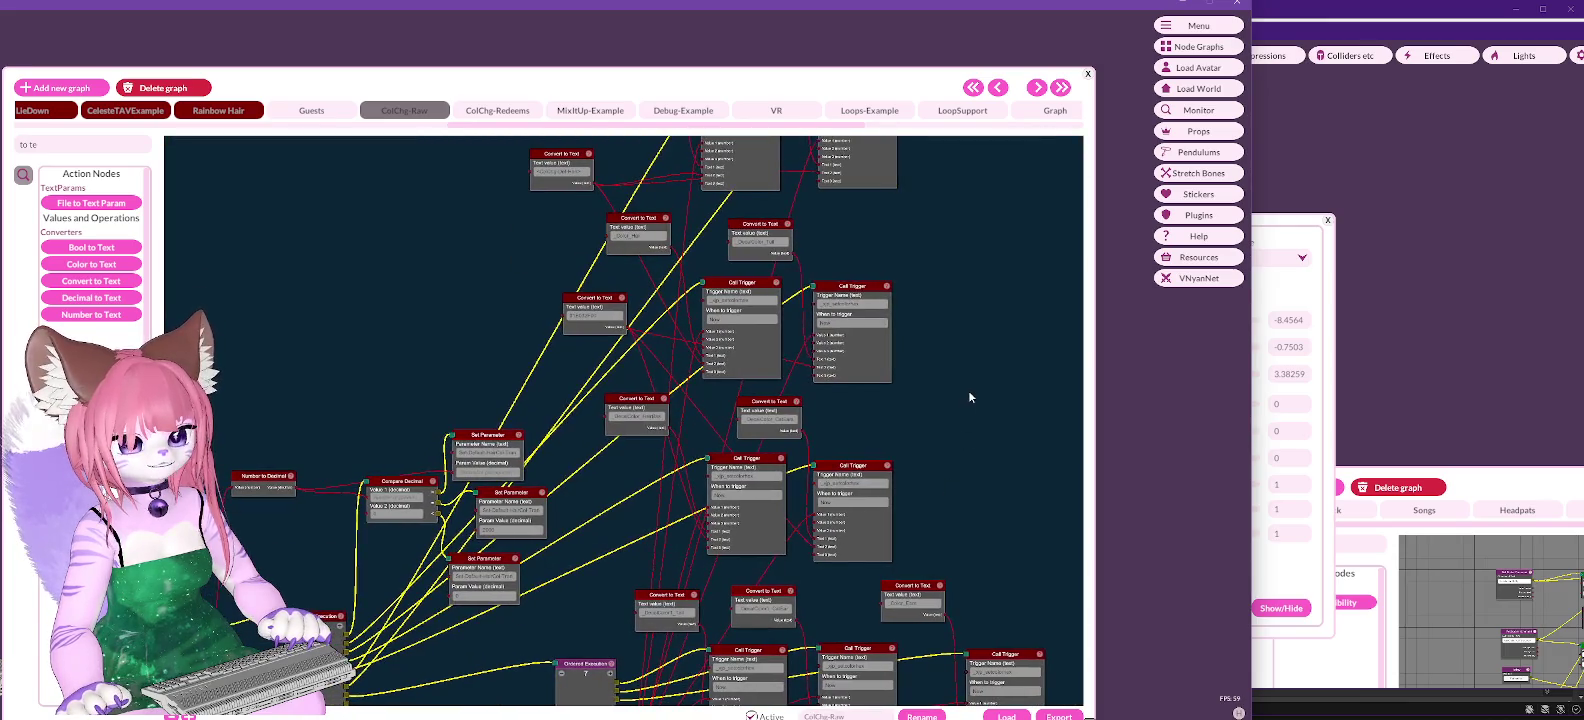
{"action": "scroll", "coordinate": [996, 447], "scroll_direction": "up", "scroll_amount": 3}
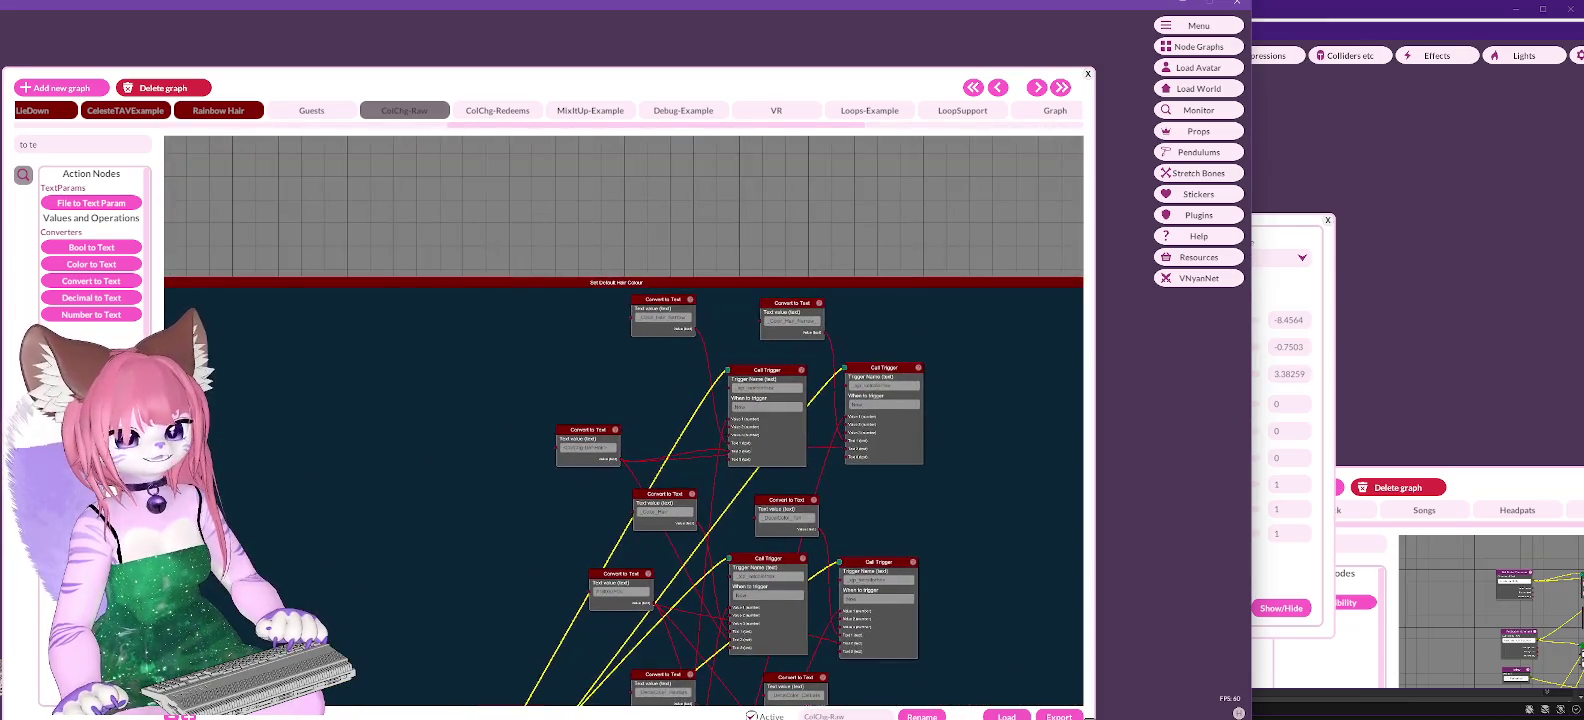
{"action": "left_click", "coordinate": [813, 290]}
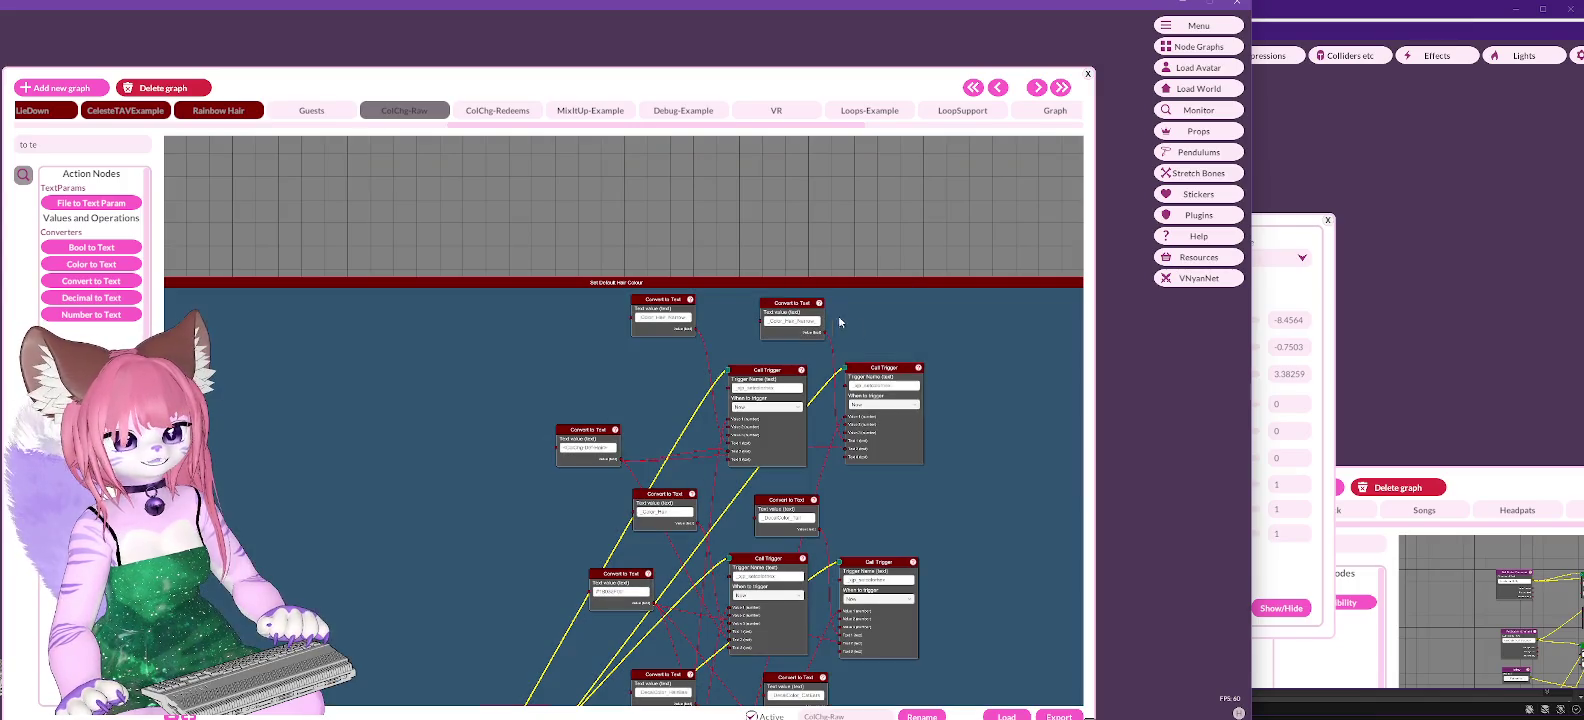
{"action": "left_click_drag", "start_coordinate": [1005, 566], "coordinate": [970, 200]}
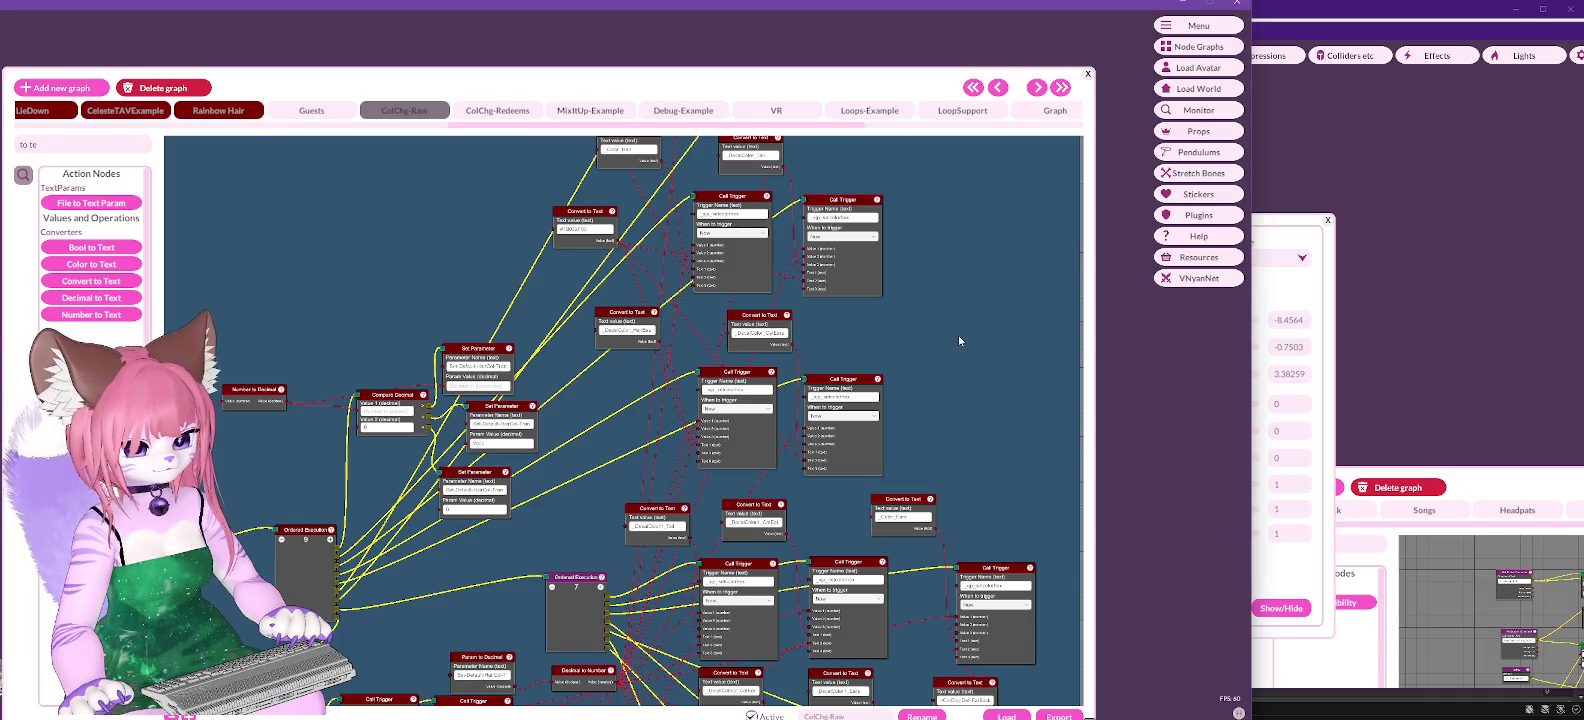
{"action": "left_click_drag", "start_coordinate": [960, 336], "coordinate": [1044, 32]}
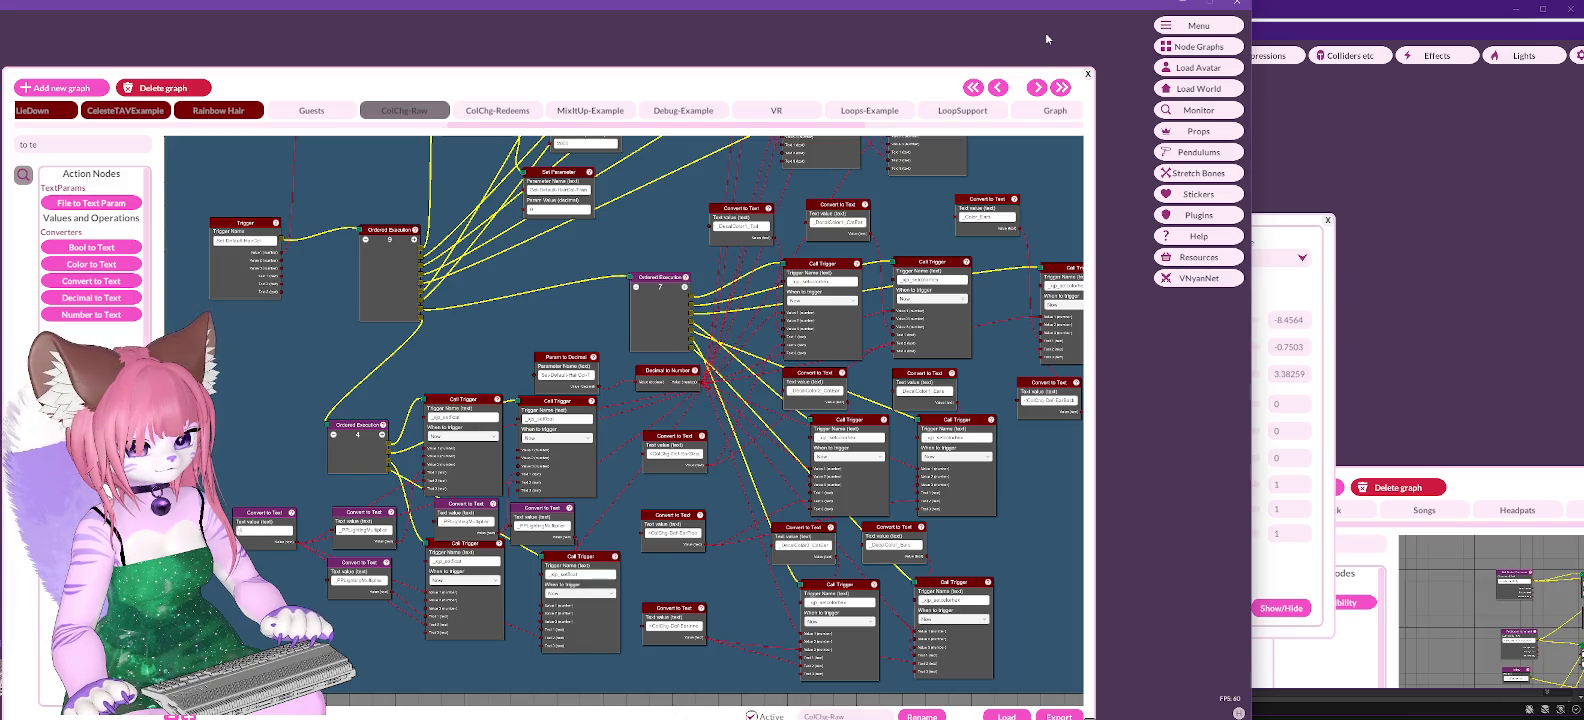
{"action": "left_click_drag", "start_coordinate": [1046, 37], "coordinate": [976, 43]}
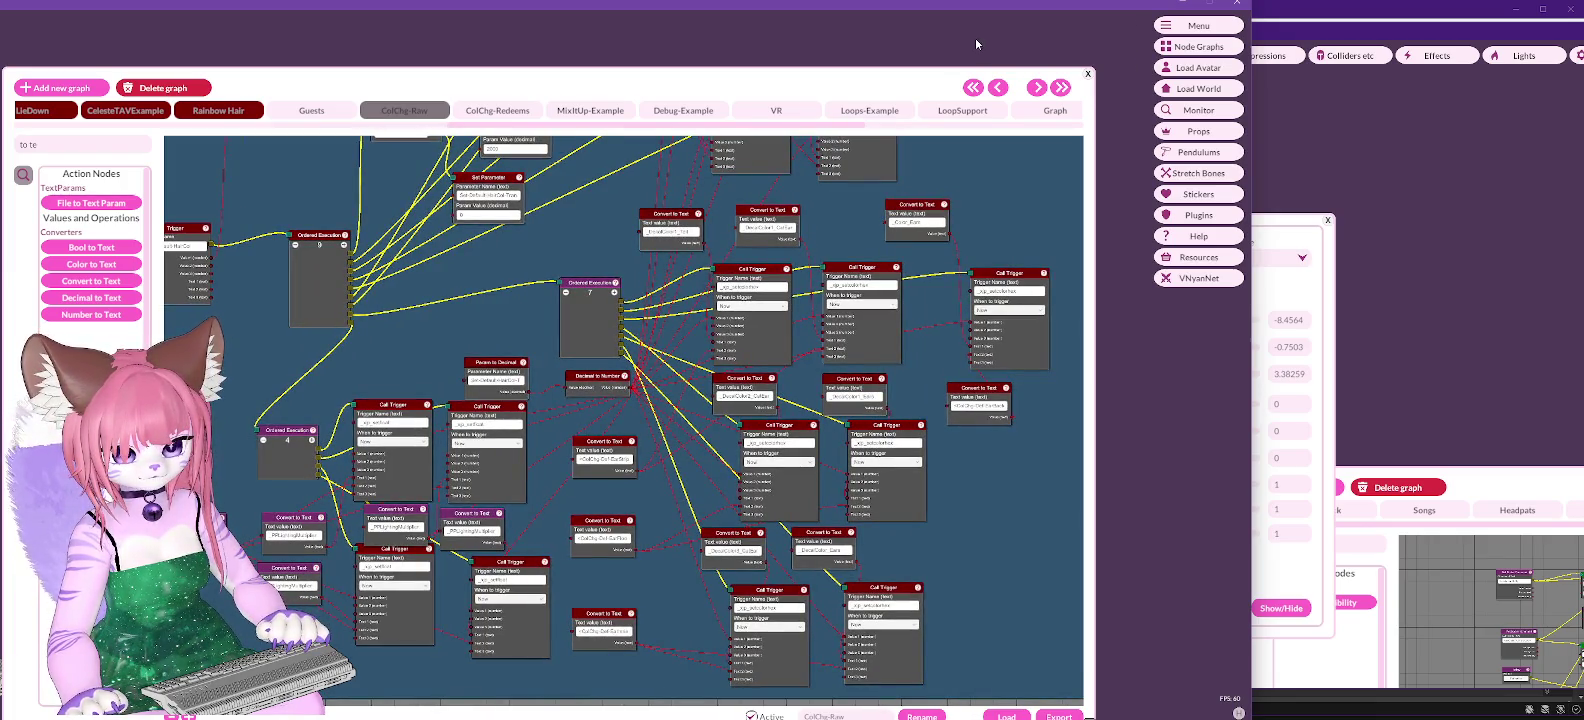
{"action": "left_click_drag", "start_coordinate": [975, 37], "coordinate": [976, 28]}
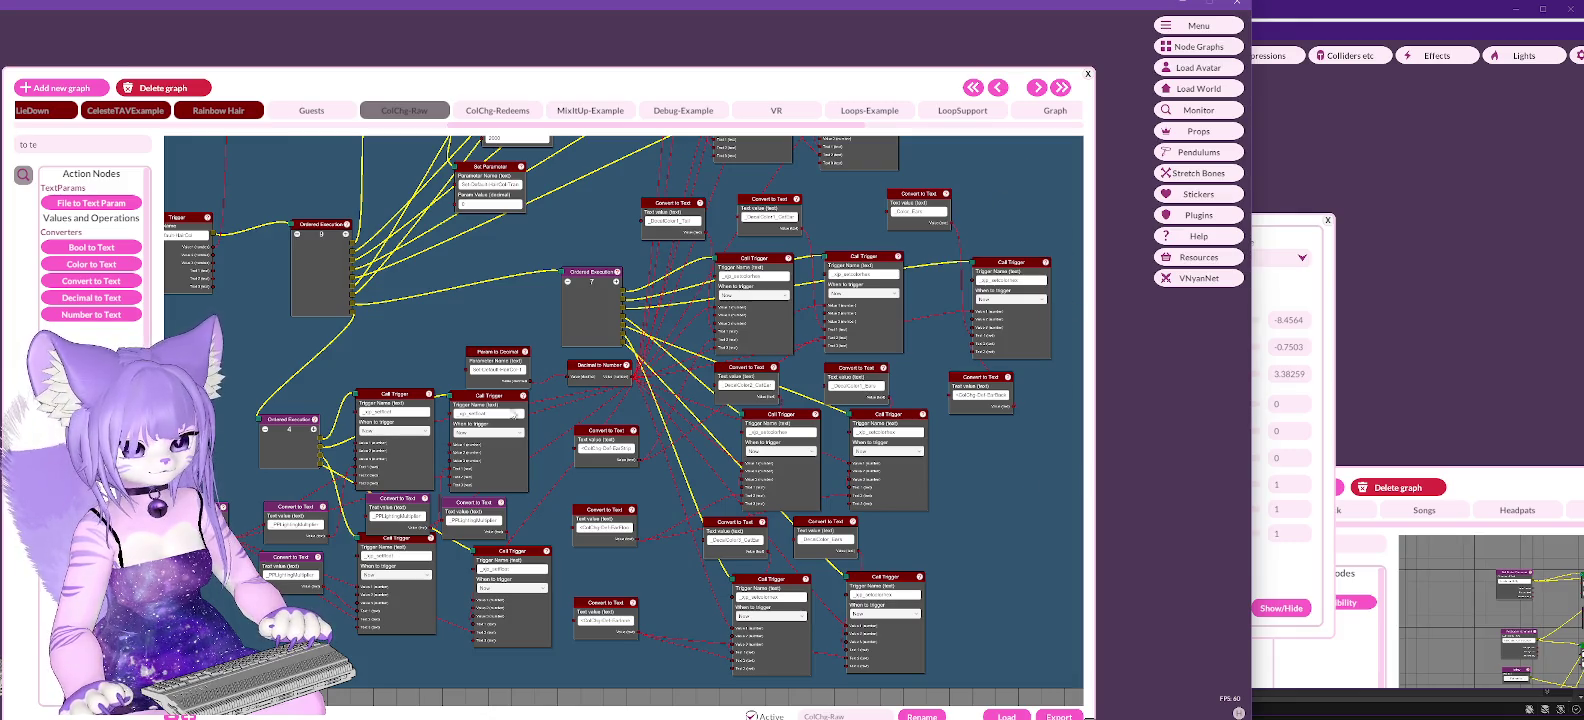
{"action": "left_click_drag", "start_coordinate": [232, 388], "coordinate": [355, 398]}
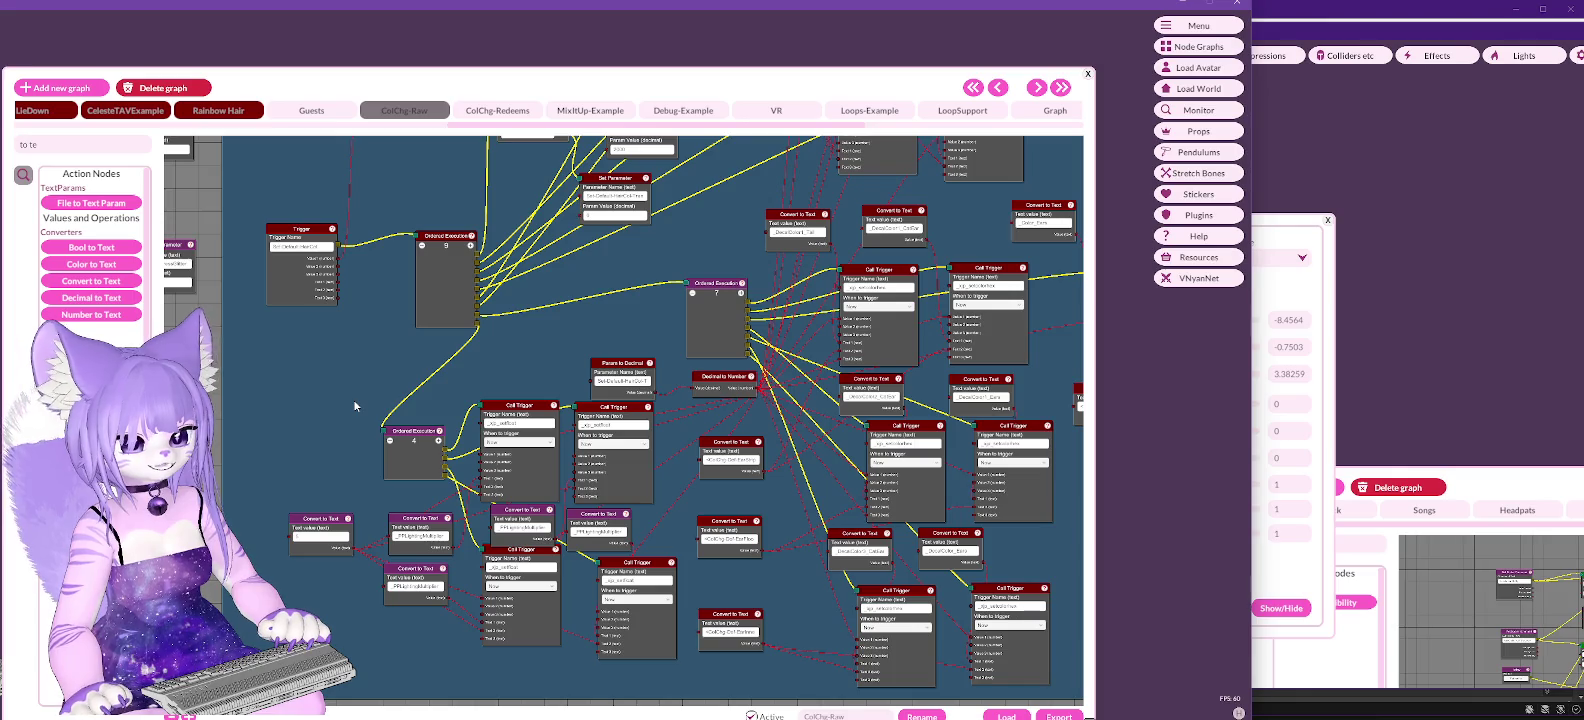
{"action": "mouse_move", "coordinate": [353, 398]}
{"action": "left_mouse_down"}
{"action": "mouse_move", "coordinate": [302, 395]}
{"action": "mouse_move", "coordinate": [304, 380]}
{"action": "mouse_move", "coordinate": [220, 393]}
{"action": "left_mouse_up"}
{"action": "left_click_drag", "start_coordinate": [436, 336], "coordinate": [452, 456]}
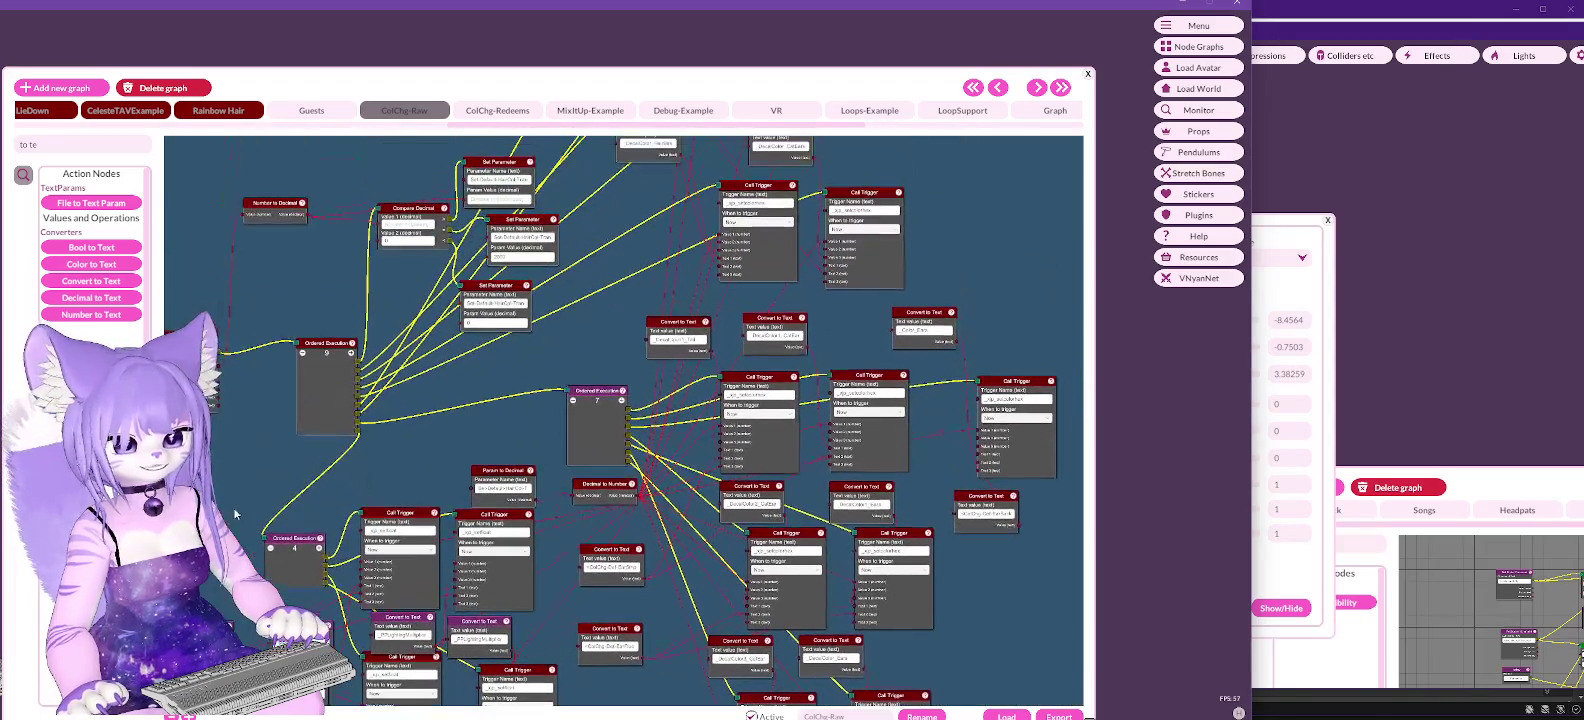
{"action": "left_click_drag", "start_coordinate": [1041, 627], "coordinate": [994, 494]}
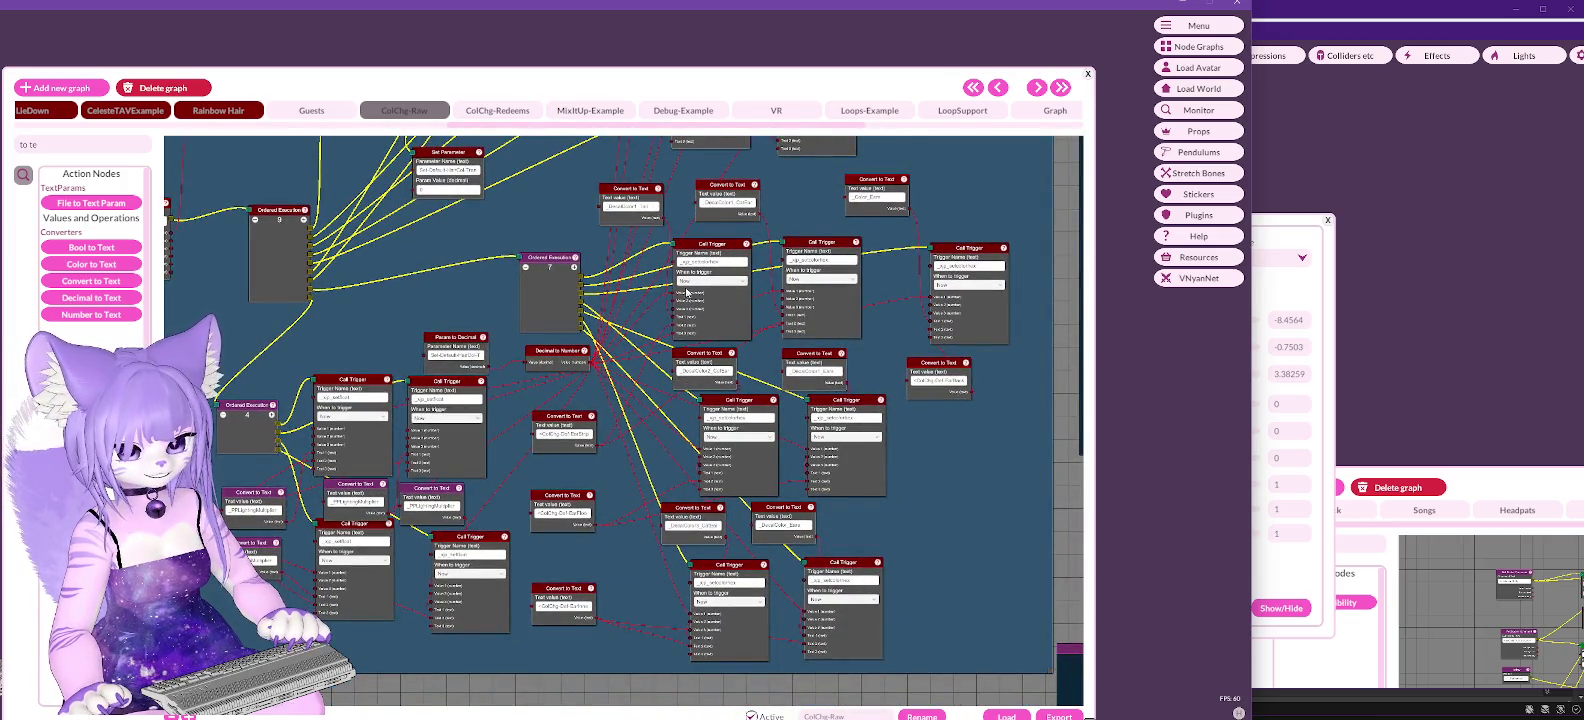
{"action": "left_click_drag", "start_coordinate": [347, 406], "coordinate": [527, 374]}
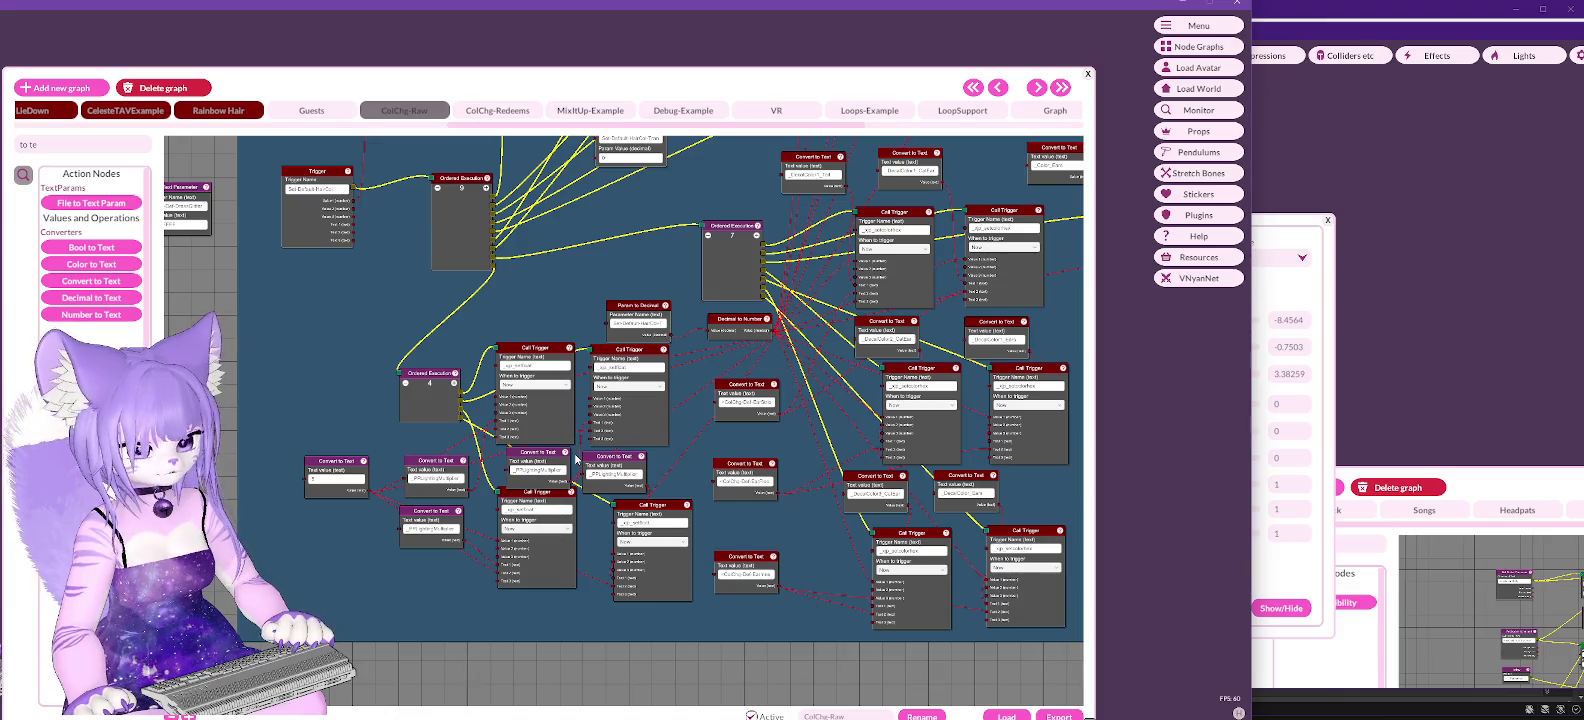
{"action": "mouse_move", "coordinate": [997, 172]}
{"action": "left_mouse_down"}
{"action": "mouse_move", "coordinate": [835, 405]}
{"action": "mouse_move", "coordinate": [838, 351]}
{"action": "mouse_move", "coordinate": [748, 521]}
{"action": "left_mouse_up"}
{"action": "left_click_drag", "start_coordinate": [880, 374], "coordinate": [962, 353]}
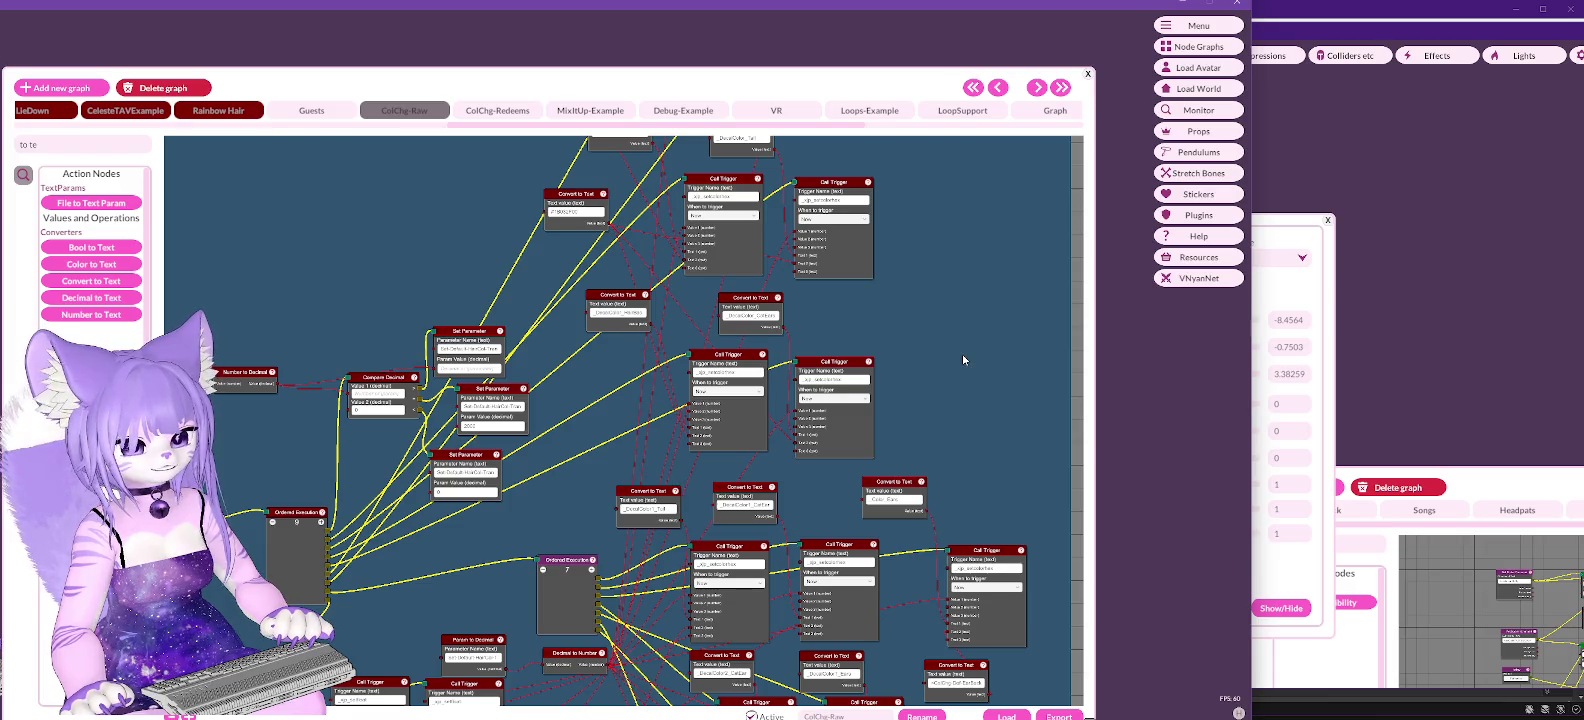
{"action": "left_click_drag", "start_coordinate": [962, 360], "coordinate": [948, 487]}
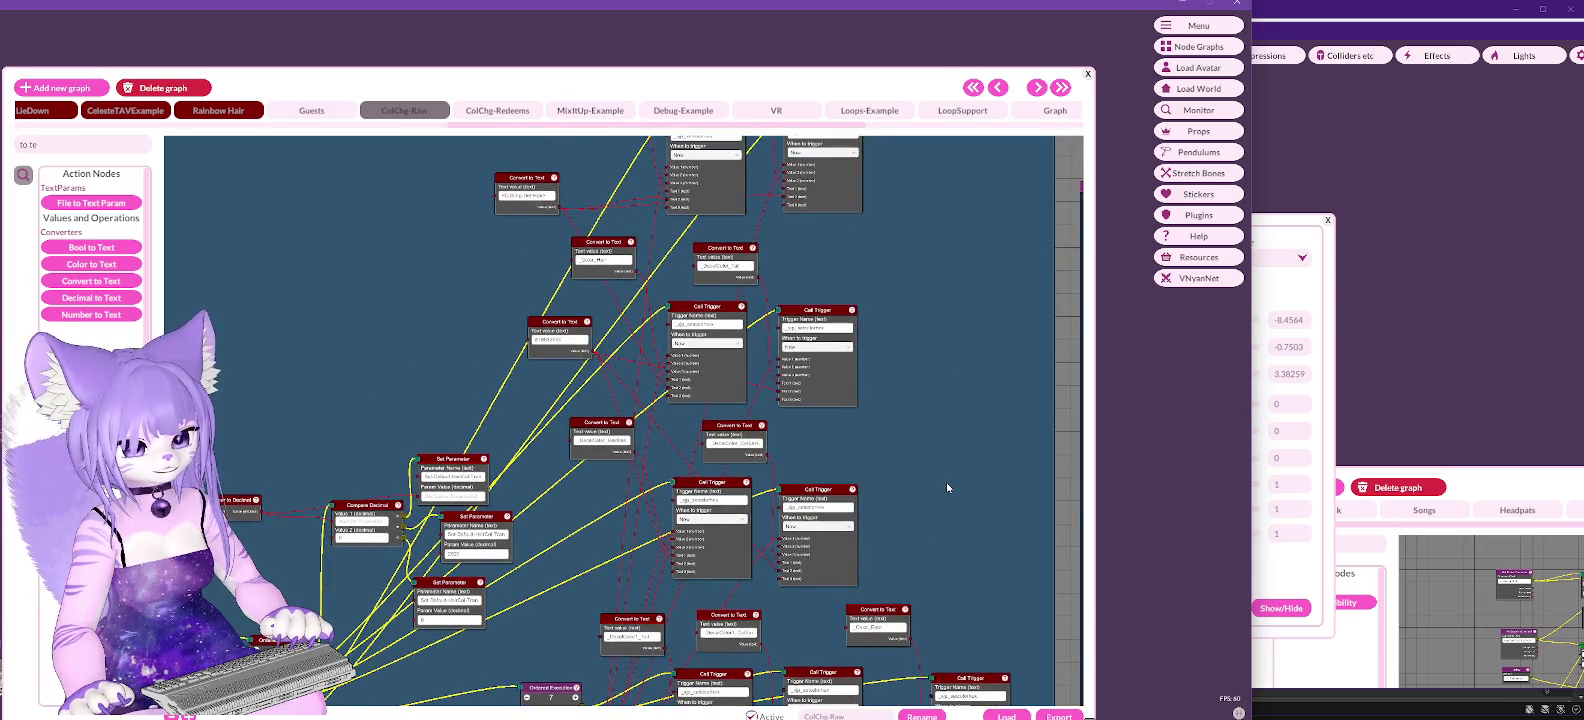
{"action": "left_click_drag", "start_coordinate": [946, 320], "coordinate": [944, 376]}
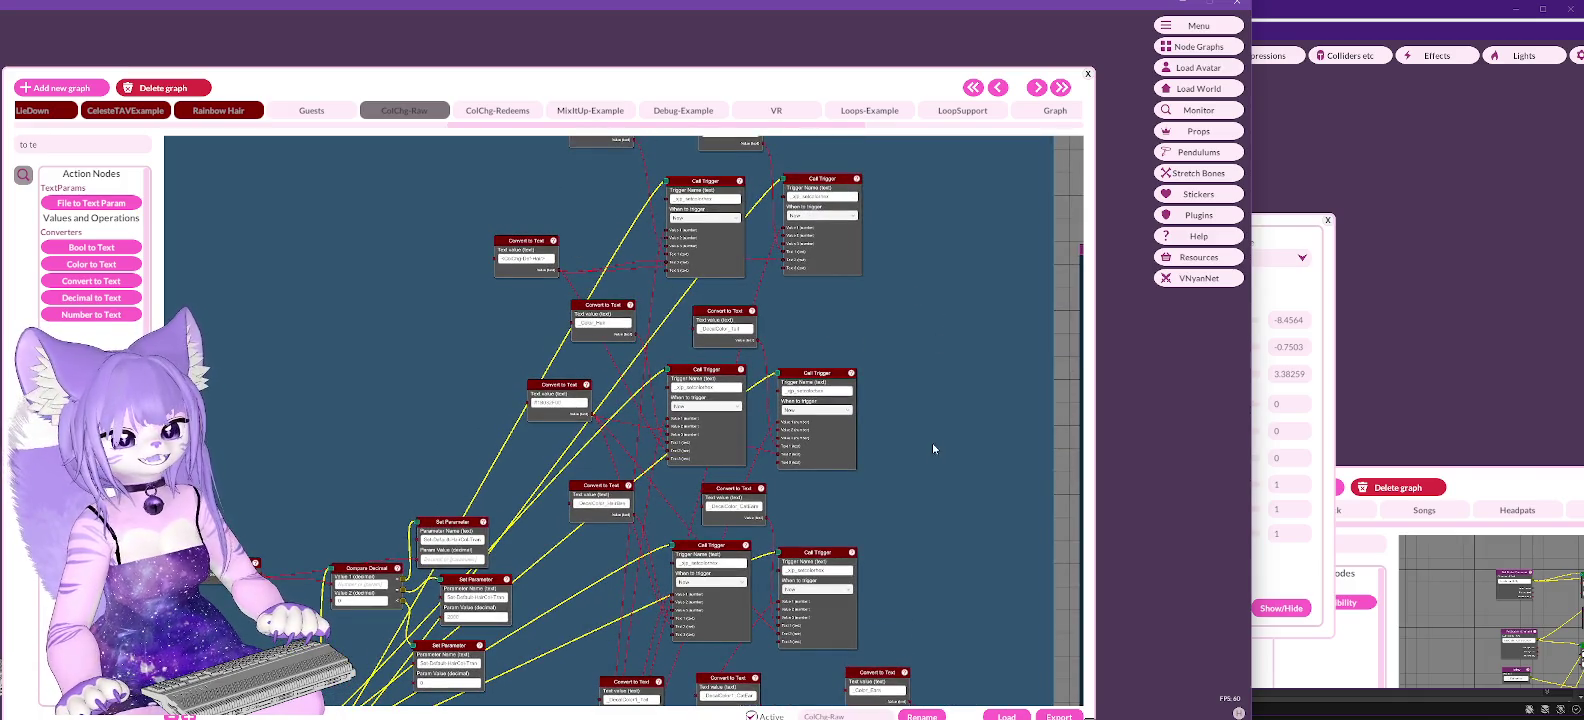
{"action": "mouse_move", "coordinate": [936, 502]}
{"action": "left_mouse_down"}
{"action": "mouse_move", "coordinate": [986, 145]}
{"action": "mouse_move", "coordinate": [969, 463]}
{"action": "left_mouse_up"}
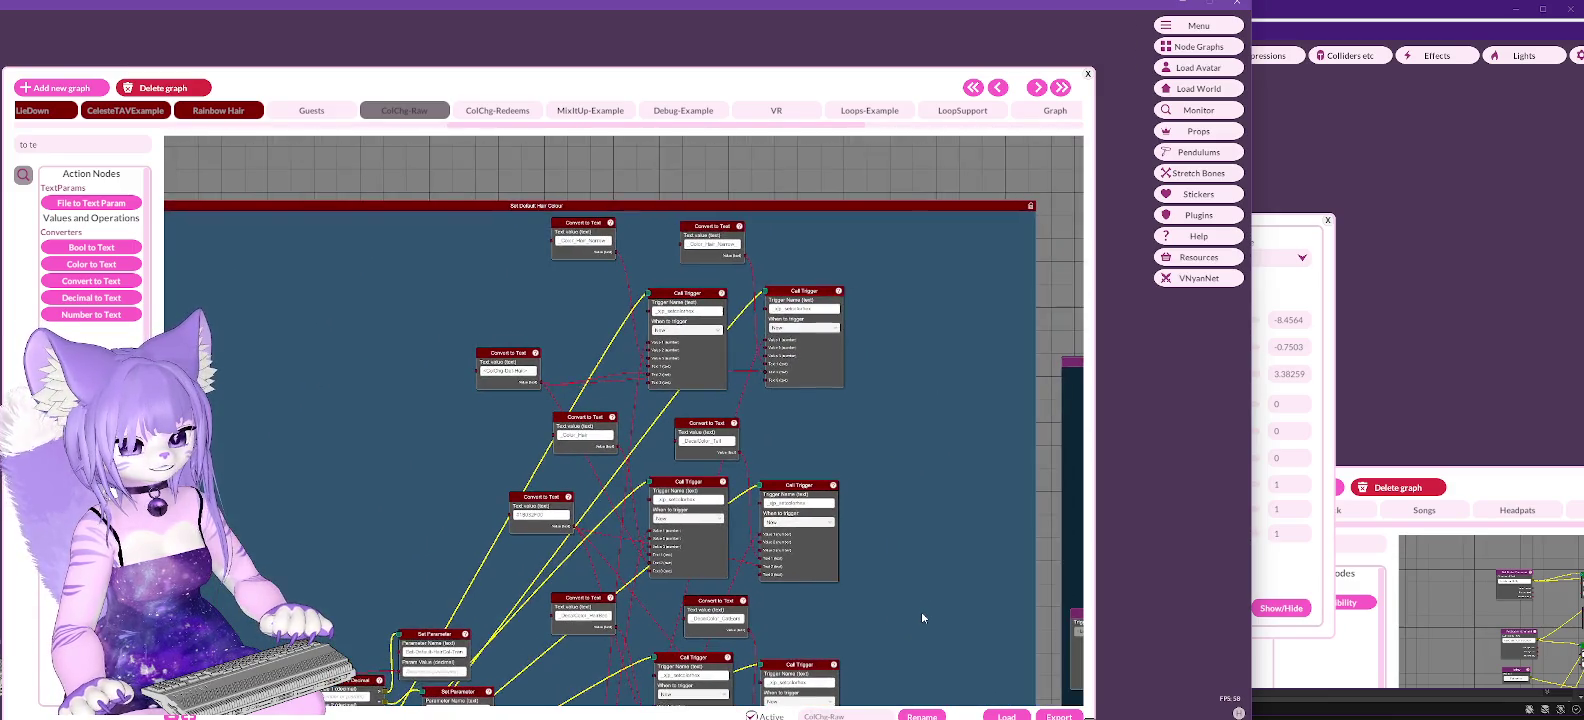
{"action": "left_click_drag", "start_coordinate": [921, 611], "coordinate": [910, 461]}
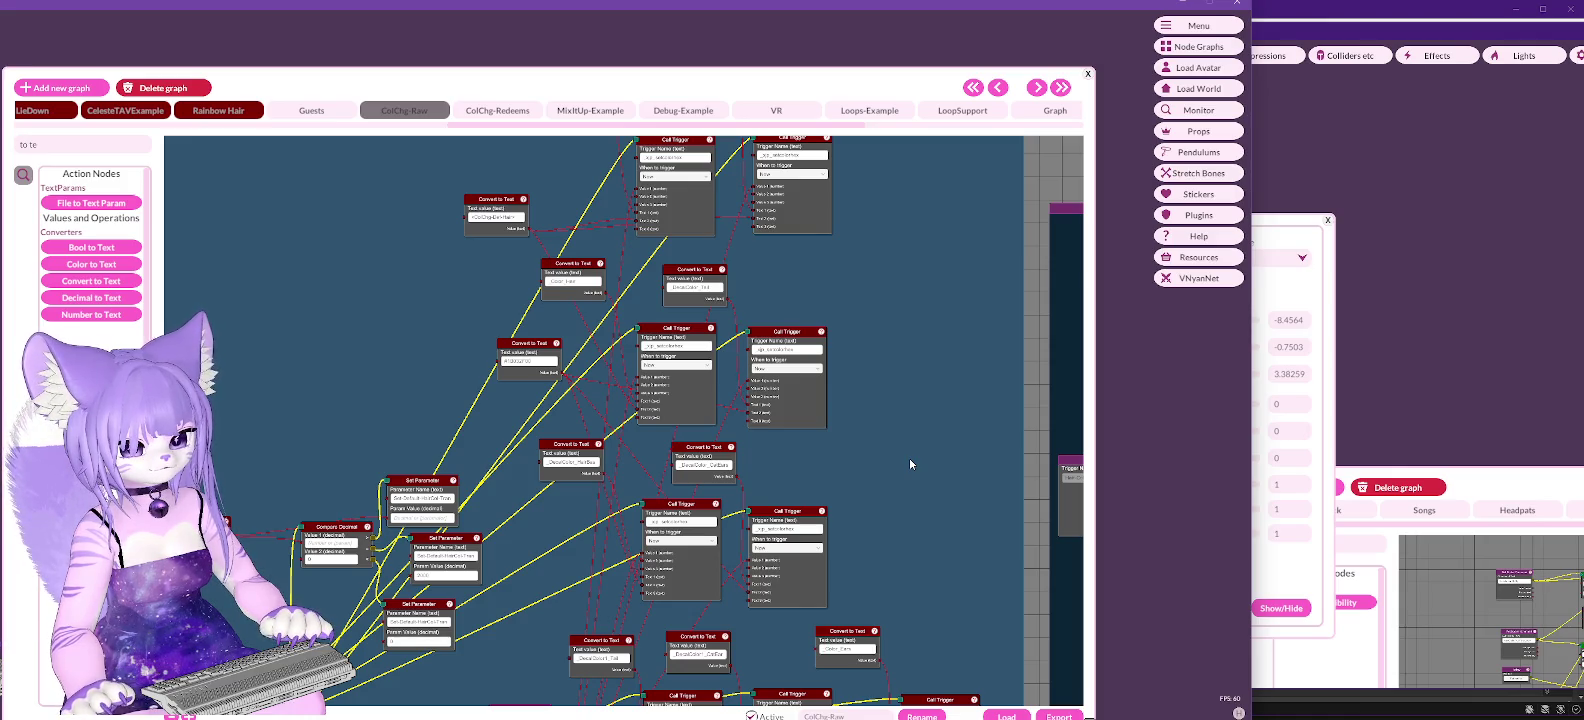
{"action": "mouse_move", "coordinate": [898, 505]}
{"action": "left_mouse_down"}
{"action": "mouse_move", "coordinate": [916, 255]}
{"action": "mouse_move", "coordinate": [1101, 198]}
{"action": "mouse_move", "coordinate": [1088, 208]}
{"action": "mouse_move", "coordinate": [983, 117]}
{"action": "left_mouse_up"}
{"action": "mouse_move", "coordinate": [1030, 547]}
{"action": "left_mouse_down"}
{"action": "mouse_move", "coordinate": [906, 426]}
{"action": "mouse_move", "coordinate": [880, 467]}
{"action": "mouse_move", "coordinate": [885, 447]}
{"action": "left_mouse_up"}
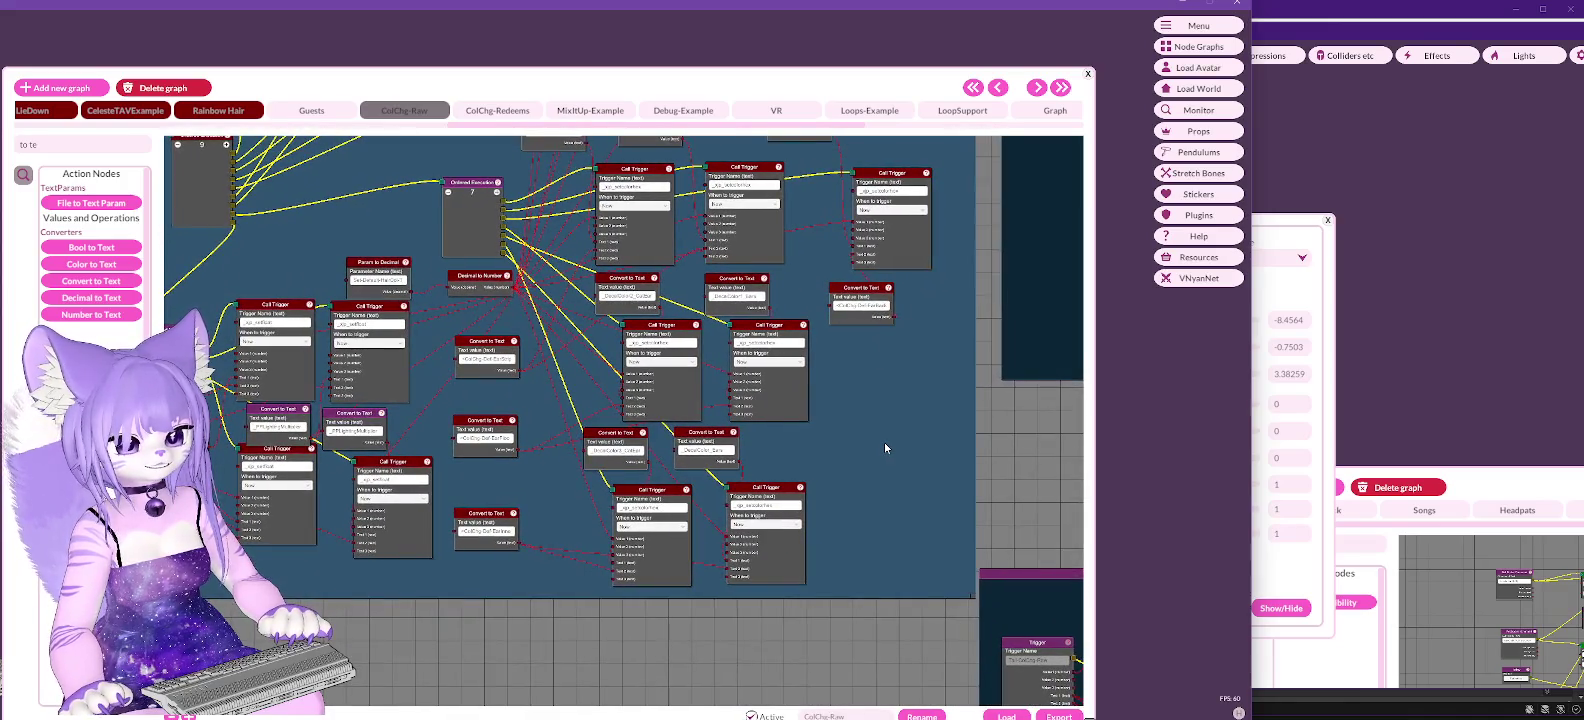
Step: Duplicate a Call Trigger and a Convert to Text node with pasted text, and add an eighth Ordered Execution output
{"action": "right_click", "coordinate": [776, 491]}
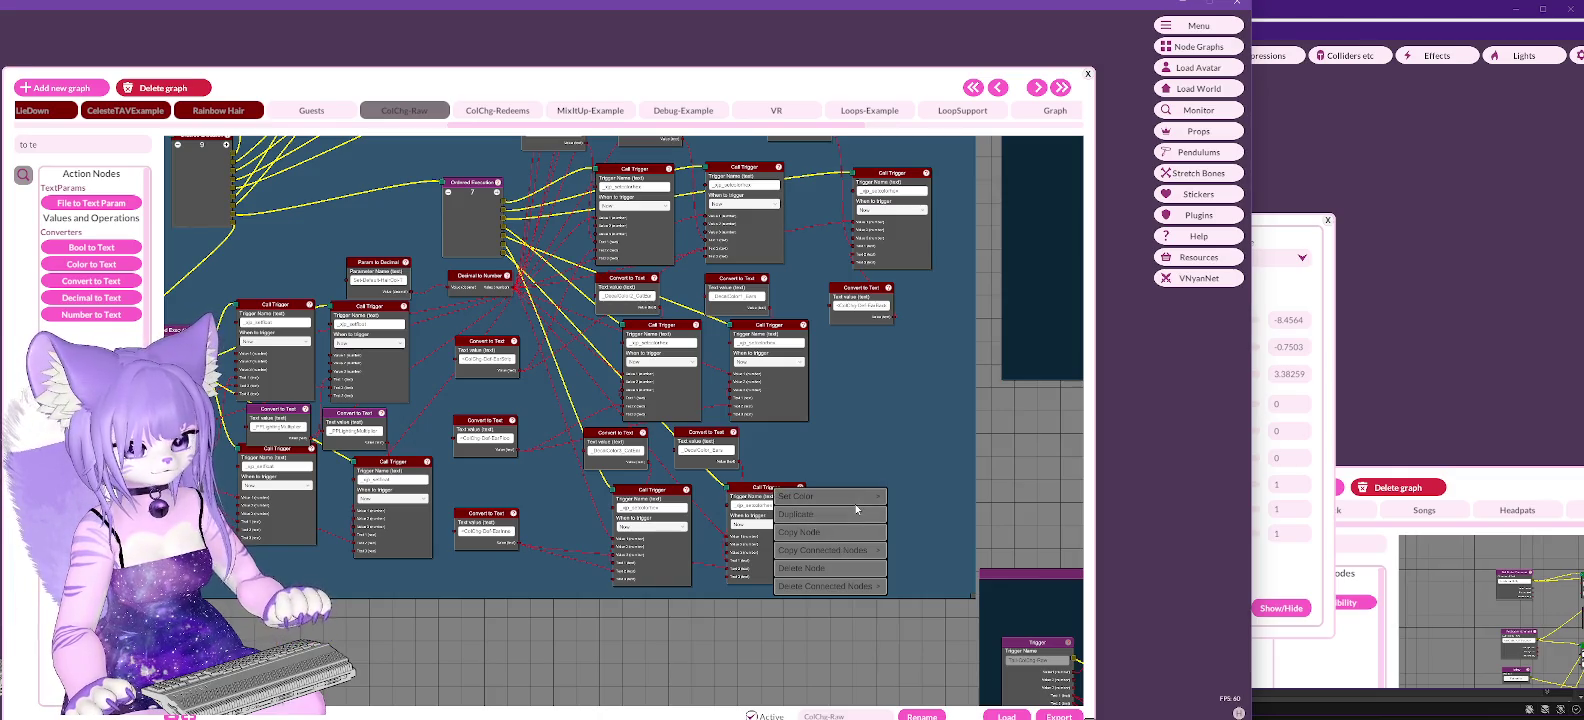
{"action": "left_click", "coordinate": [815, 516]}
{"action": "left_click_drag", "start_coordinate": [775, 488], "coordinate": [888, 493]}
{"action": "right_click", "coordinate": [714, 437]}
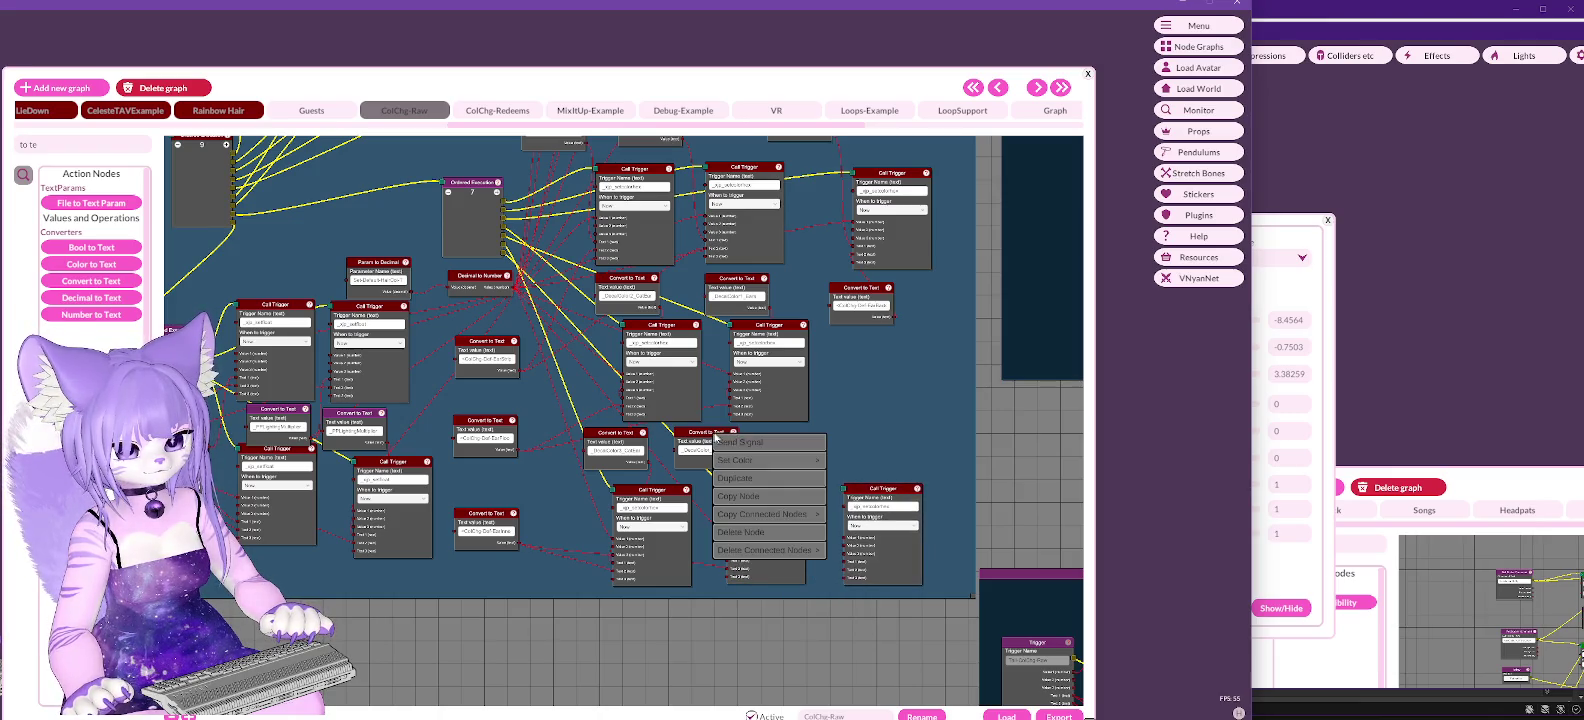
{"action": "left_click", "coordinate": [745, 478]}
{"action": "mouse_move", "coordinate": [705, 433]}
{"action": "left_mouse_down"}
{"action": "mouse_move", "coordinate": [805, 436]}
{"action": "mouse_move", "coordinate": [835, 457]}
{"action": "left_mouse_up"}
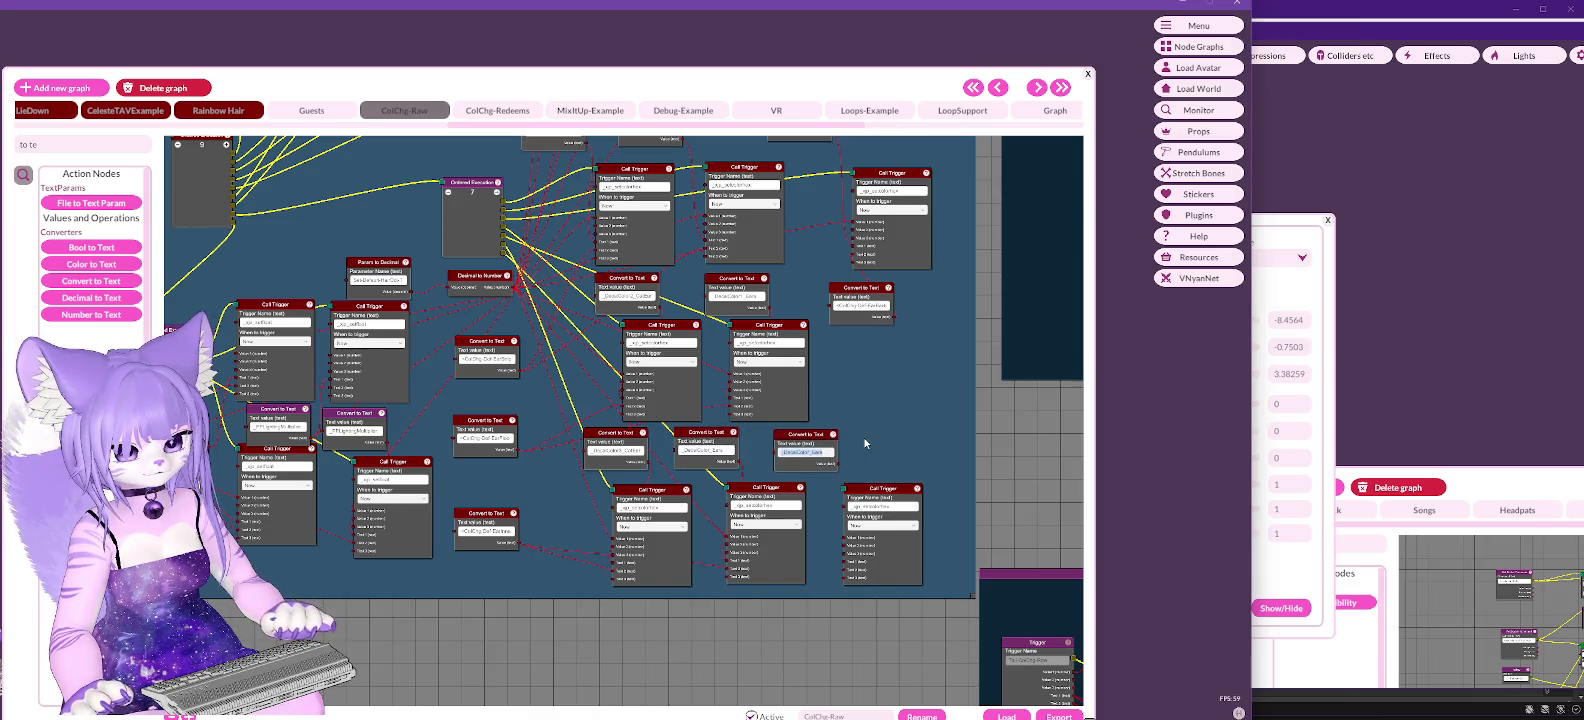
{"action": "key", "text": "ctrl+v"}
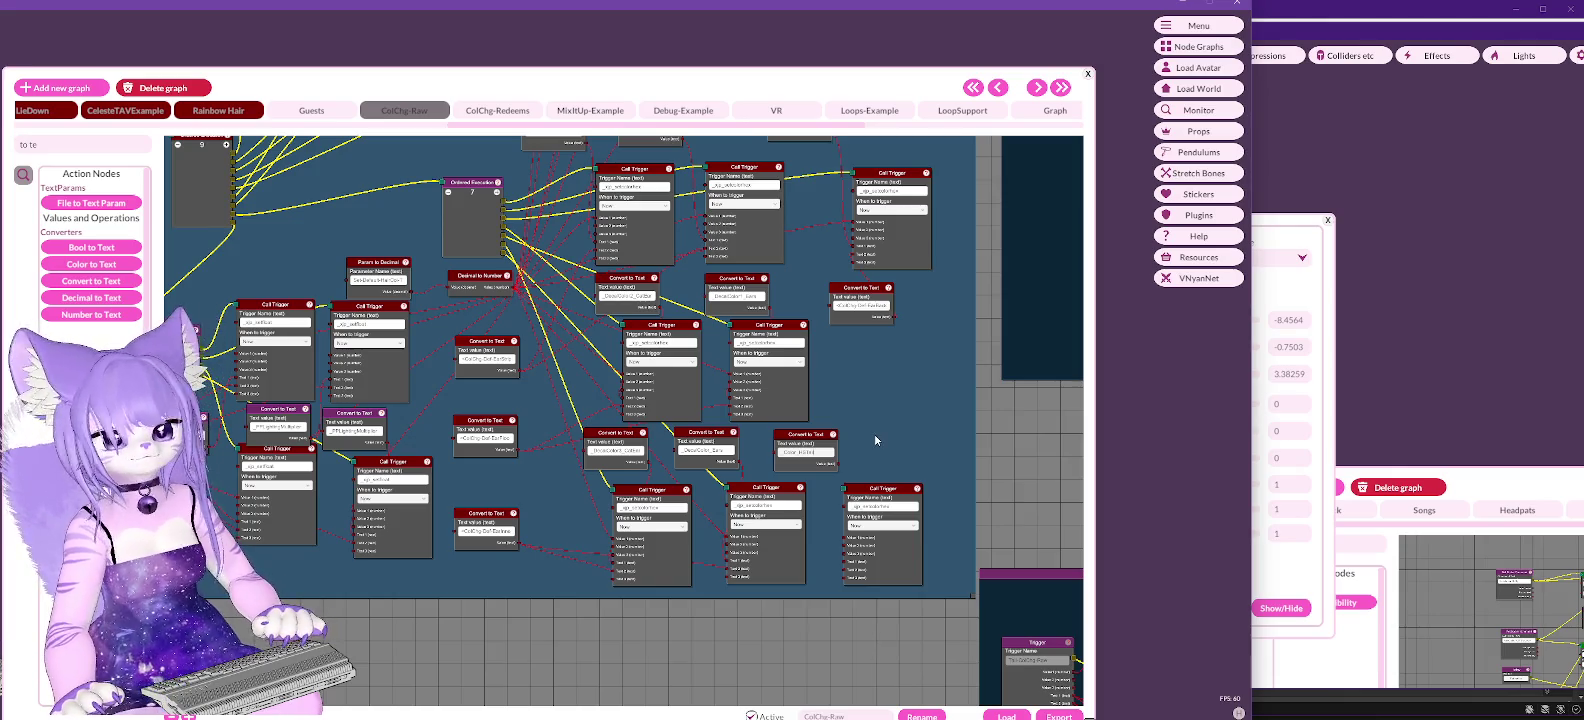
{"action": "left_click", "coordinate": [497, 193]}
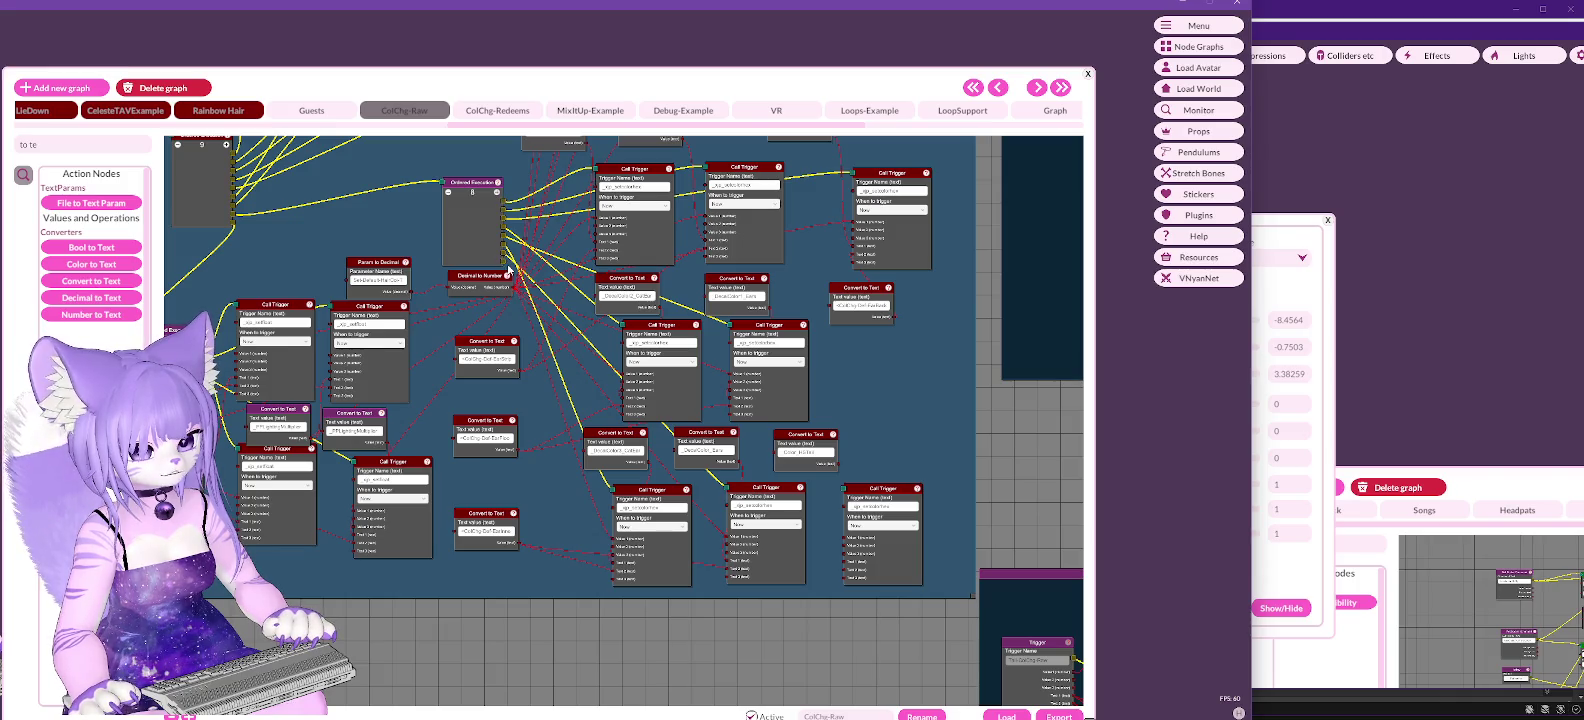
{"action": "left_click_drag", "start_coordinate": [507, 267], "coordinate": [845, 492]}
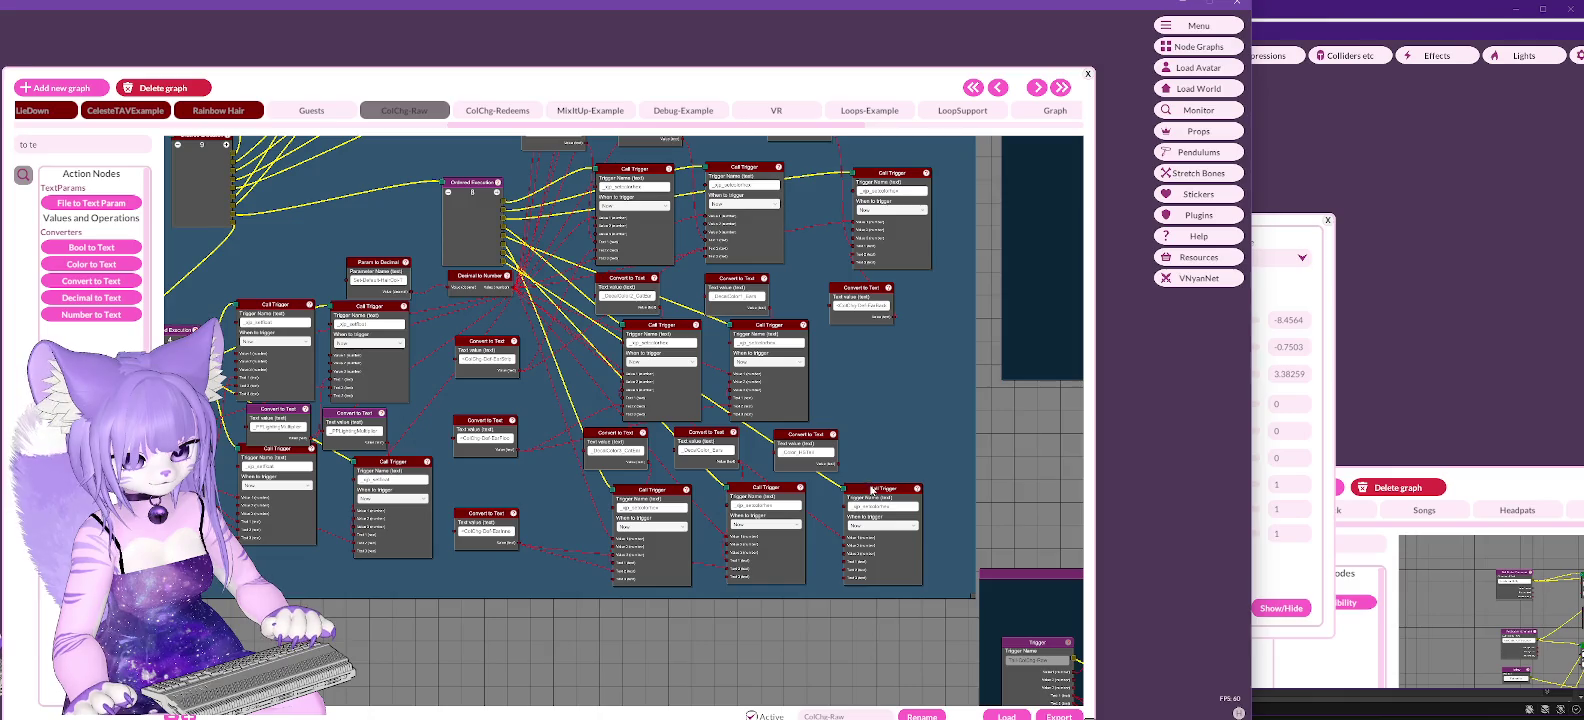
Step: Nudge the copied Call Trigger, pan across the graph, and move and enlarge the Node Graphs window
{"action": "left_click_drag", "start_coordinate": [866, 488], "coordinate": [885, 488]}
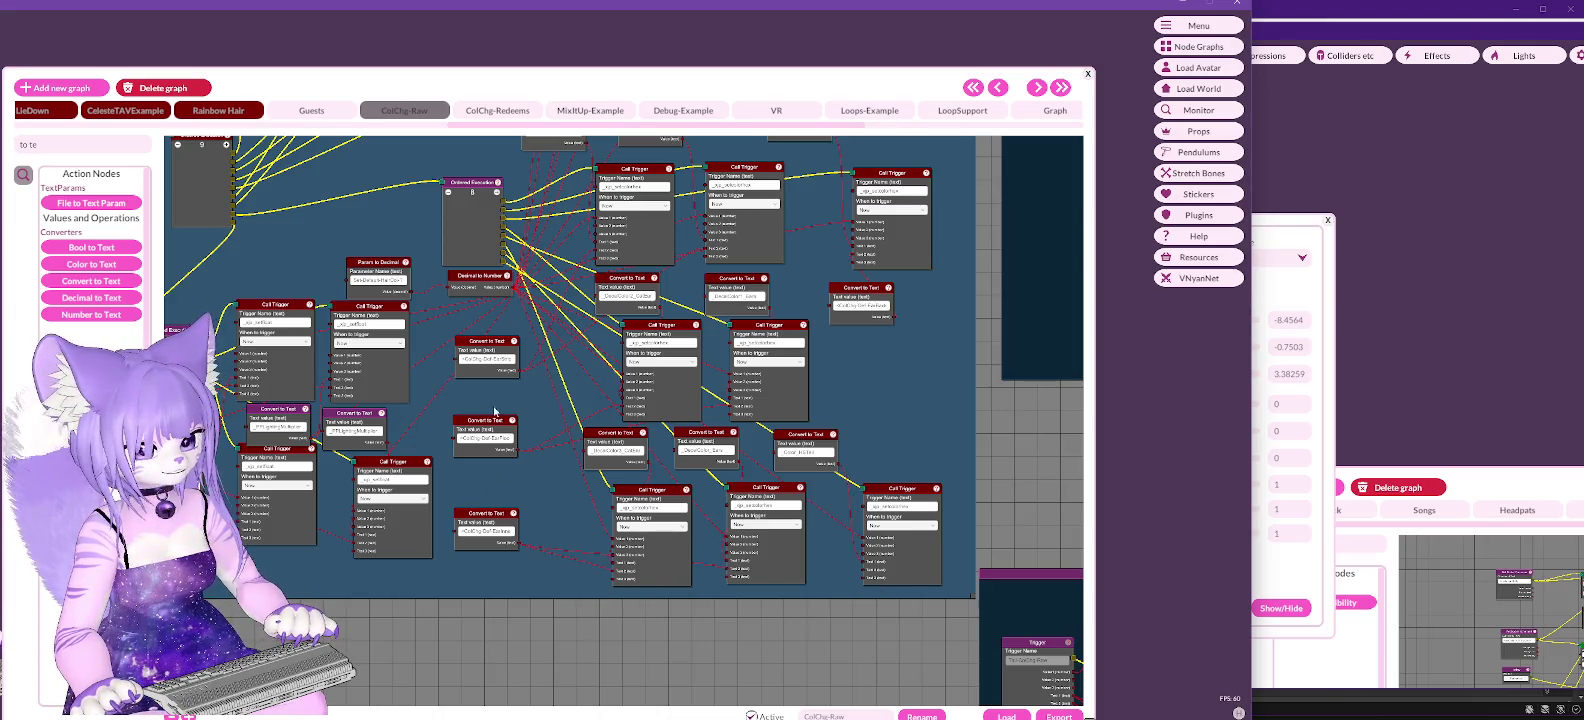
{"action": "mouse_move", "coordinate": [369, 640]}
{"action": "left_mouse_down"}
{"action": "mouse_move", "coordinate": [560, 600]}
{"action": "mouse_move", "coordinate": [660, 327]}
{"action": "mouse_move", "coordinate": [706, 581]}
{"action": "mouse_move", "coordinate": [700, 639]}
{"action": "left_mouse_up"}
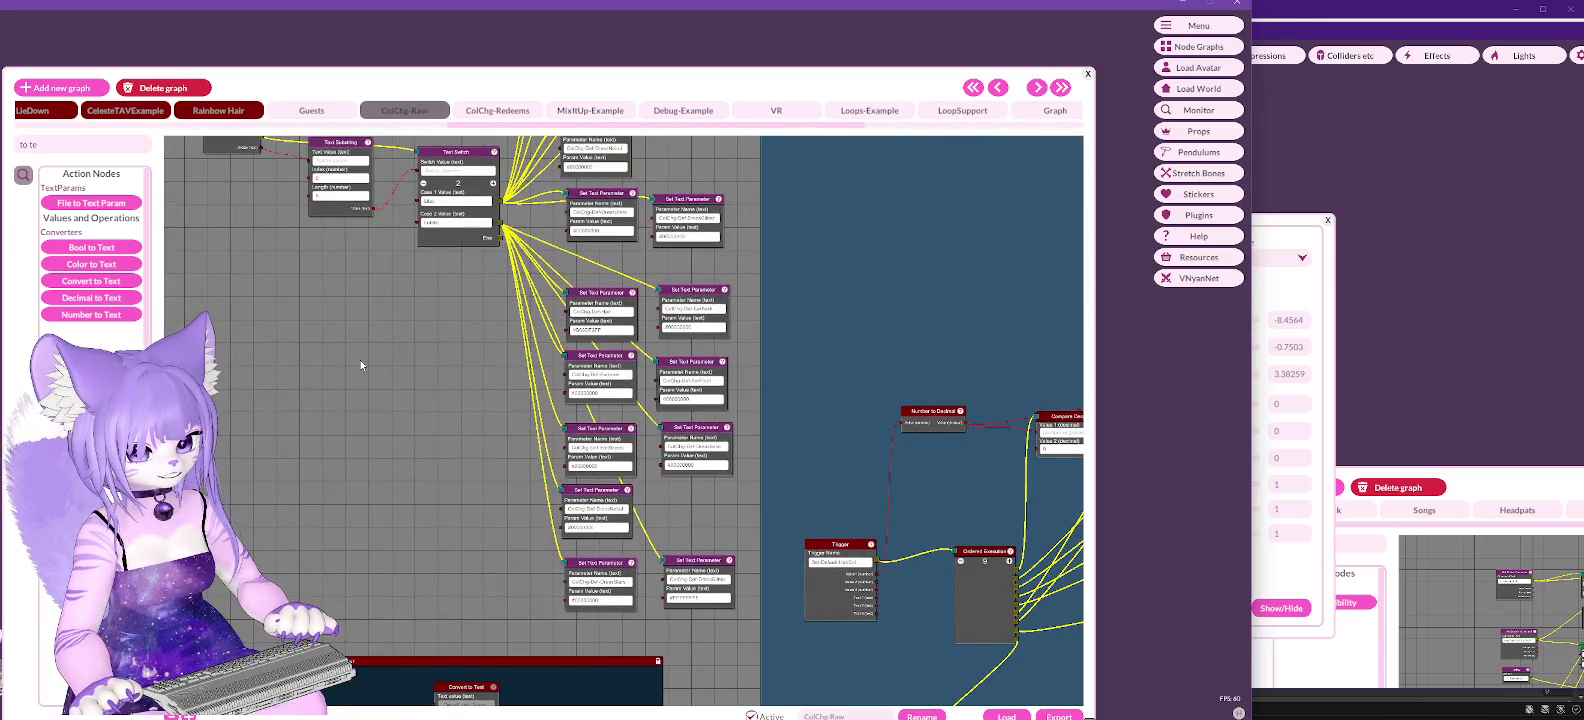
{"action": "mouse_move", "coordinate": [361, 366]}
{"action": "left_mouse_down"}
{"action": "mouse_move", "coordinate": [406, 646]}
{"action": "mouse_move", "coordinate": [418, 468]}
{"action": "mouse_move", "coordinate": [429, 539]}
{"action": "mouse_move", "coordinate": [424, 578]}
{"action": "mouse_move", "coordinate": [424, 397]}
{"action": "mouse_move", "coordinate": [121, 201]}
{"action": "left_mouse_up"}
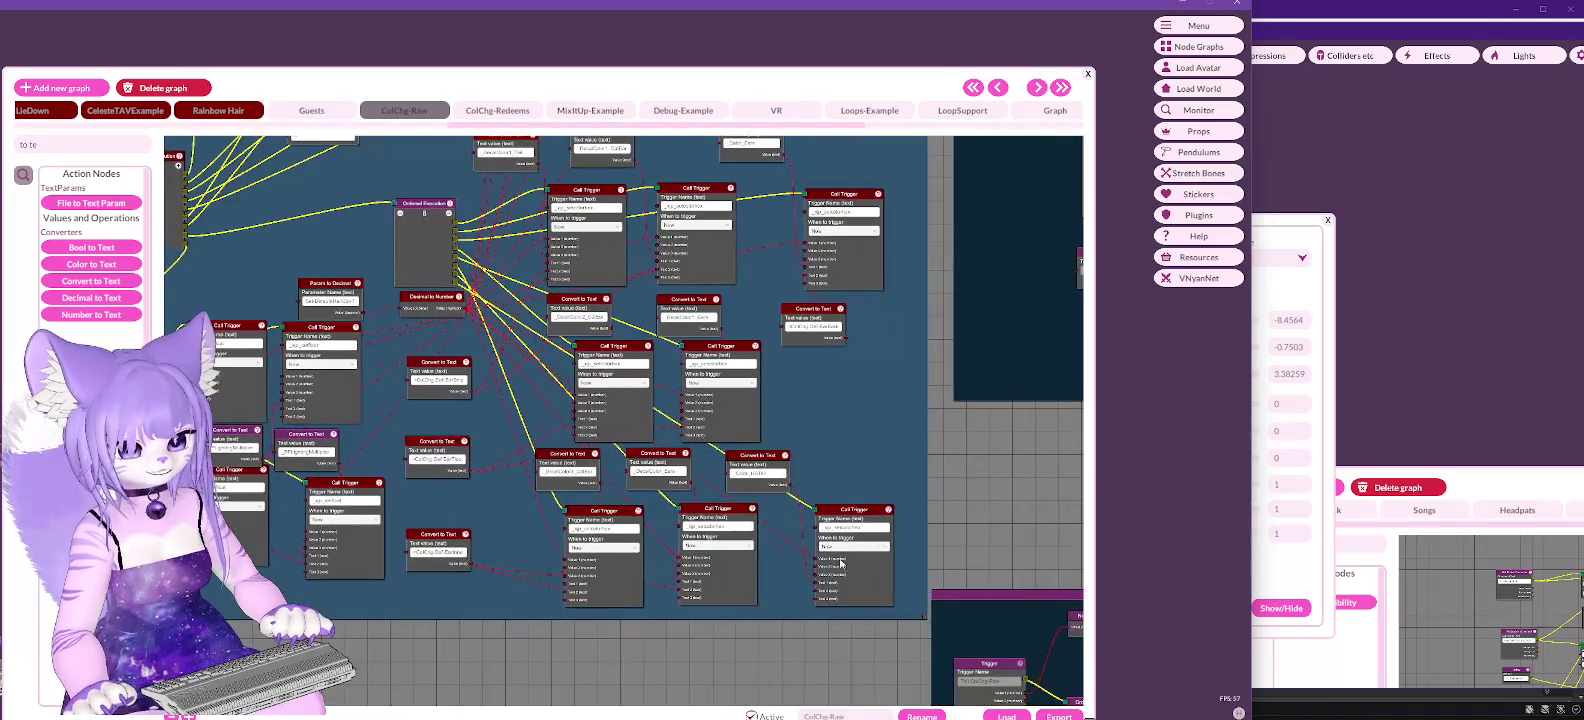
{"action": "mouse_move", "coordinate": [1021, 459]}
{"action": "left_mouse_down"}
{"action": "mouse_move", "coordinate": [1016, 574]}
{"action": "mouse_move", "coordinate": [1062, 627]}
{"action": "mouse_move", "coordinate": [1067, 719]}
{"action": "left_mouse_up"}
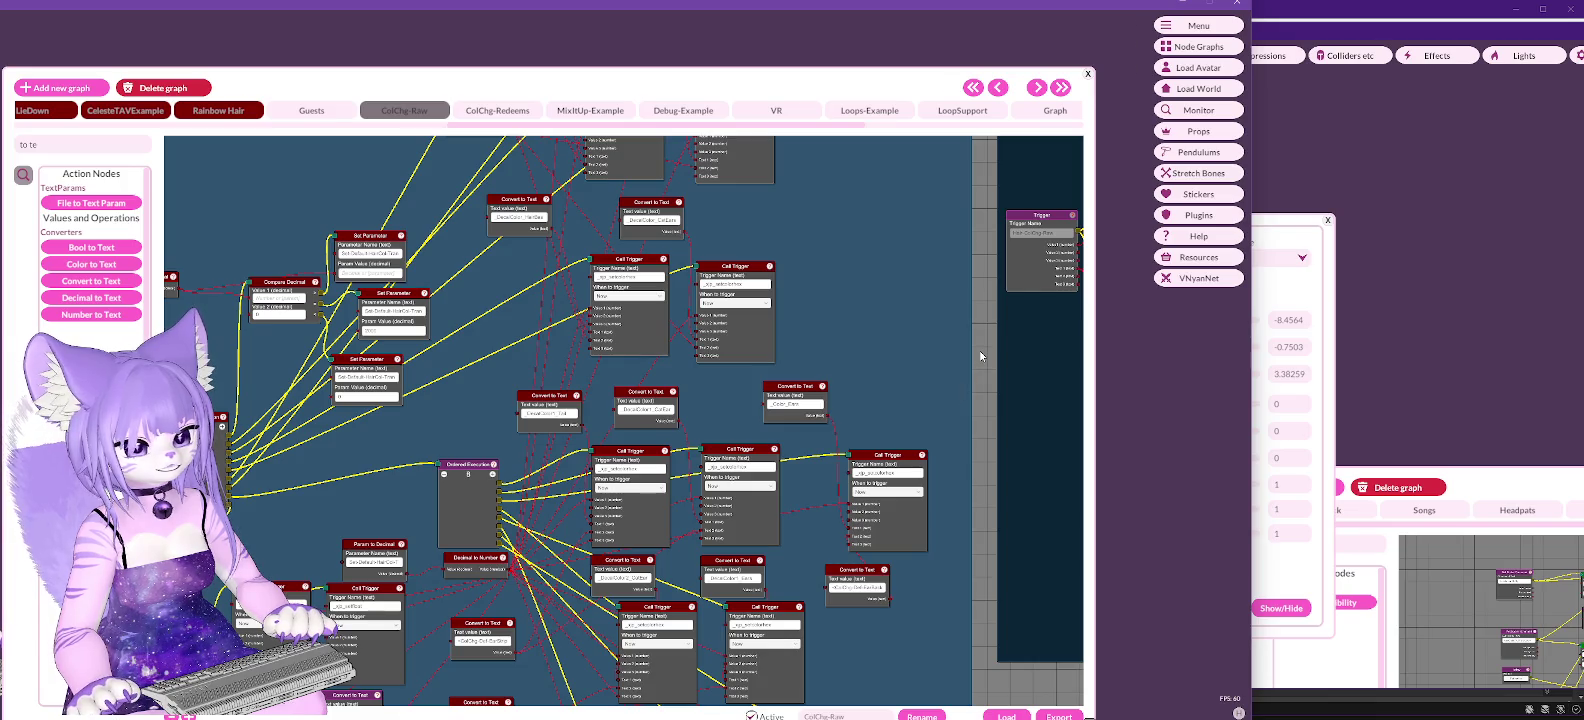
{"action": "left_click_drag", "start_coordinate": [981, 301], "coordinate": [993, 557]}
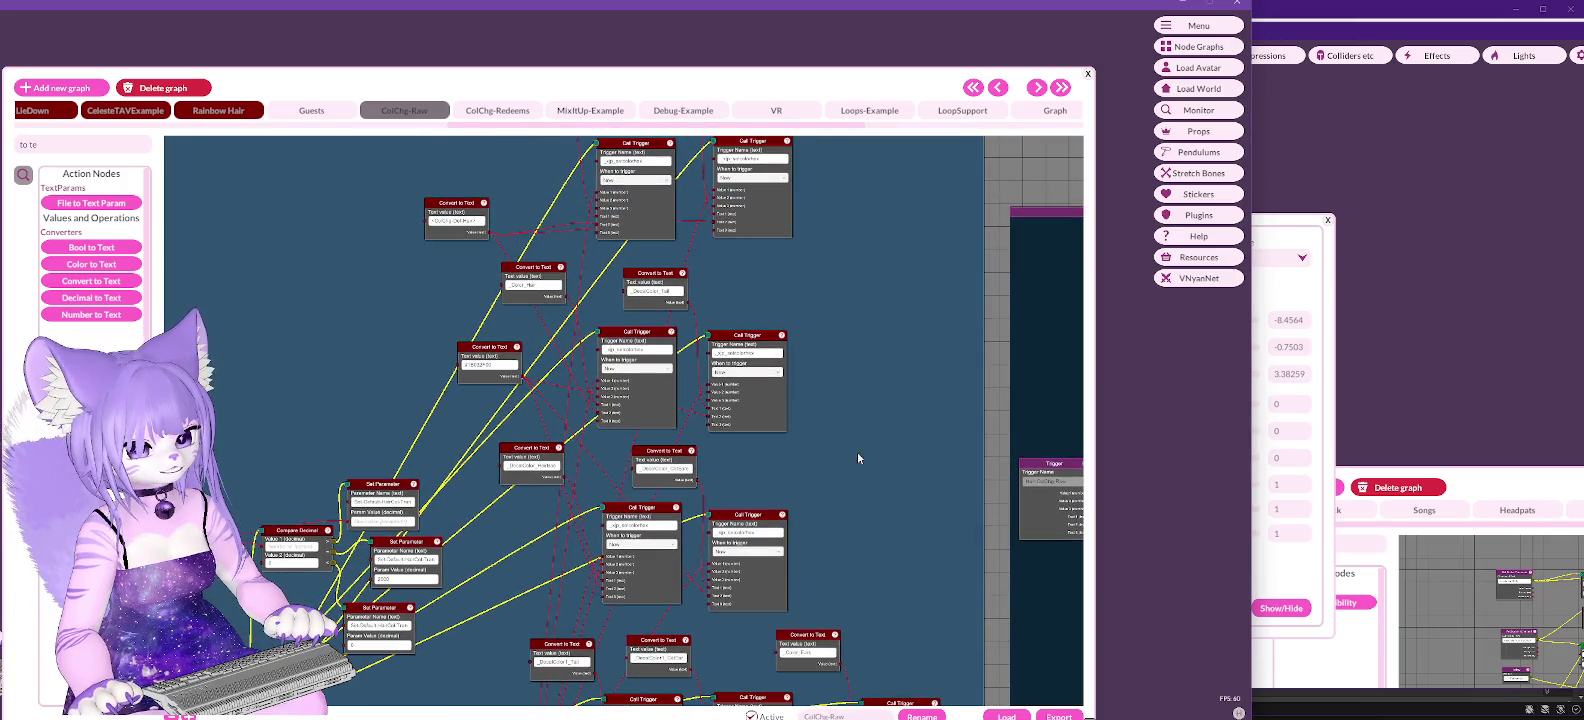
{"action": "left_click_drag", "start_coordinate": [877, 85], "coordinate": [847, 13]}
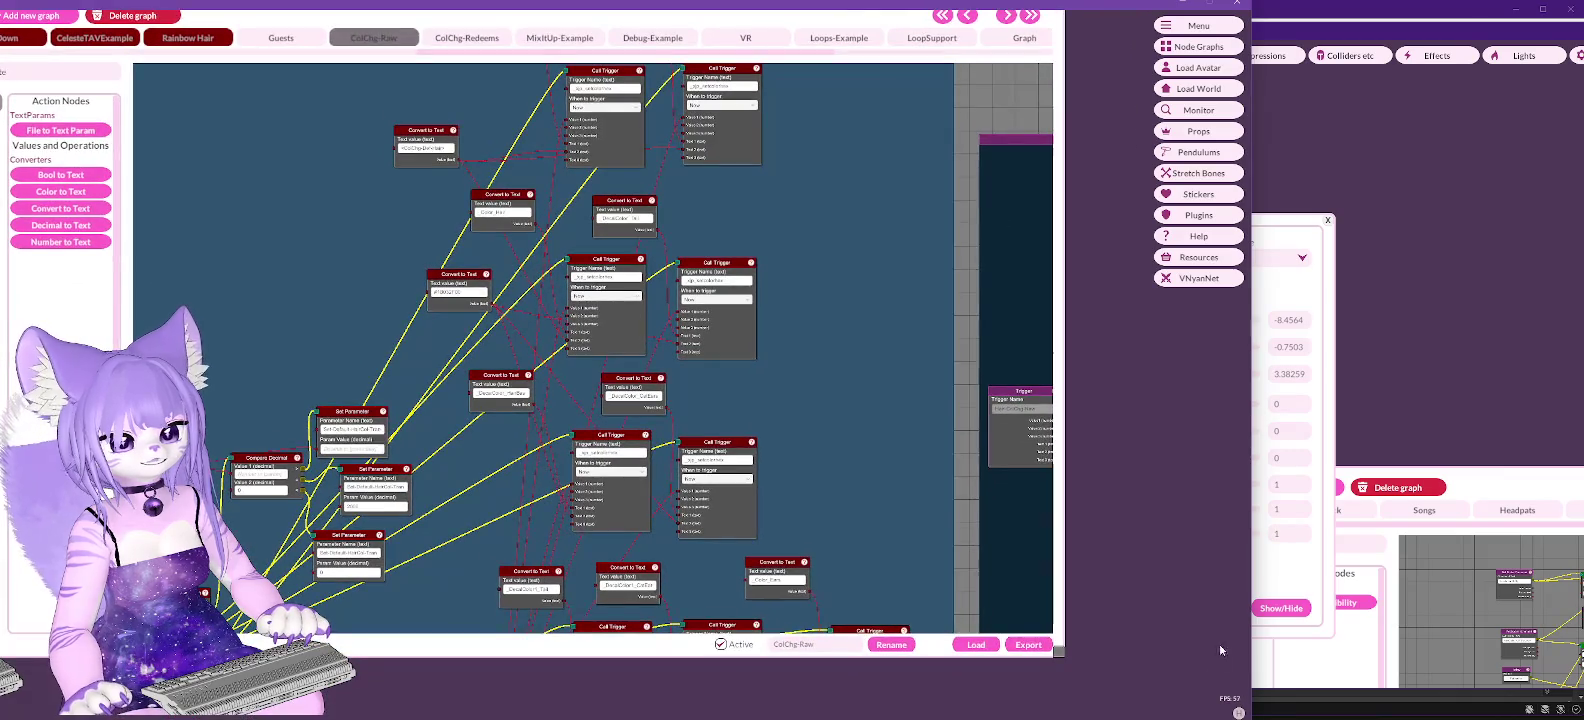
{"action": "left_click_drag", "start_coordinate": [1060, 654], "coordinate": [1100, 716]}
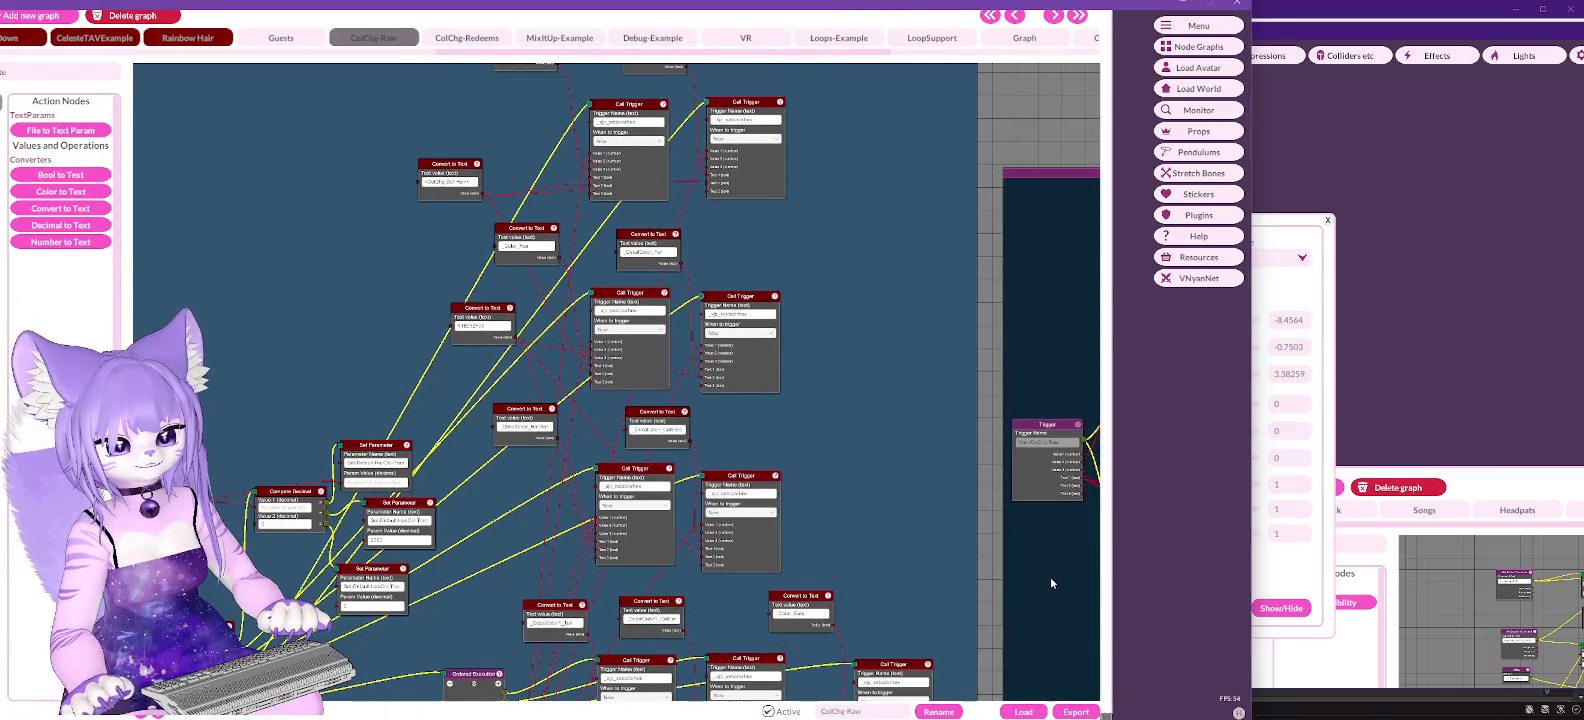
{"action": "scroll", "coordinate": [886, 420], "scroll_direction": "down", "scroll_amount": 3}
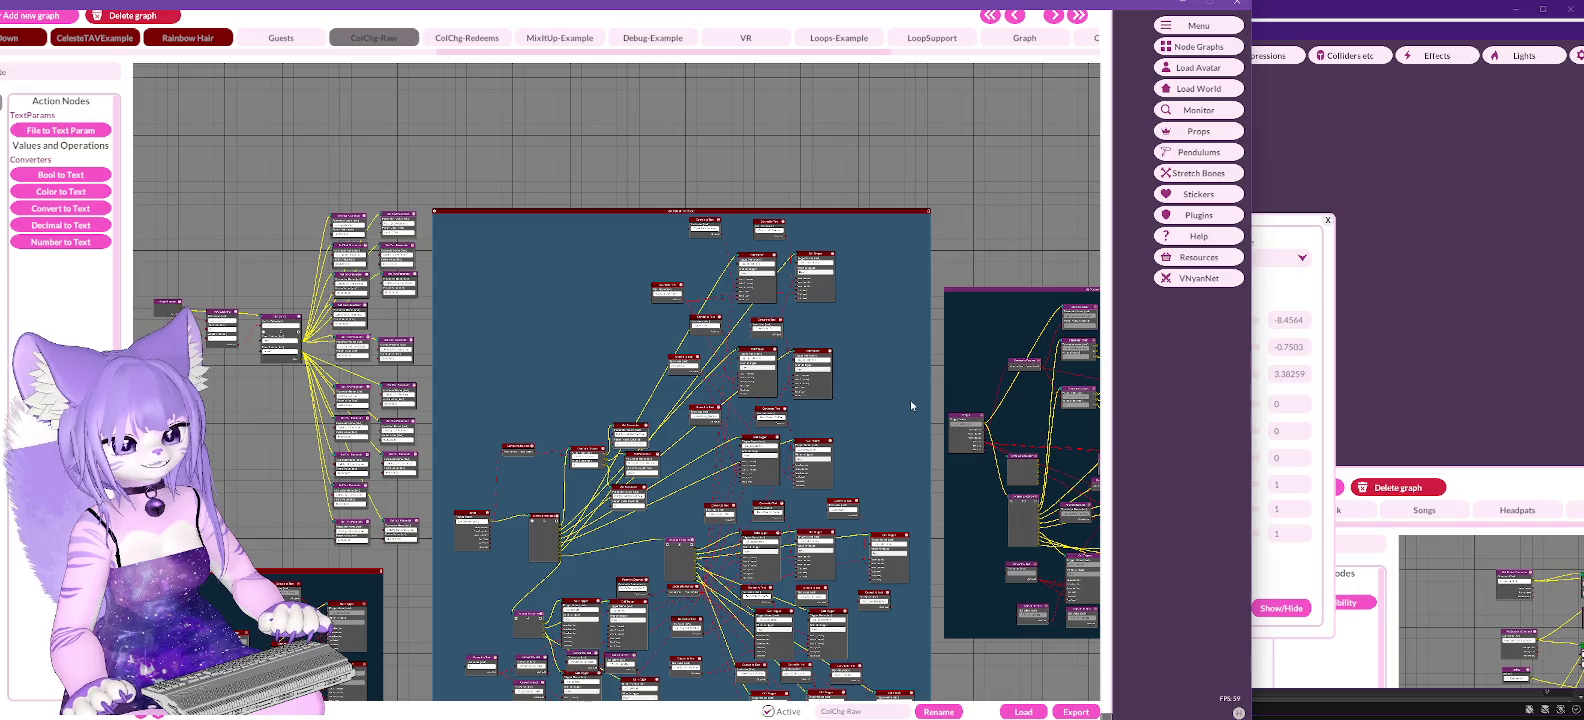
{"action": "left_click_drag", "start_coordinate": [940, 387], "coordinate": [898, 239]}
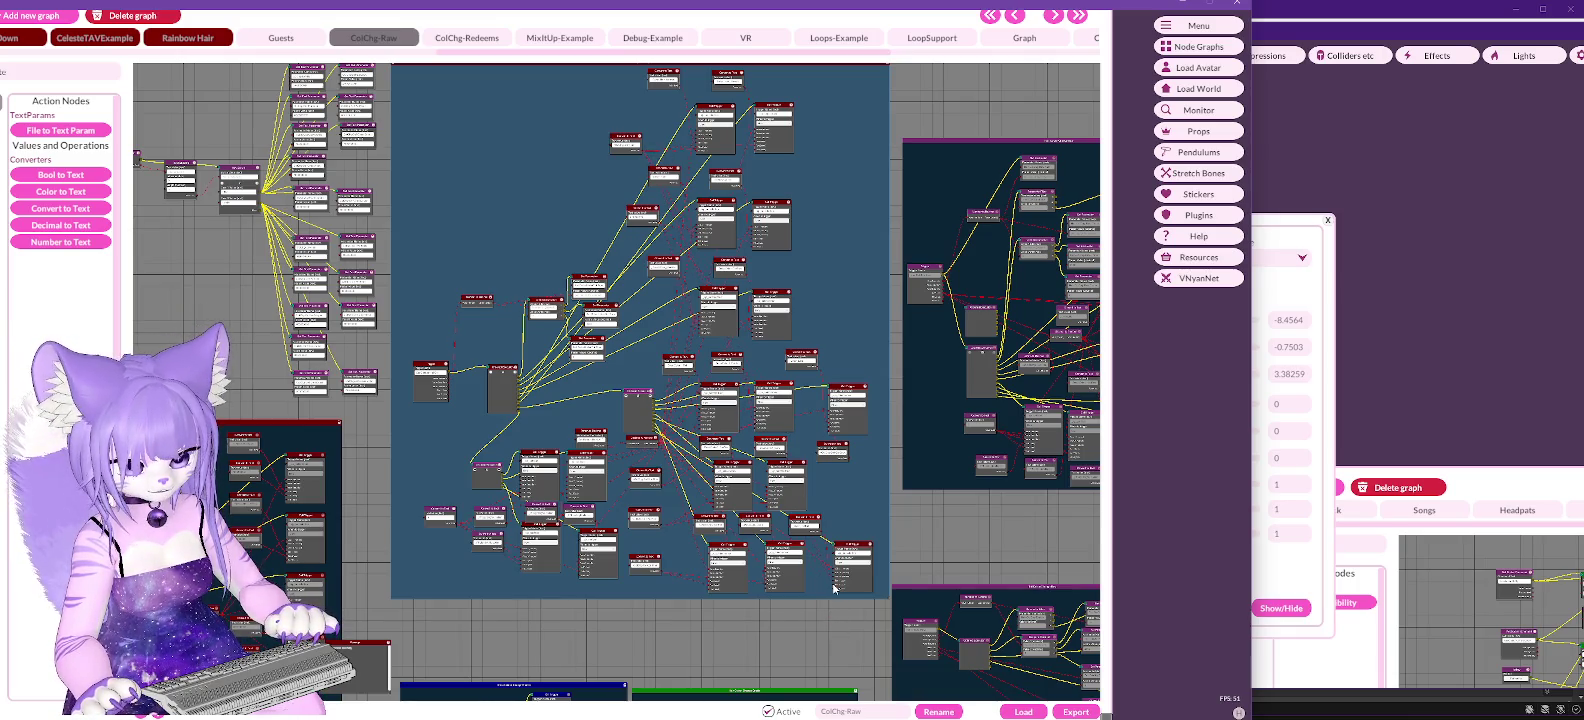
{"action": "scroll", "coordinate": [863, 491], "scroll_direction": "up", "scroll_amount": 3}
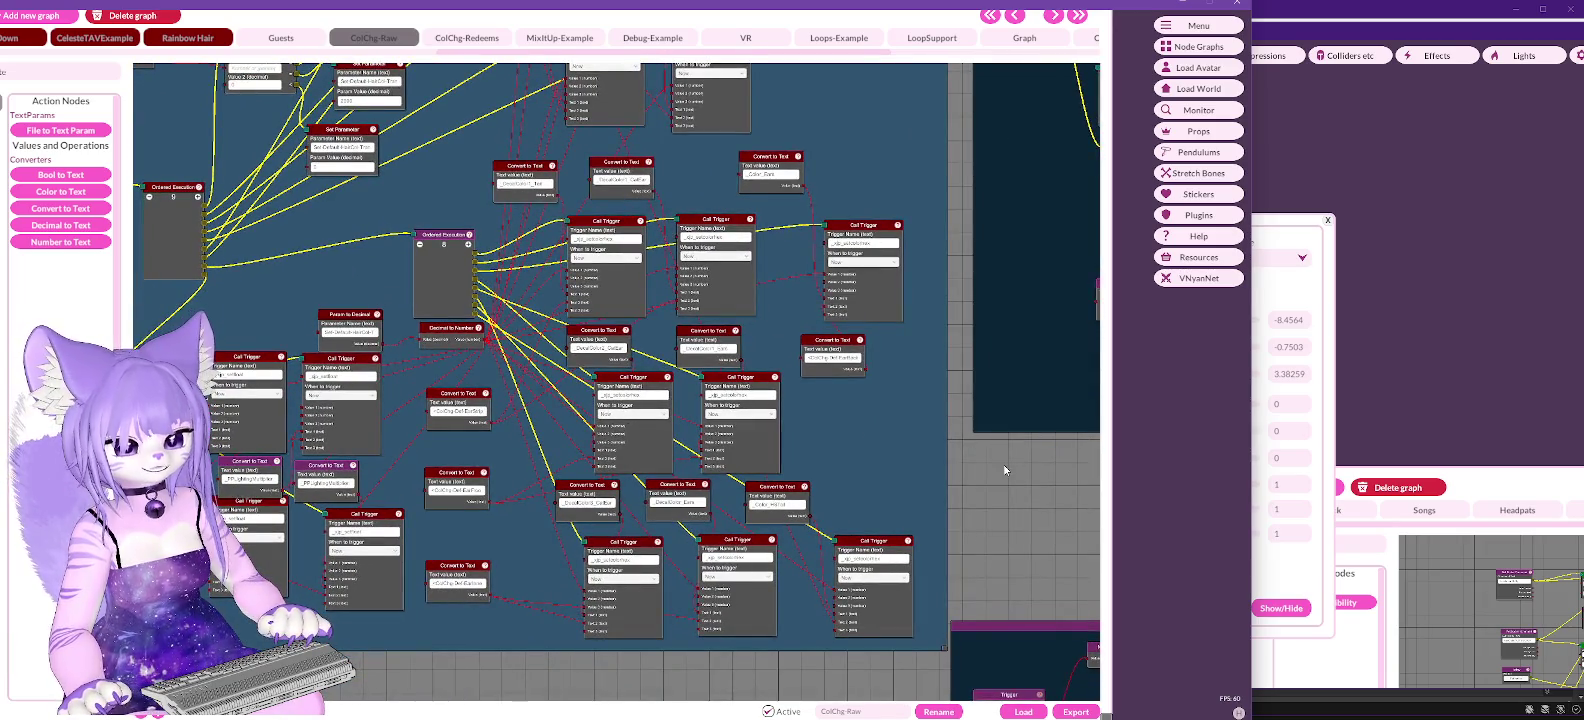
{"action": "scroll", "coordinate": [963, 470], "scroll_direction": "down", "scroll_amount": 3}
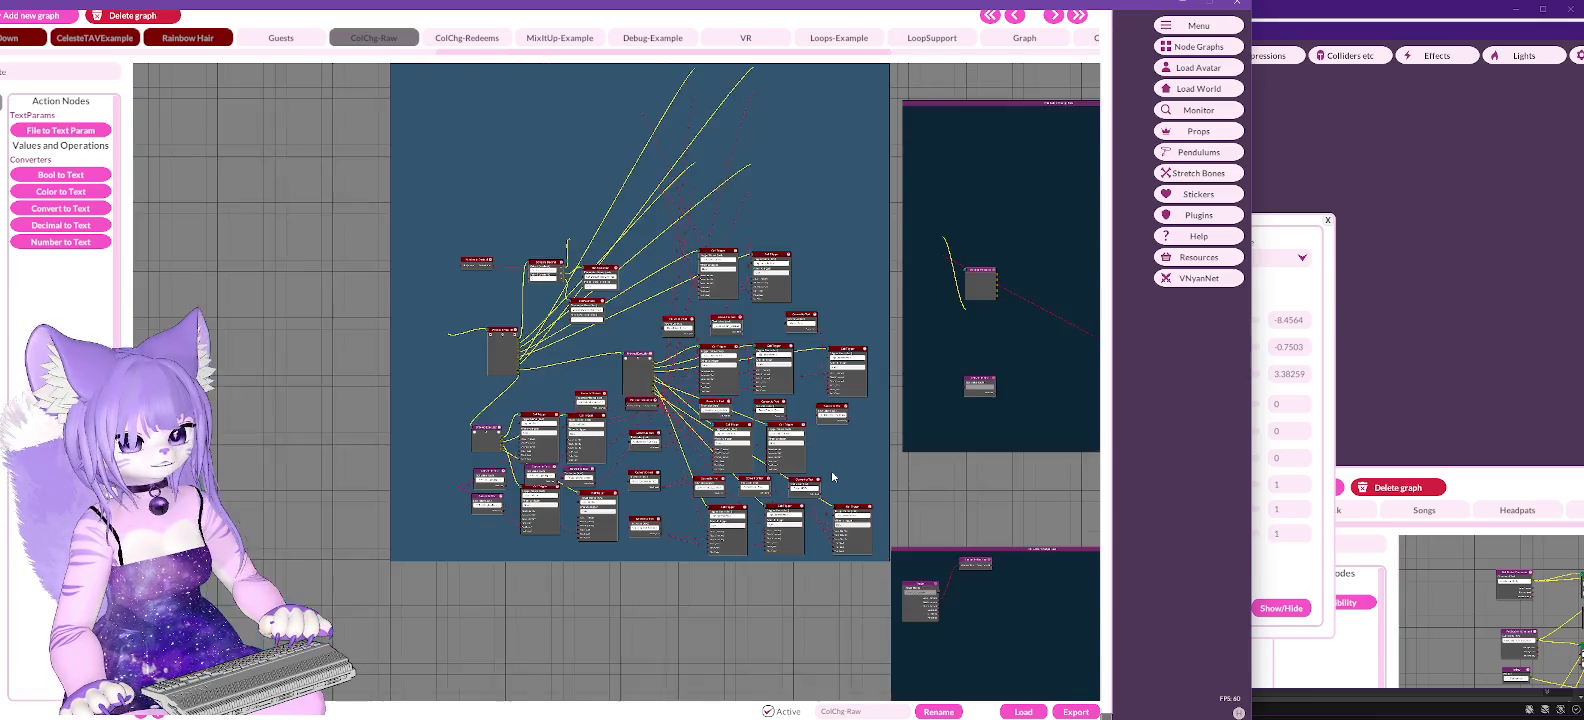
{"action": "left_click", "coordinate": [478, 38]}
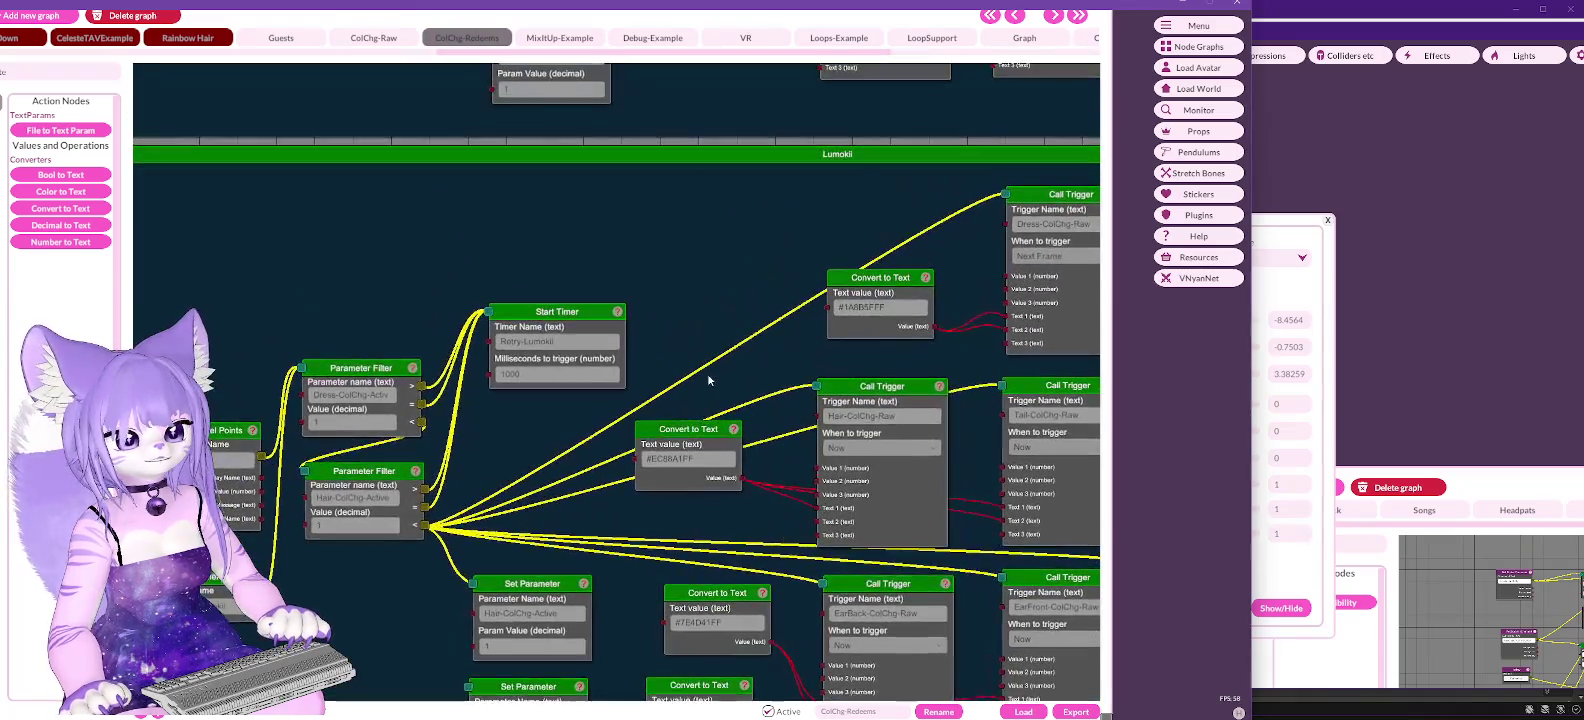
Step: Zoom in on the Lumokii group in the ColChg-Redeems graph
{"action": "scroll", "coordinate": [700, 243], "scroll_direction": "down", "scroll_amount": 5}
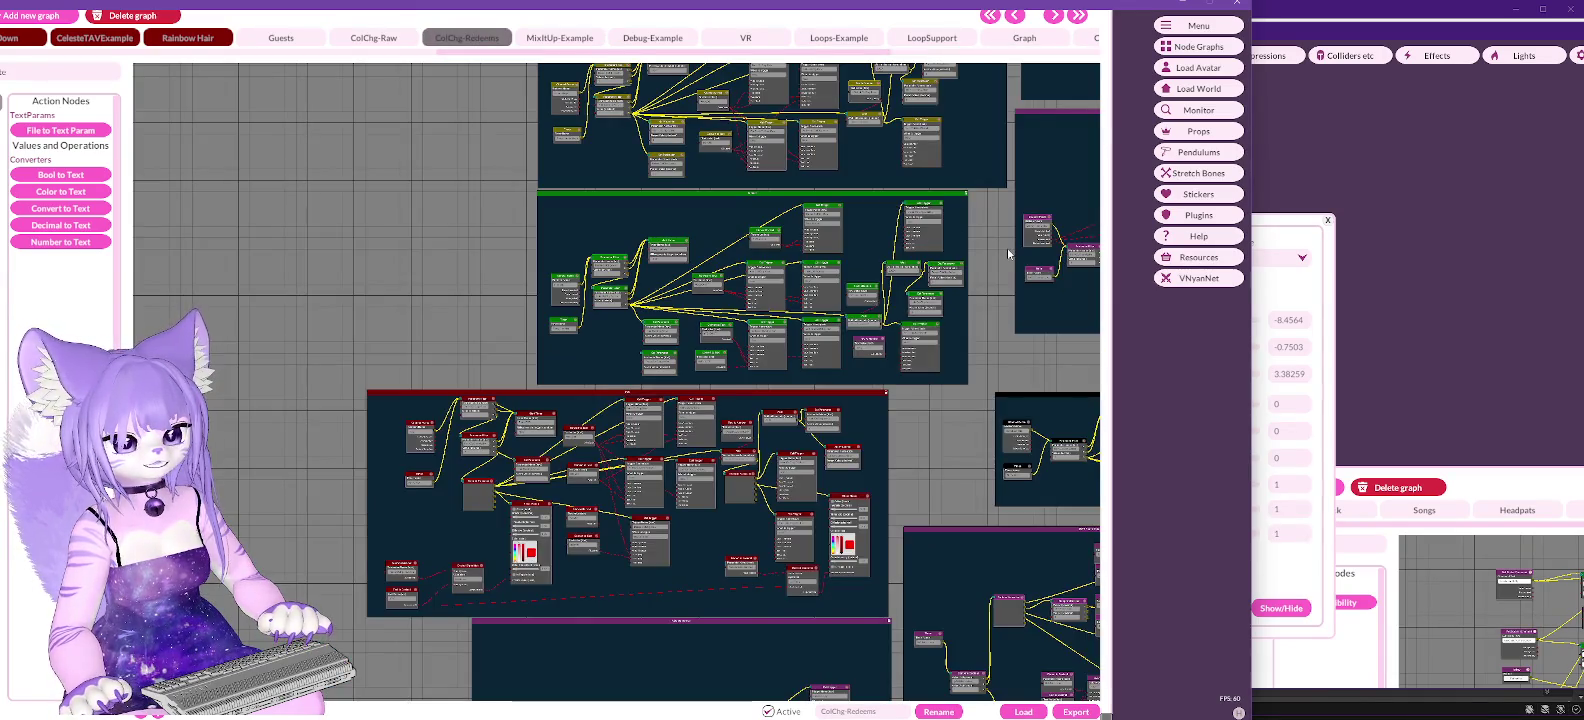
{"action": "scroll", "coordinate": [1006, 265], "scroll_direction": "up", "scroll_amount": 3}
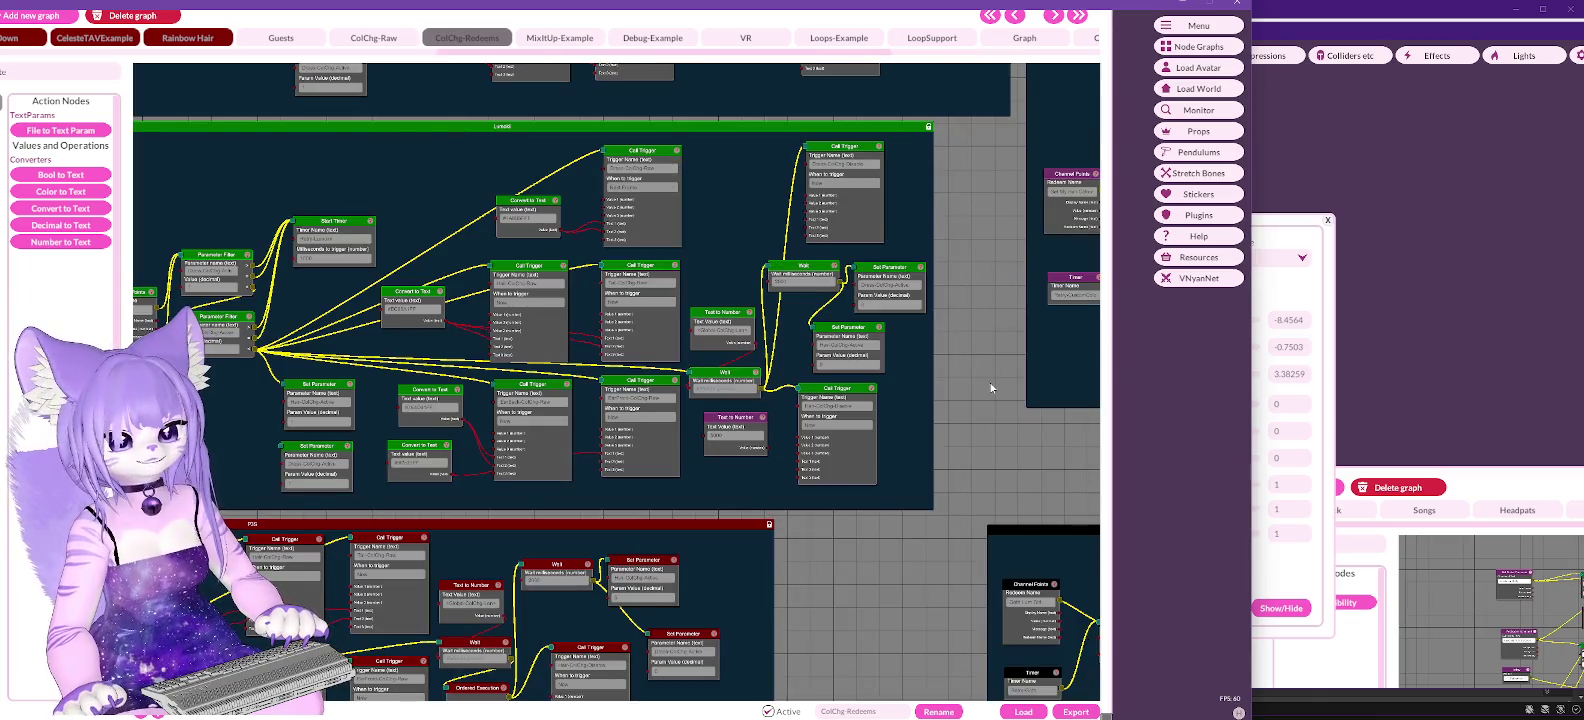
{"action": "scroll", "coordinate": [991, 378], "scroll_direction": "up", "scroll_amount": 3}
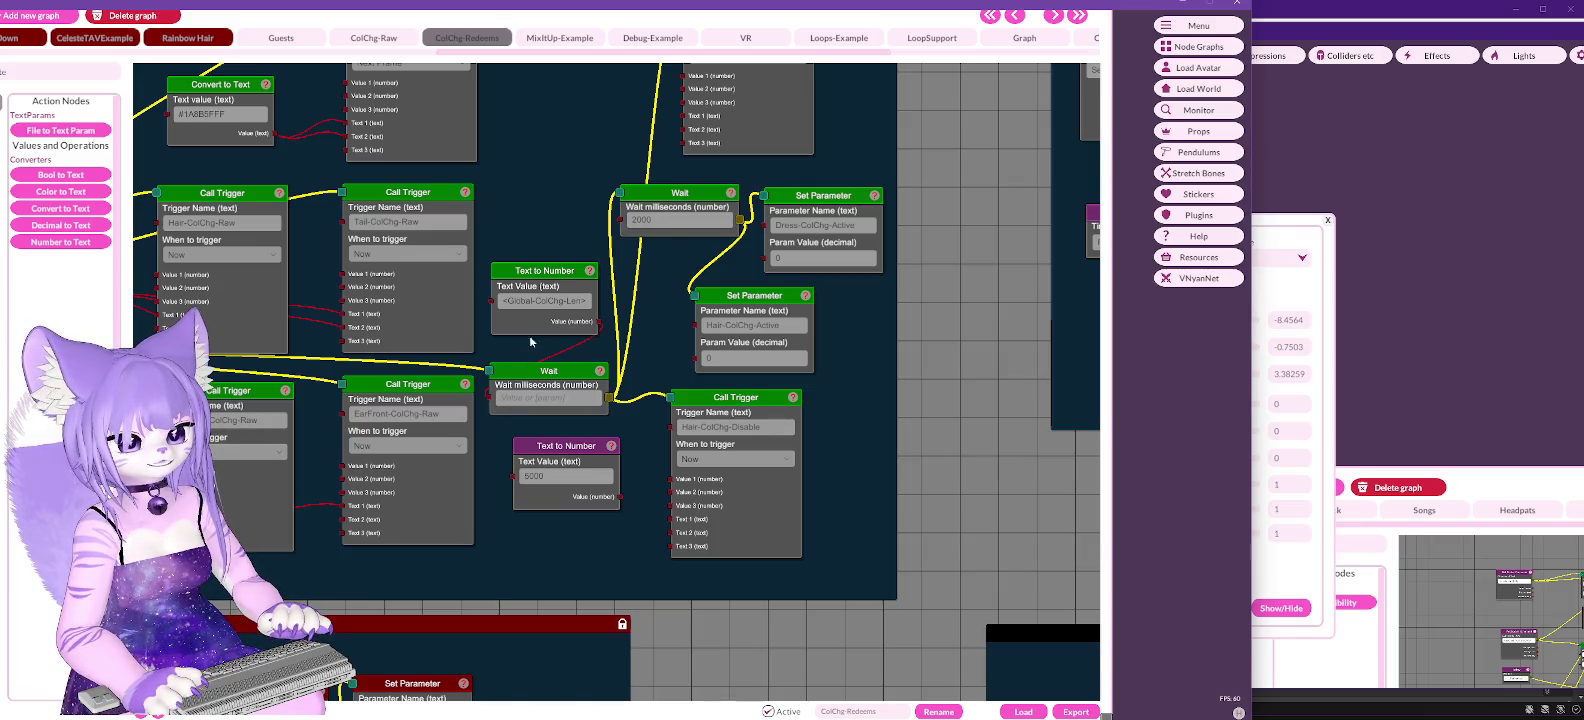
Step: Set the Lumokii Wait node's milliseconds to 5000 and dismiss the avatar file picker
{"action": "left_click", "coordinate": [591, 229]}
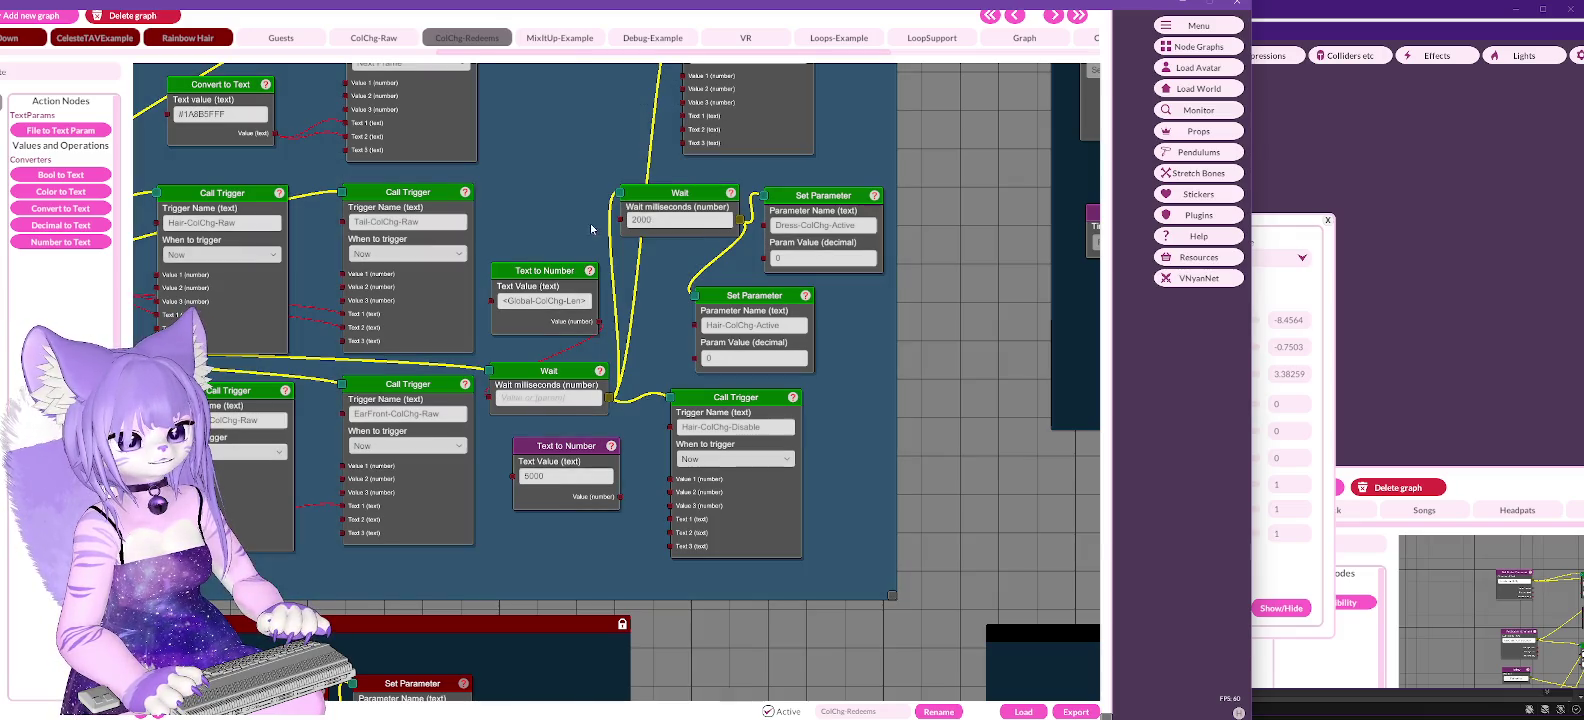
{"action": "left_click", "coordinate": [519, 398]}
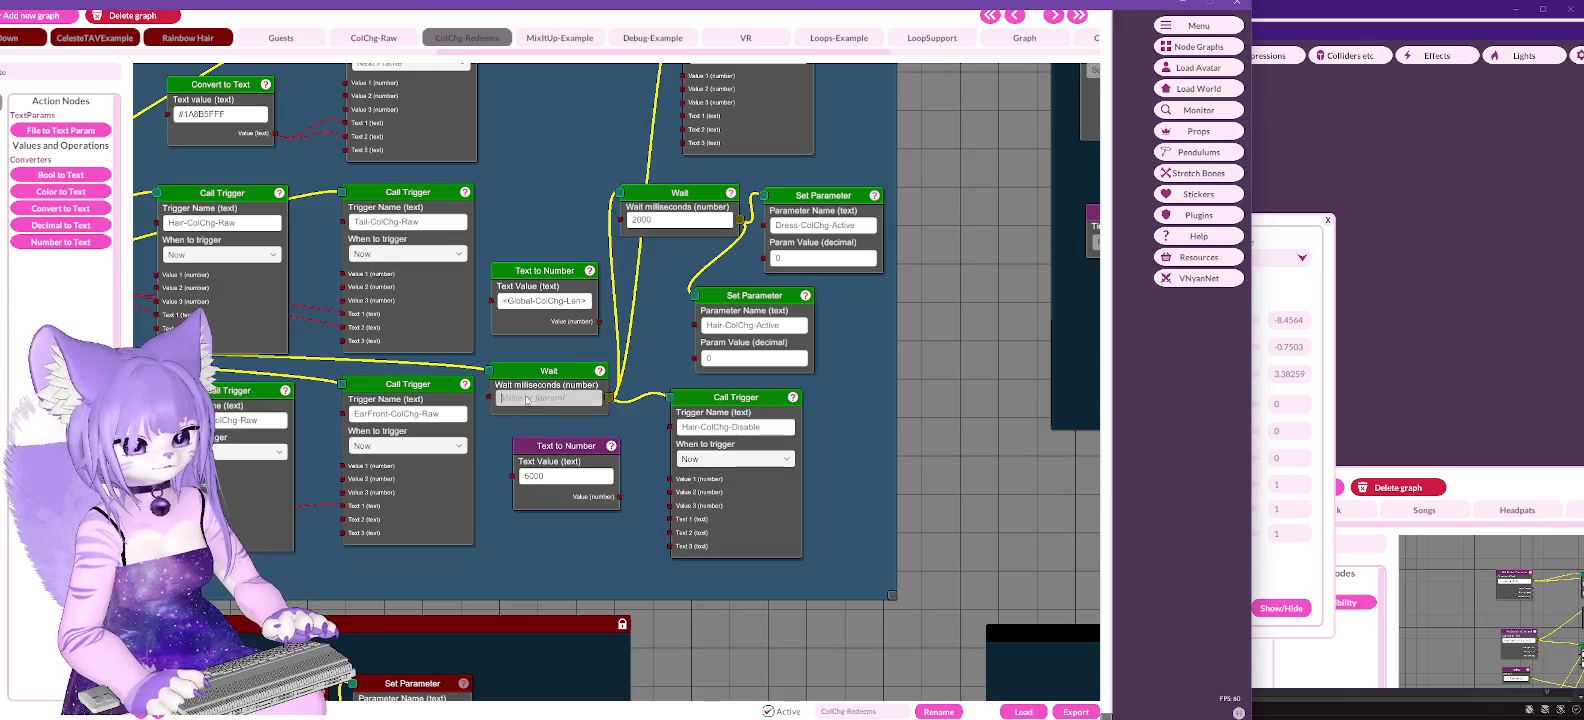
{"action": "type", "text": "5000"}
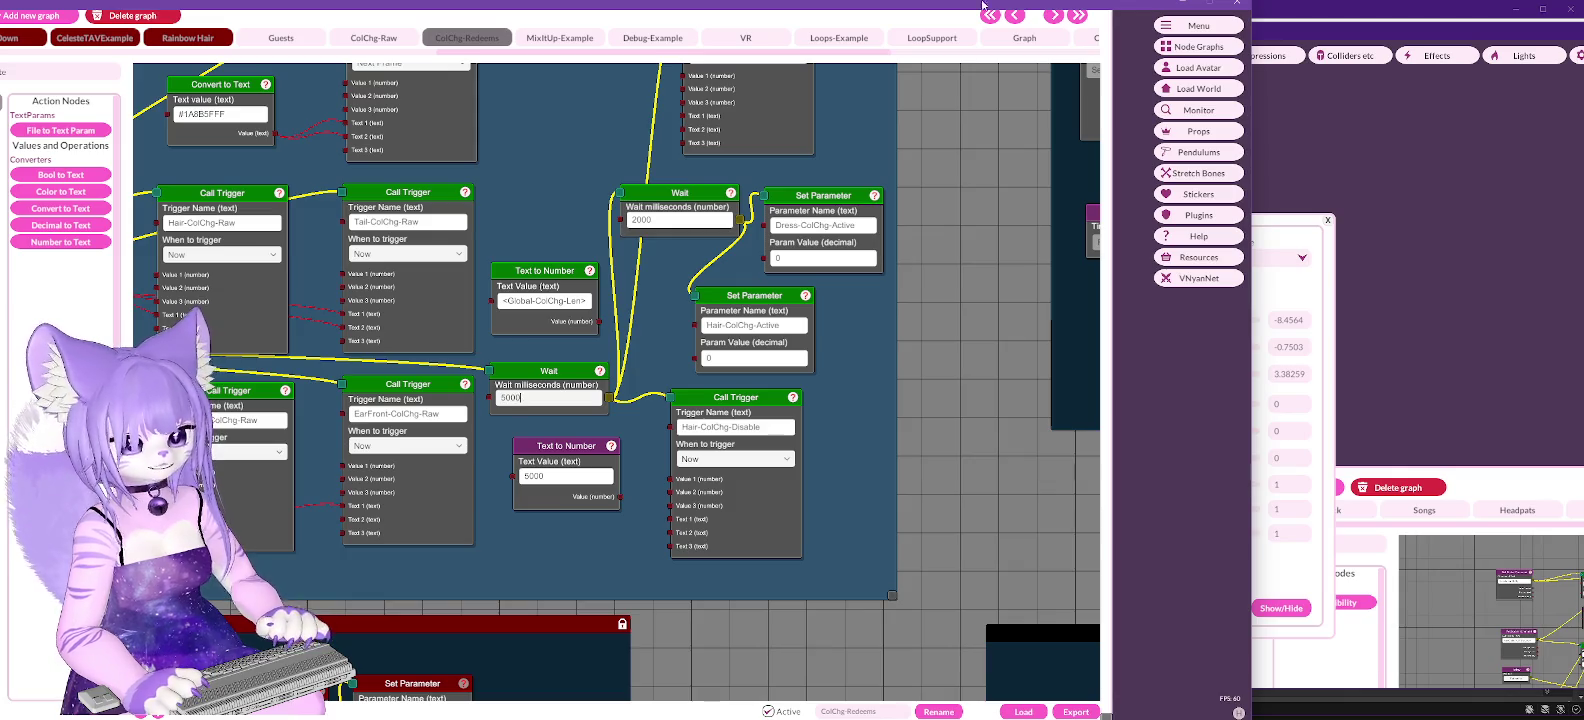
{"action": "left_click", "coordinate": [1202, 68]}
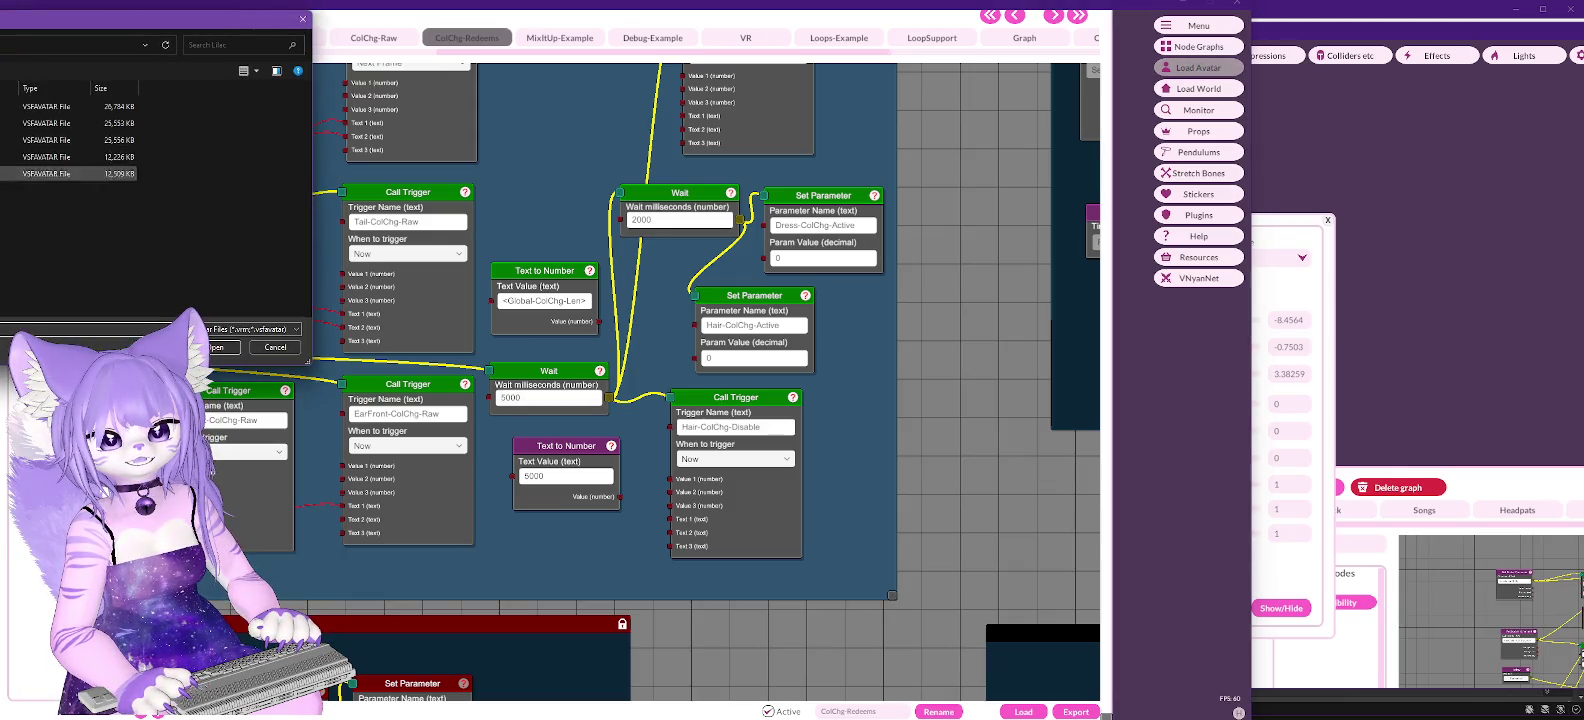
{"action": "key", "text": "Escape"}
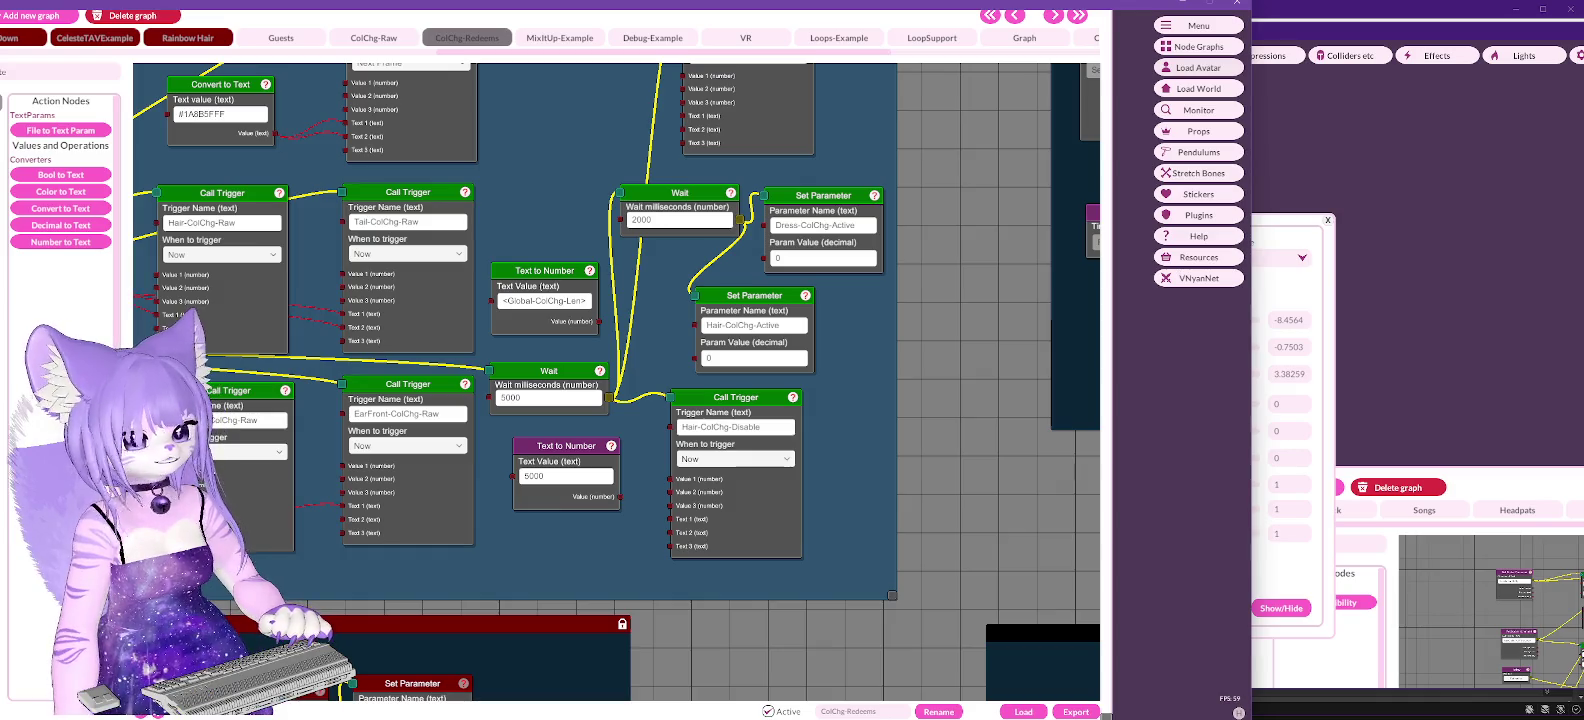
Step: Pan across the Channel Points, Wait and Call Trigger nodes and nudge the Hair-ColChg-Raw Call Trigger
{"action": "left_click_drag", "start_coordinate": [956, 398], "coordinate": [1358, 391]}
{"action": "left_click_drag", "start_coordinate": [600, 450], "coordinate": [930, 450]}
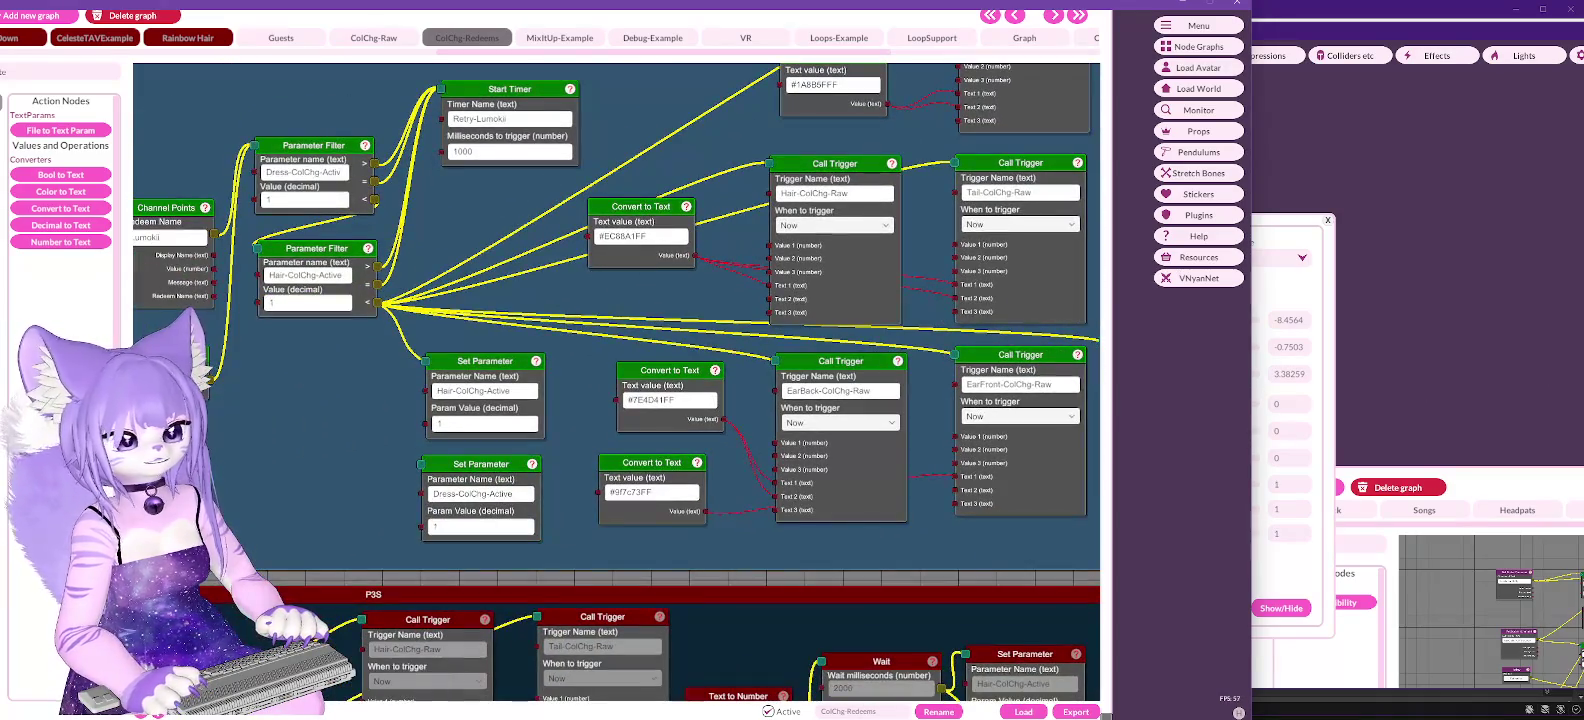
{"action": "left_click_drag", "start_coordinate": [269, 489], "coordinate": [493, 507]}
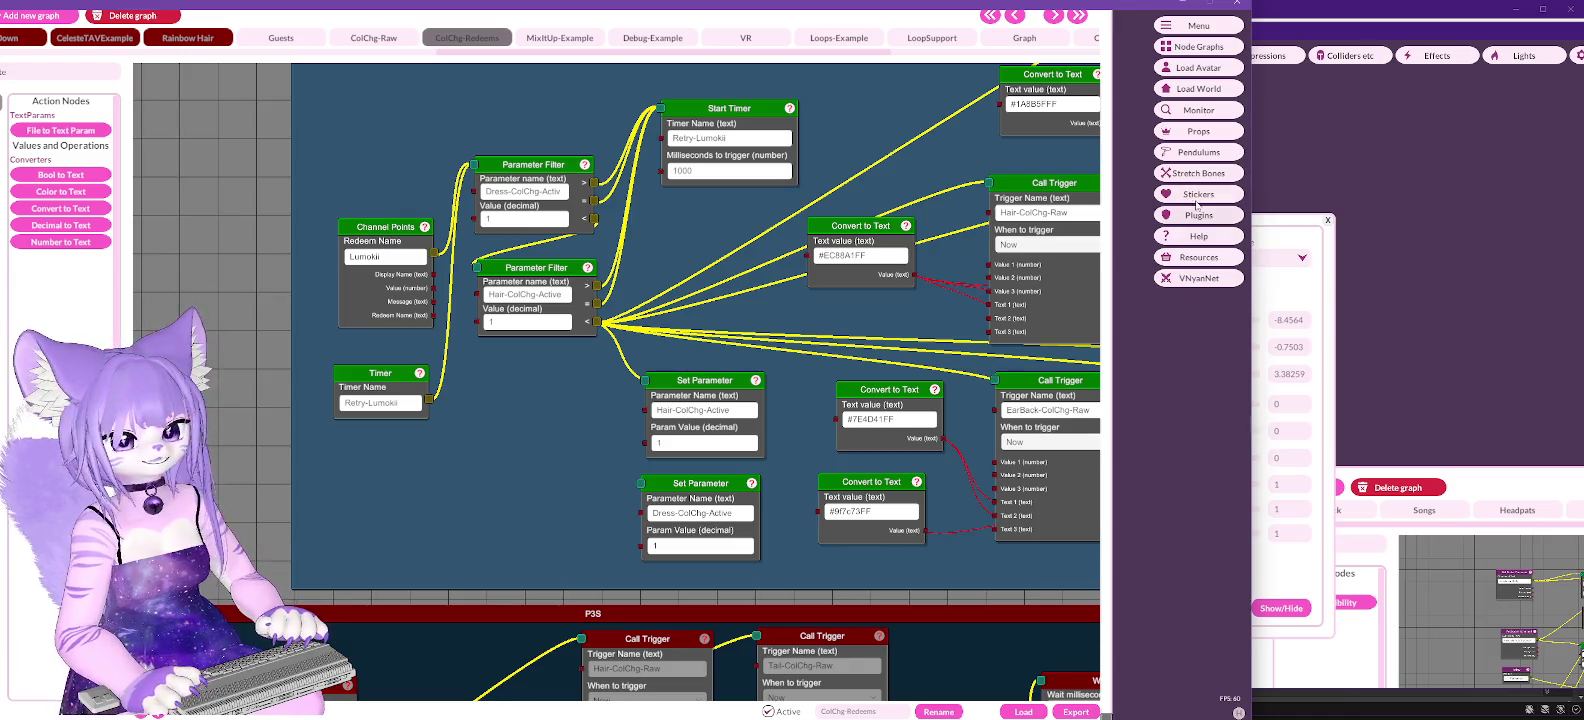
{"action": "left_click", "coordinate": [1185, 69]}
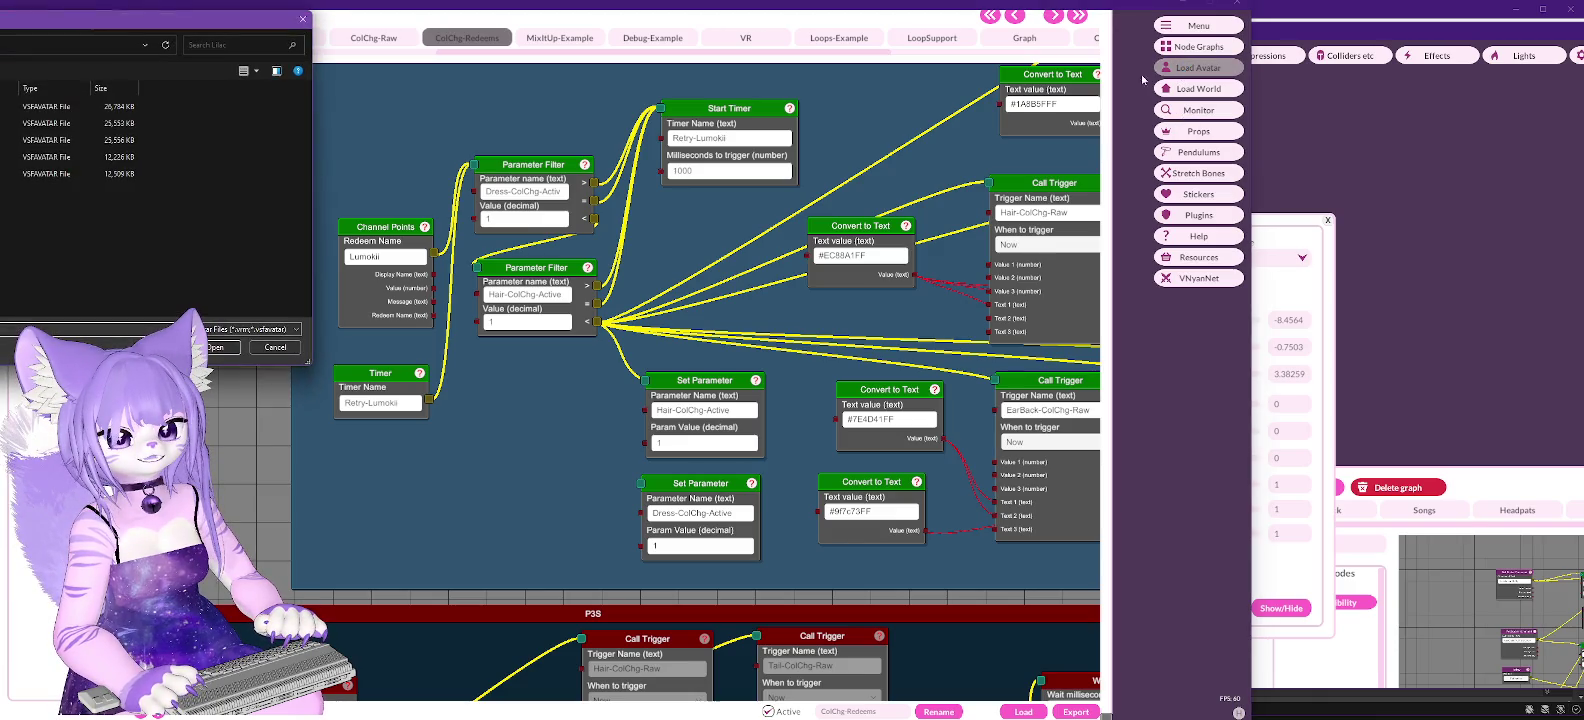
{"action": "left_click", "coordinate": [275, 347]}
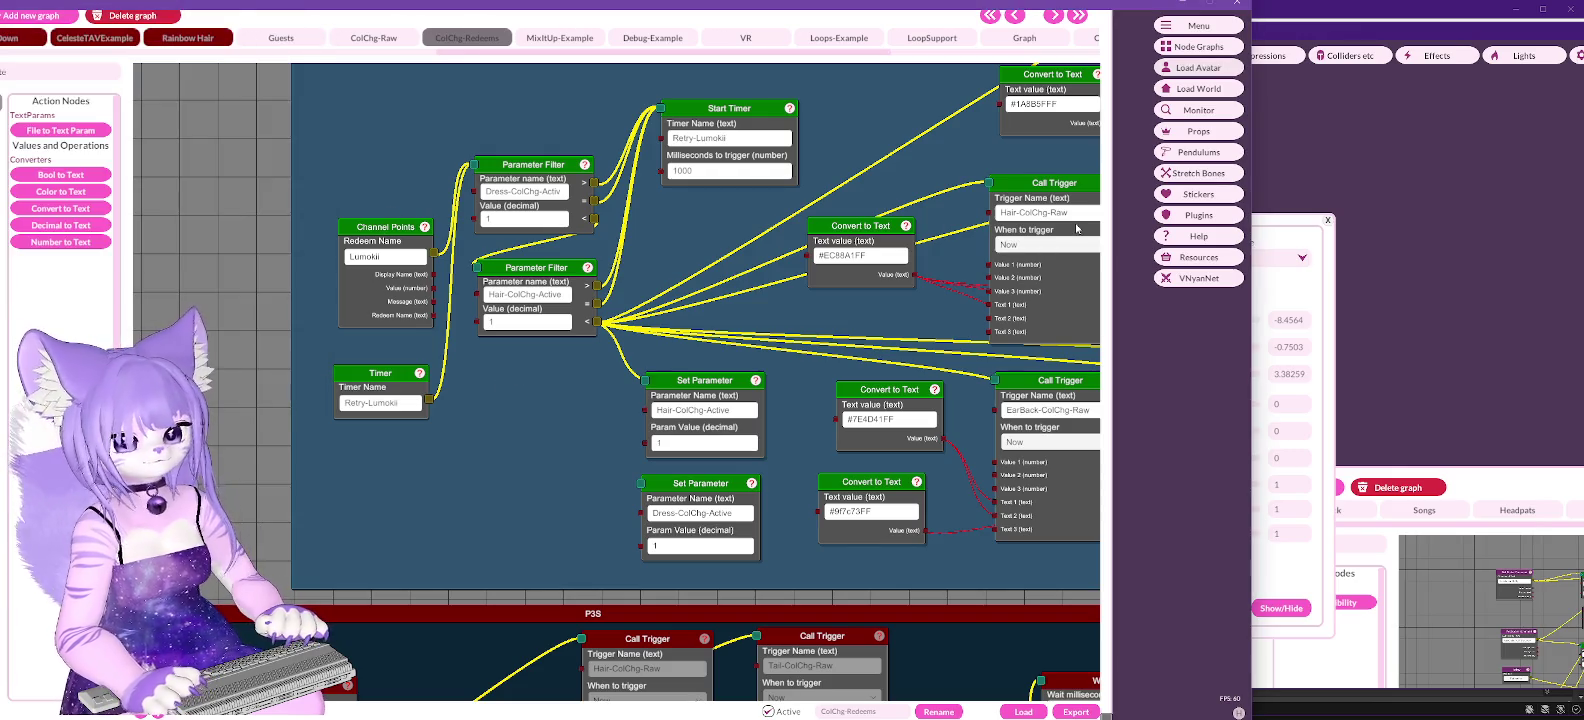
{"action": "left_click_drag", "start_coordinate": [864, 327], "coordinate": [283, 389]}
{"action": "mouse_move", "coordinate": [810, 173]}
{"action": "left_mouse_down"}
{"action": "mouse_move", "coordinate": [667, 205]}
{"action": "mouse_move", "coordinate": [710, 170]}
{"action": "mouse_move", "coordinate": [867, 158]}
{"action": "left_mouse_up"}
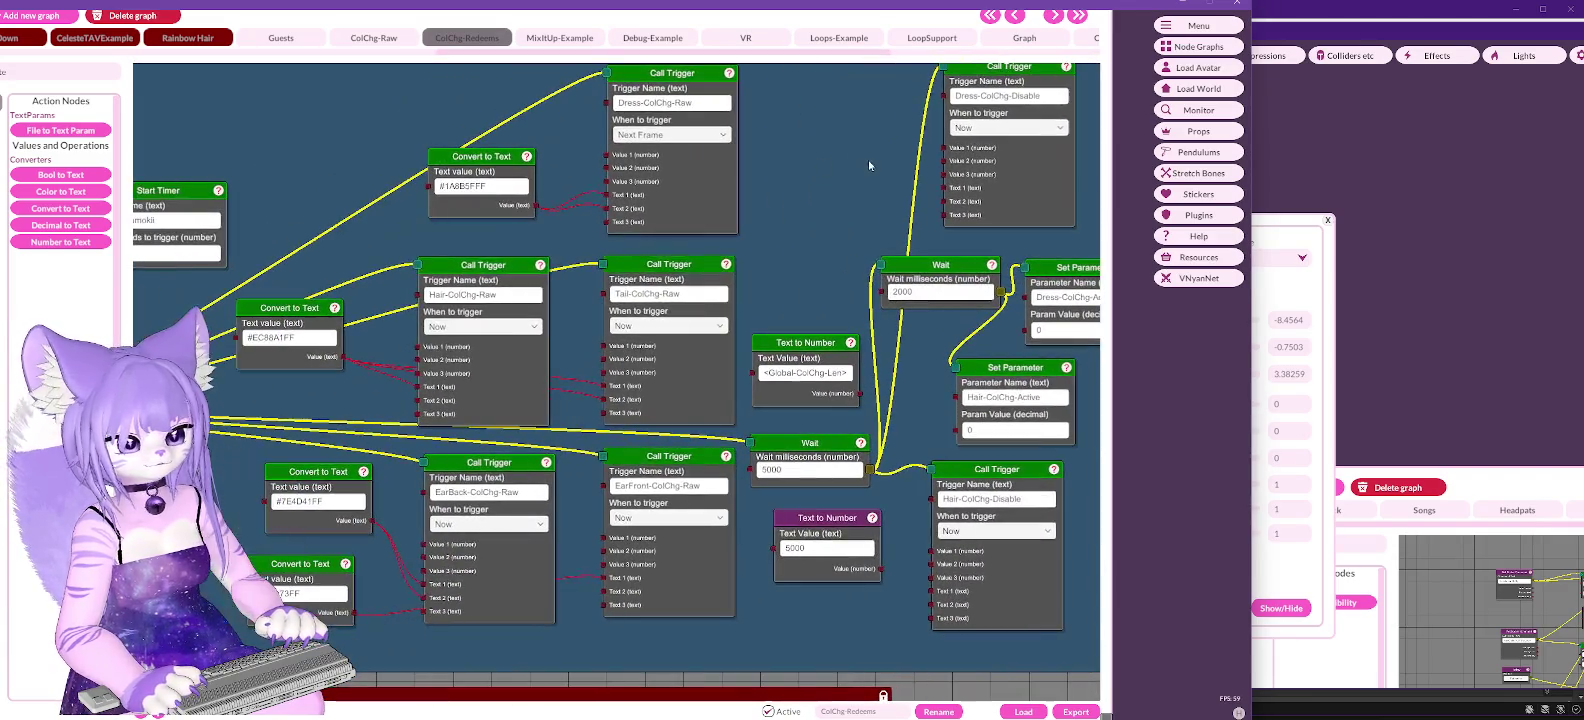
{"action": "left_click_drag", "start_coordinate": [326, 168], "coordinate": [438, 108]}
{"action": "left_click_drag", "start_coordinate": [607, 215], "coordinate": [629, 212]}
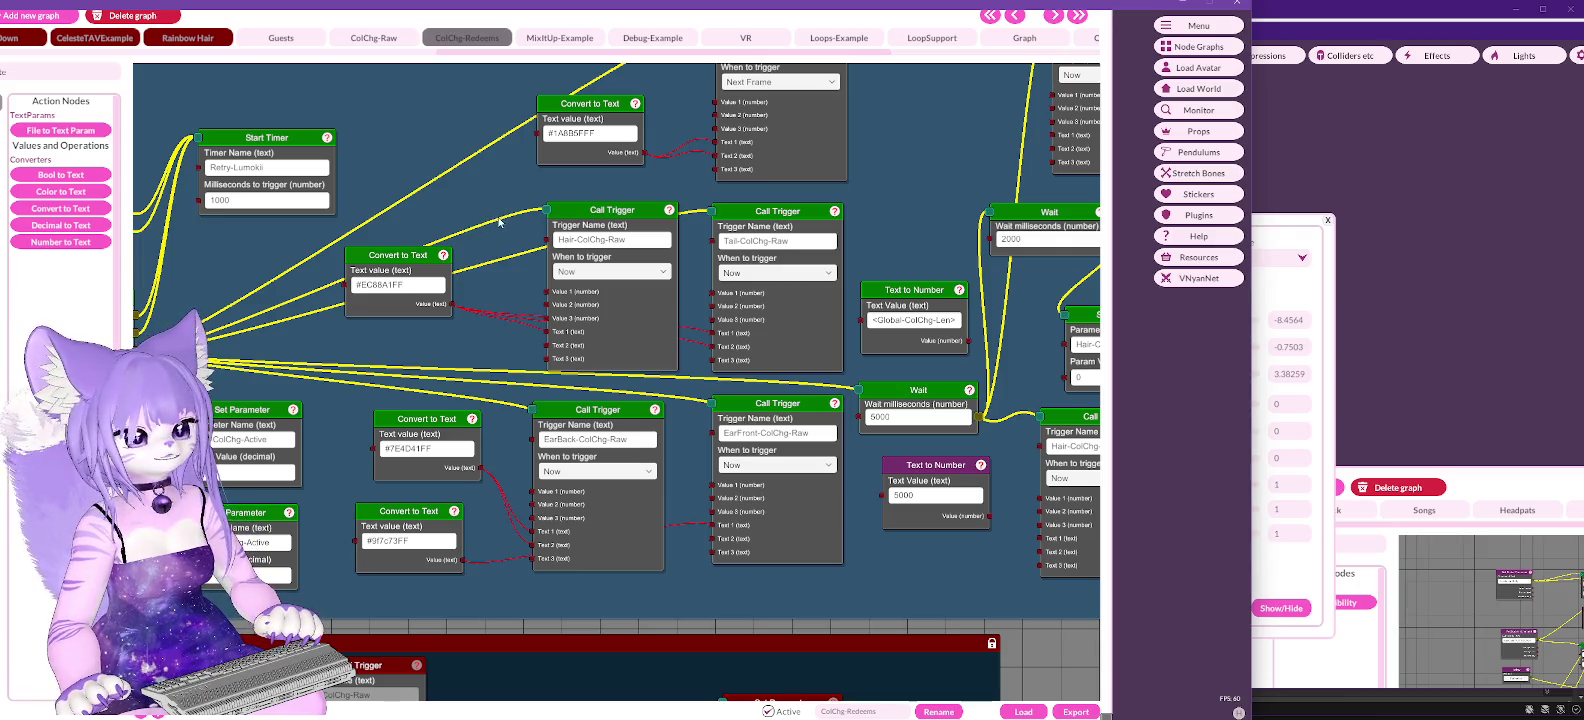
{"action": "left_click", "coordinate": [1199, 215]}
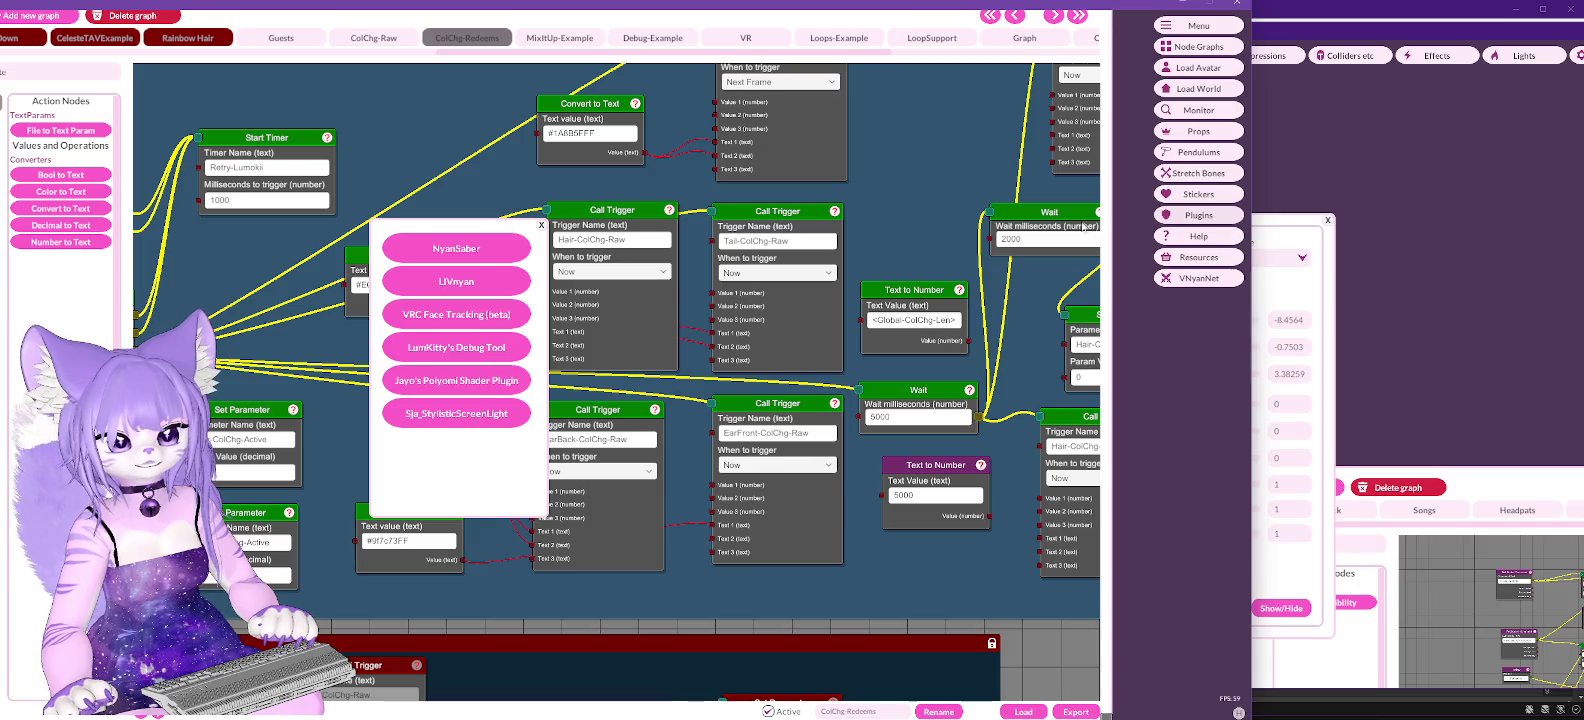
{"action": "left_click", "coordinate": [472, 381]}
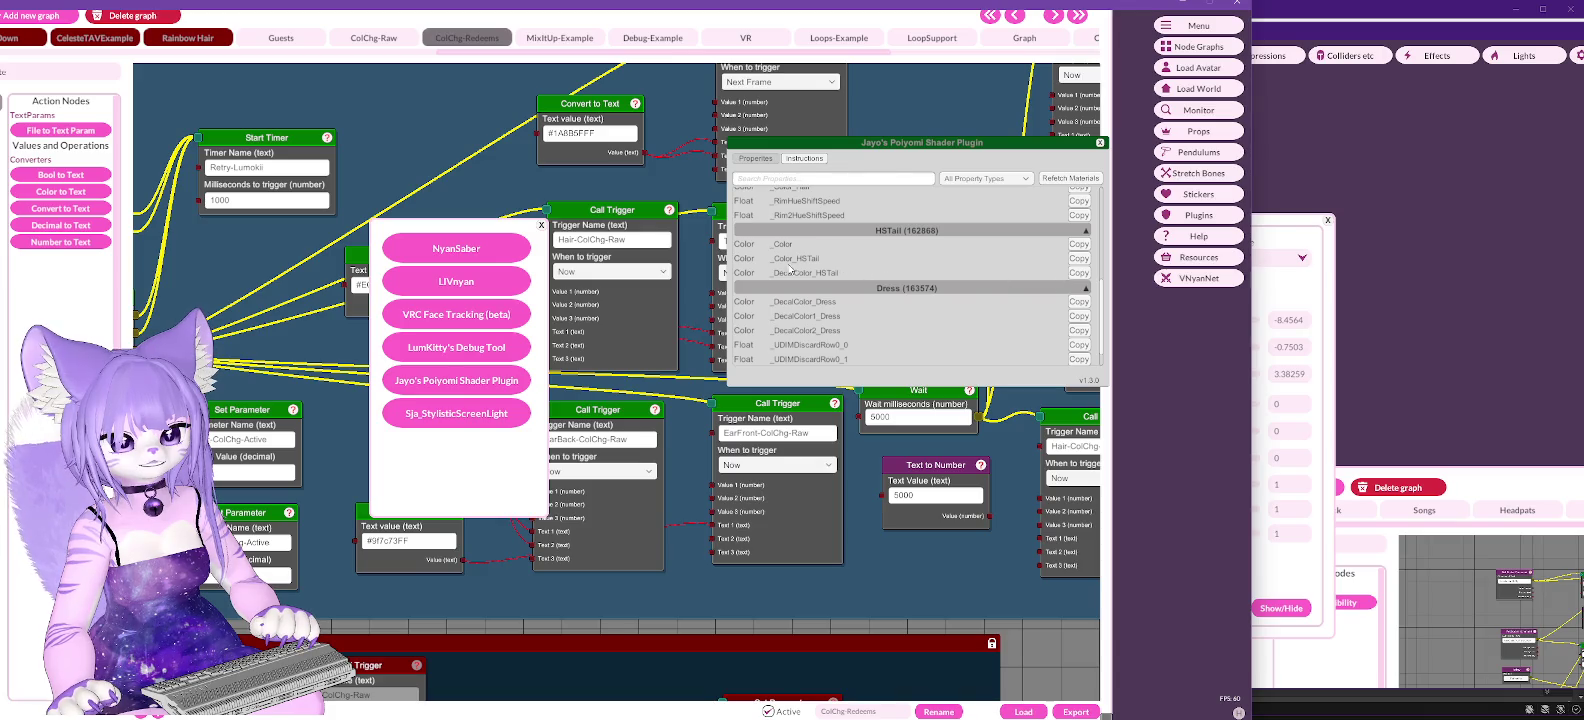
{"action": "left_click", "coordinate": [1077, 259]}
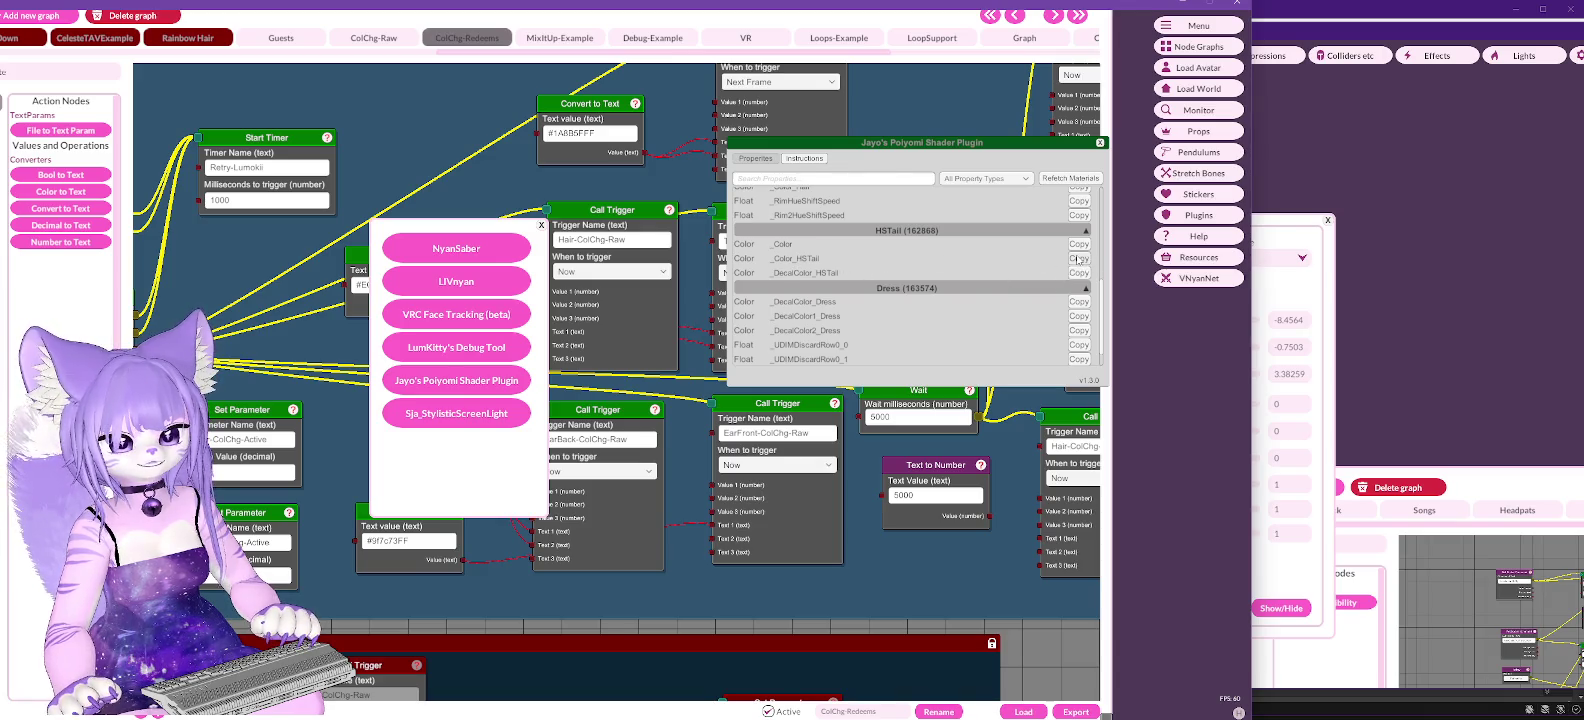
{"action": "left_click", "coordinate": [1100, 143]}
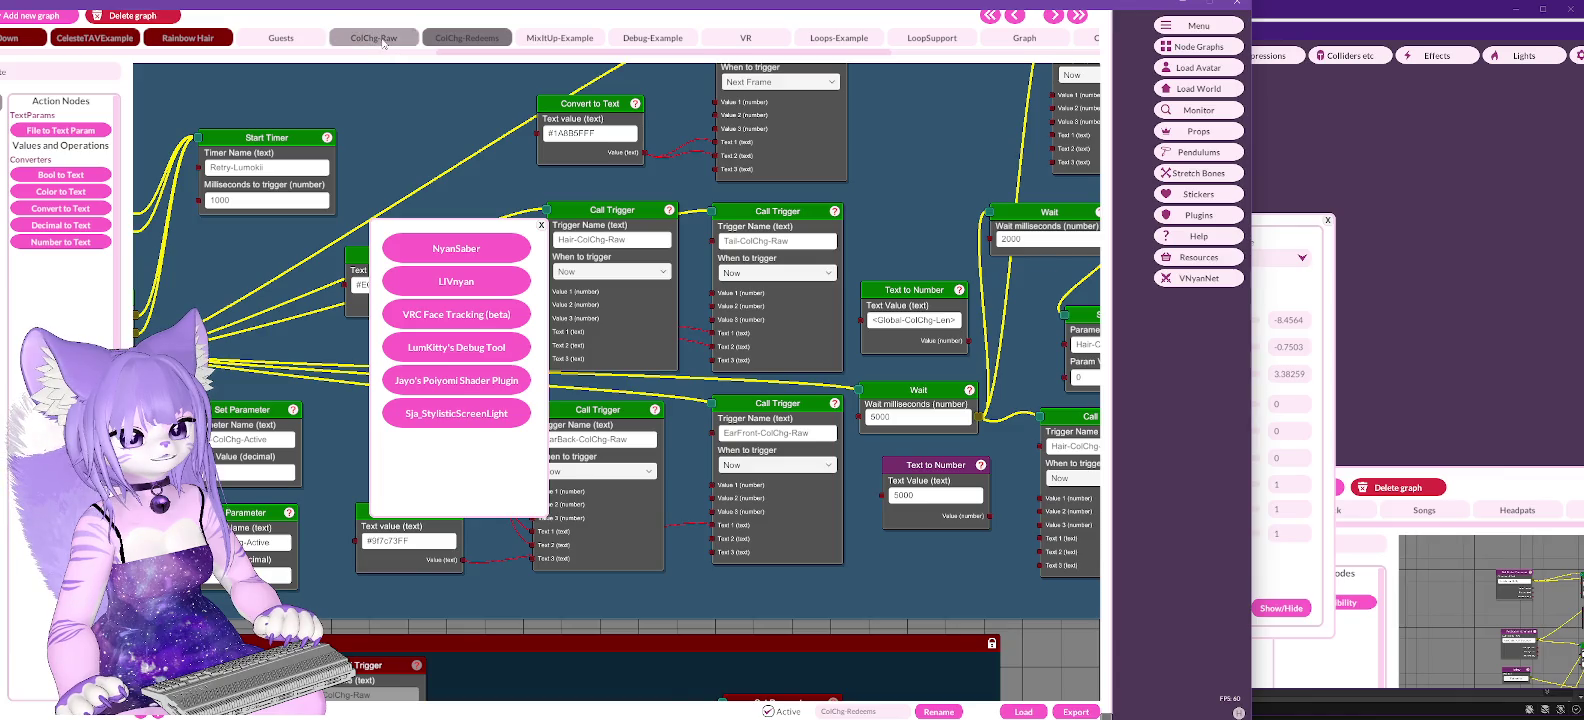
{"action": "left_click", "coordinate": [385, 40]}
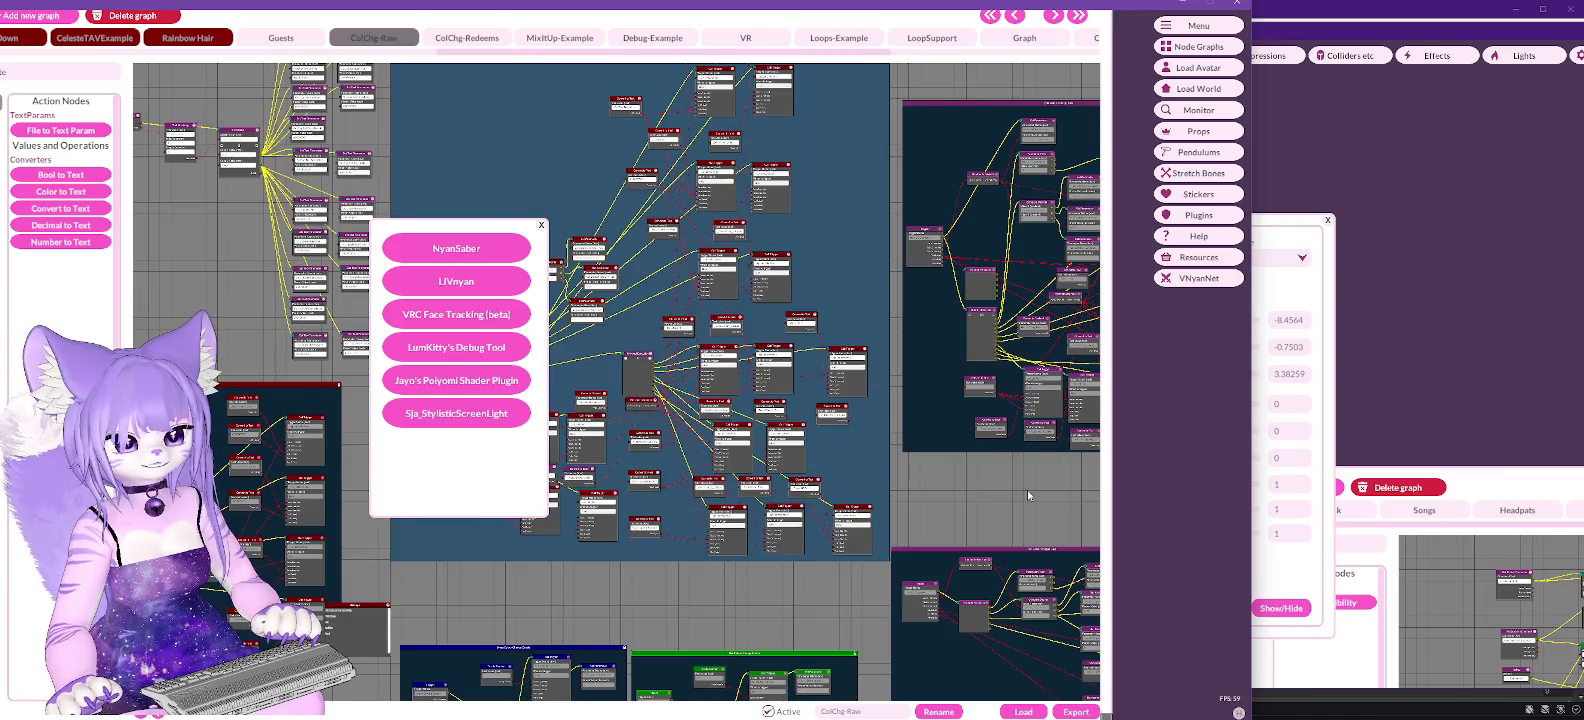
{"action": "left_click", "coordinate": [541, 225]}
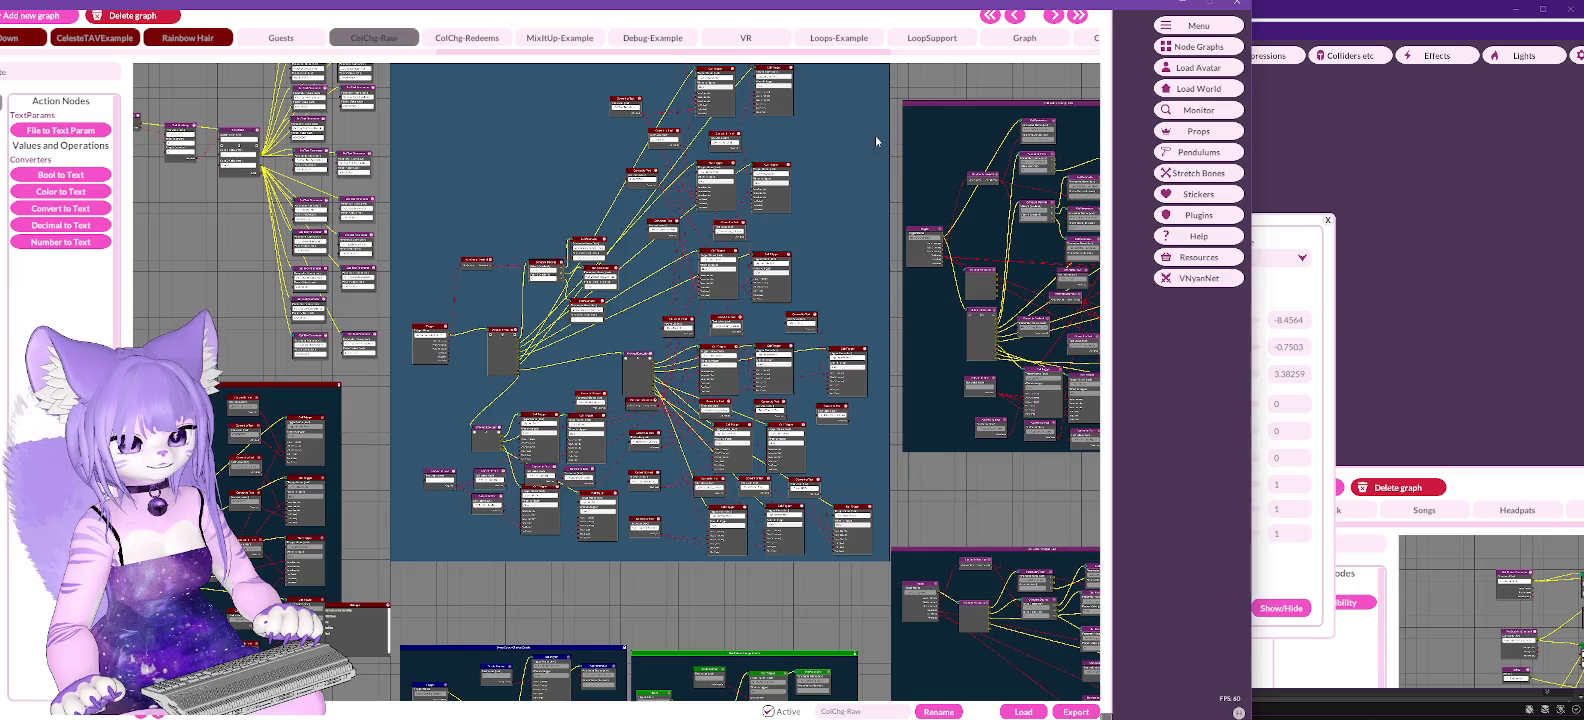
{"action": "left_click_drag", "start_coordinate": [876, 141], "coordinate": [855, 299]}
{"action": "scroll", "coordinate": [849, 290], "scroll_direction": "up", "scroll_amount": 3}
{"action": "scroll", "coordinate": [840, 290], "scroll_direction": "down", "scroll_amount": 3}
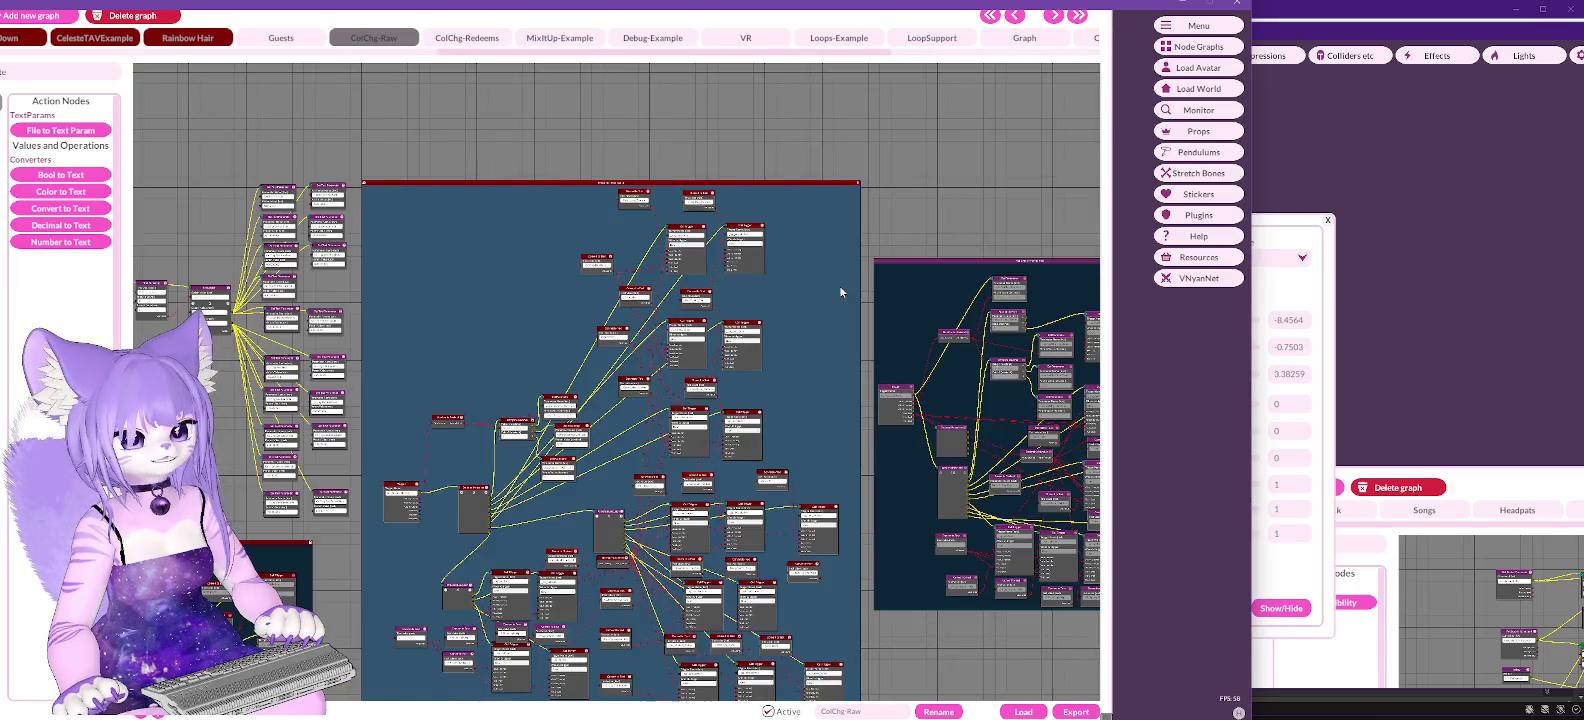
{"action": "scroll", "coordinate": [839, 285], "scroll_direction": "up", "scroll_amount": 3}
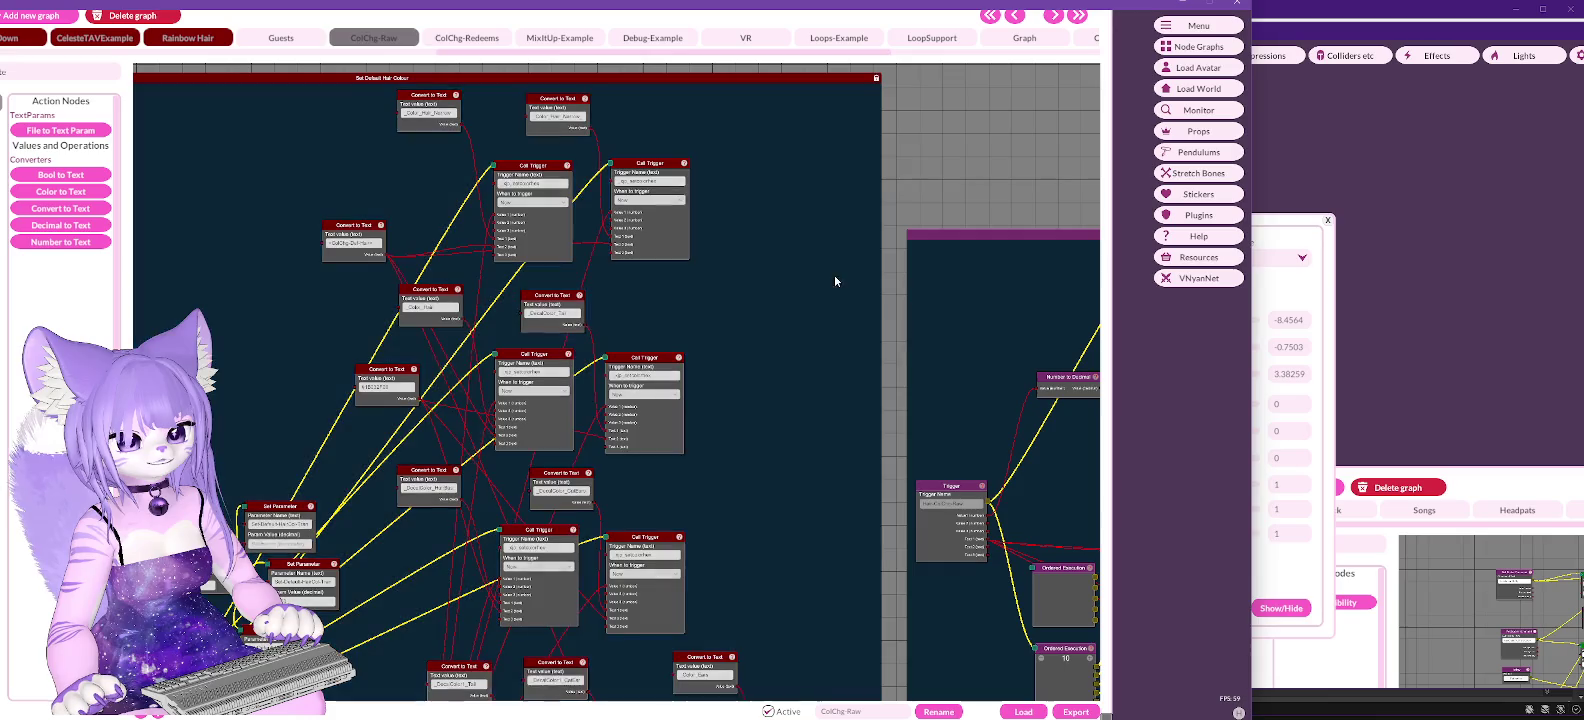
{"action": "scroll", "coordinate": [950, 291], "scroll_direction": "down", "scroll_amount": 5}
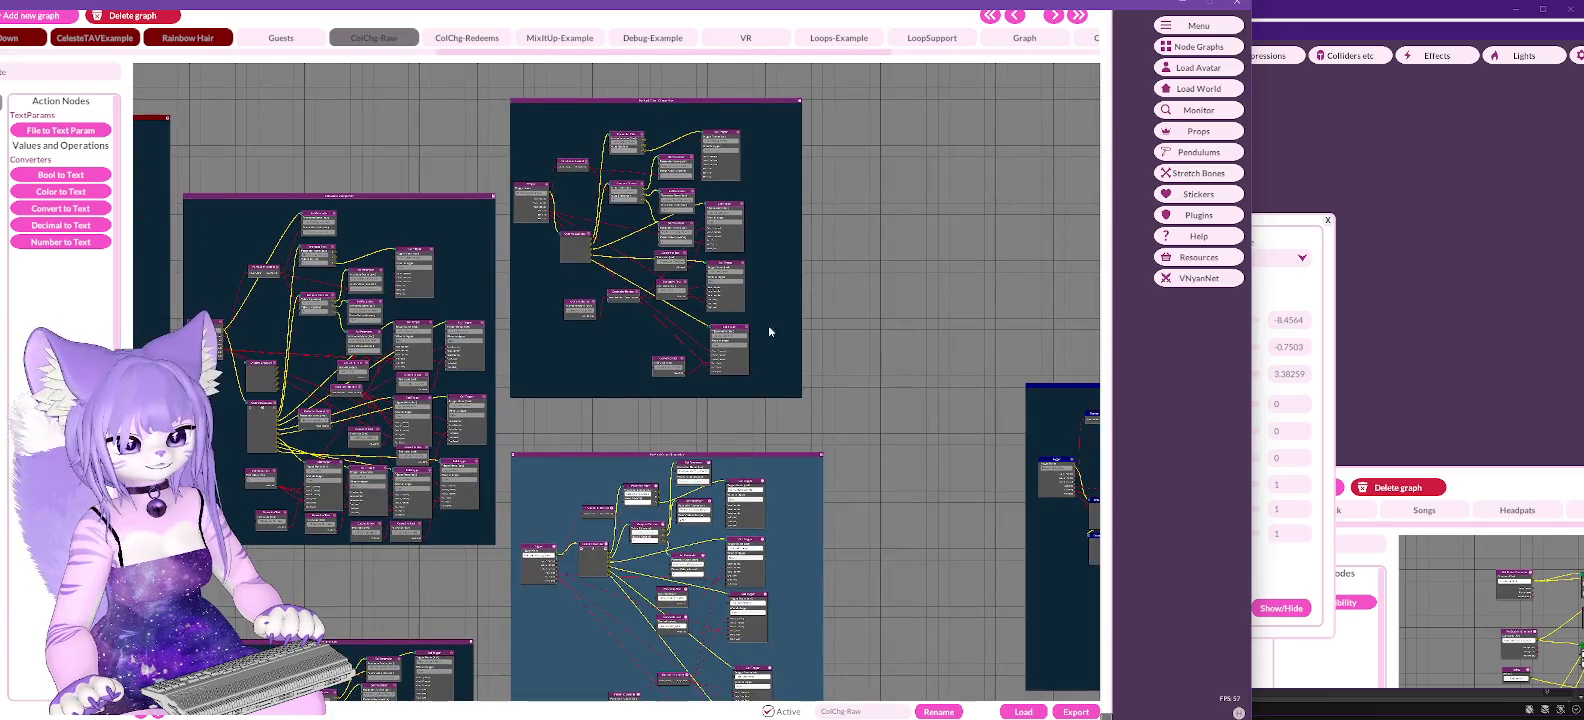
{"action": "scroll", "coordinate": [874, 346], "scroll_direction": "up", "scroll_amount": 4}
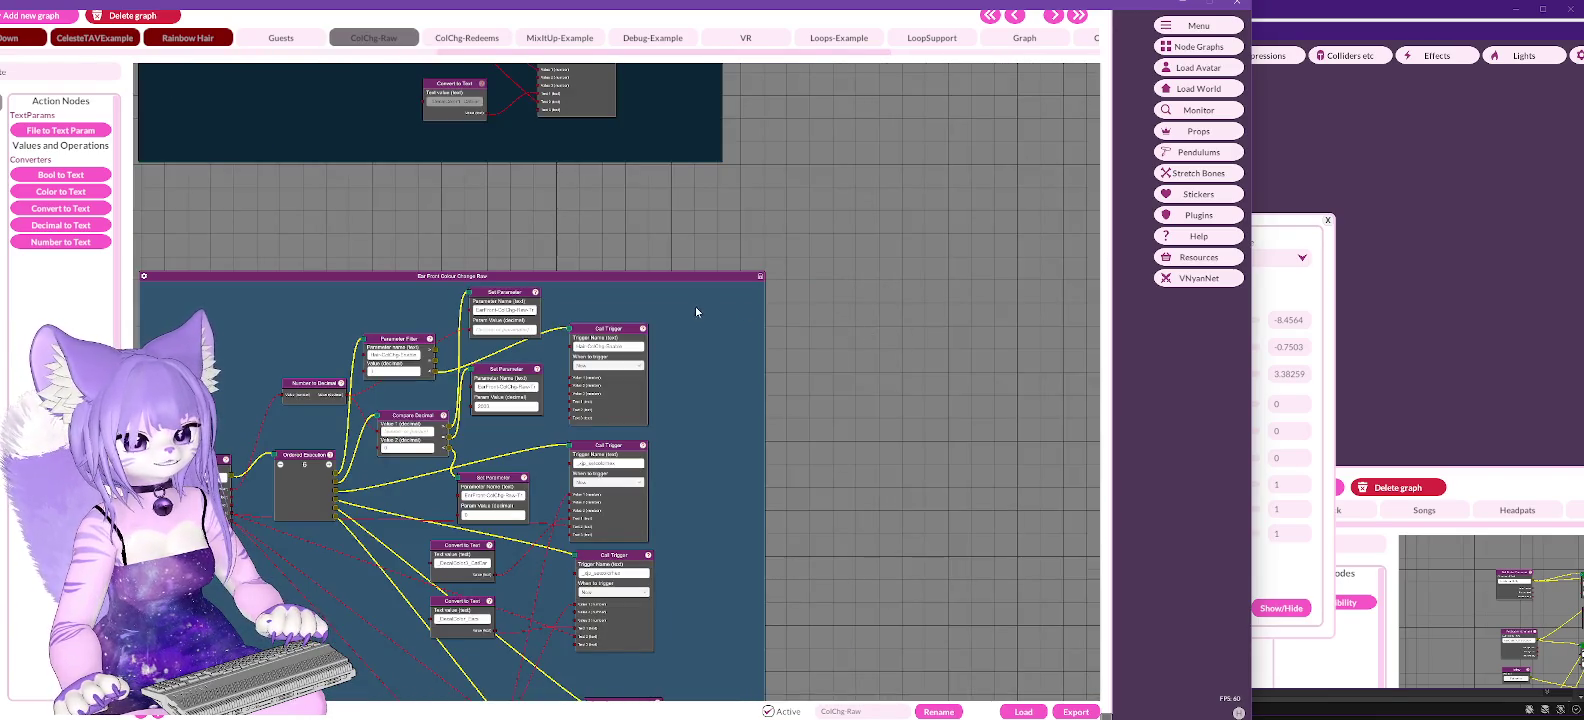
{"action": "scroll", "coordinate": [796, 447], "scroll_direction": "down", "scroll_amount": 4}
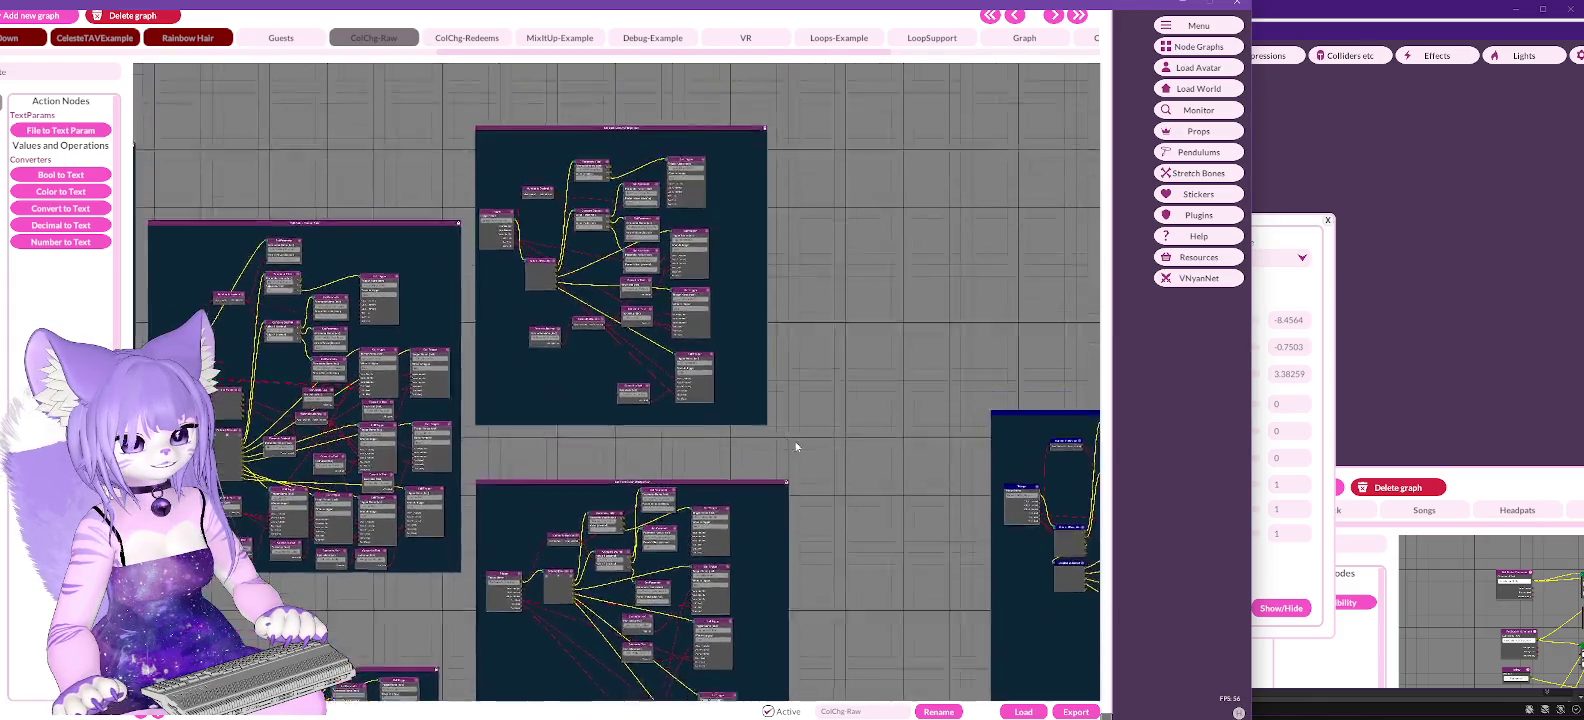
{"action": "scroll", "coordinate": [796, 447], "scroll_direction": "up", "scroll_amount": 3}
{"action": "scroll", "coordinate": [810, 445], "scroll_direction": "down", "scroll_amount": 1}
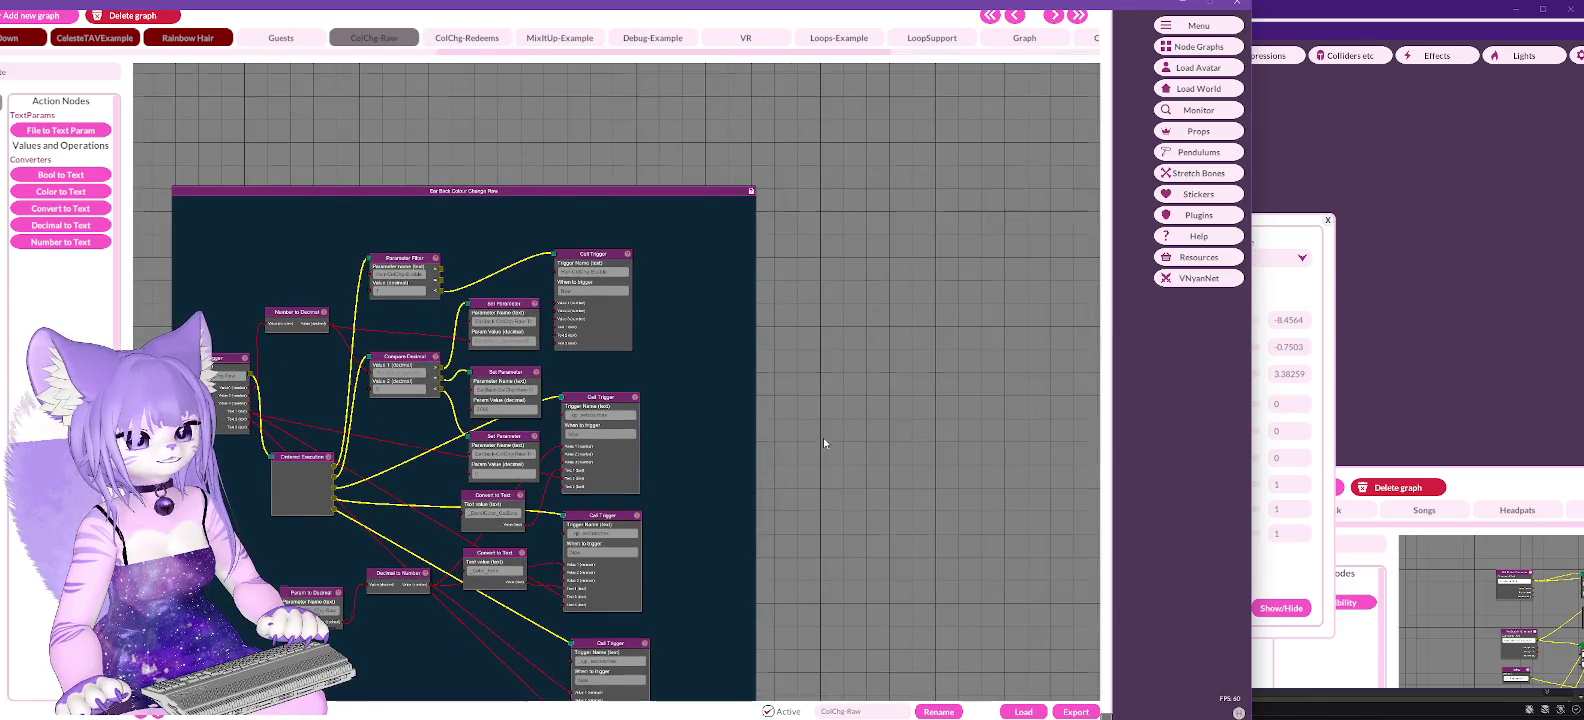
{"action": "scroll", "coordinate": [868, 425], "scroll_direction": "down", "scroll_amount": 3}
{"action": "scroll", "coordinate": [643, 129], "scroll_direction": "up", "scroll_amount": 4}
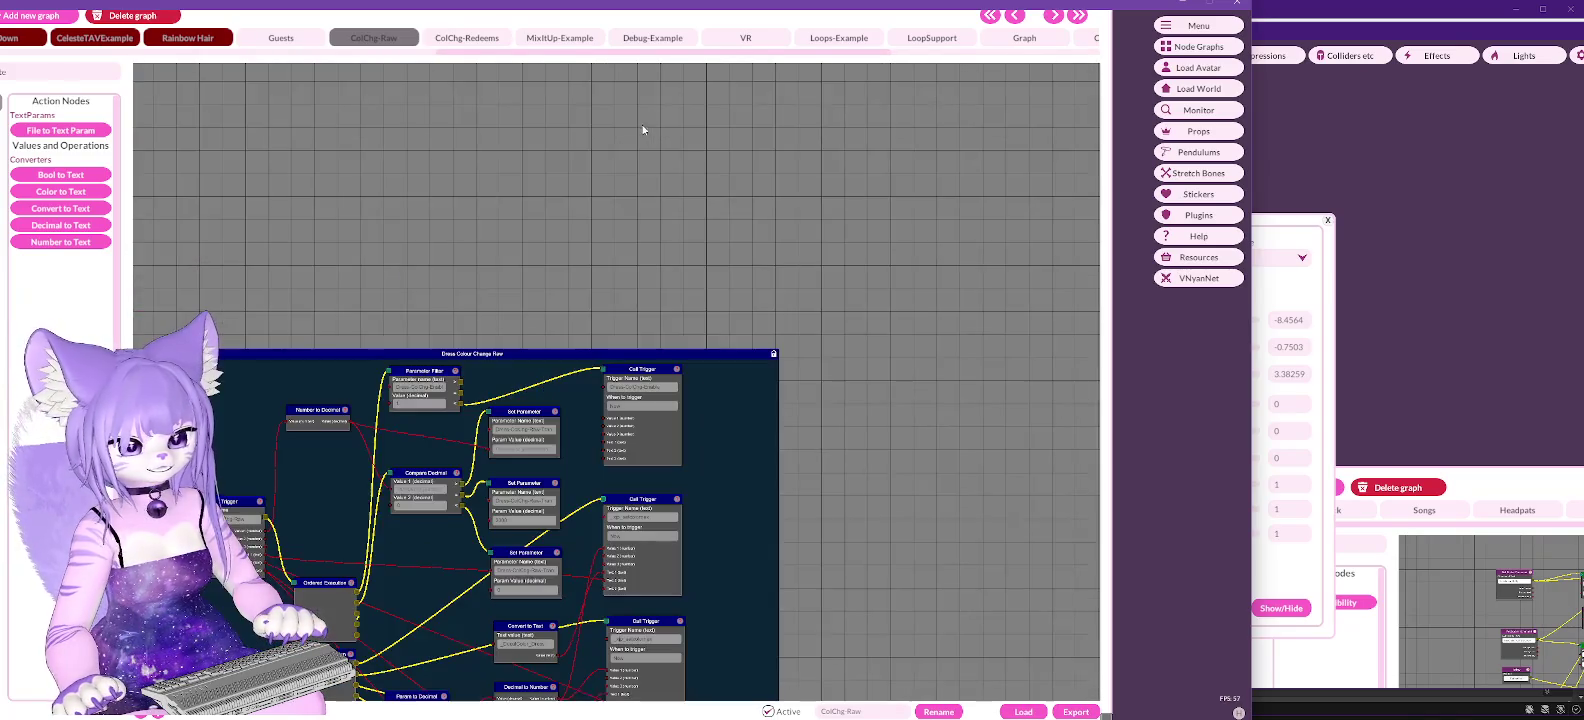
{"action": "scroll", "coordinate": [424, 217], "scroll_direction": "down", "scroll_amount": 3}
{"action": "scroll", "coordinate": [464, 179], "scroll_direction": "up", "scroll_amount": 4}
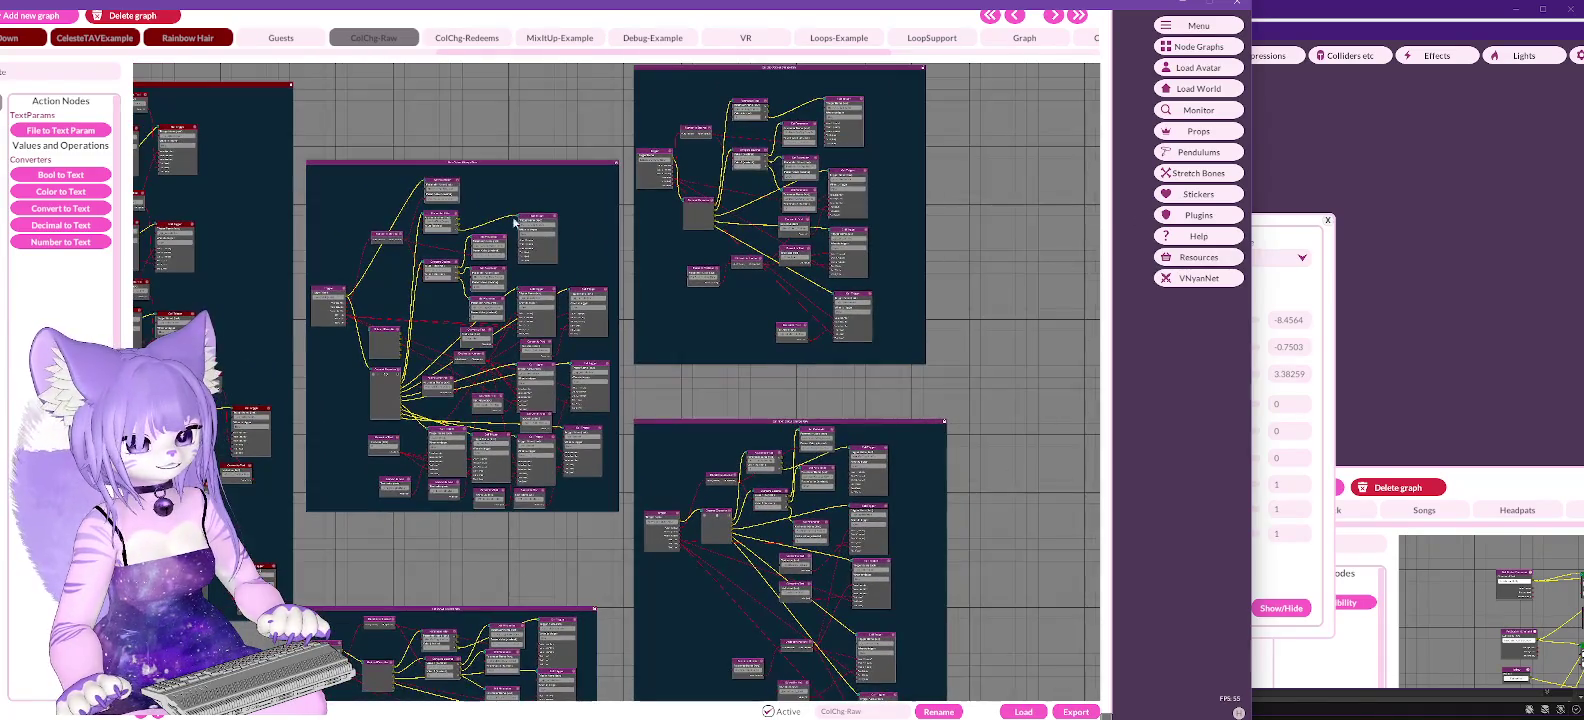
{"action": "scroll", "coordinate": [486, 174], "scroll_direction": "down", "scroll_amount": 3}
{"action": "scroll", "coordinate": [597, 254], "scroll_direction": "up", "scroll_amount": 2}
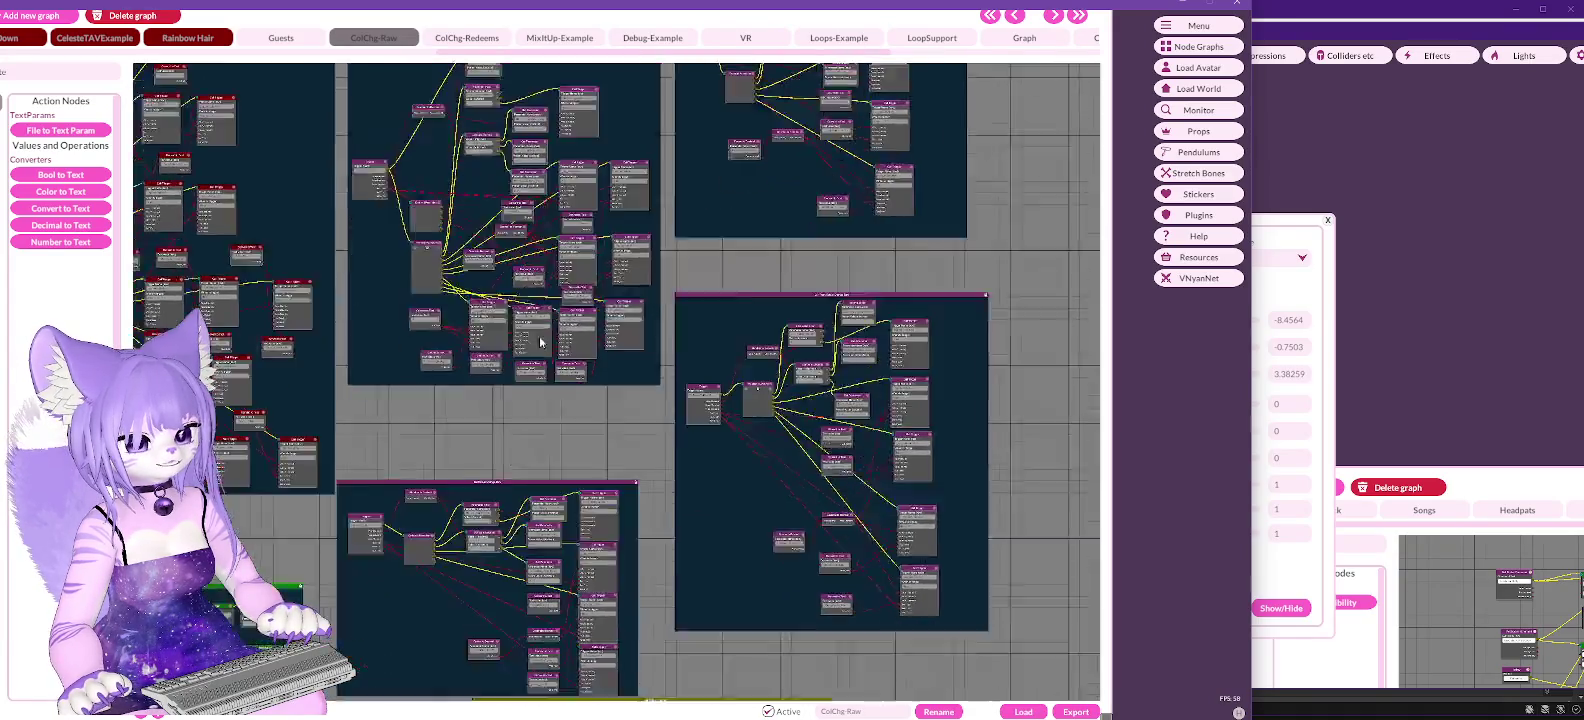
{"action": "scroll", "coordinate": [597, 254], "scroll_direction": "up", "scroll_amount": 3}
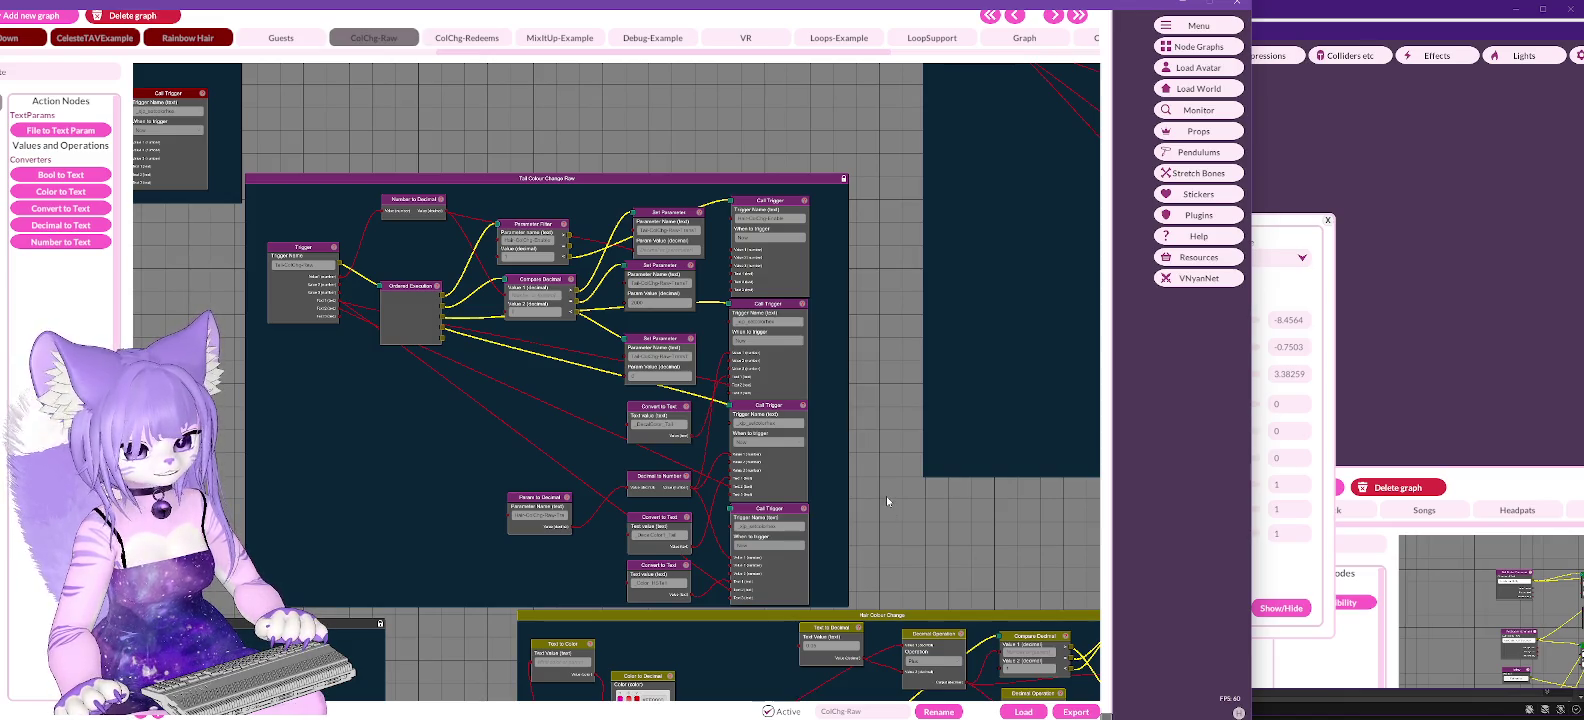
Step: Unlock the Tail Colour Change Raw group, link Ordered Execution to the lower Call Trigger, then re-lock it
{"action": "mouse_move", "coordinate": [886, 496]}
{"action": "left_mouse_down"}
{"action": "mouse_move", "coordinate": [892, 411]}
{"action": "mouse_move", "coordinate": [904, 416]}
{"action": "left_mouse_up"}
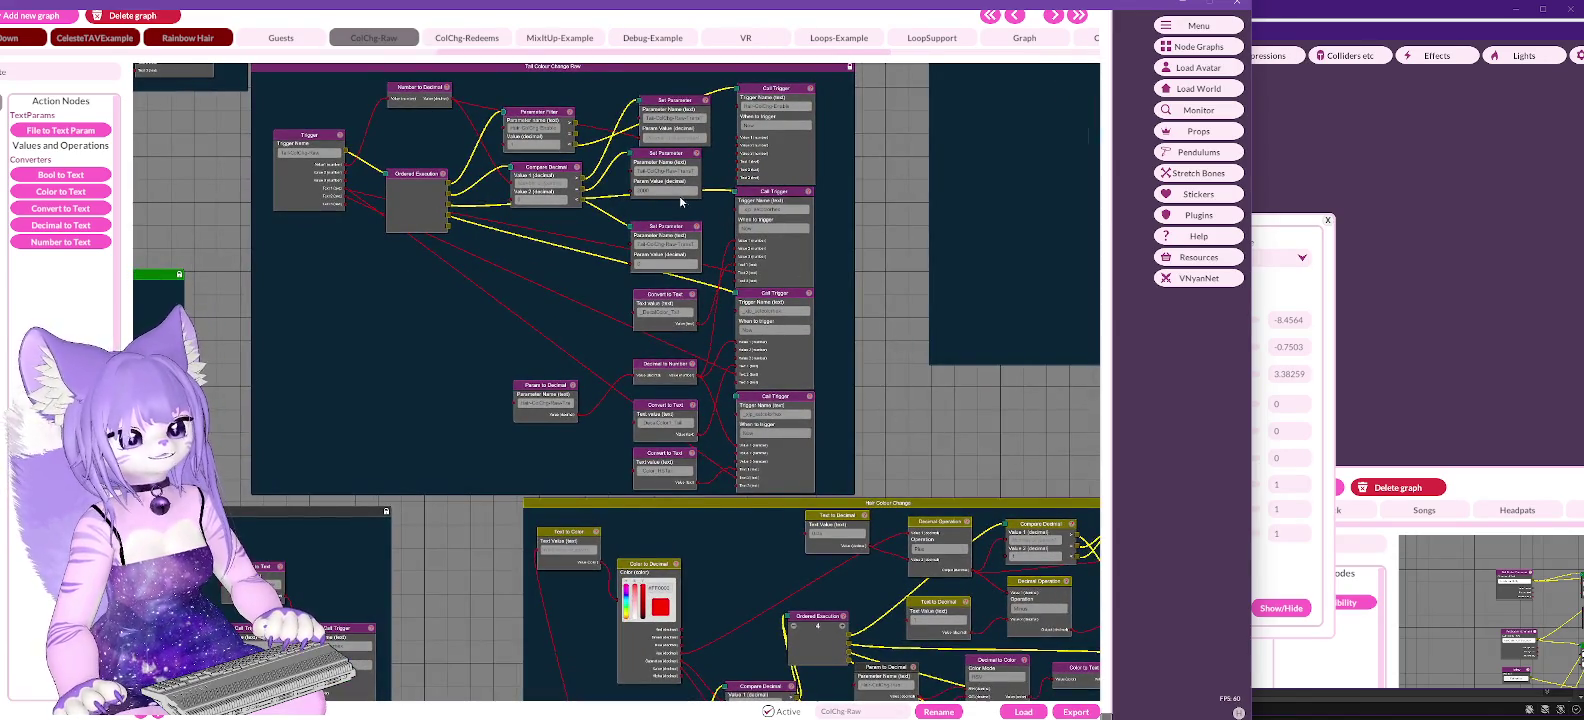
{"action": "right_click", "coordinate": [467, 363]}
{"action": "left_click", "coordinate": [492, 268]}
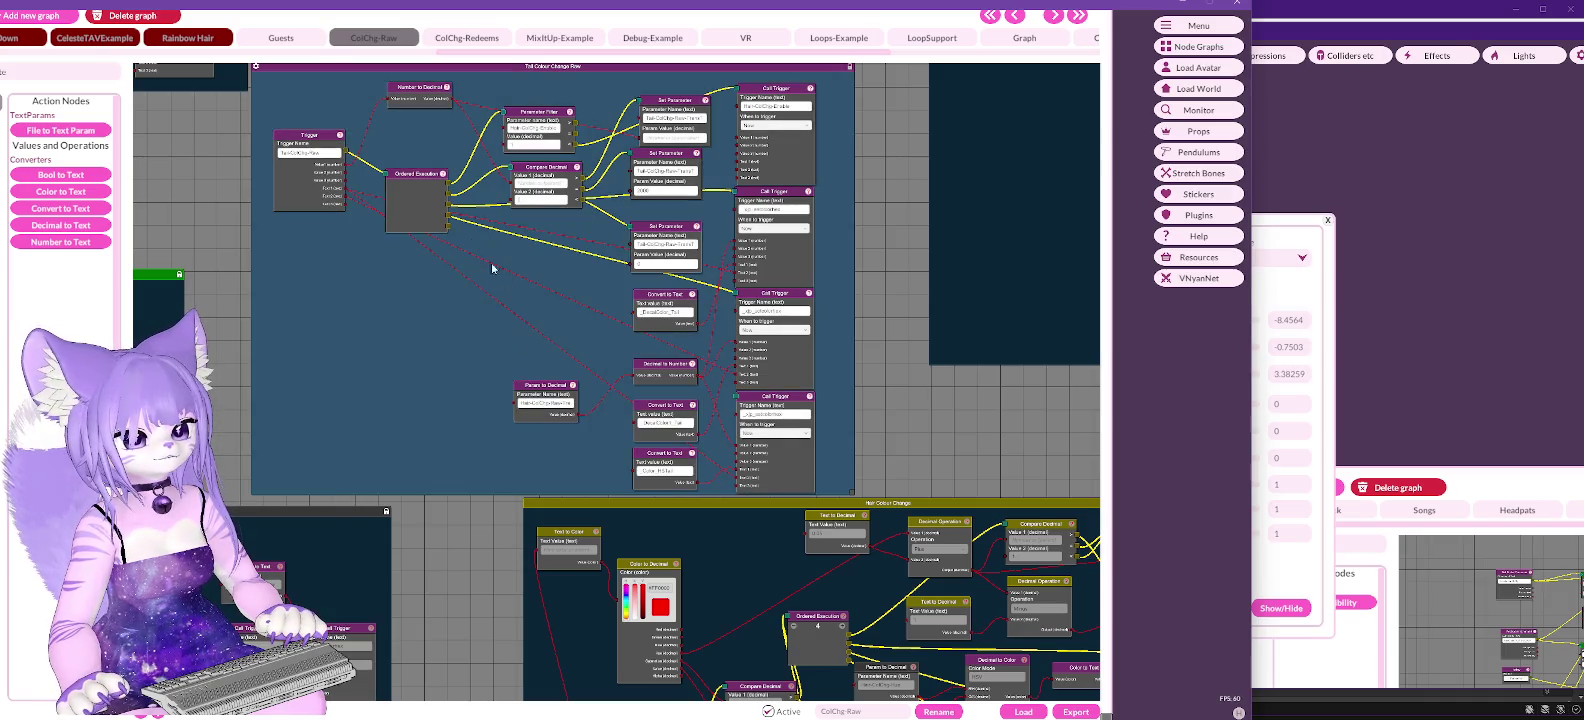
{"action": "mouse_move", "coordinate": [448, 224]}
{"action": "left_mouse_down"}
{"action": "mouse_move", "coordinate": [562, 350]}
{"action": "mouse_move", "coordinate": [737, 403]}
{"action": "left_mouse_up"}
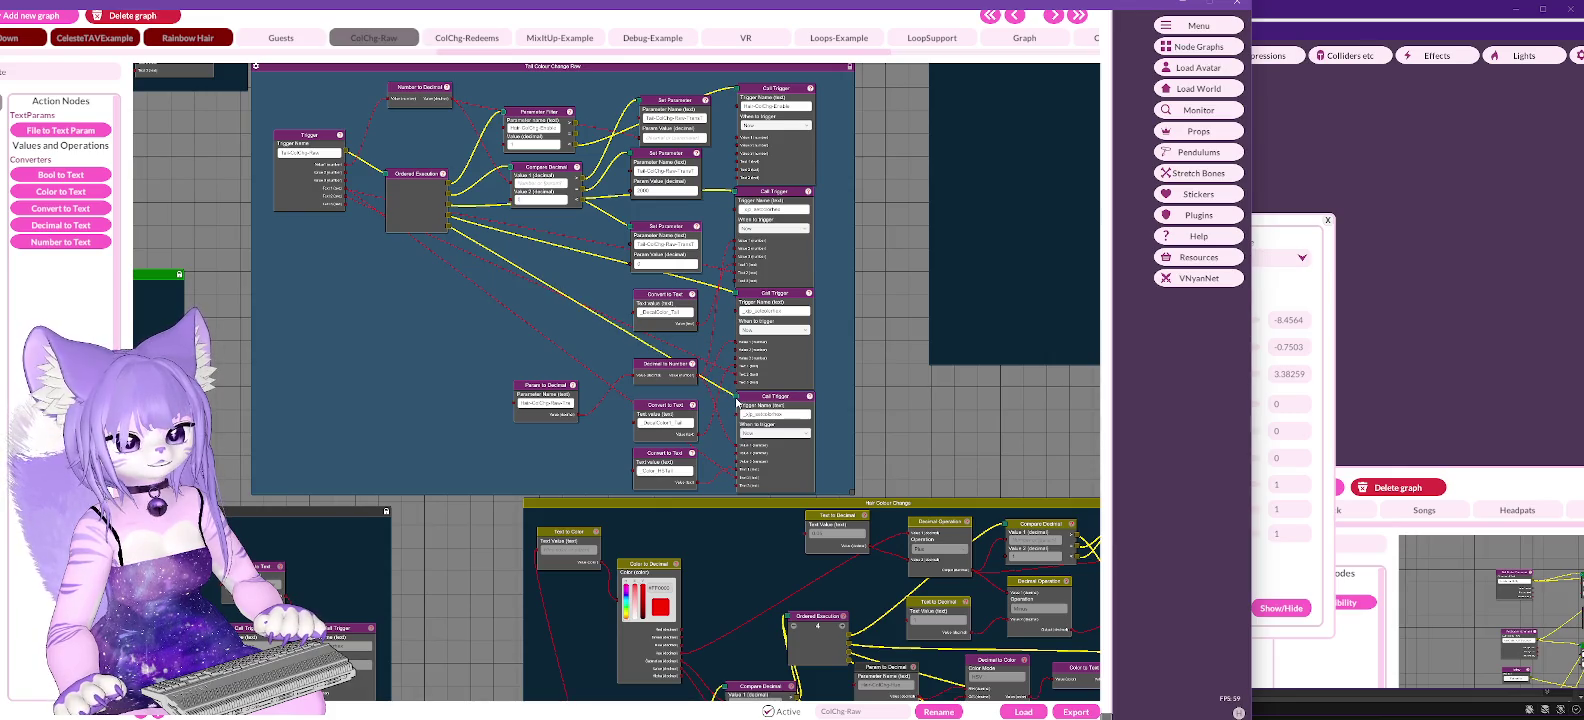
{"action": "right_click", "coordinate": [391, 322]}
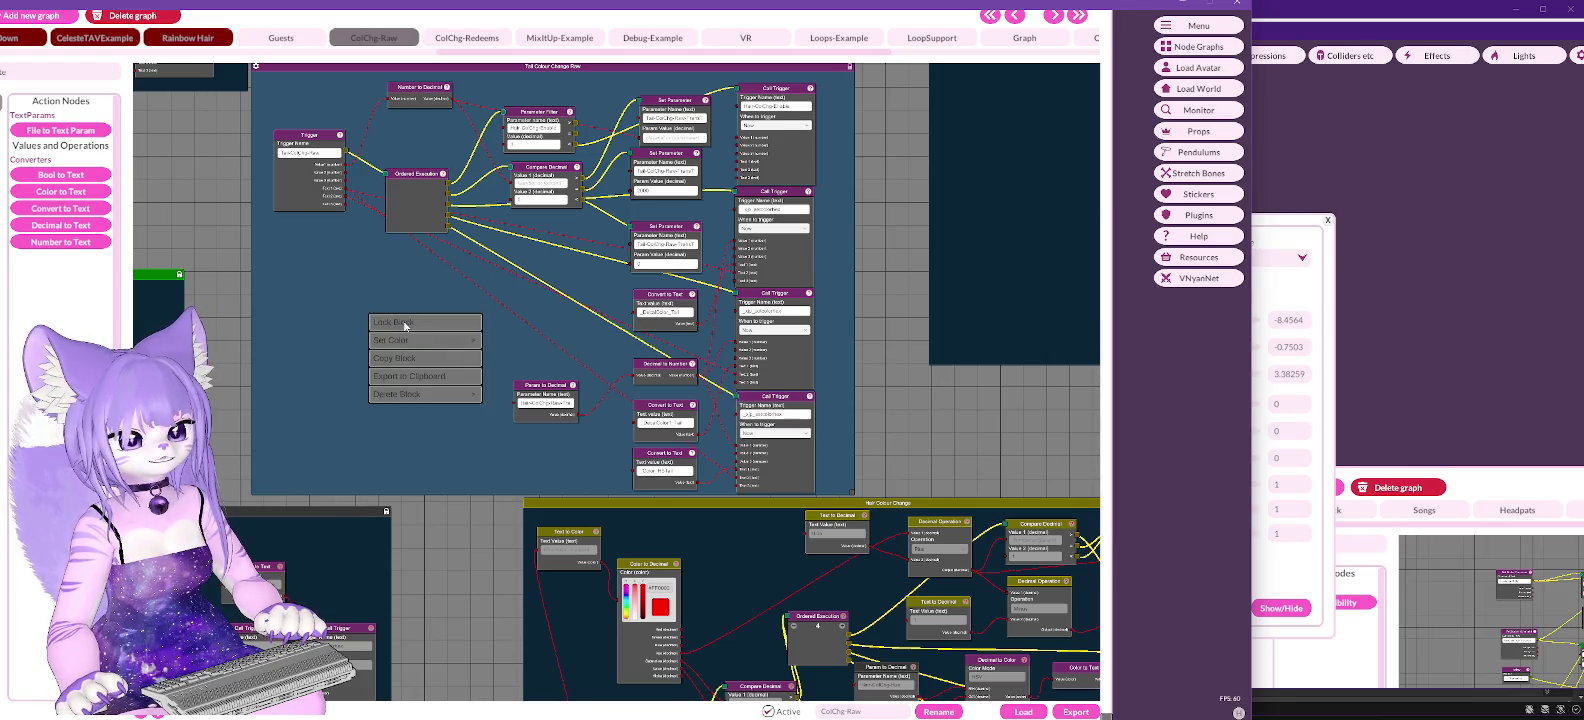
{"action": "left_click", "coordinate": [393, 322]}
Step: Switch to the ColChg-Redeems graph and check the Channel Points node's options without changes
{"action": "left_click", "coordinate": [467, 38]}
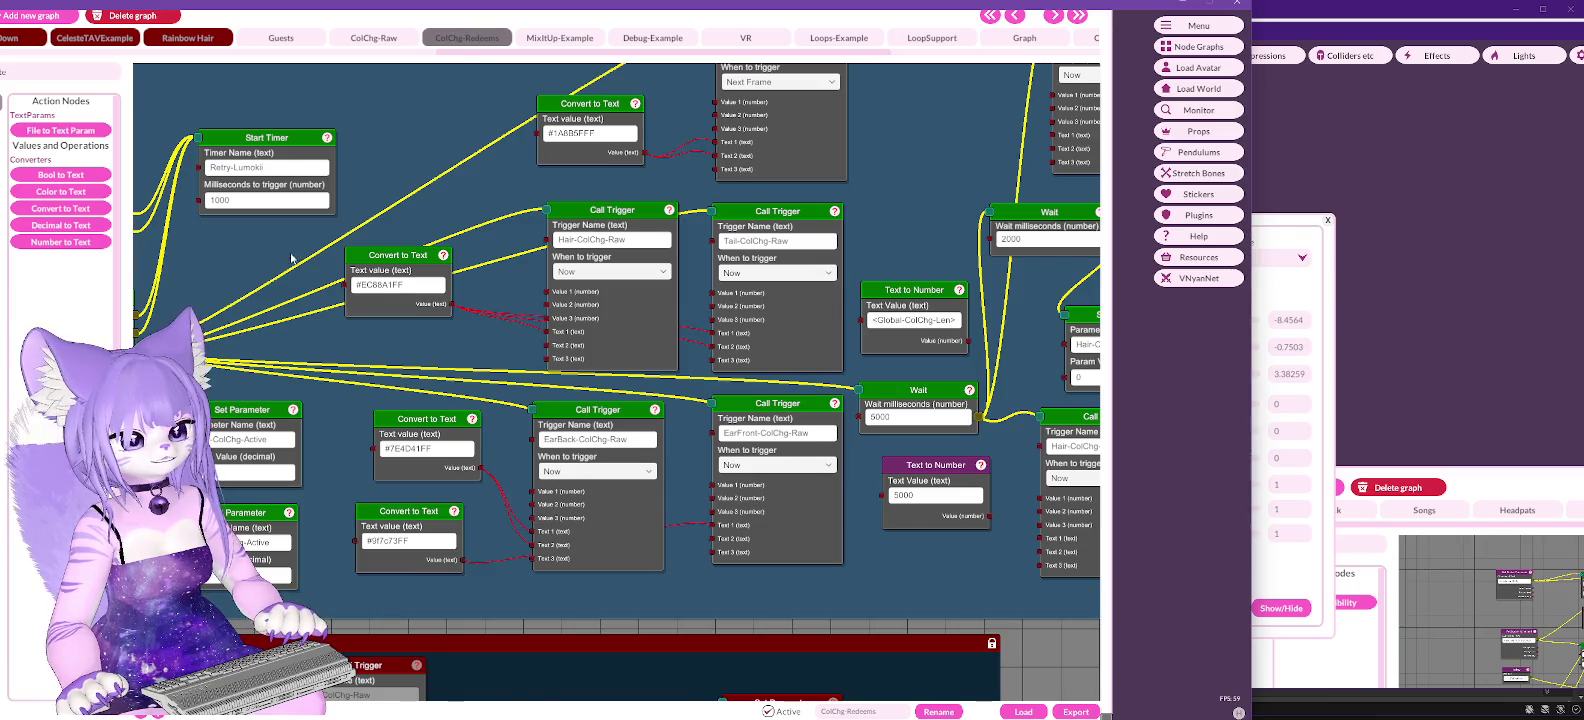
{"action": "left_click_drag", "start_coordinate": [291, 258], "coordinate": [702, 257]}
{"action": "right_click", "coordinate": [349, 260]}
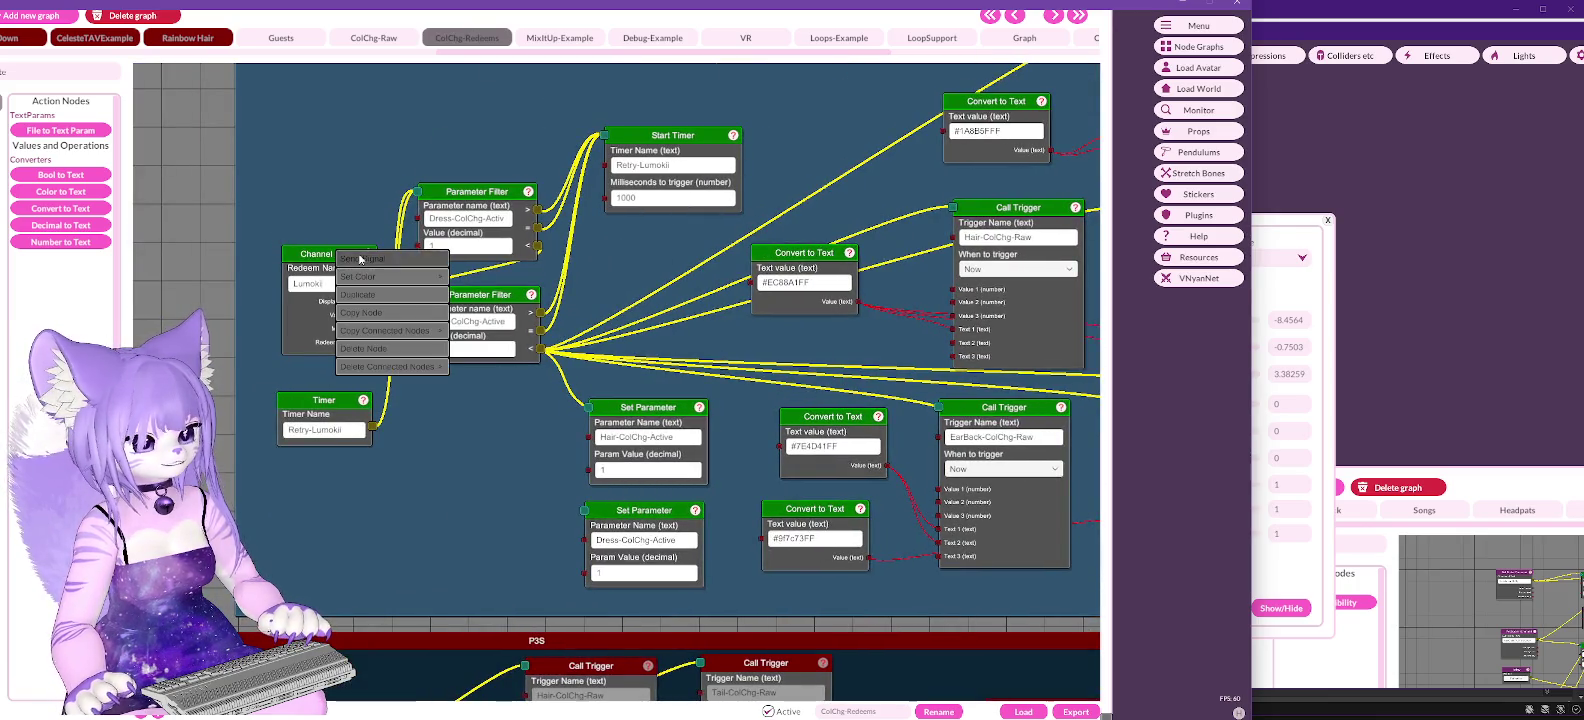
{"action": "left_click", "coordinate": [327, 190]}
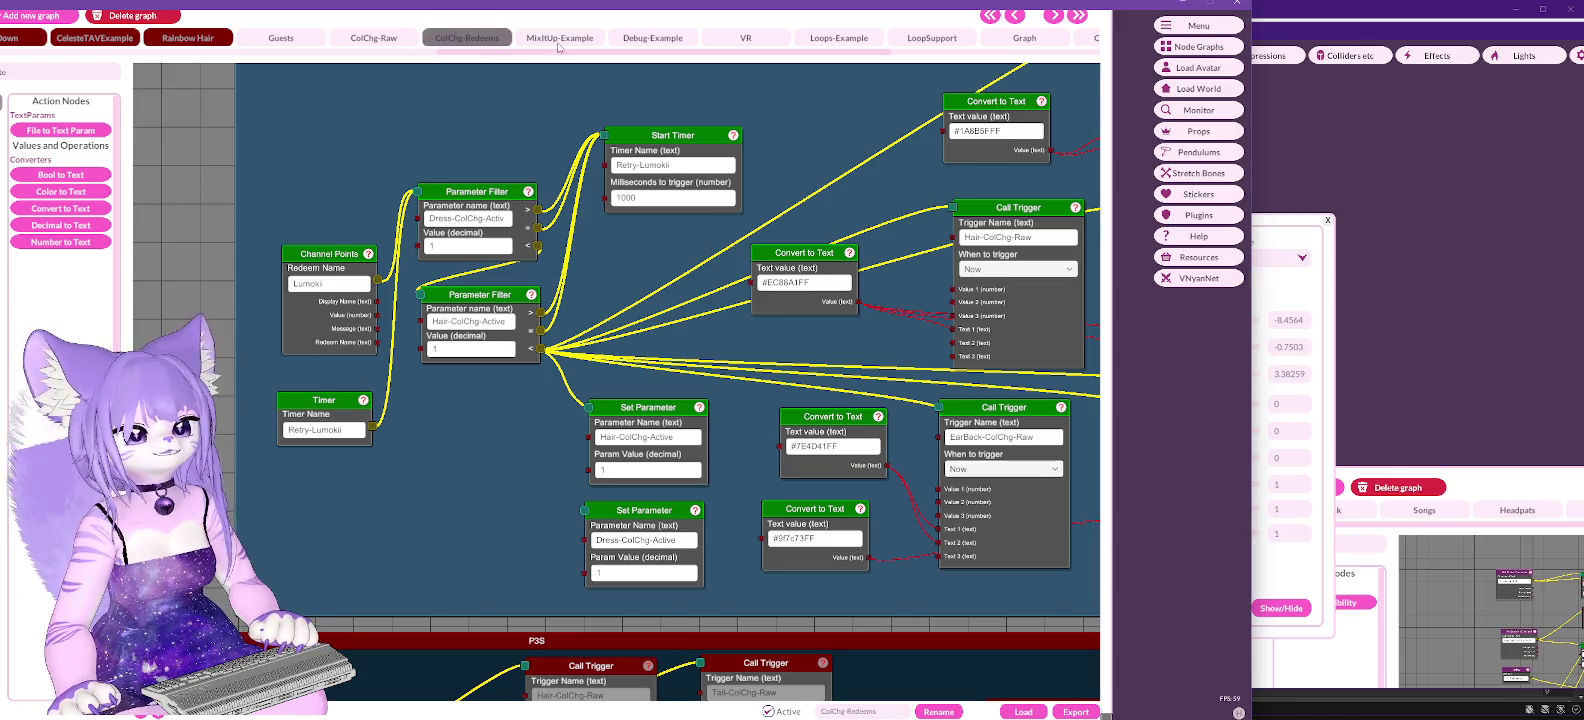
Step: Return to ColChg-Raw and look through the Hair Colour Change and Tail Colour Change Raw nodes
{"action": "left_click", "coordinate": [370, 39]}
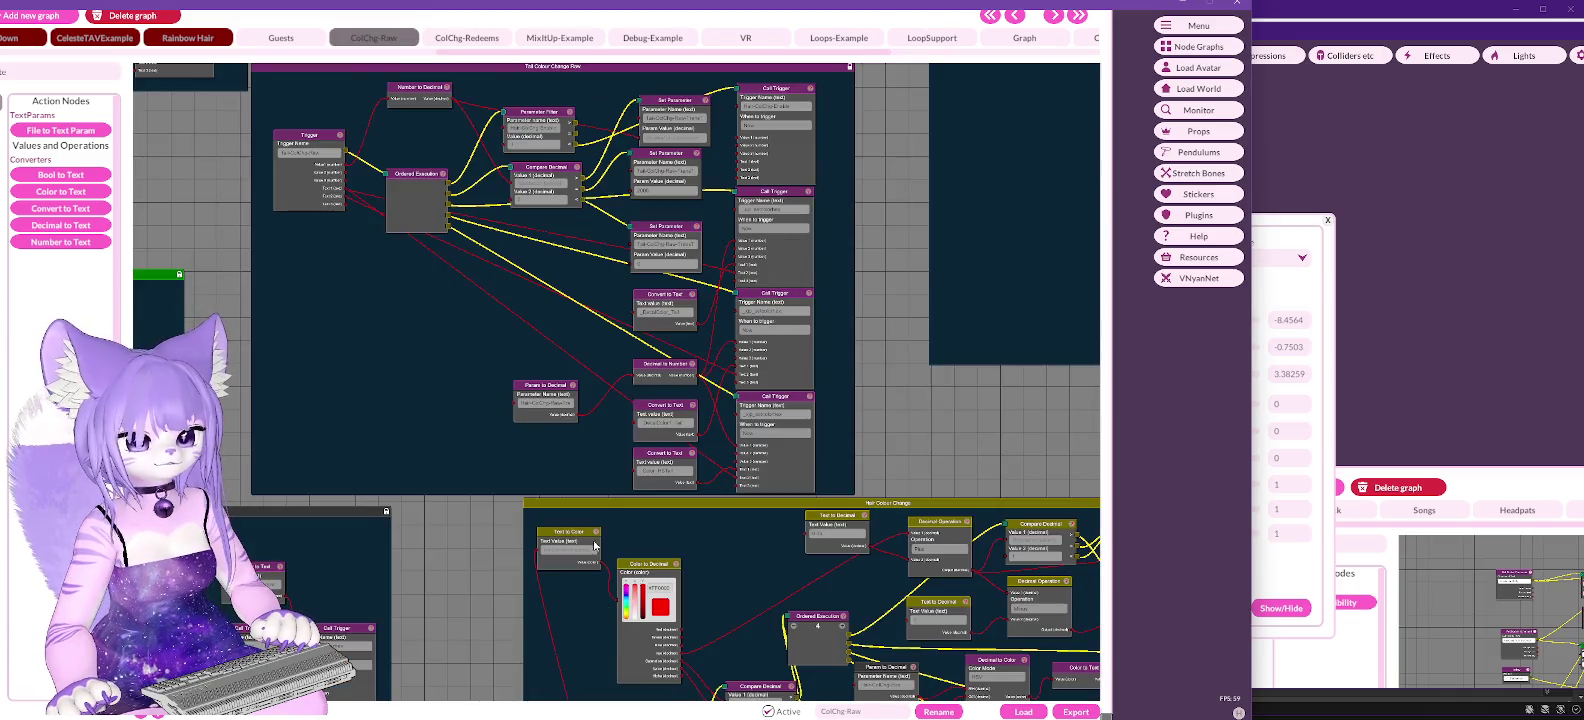
{"action": "mouse_move", "coordinate": [363, 570]}
{"action": "left_mouse_down"}
{"action": "mouse_move", "coordinate": [718, 462]}
{"action": "mouse_move", "coordinate": [465, 167]}
{"action": "mouse_move", "coordinate": [360, 80]}
{"action": "mouse_move", "coordinate": [325, 285]}
{"action": "left_mouse_up"}
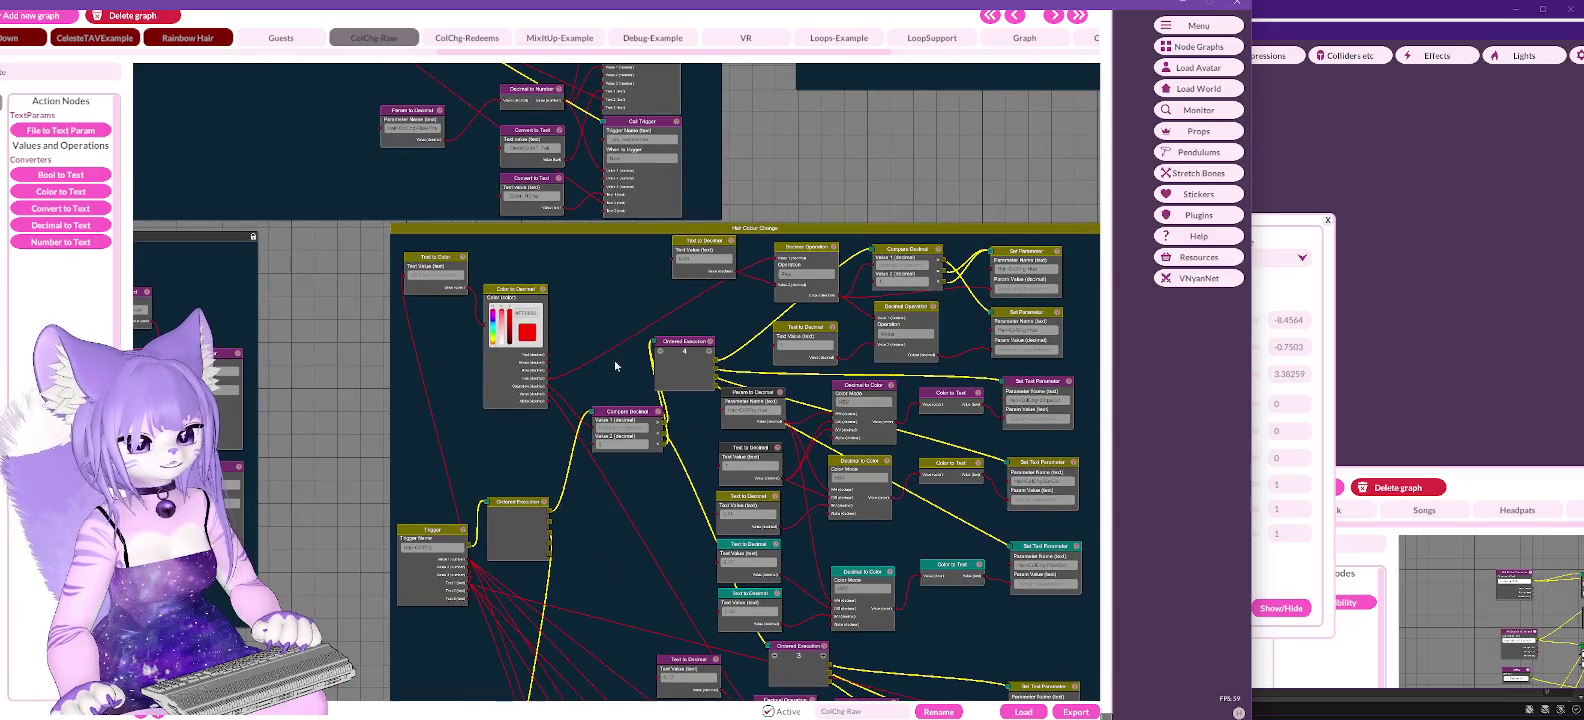
{"action": "mouse_move", "coordinate": [929, 538]}
{"action": "left_mouse_down"}
{"action": "mouse_move", "coordinate": [898, 435]}
{"action": "mouse_move", "coordinate": [855, 403]}
{"action": "mouse_move", "coordinate": [827, 269]}
{"action": "left_mouse_up"}
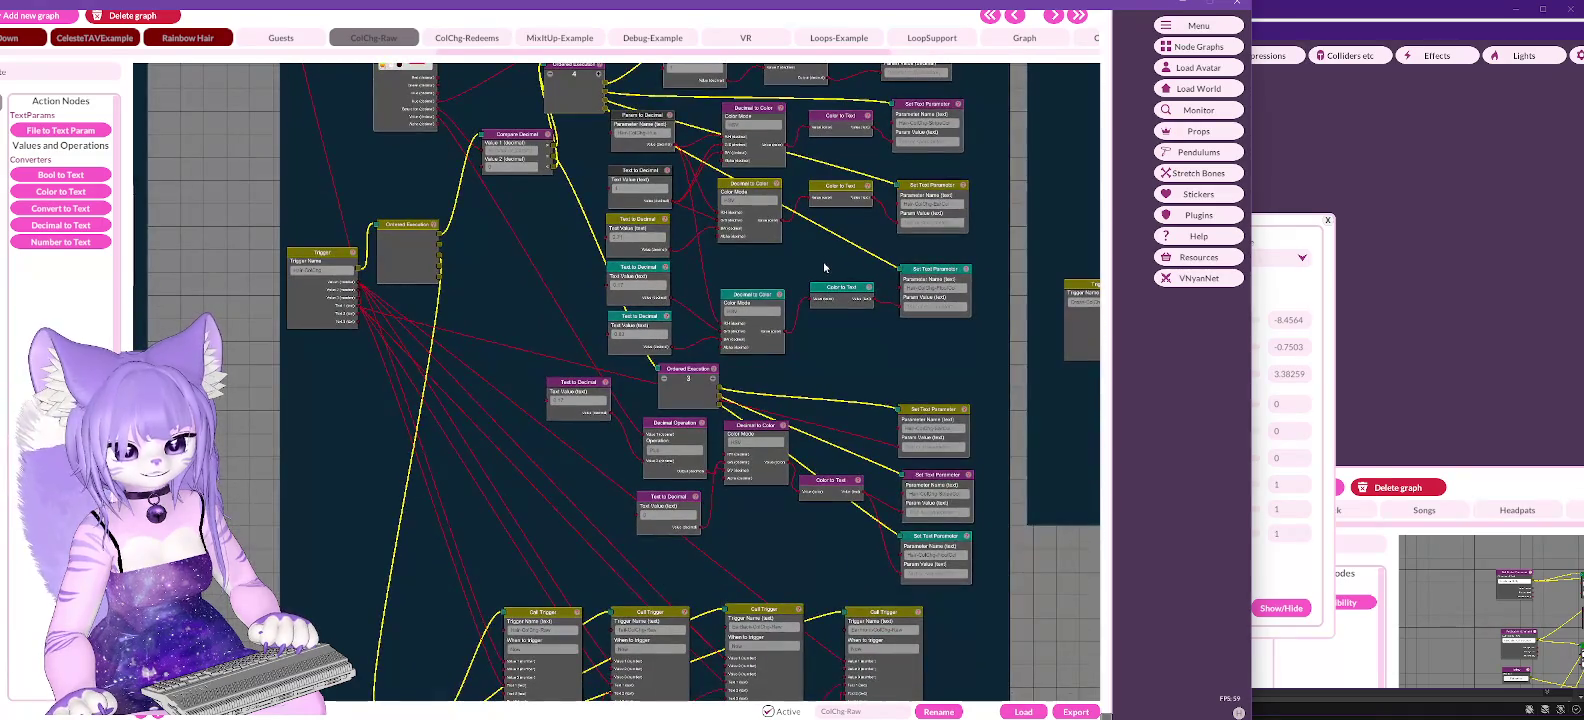
{"action": "left_click_drag", "start_coordinate": [831, 396], "coordinate": [842, 305]}
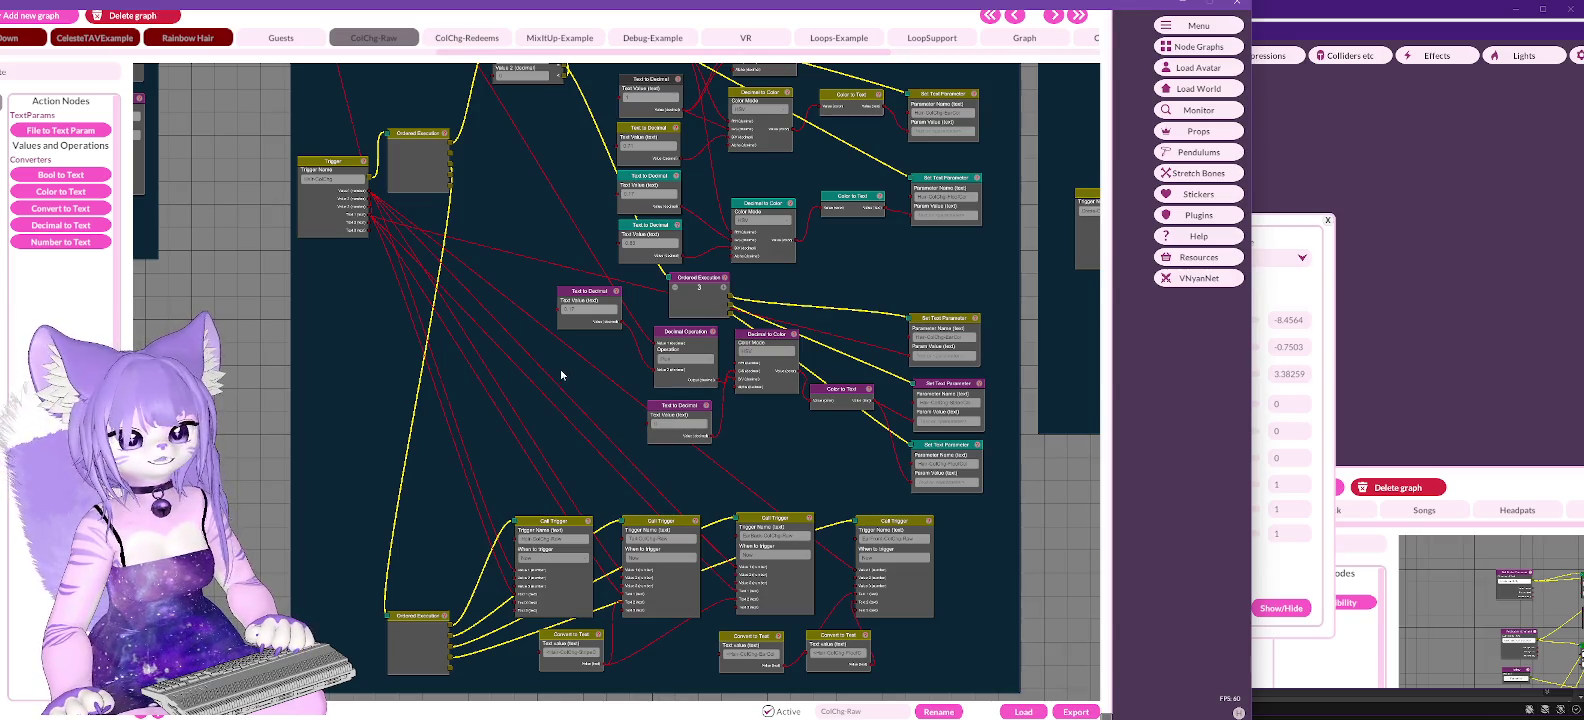
{"action": "scroll", "coordinate": [1057, 250], "scroll_direction": "down", "scroll_amount": 5}
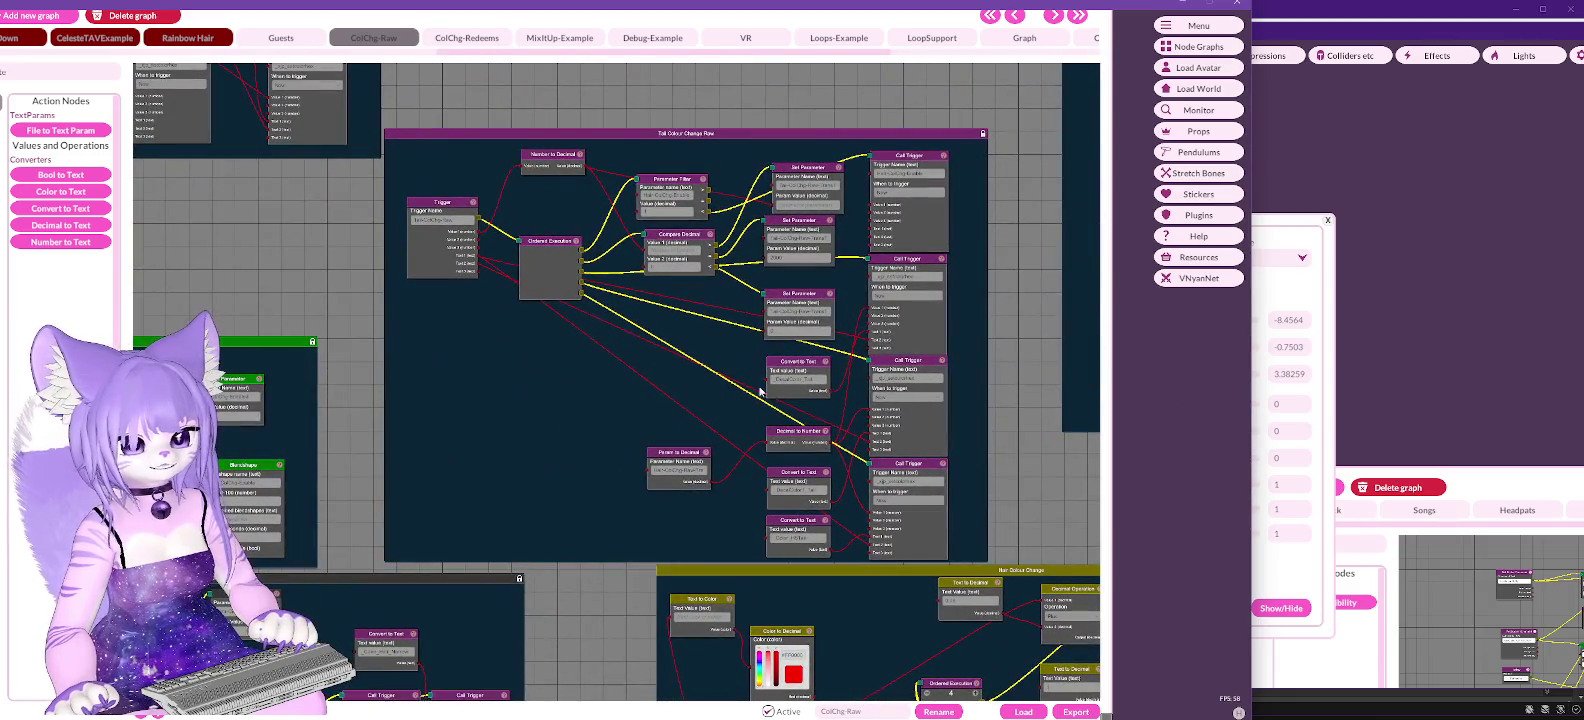
{"action": "scroll", "coordinate": [483, 267], "scroll_direction": "up", "scroll_amount": 2}
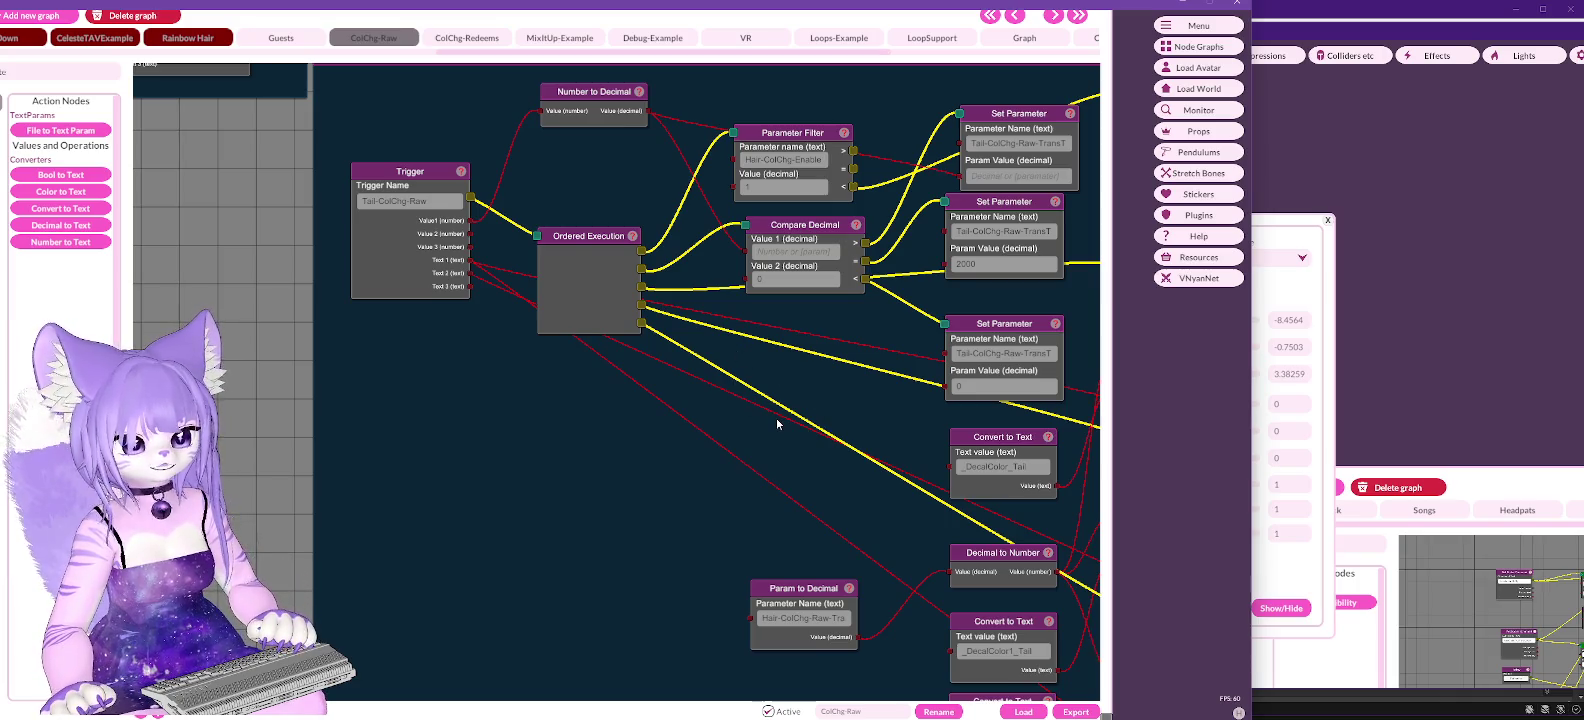
{"action": "mouse_move", "coordinate": [776, 418]}
{"action": "left_mouse_down"}
{"action": "mouse_move", "coordinate": [814, 548]}
{"action": "mouse_move", "coordinate": [640, 115]}
{"action": "mouse_move", "coordinate": [657, 191]}
{"action": "mouse_move", "coordinate": [700, 226]}
{"action": "mouse_move", "coordinate": [707, 273]}
{"action": "mouse_move", "coordinate": [574, 191]}
{"action": "mouse_move", "coordinate": [618, 306]}
{"action": "left_mouse_up"}
Step: Search 'ordered' and add a new Ordered Execution node below the existing one
{"action": "left_click_drag", "start_coordinate": [618, 322], "coordinate": [637, 390]}
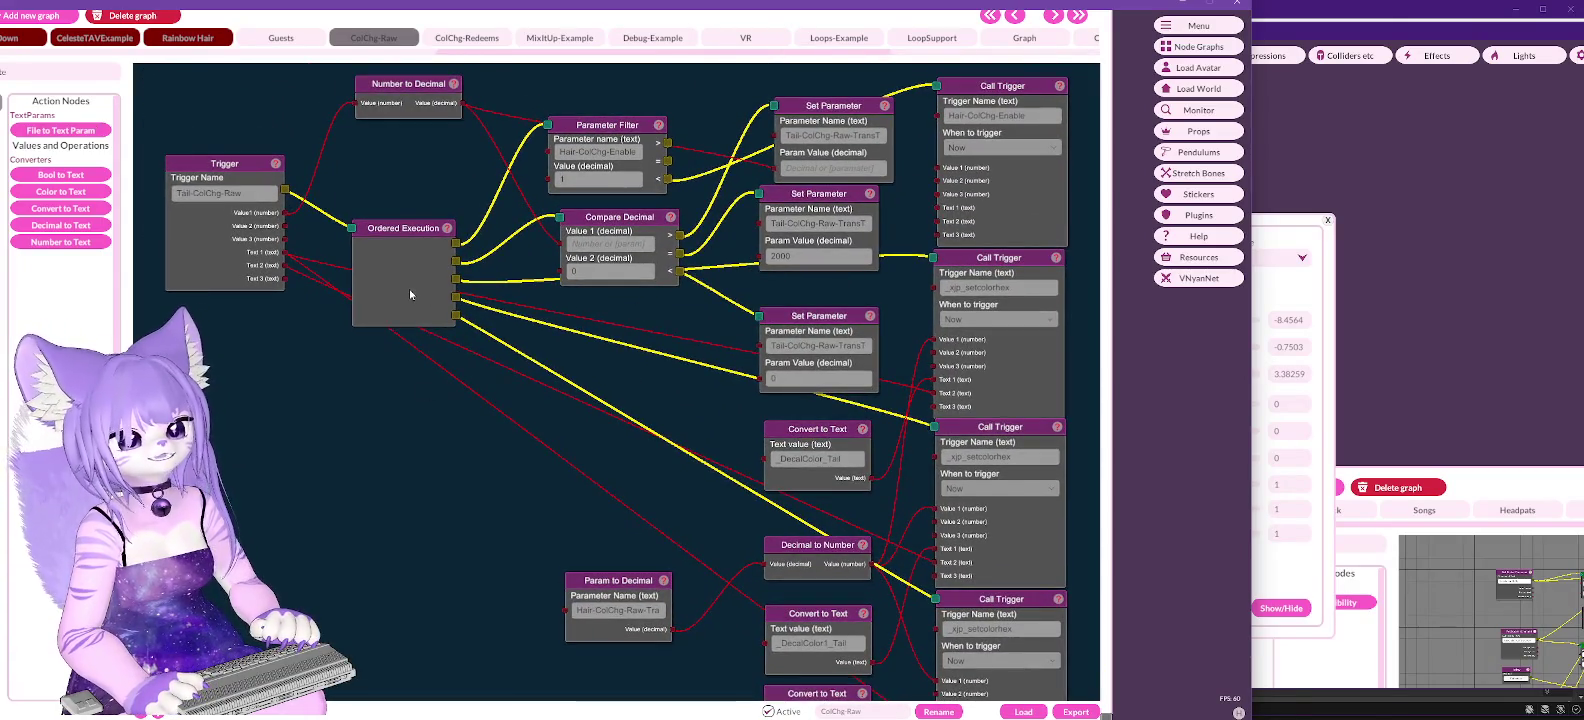
{"action": "type", "text": "ordered"}
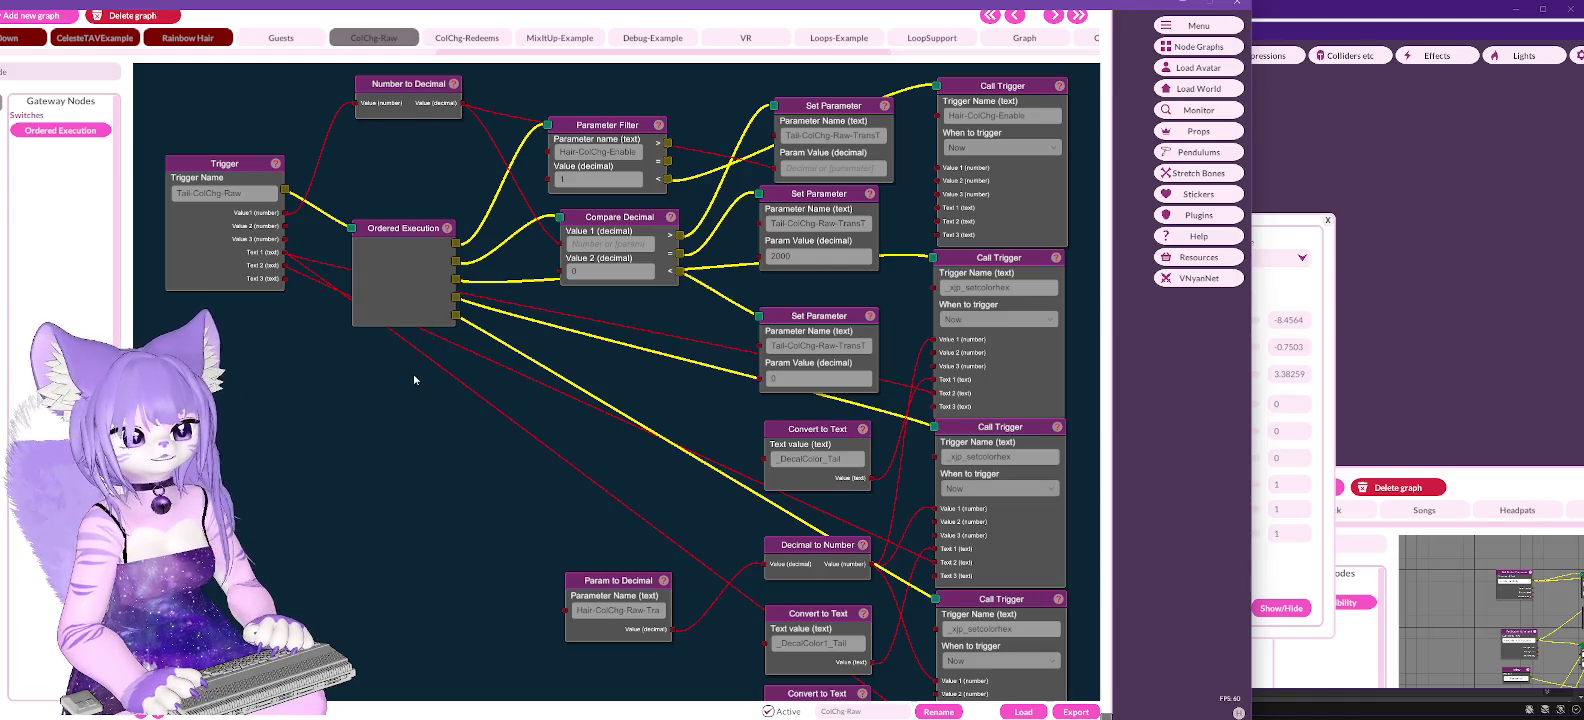
{"action": "left_click", "coordinate": [60, 130]}
{"action": "left_click_drag", "start_coordinate": [673, 395], "coordinate": [413, 360]}
Step: Raise the new node to 6 outputs and place it over the old Ordered Execution node
{"action": "left_click", "coordinate": [446, 373]}
{"action": "left_click", "coordinate": [446, 373]}
{"action": "left_click", "coordinate": [446, 373]}
{"action": "left_click", "coordinate": [446, 373]}
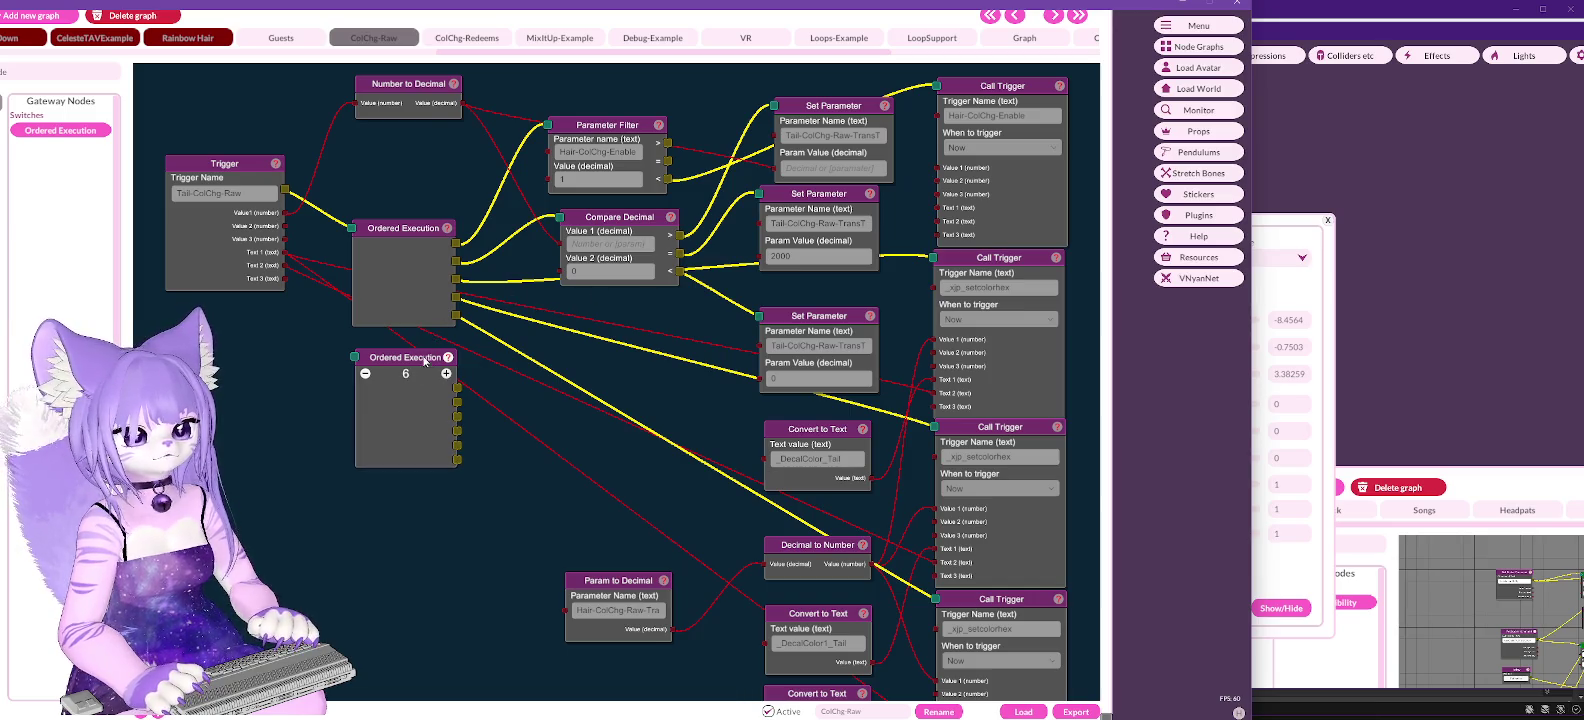
{"action": "mouse_move", "coordinate": [458, 391]}
{"action": "left_mouse_down"}
{"action": "mouse_move", "coordinate": [555, 150]}
{"action": "mouse_move", "coordinate": [550, 124]}
{"action": "left_mouse_up"}
{"action": "left_click_drag", "start_coordinate": [460, 391], "coordinate": [548, 131]}
{"action": "left_click_drag", "start_coordinate": [405, 357], "coordinate": [412, 224]}
{"action": "scroll", "coordinate": [428, 378], "scroll_direction": "down", "scroll_amount": 3}
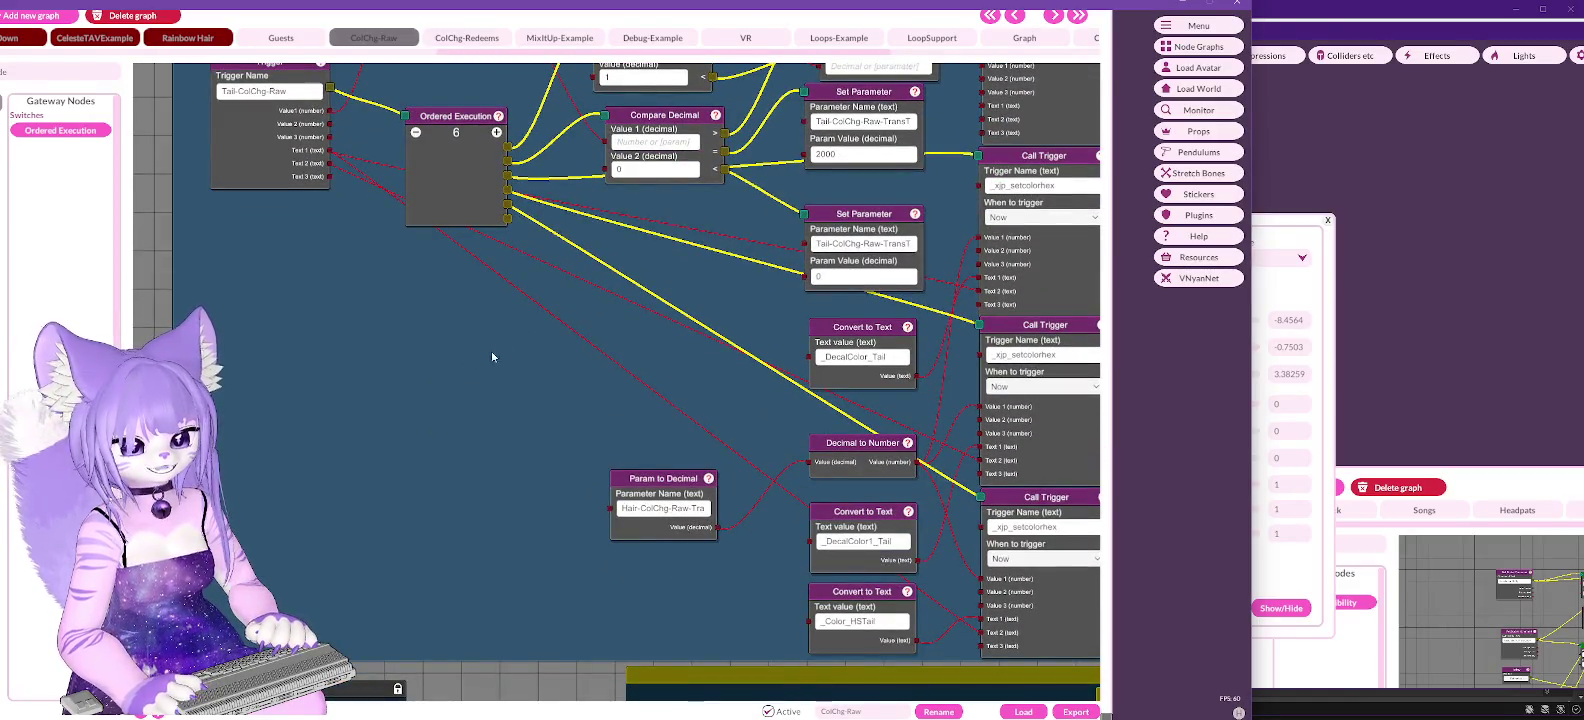
Step: Duplicate the bottom _xp_setcolorhex Call Trigger beside Param to Decimal and feed the Trigger's Text 3 into its Text 2
{"action": "right_click", "coordinate": [1043, 500]}
{"action": "left_click", "coordinate": [1065, 525]}
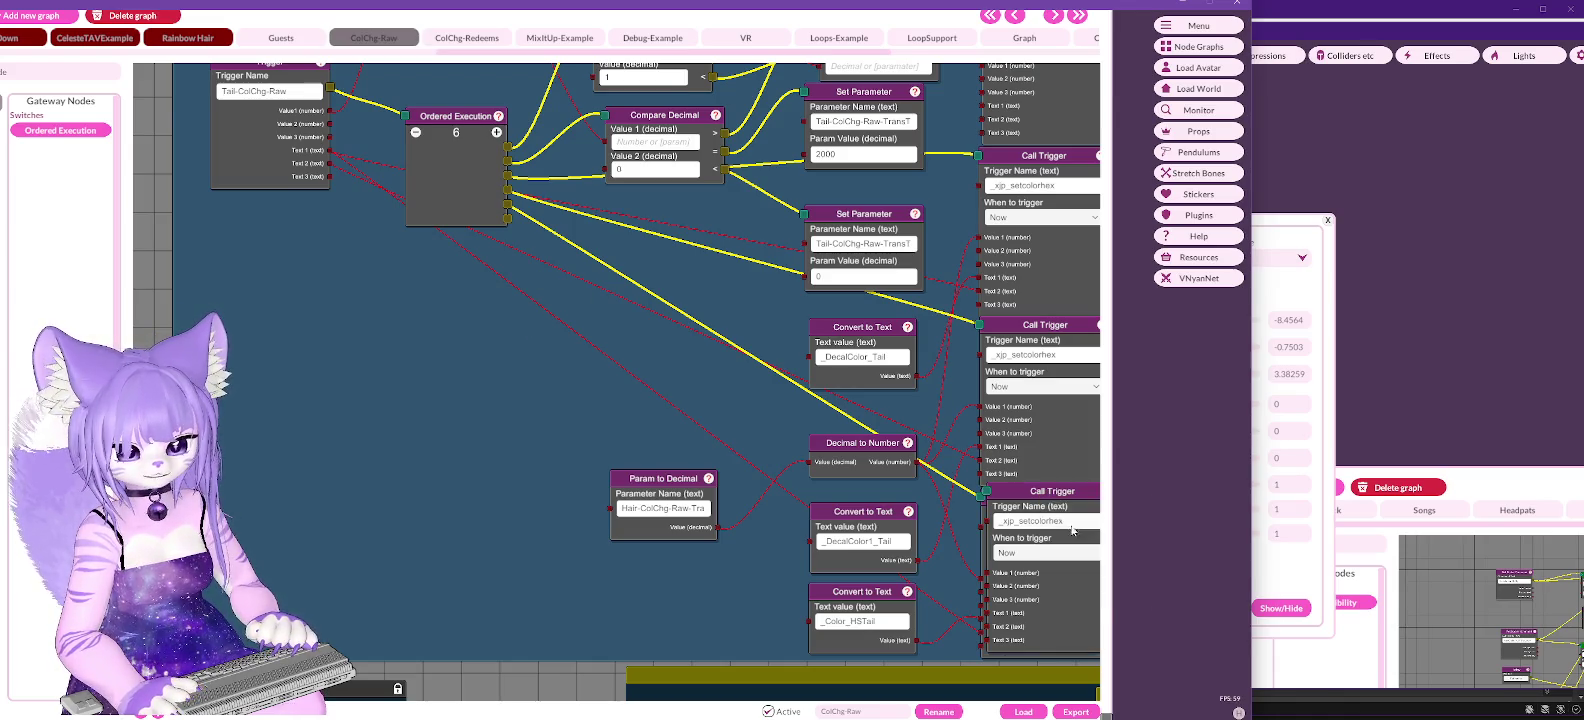
{"action": "mouse_move", "coordinate": [1058, 497]}
{"action": "left_mouse_down"}
{"action": "mouse_move", "coordinate": [385, 468]}
{"action": "mouse_move", "coordinate": [557, 489]}
{"action": "left_mouse_up"}
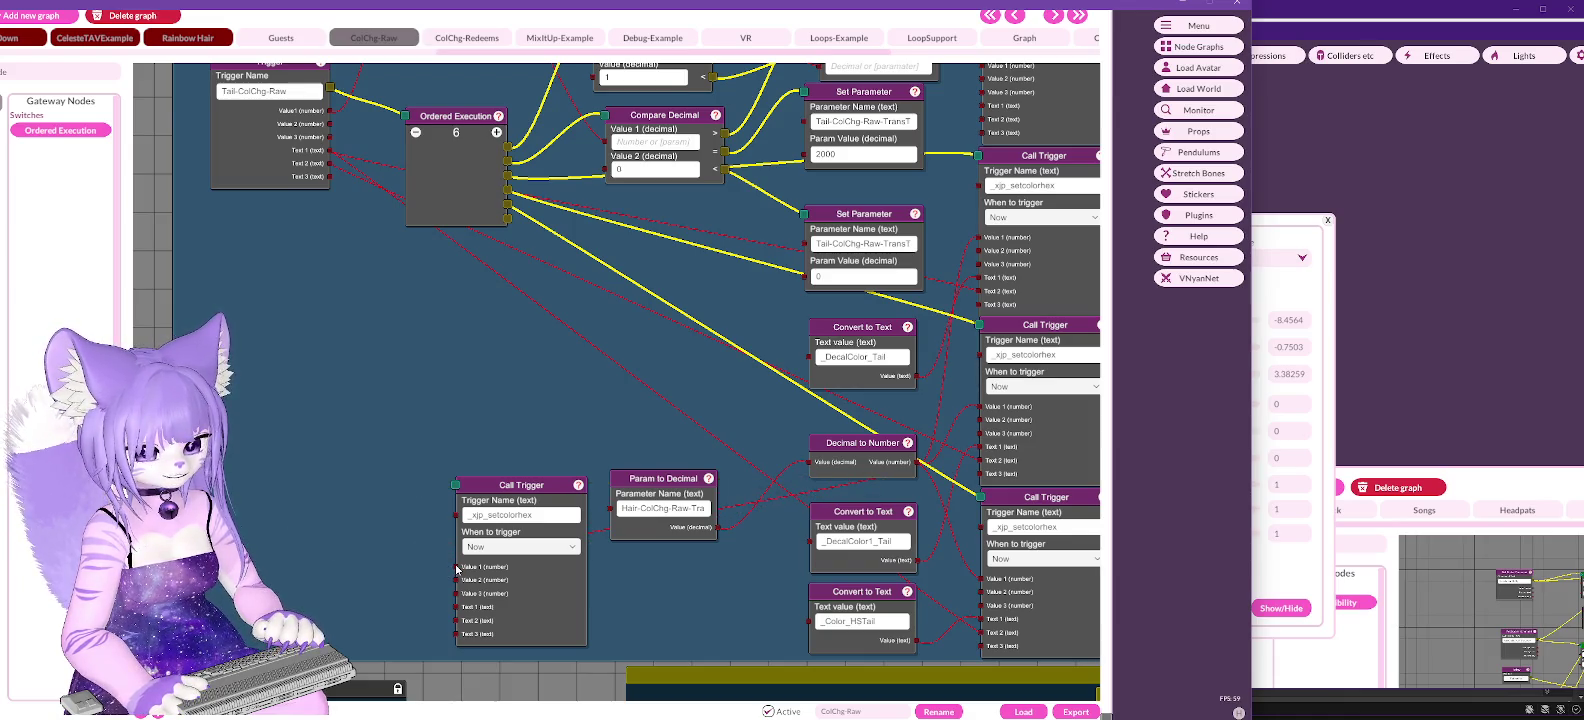
{"action": "left_click_drag", "start_coordinate": [830, 516], "coordinate": [691, 355]}
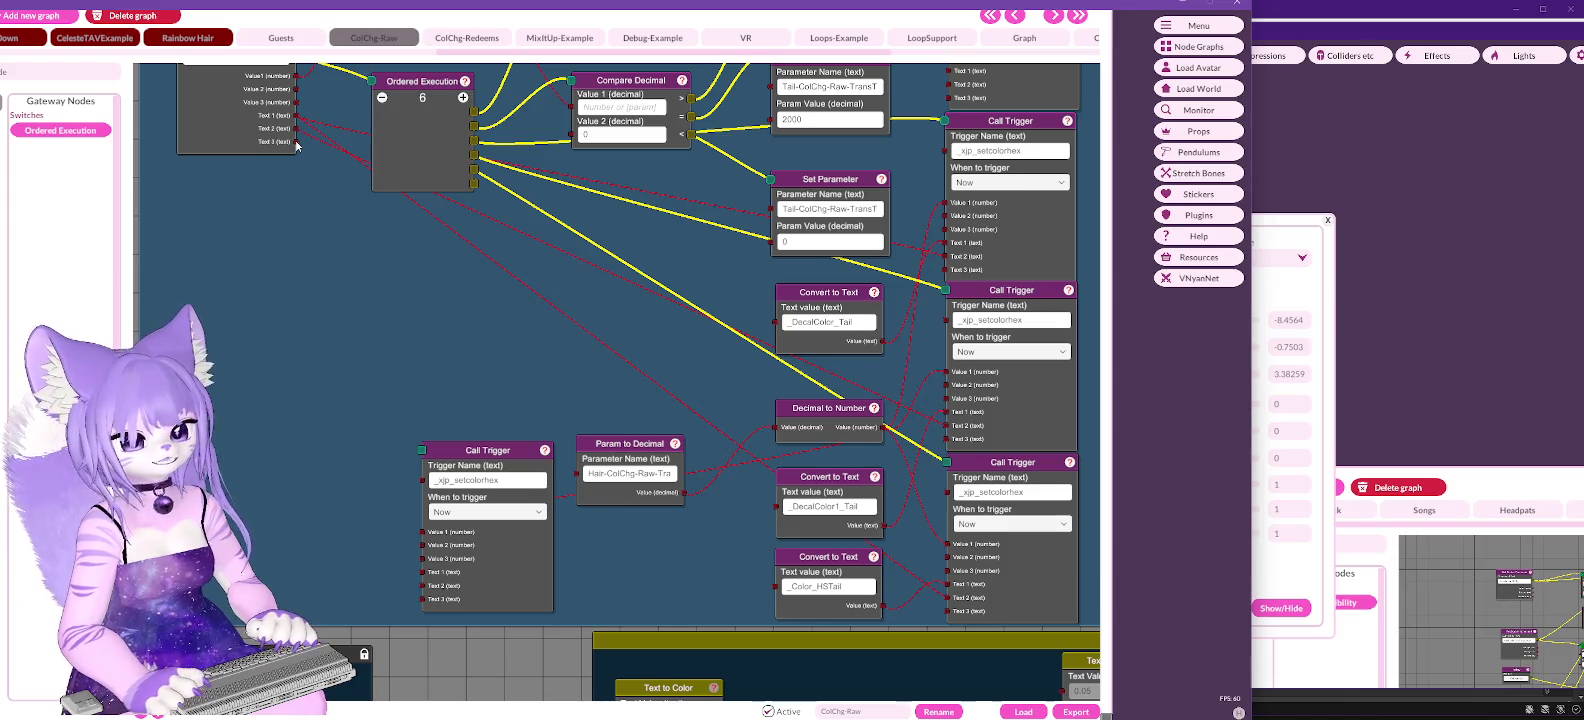
{"action": "left_click_drag", "start_coordinate": [260, 504], "coordinate": [424, 586]}
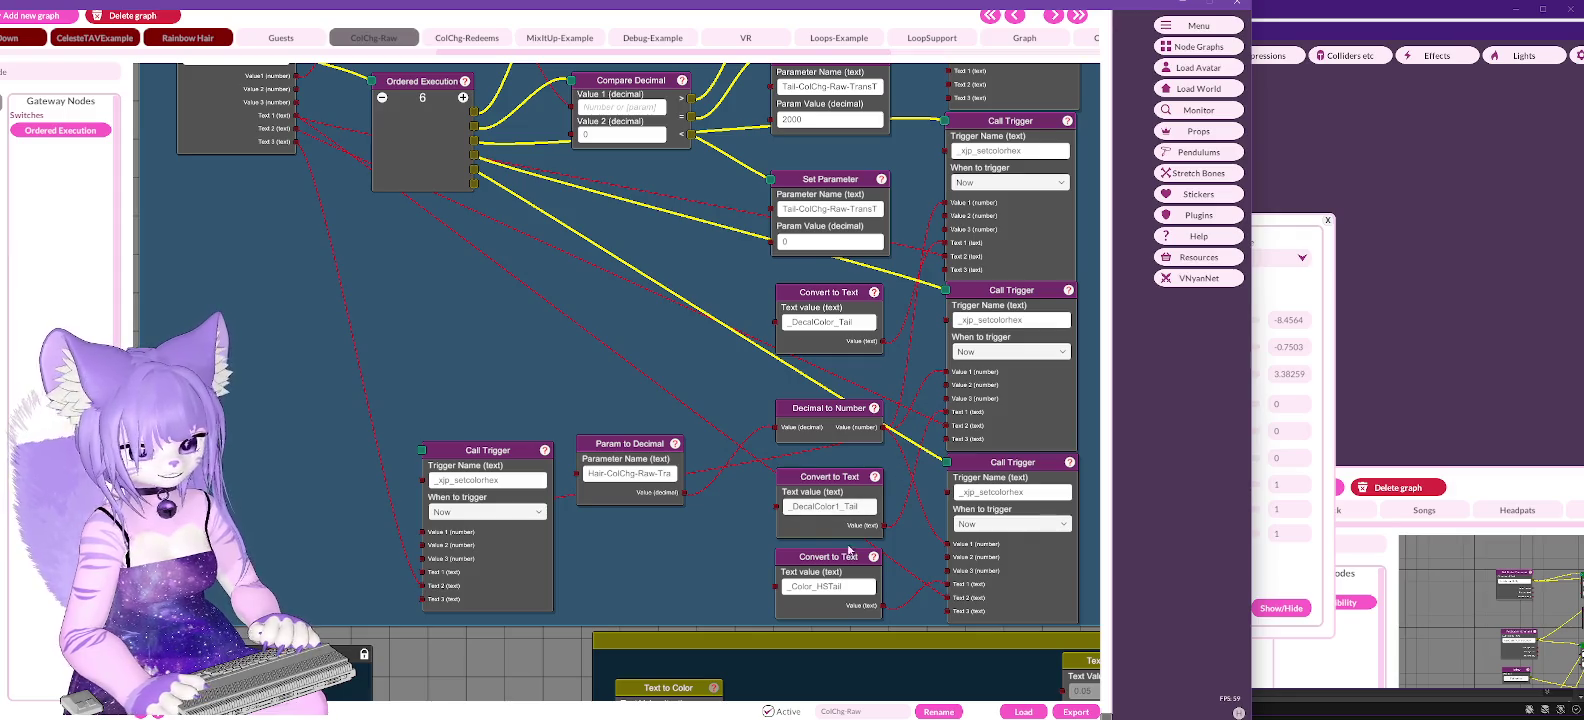
Step: Duplicate a Convert to Text node and wire it into the new Call Trigger's Text 1 input
{"action": "right_click", "coordinate": [834, 482]}
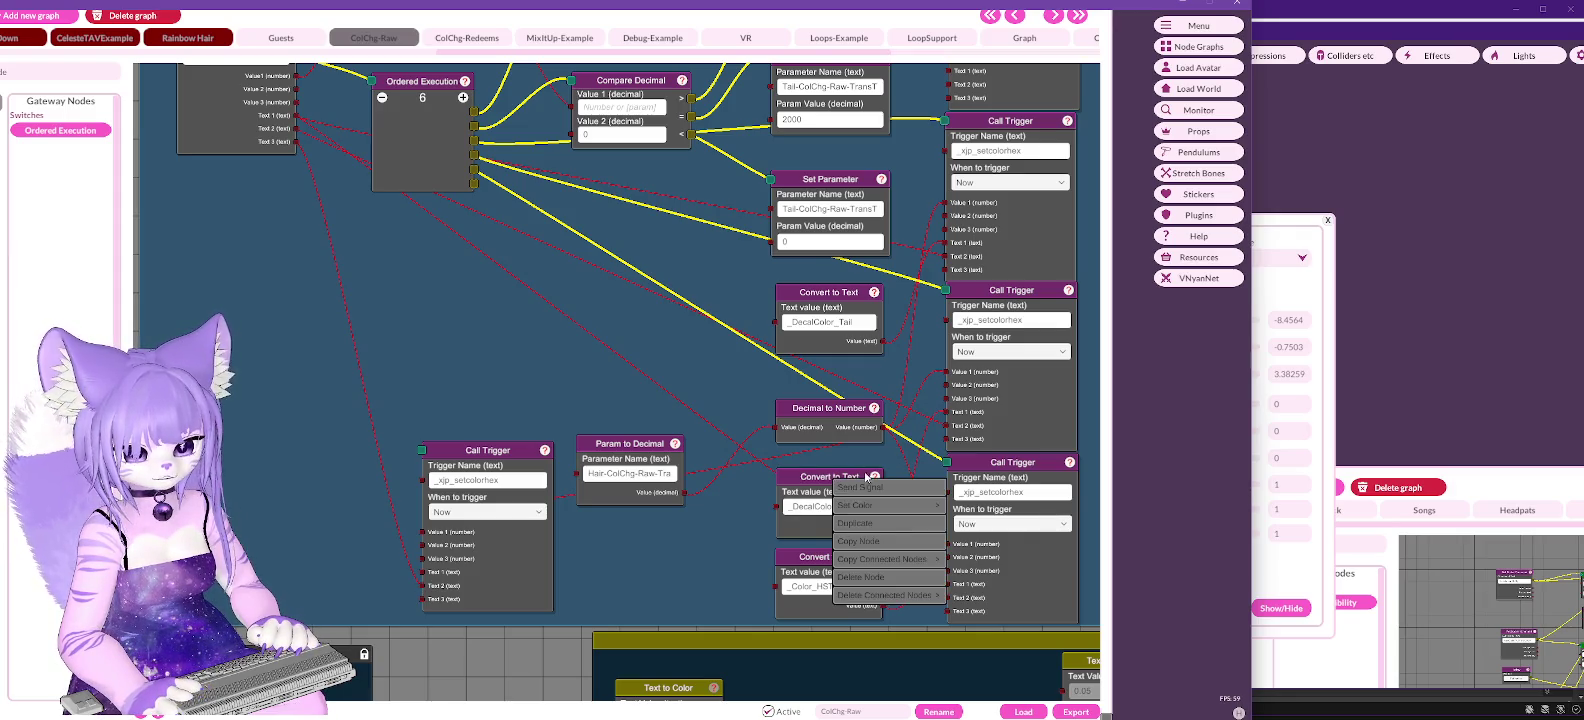
{"action": "left_click", "coordinate": [878, 523]}
{"action": "left_click_drag", "start_coordinate": [357, 449], "coordinate": [313, 449]}
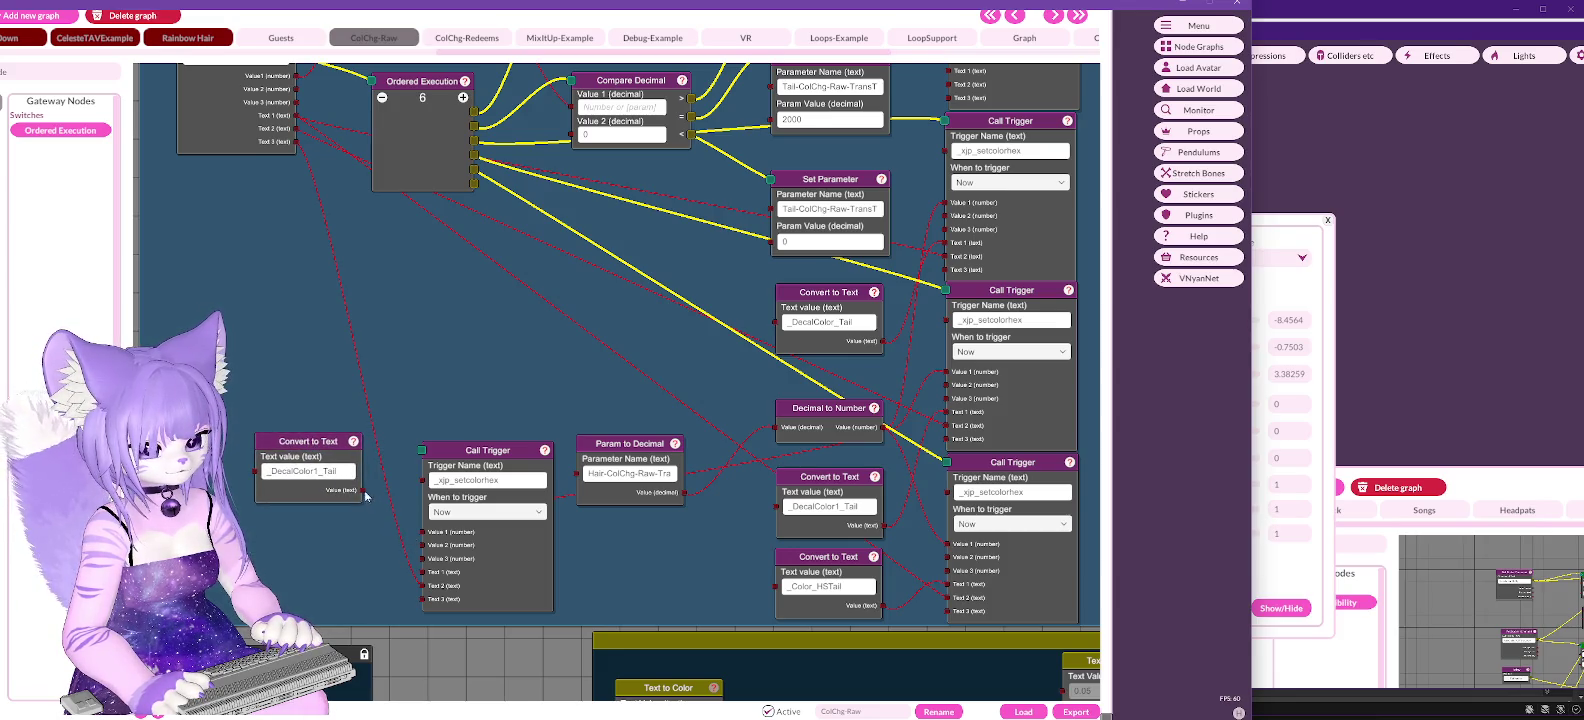
{"action": "left_click_drag", "start_coordinate": [390, 538], "coordinate": [423, 573]}
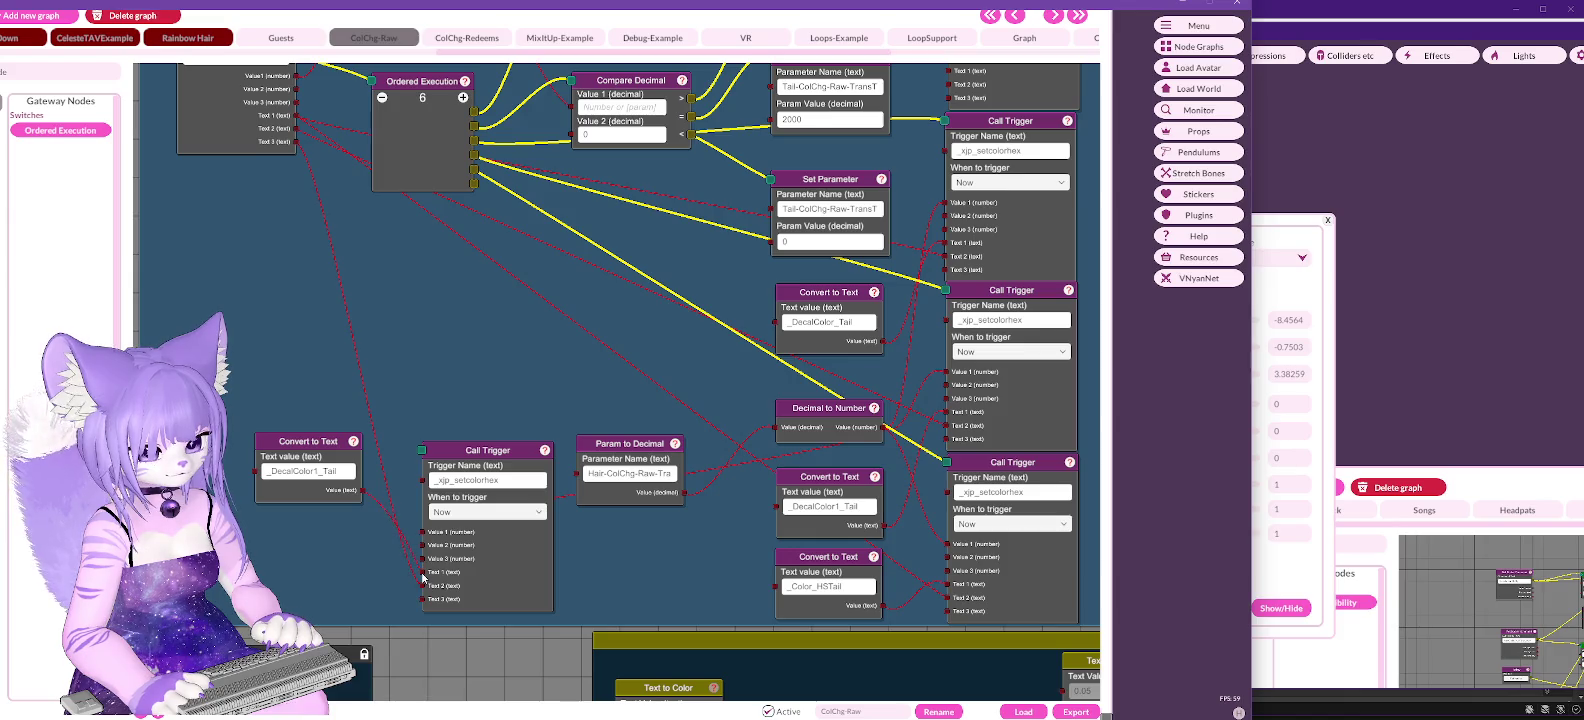
Step: Copy _DecalColor_HSTail from the Poiyomi Shader Plugin list and paste it into the new Convert to Text node
{"action": "left_click", "coordinate": [1215, 223]}
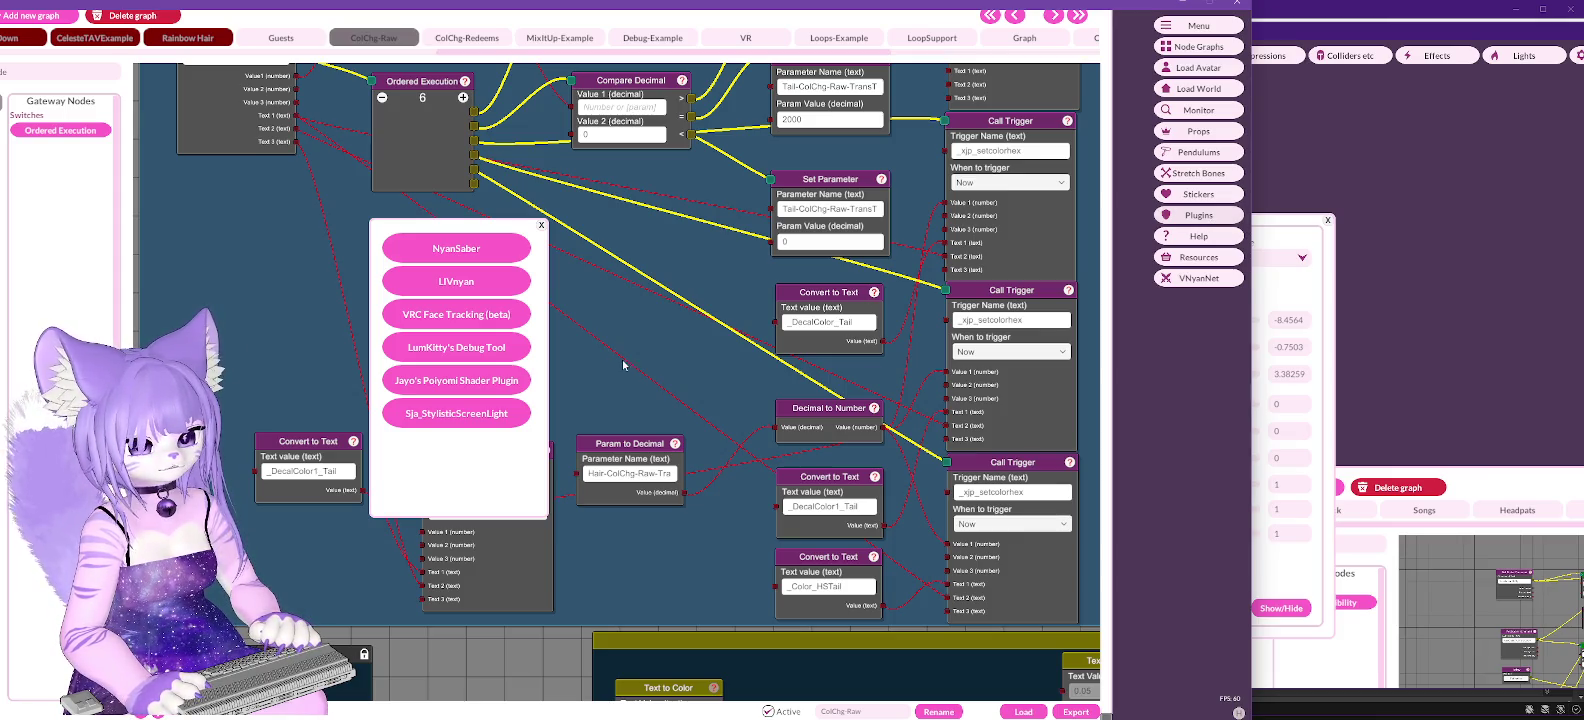
{"action": "left_click", "coordinate": [456, 380]}
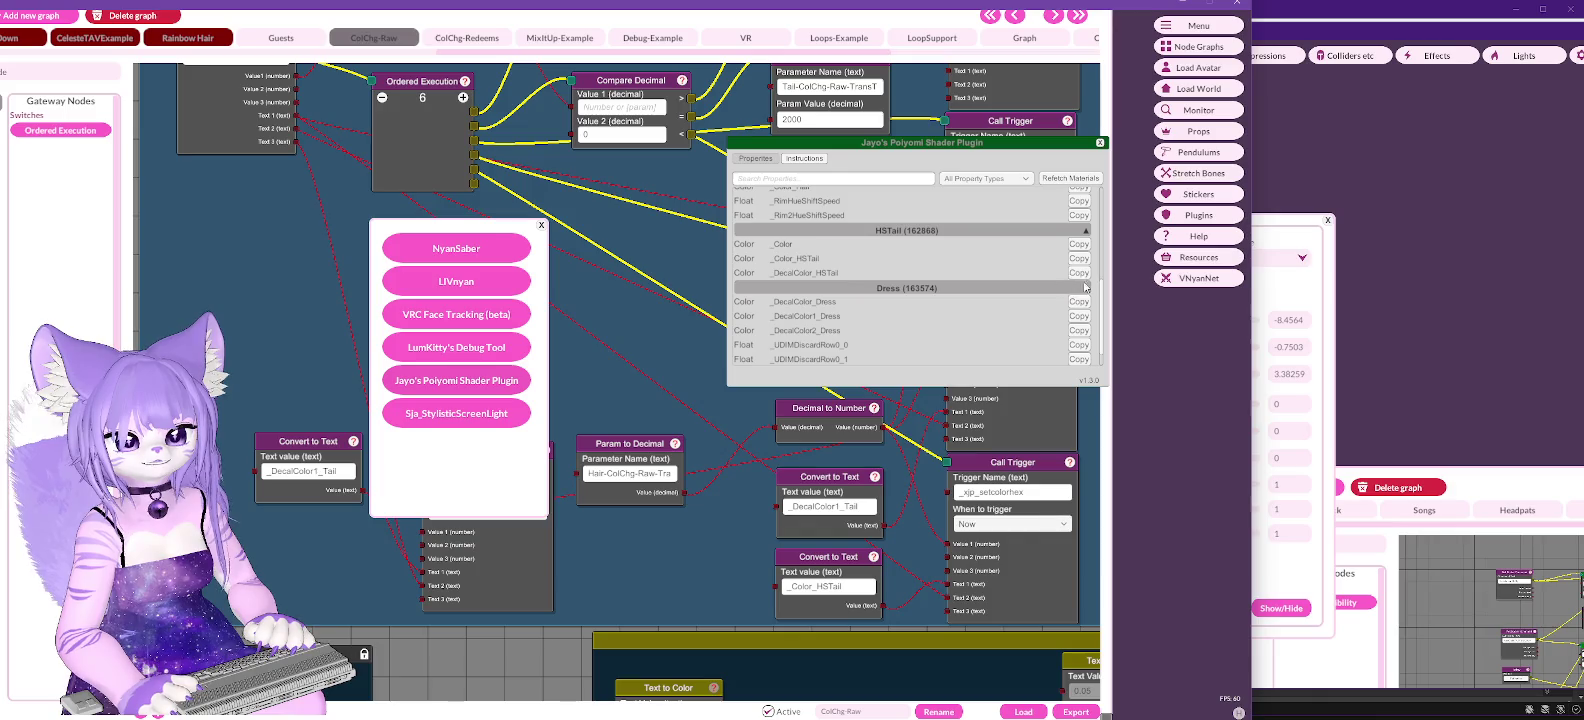
{"action": "left_click", "coordinate": [1076, 272]}
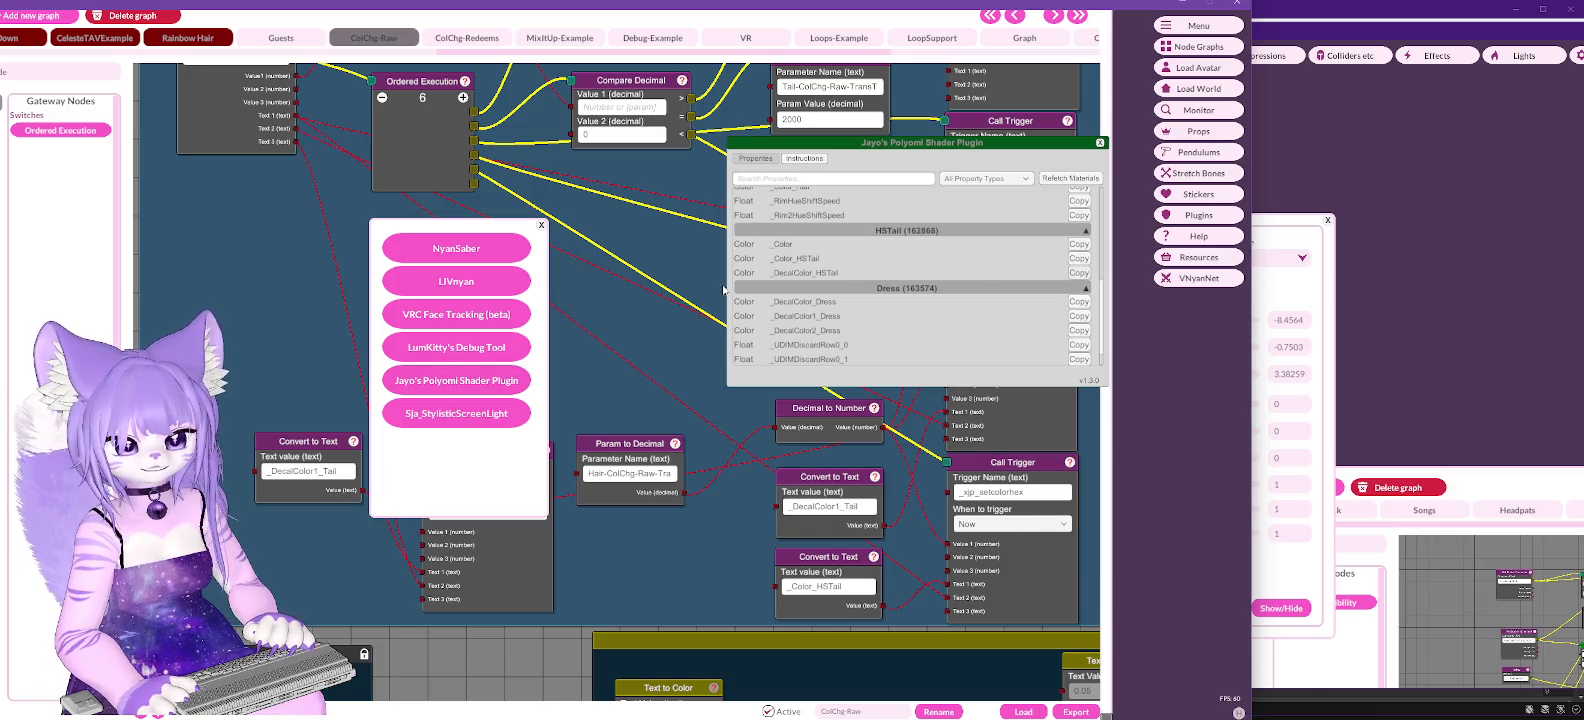
{"action": "left_click", "coordinate": [1100, 143]}
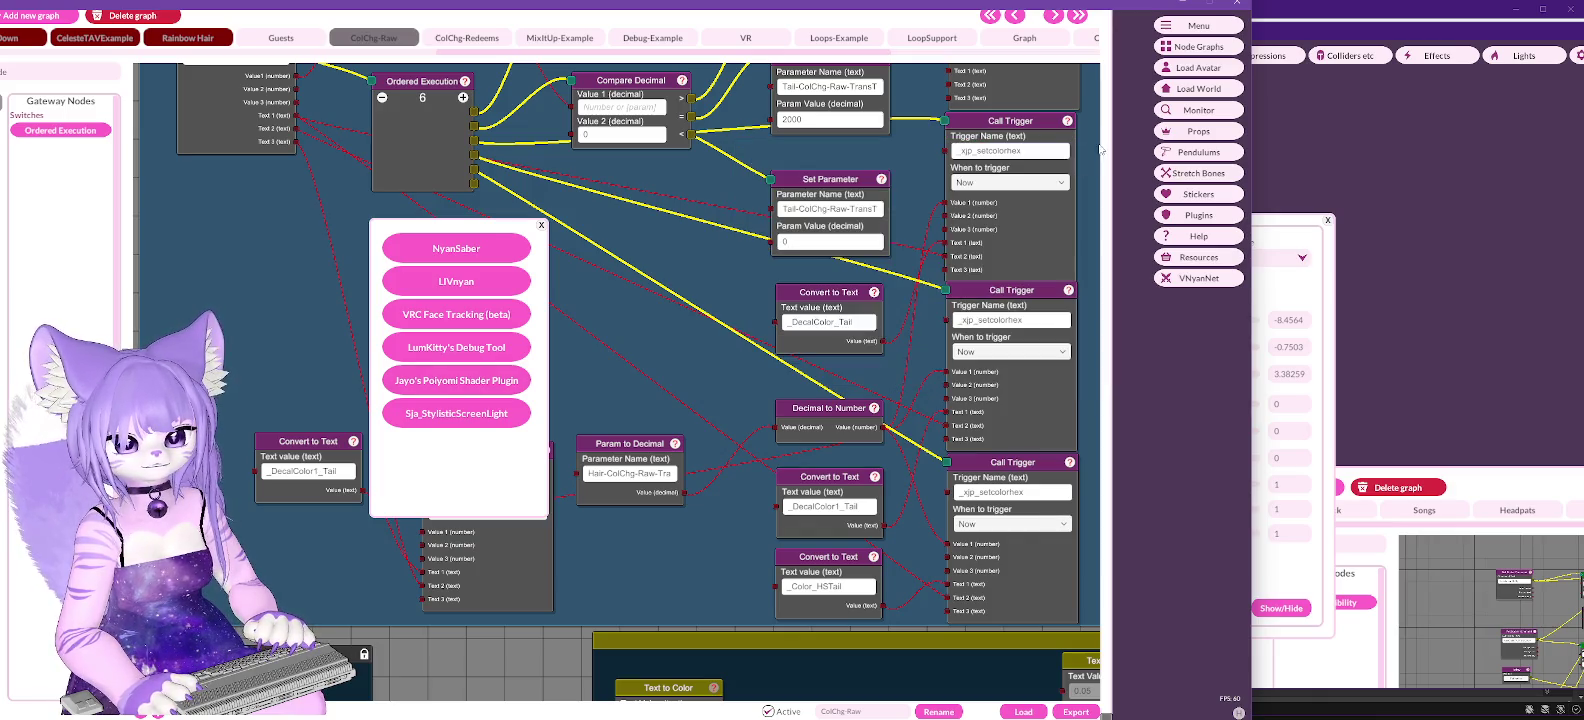
{"action": "left_click", "coordinate": [541, 226]}
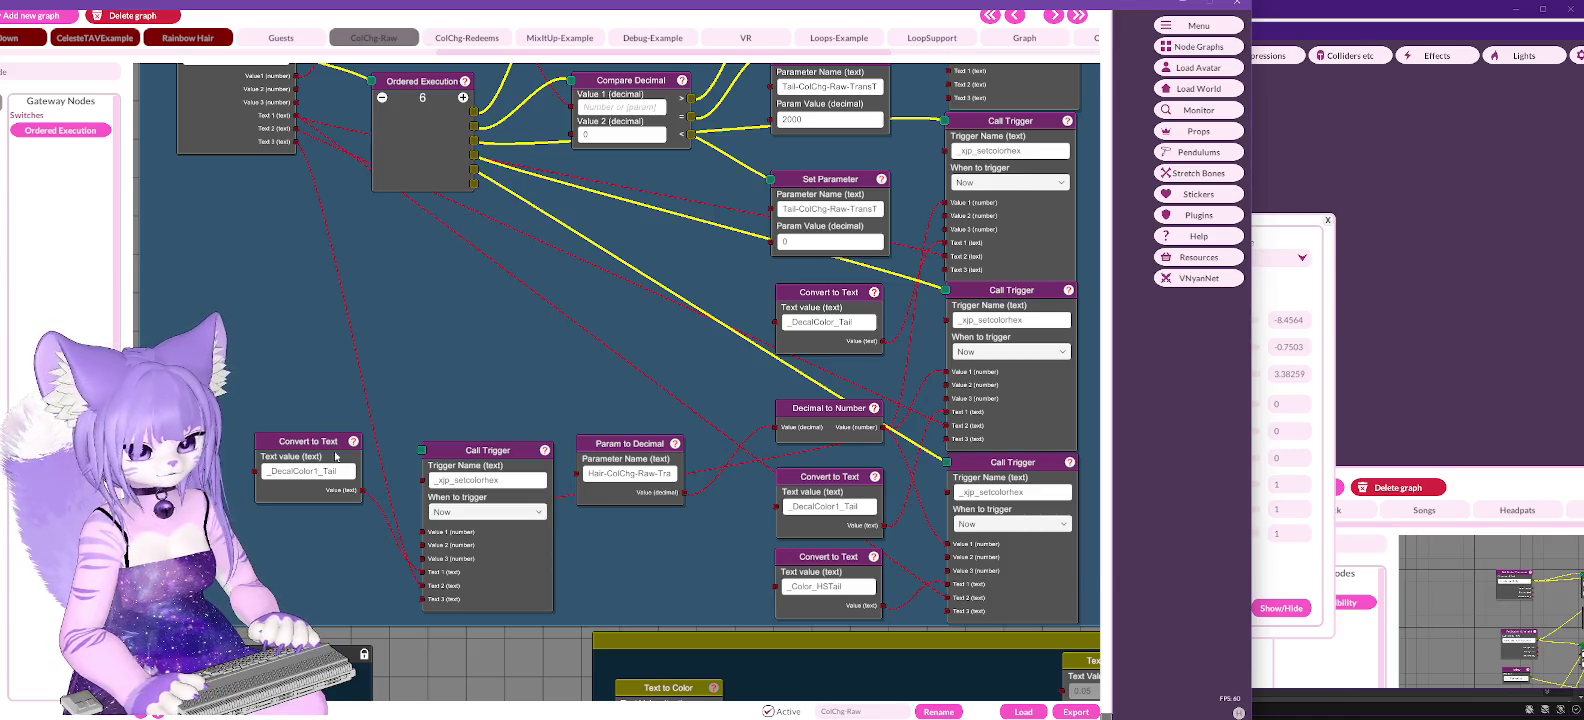
{"action": "left_click", "coordinate": [323, 478]}
{"action": "key", "text": "ctrl+v"}
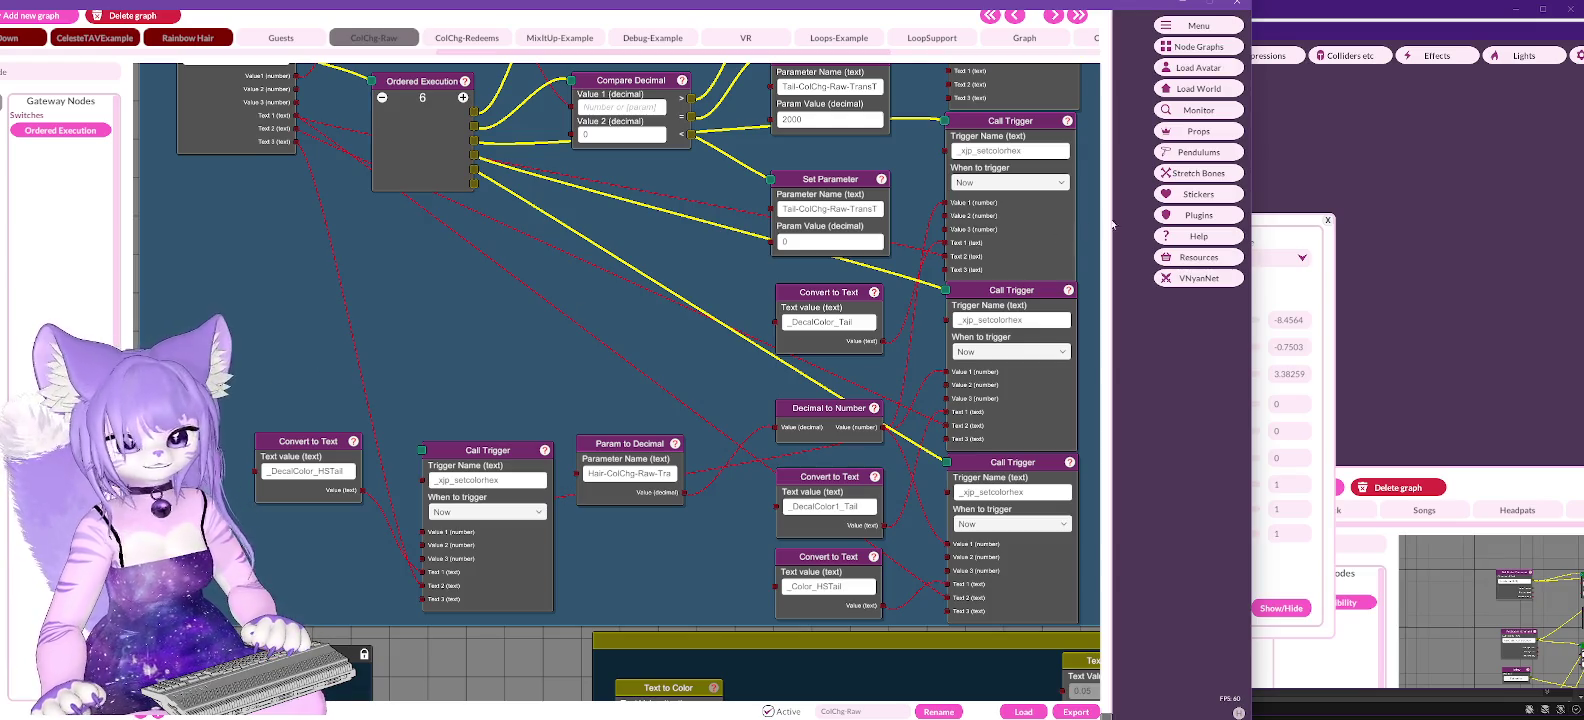
{"action": "left_click", "coordinate": [467, 38]}
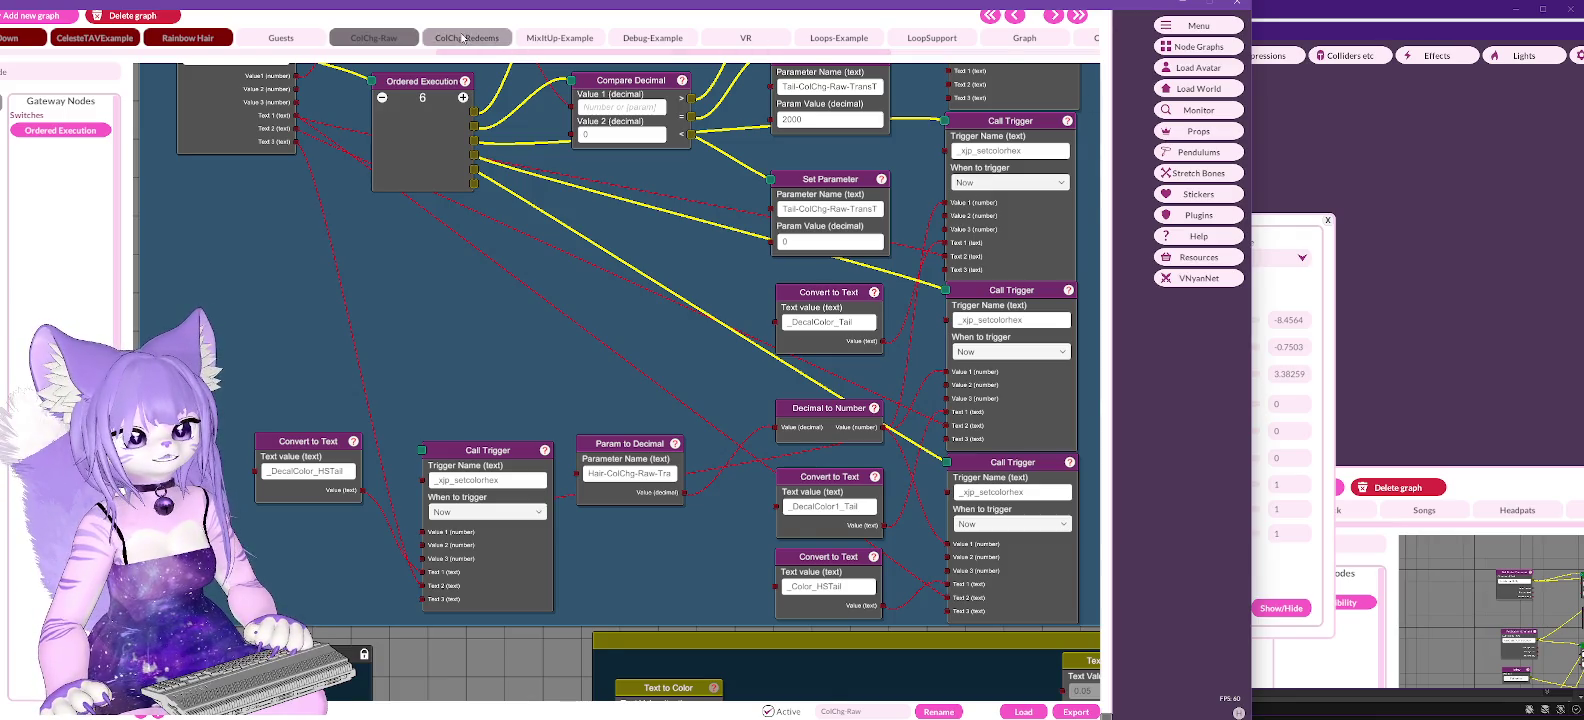
Step: Clear the 5000 millisecond value from the lower Wait node in ColChg-Redeems
{"action": "scroll", "coordinate": [930, 282], "scroll_direction": "right", "scroll_amount": 5}
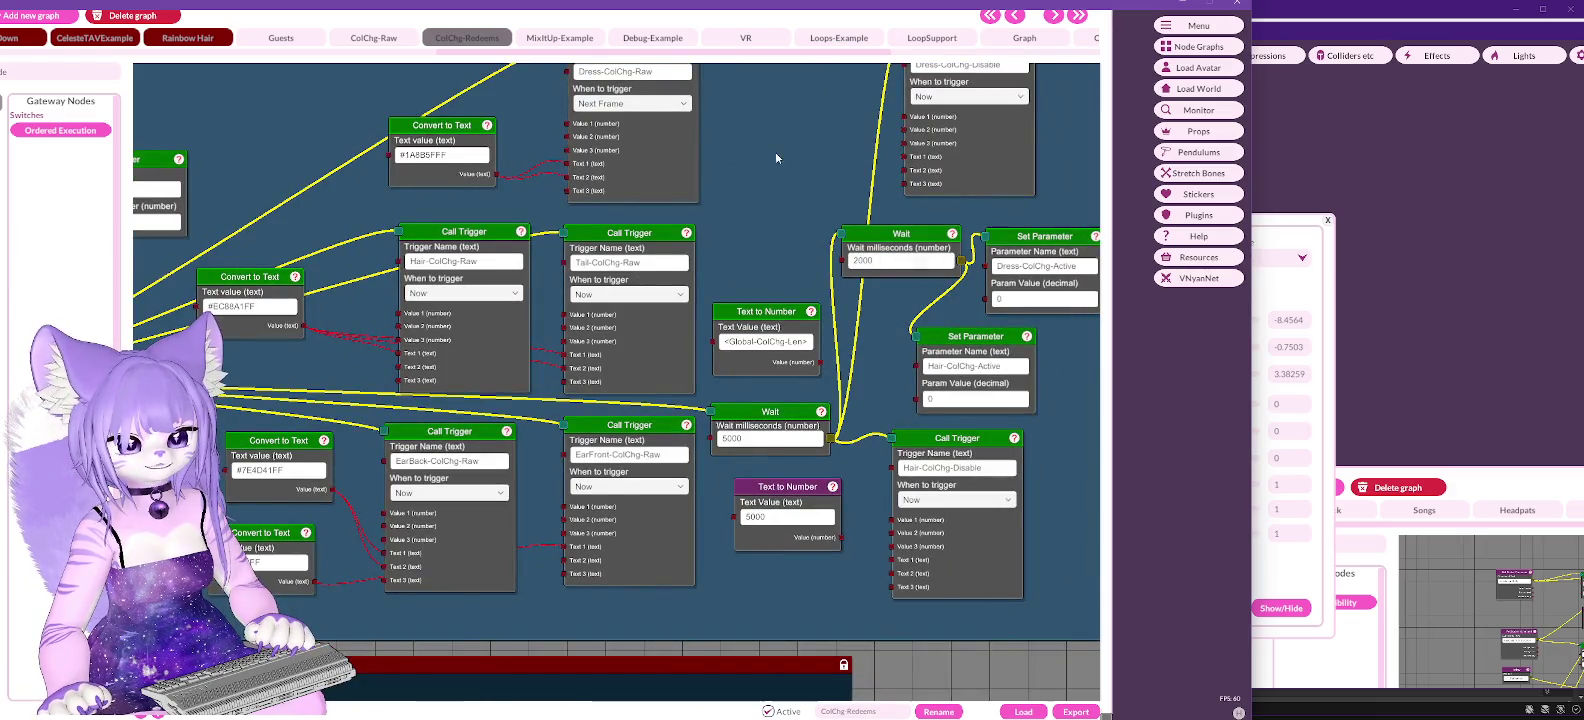
{"action": "double_click", "coordinate": [770, 438]}
{"action": "key", "text": "BackSpace"}
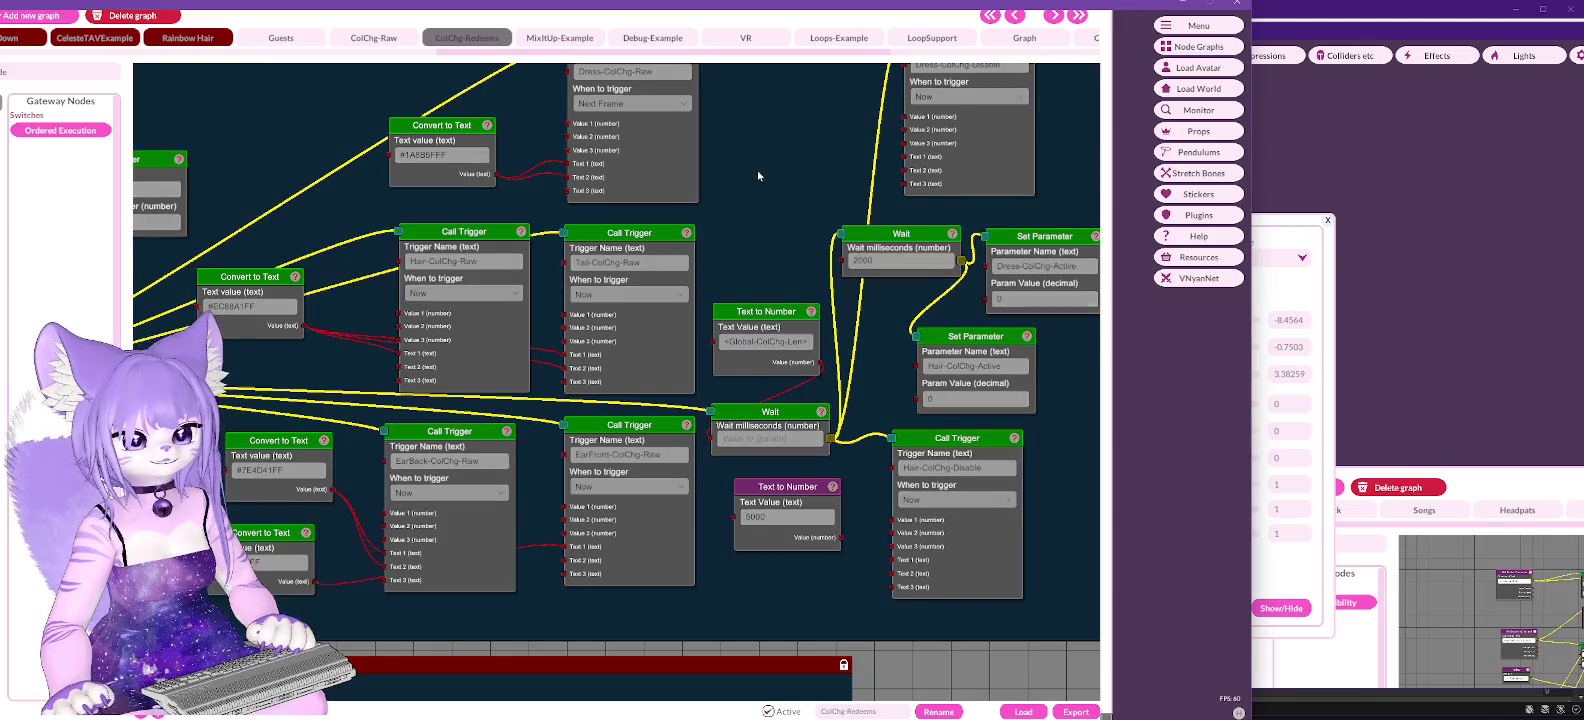
{"action": "scroll", "coordinate": [812, 304], "scroll_direction": "up", "scroll_amount": 5}
{"action": "left_click_drag", "start_coordinate": [812, 304], "coordinate": [842, 335]}
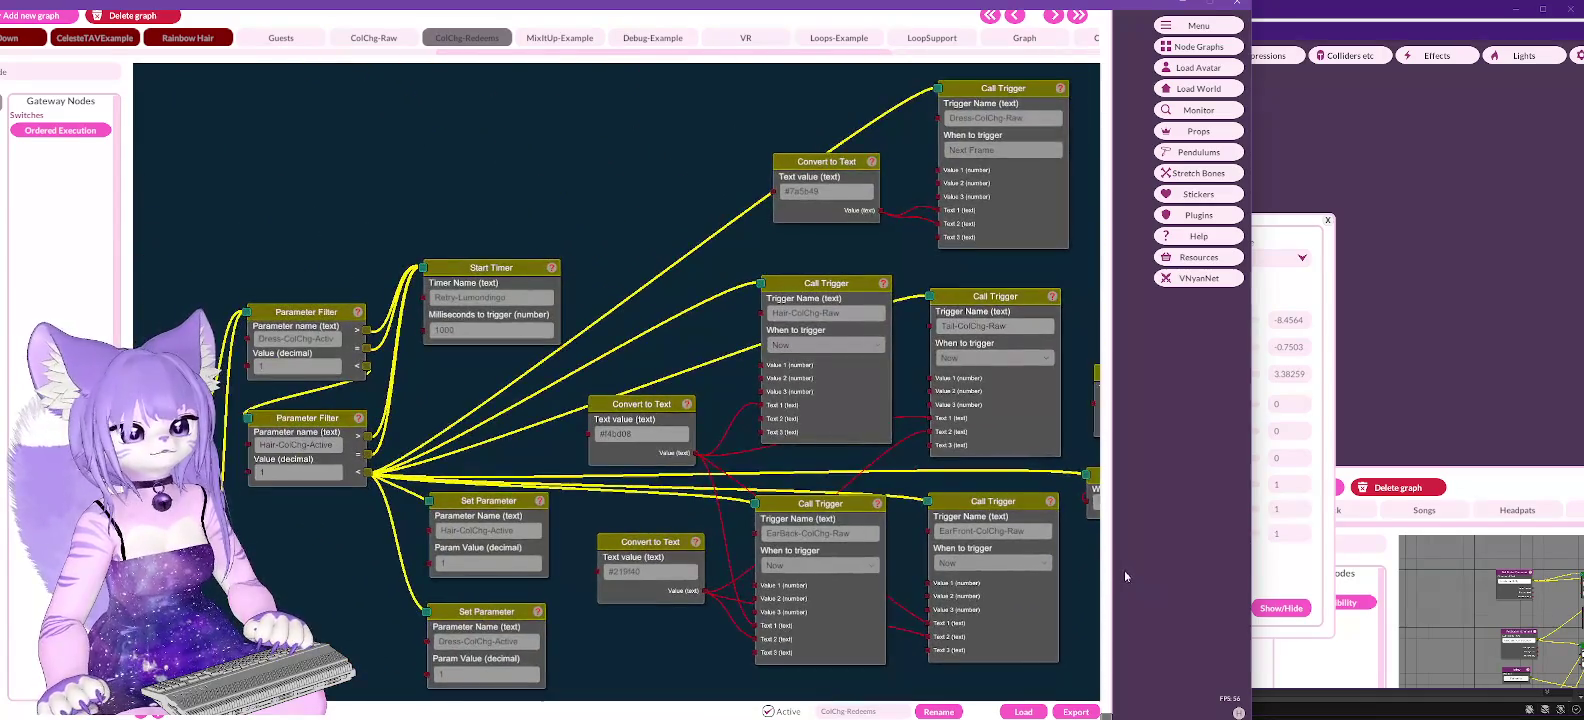
{"action": "mouse_move", "coordinate": [692, 186]}
{"action": "left_mouse_down"}
{"action": "mouse_move", "coordinate": [528, 168]}
{"action": "mouse_move", "coordinate": [386, 222]}
{"action": "left_mouse_up"}
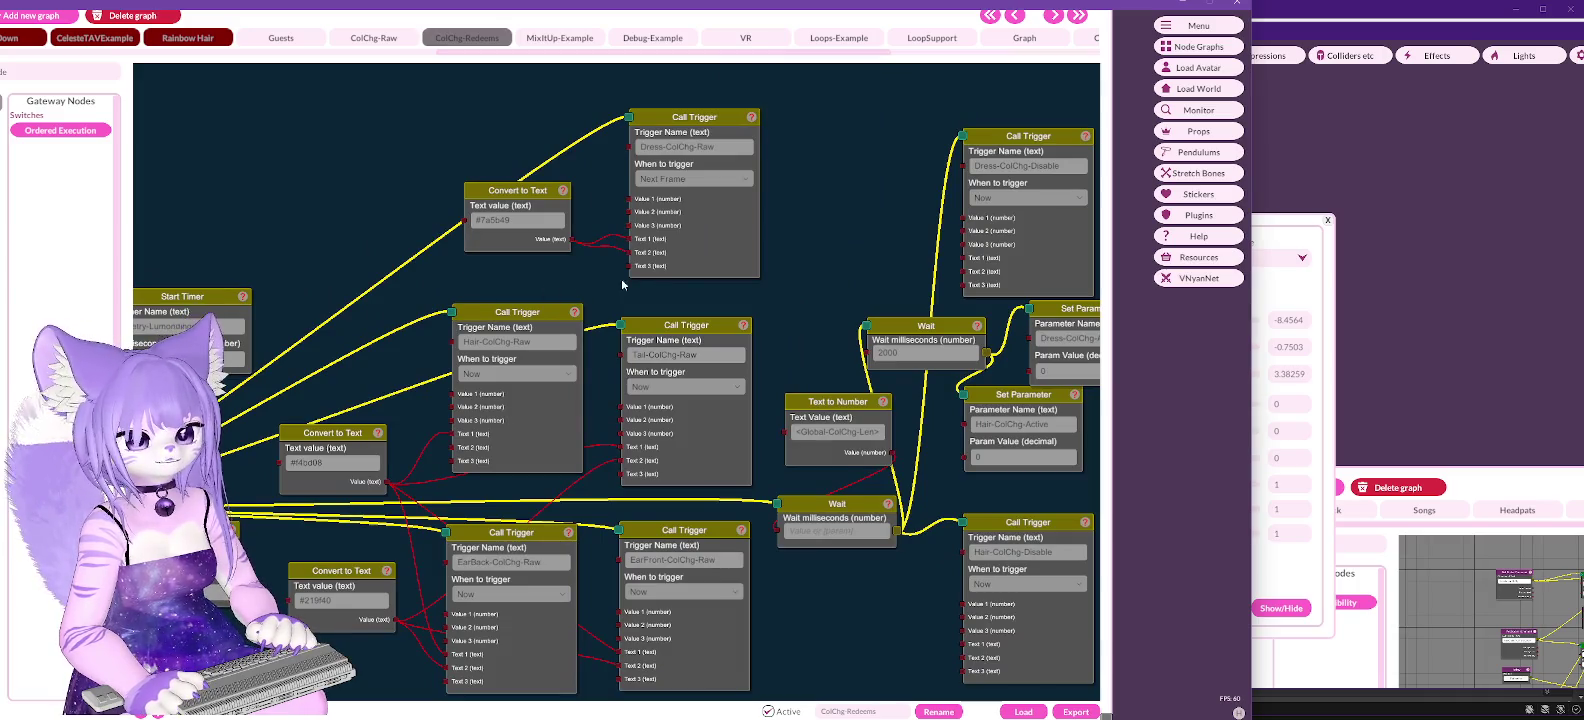
{"action": "mouse_move", "coordinate": [803, 275]}
{"action": "left_mouse_down"}
{"action": "mouse_move", "coordinate": [717, 225]}
{"action": "mouse_move", "coordinate": [915, 182]}
{"action": "mouse_move", "coordinate": [911, 215]}
{"action": "left_mouse_up"}
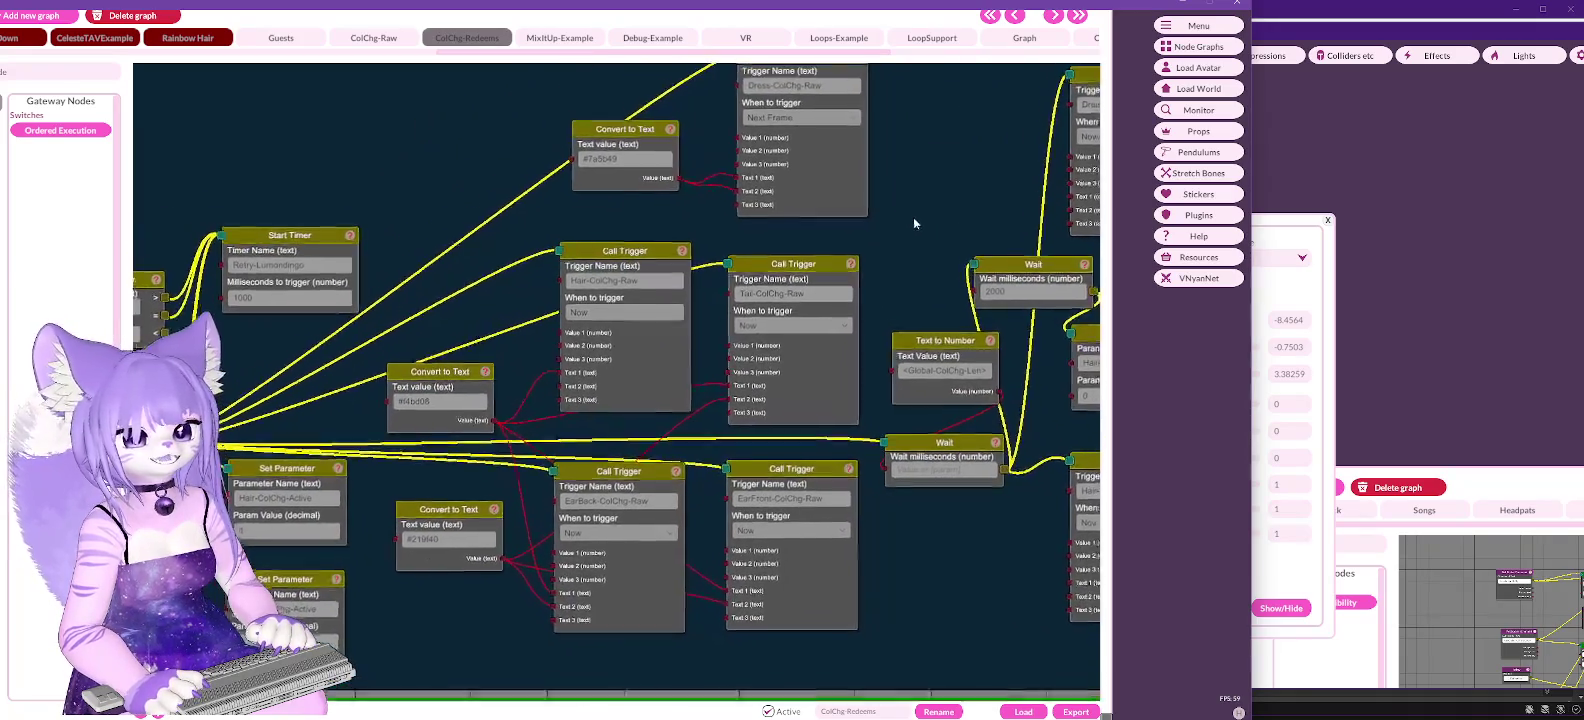
{"action": "right_click", "coordinate": [435, 130]}
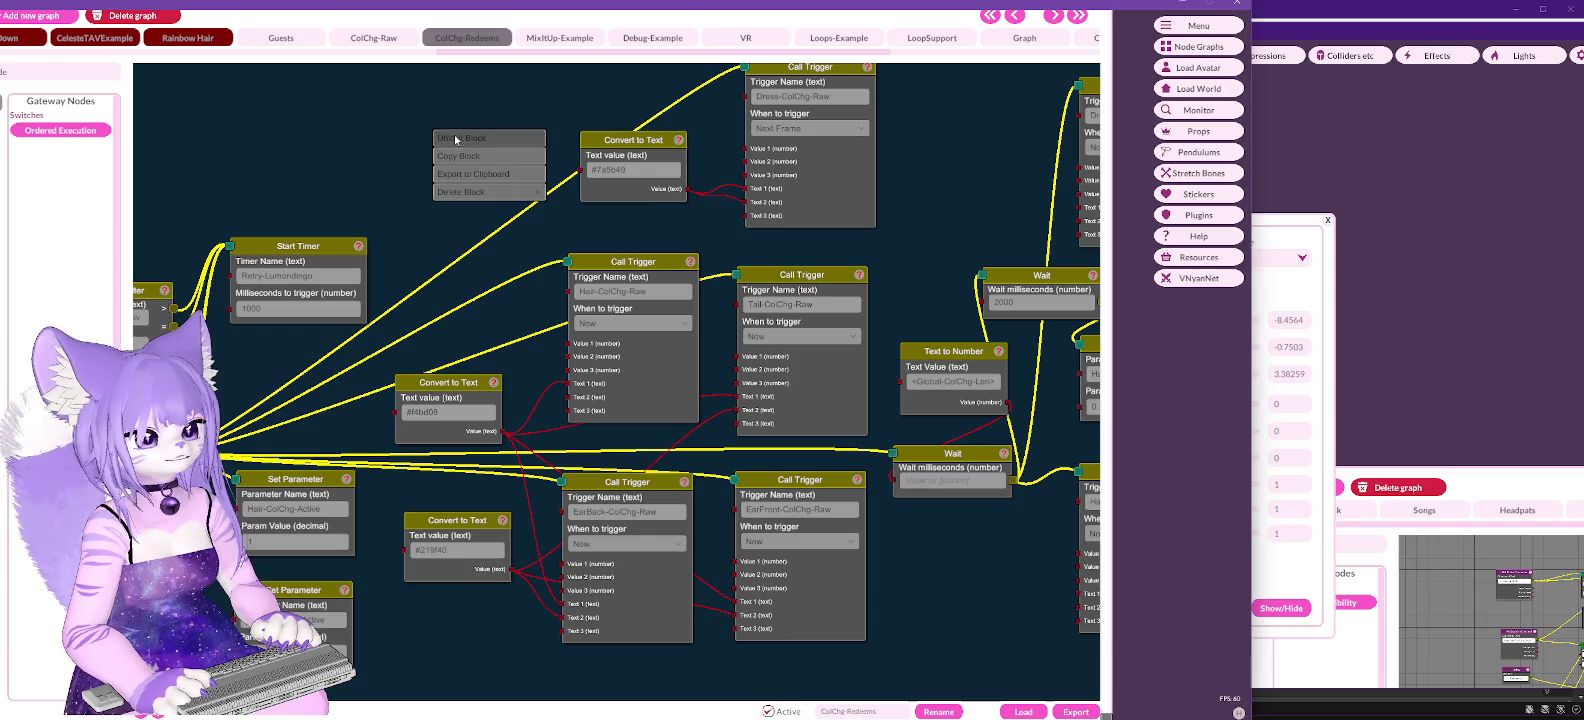
Step: Unlock the Redeems graph block and type 50 into the empty Wait milliseconds field
{"action": "left_click", "coordinate": [455, 138]}
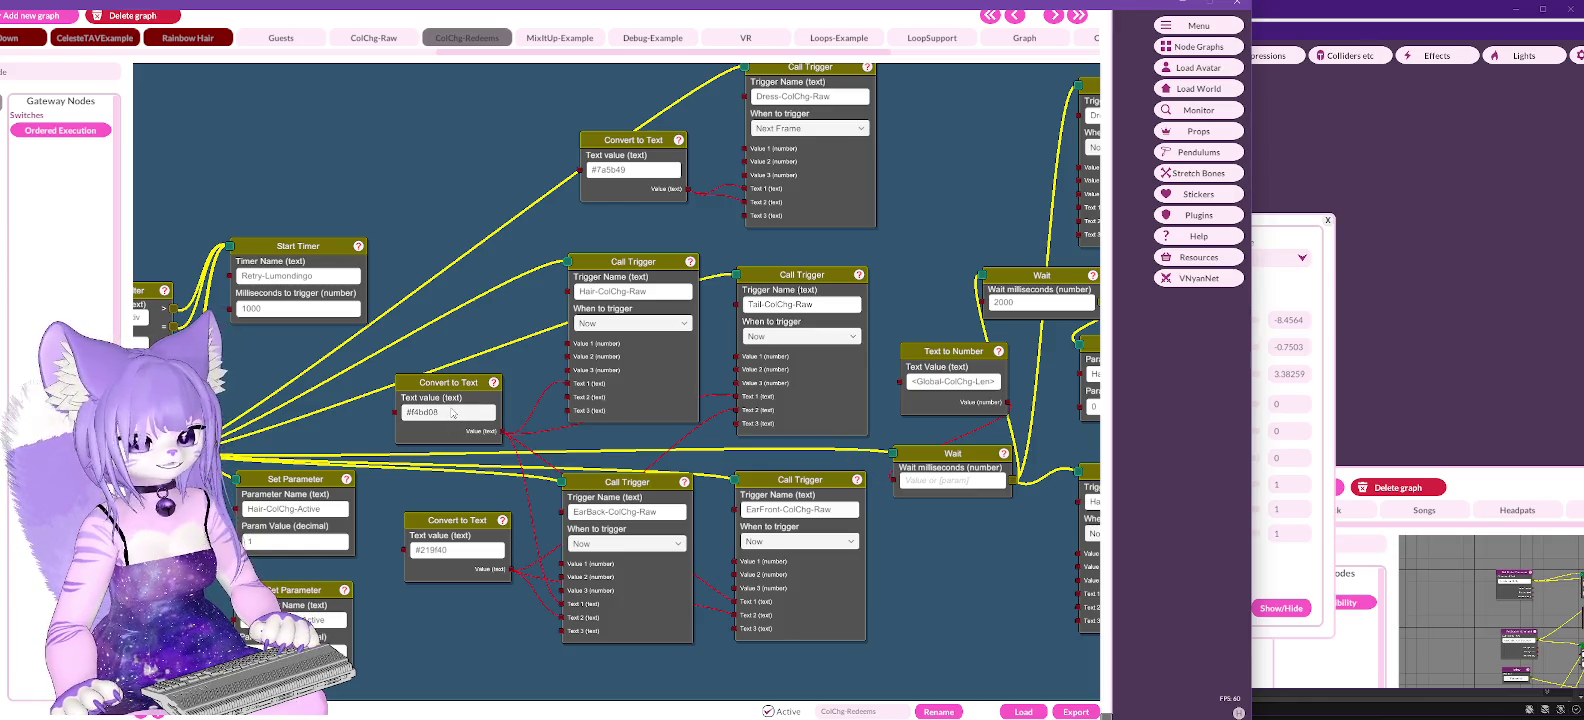
{"action": "mouse_move", "coordinate": [979, 523]}
{"action": "left_mouse_down"}
{"action": "mouse_move", "coordinate": [757, 544]}
{"action": "mouse_move", "coordinate": [818, 570]}
{"action": "mouse_move", "coordinate": [823, 529]}
{"action": "left_mouse_up"}
{"action": "left_click", "coordinate": [804, 481]}
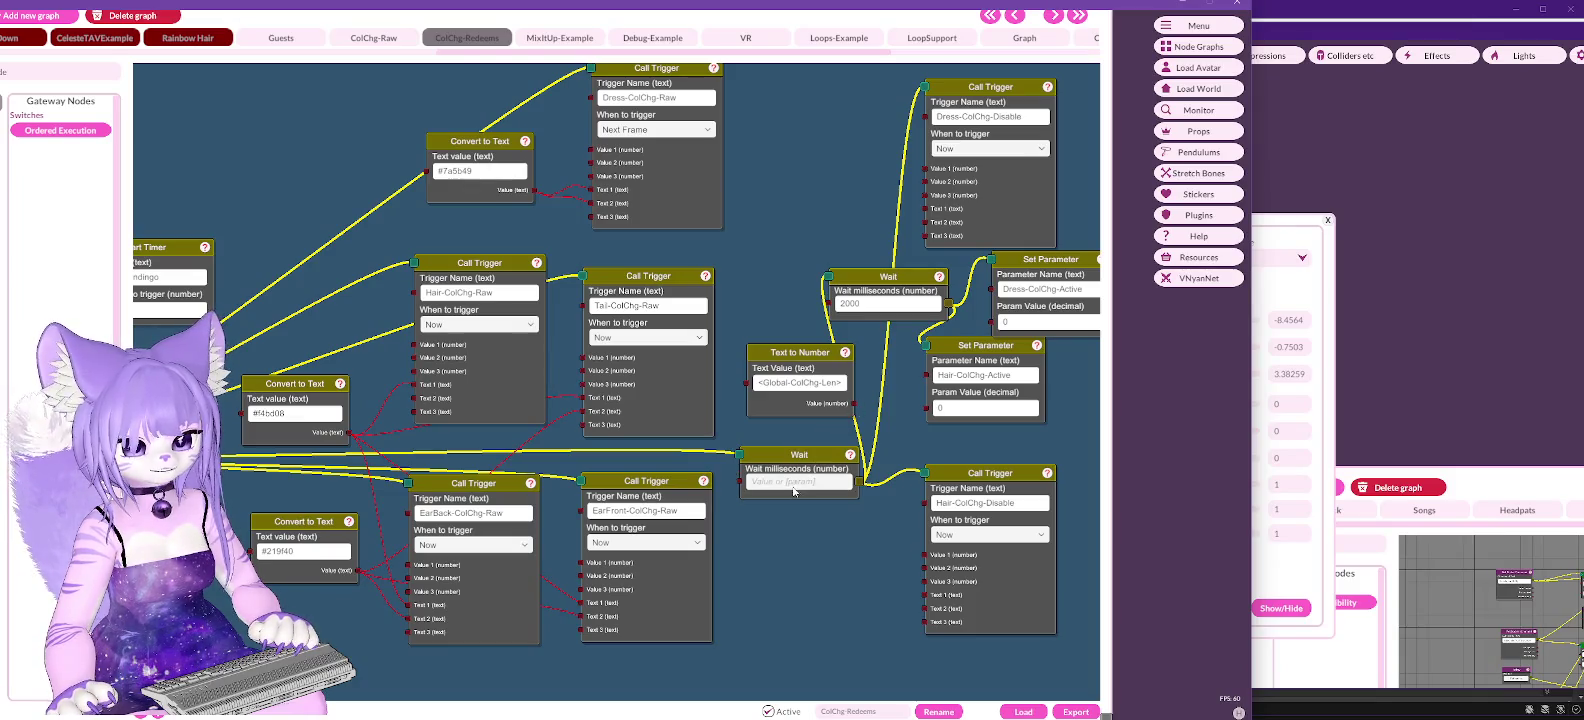
{"action": "type", "text": "5000"}
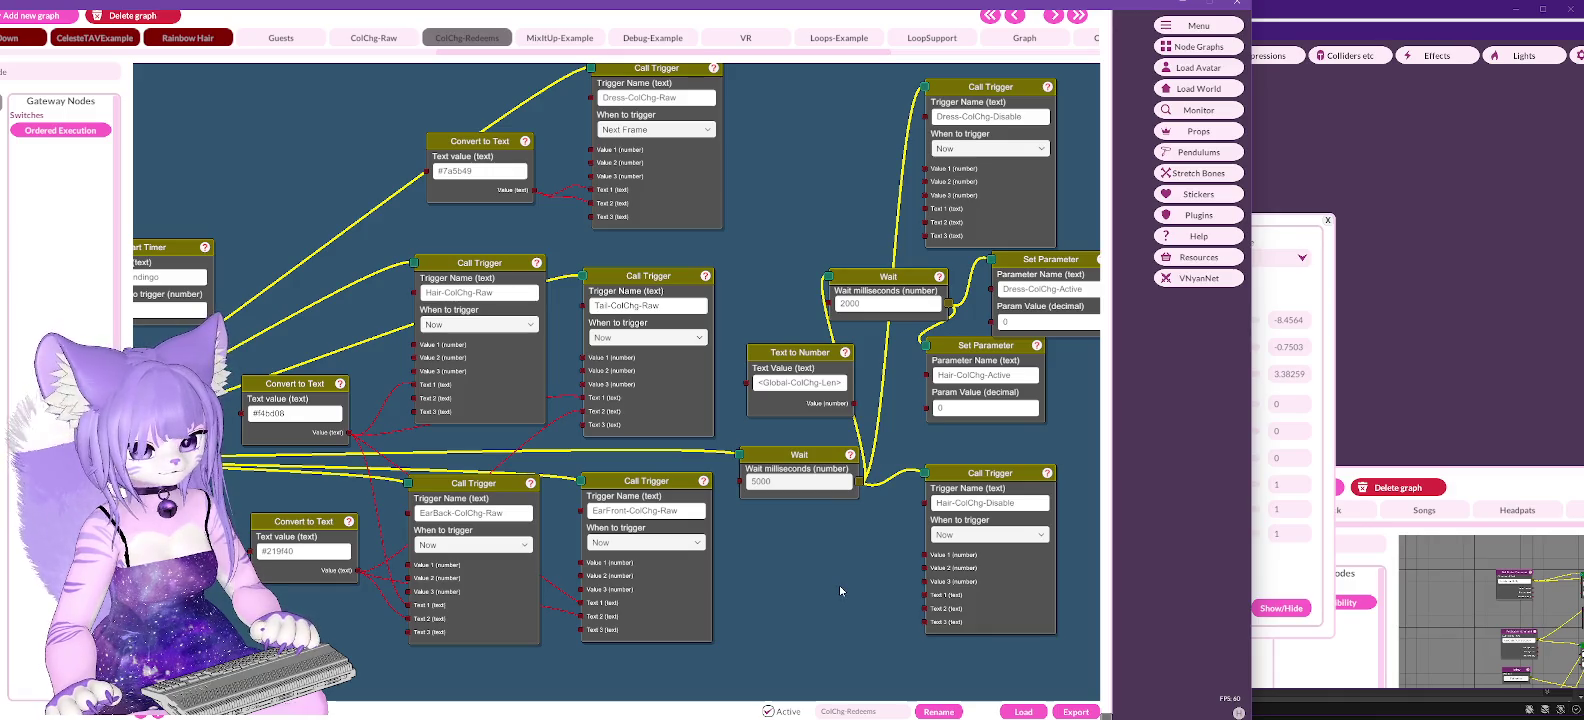
{"action": "left_click_drag", "start_coordinate": [785, 577], "coordinate": [923, 525]}
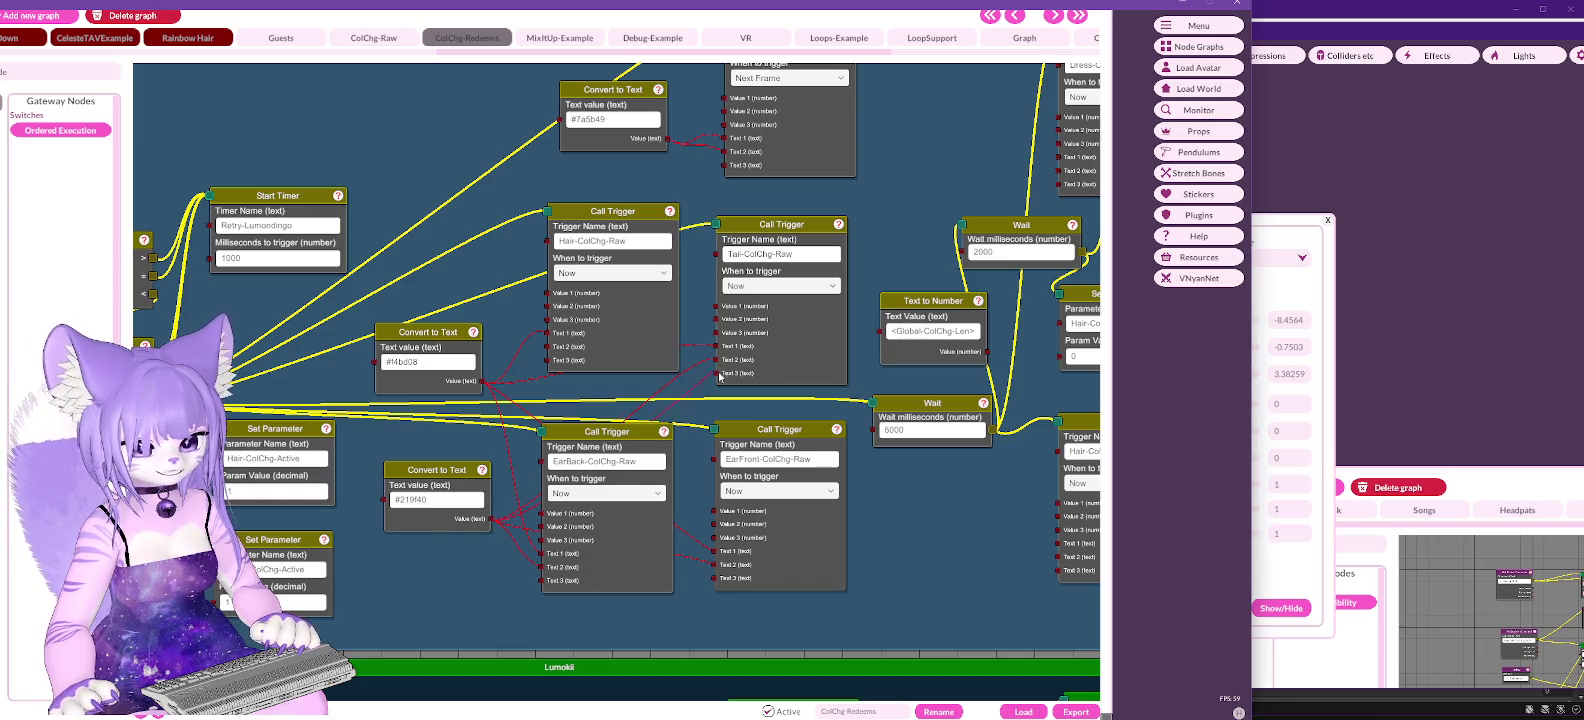
{"action": "left_click_drag", "start_coordinate": [341, 285], "coordinate": [724, 265]}
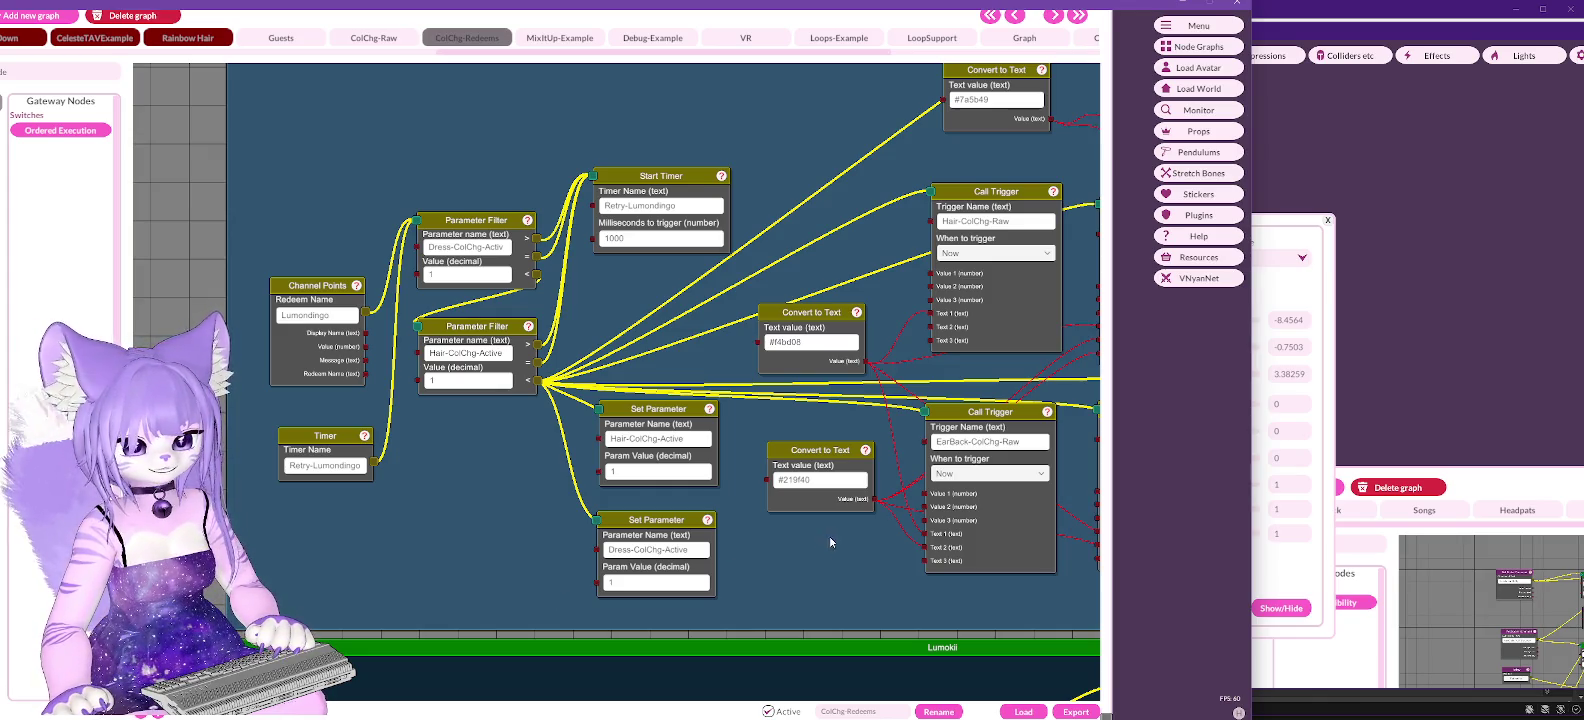
{"action": "left_click_drag", "start_coordinate": [843, 575], "coordinate": [605, 561]}
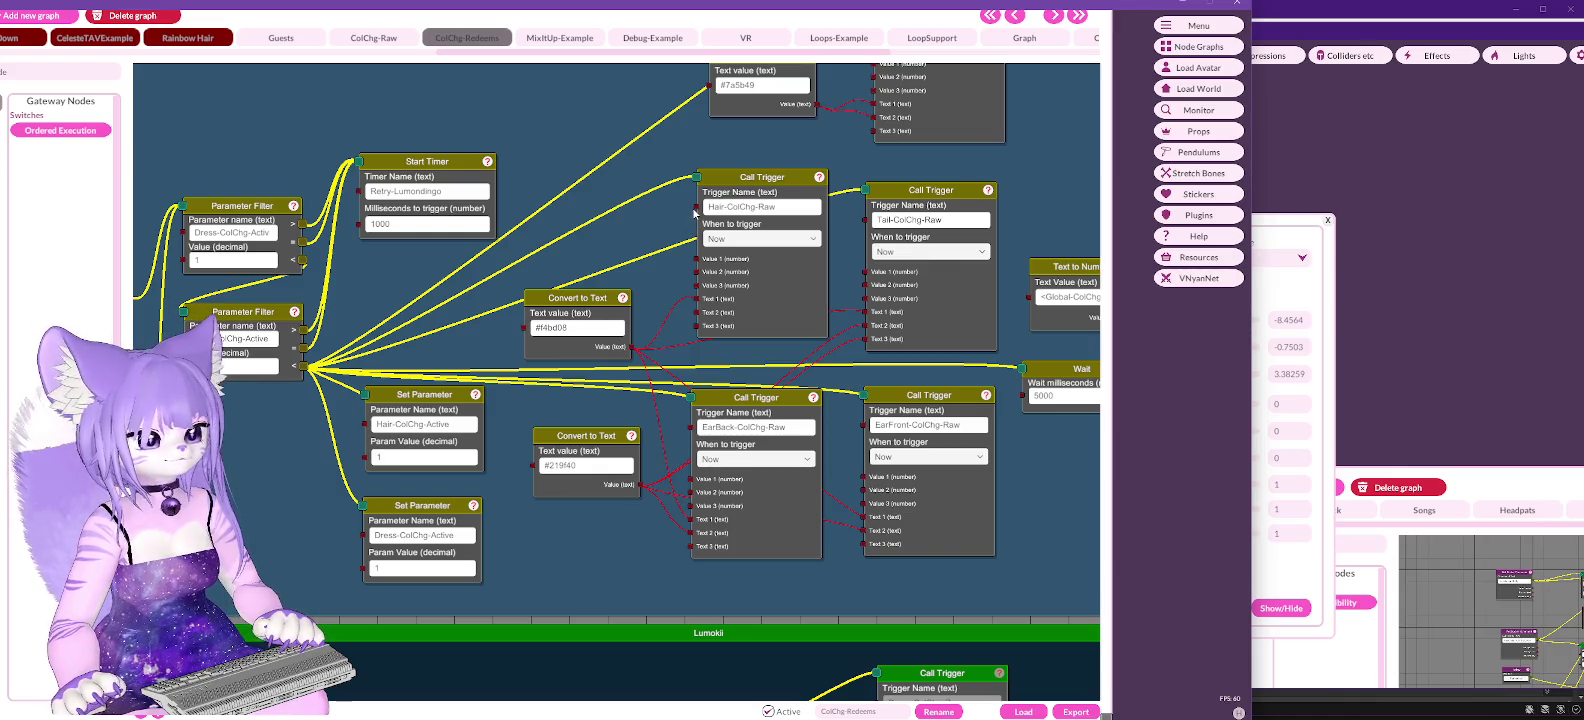
Step: Wire an Ordered Execution output to the Call Trigger in ColChg-Raw, then revisit the Redeems graph
{"action": "left_click", "coordinate": [377, 40]}
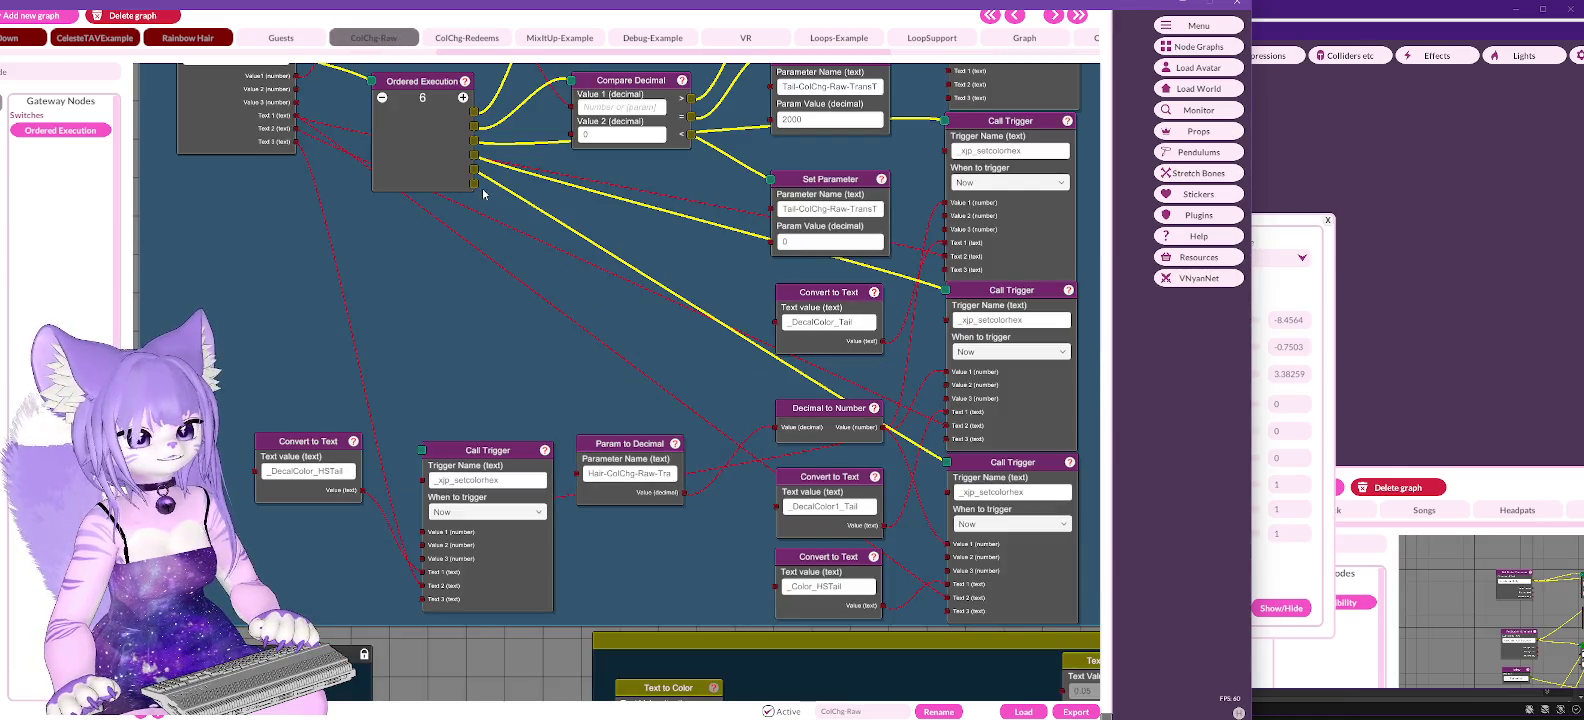
{"action": "left_click_drag", "start_coordinate": [475, 183], "coordinate": [426, 450]}
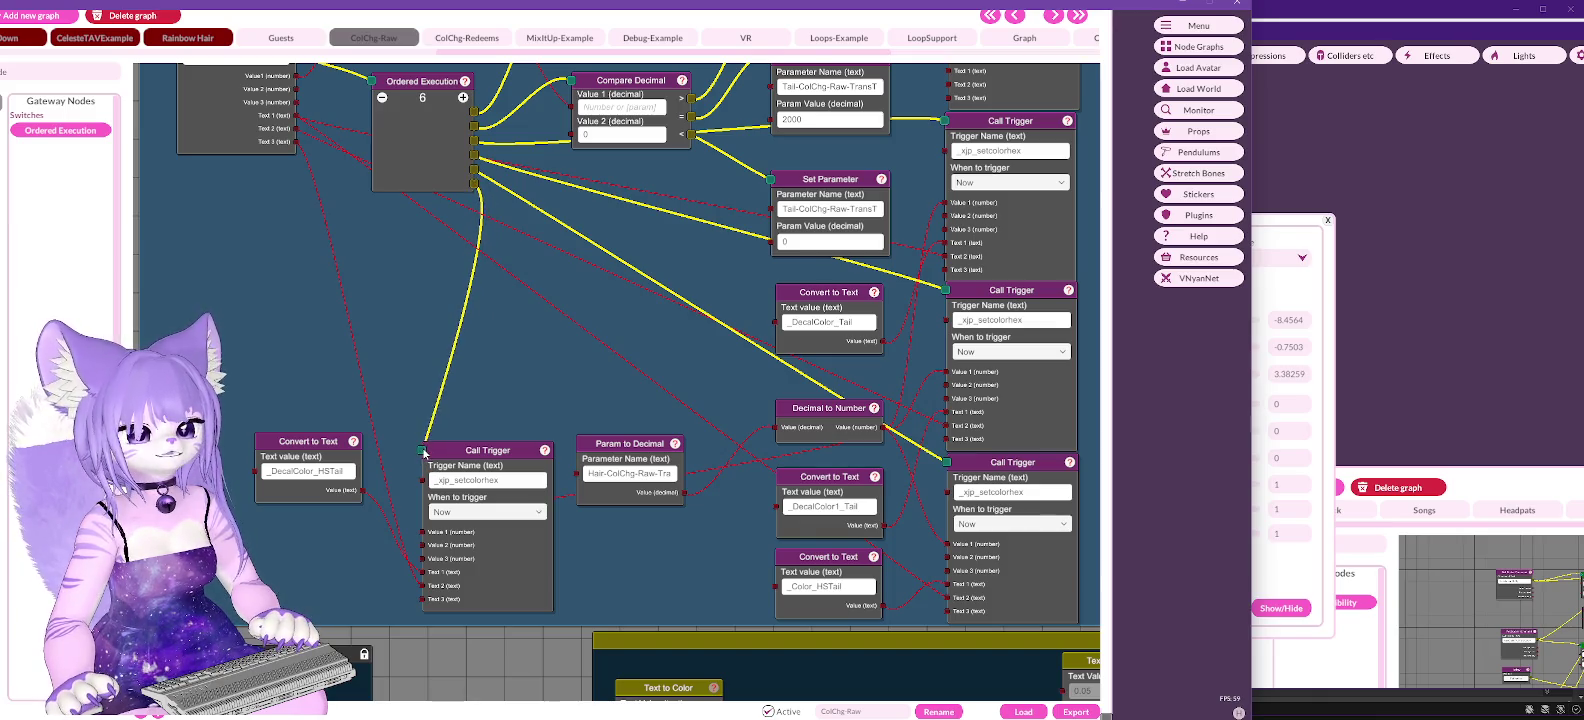
{"action": "left_click", "coordinate": [467, 40]}
{"action": "left_click_drag", "start_coordinate": [281, 277], "coordinate": [597, 292]}
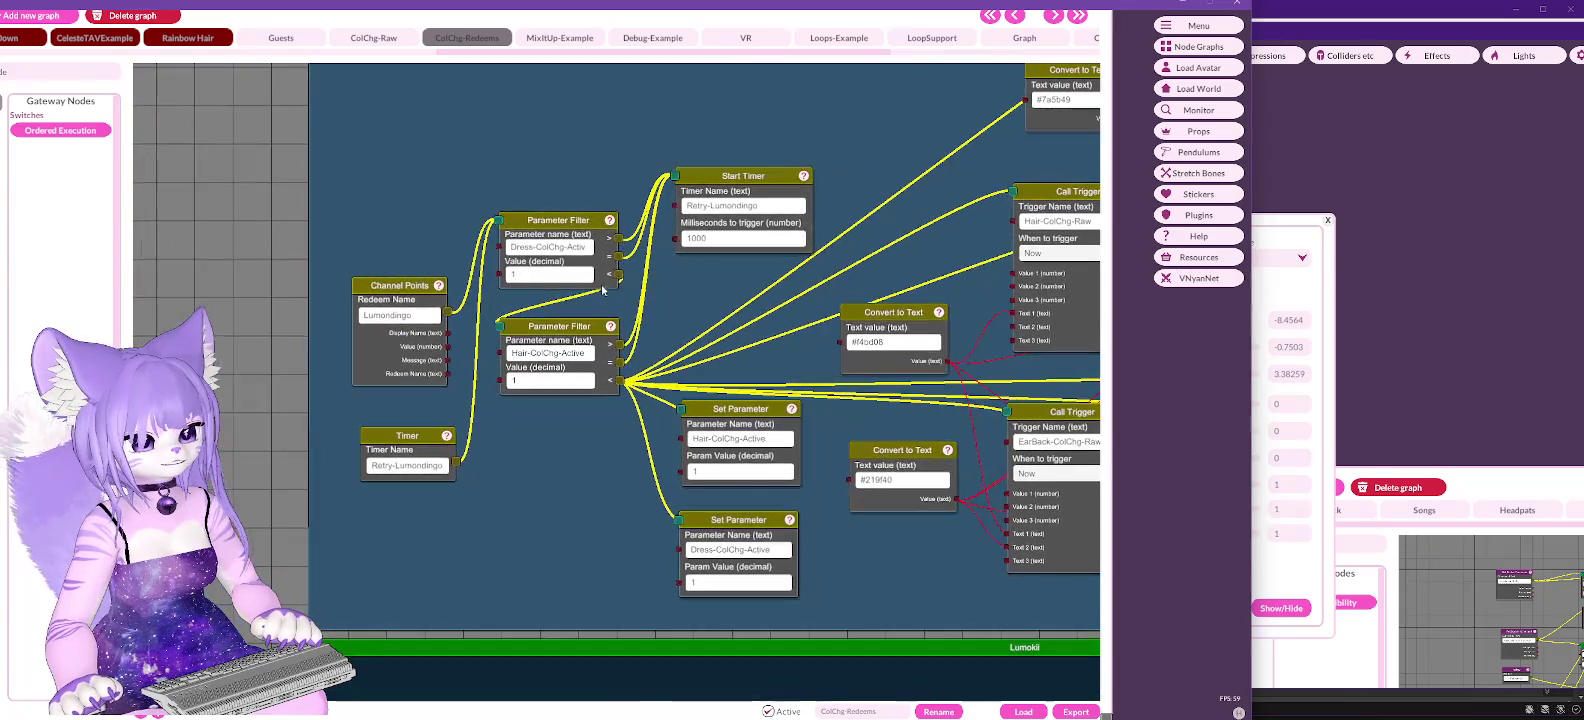
{"action": "right_click", "coordinate": [400, 291]}
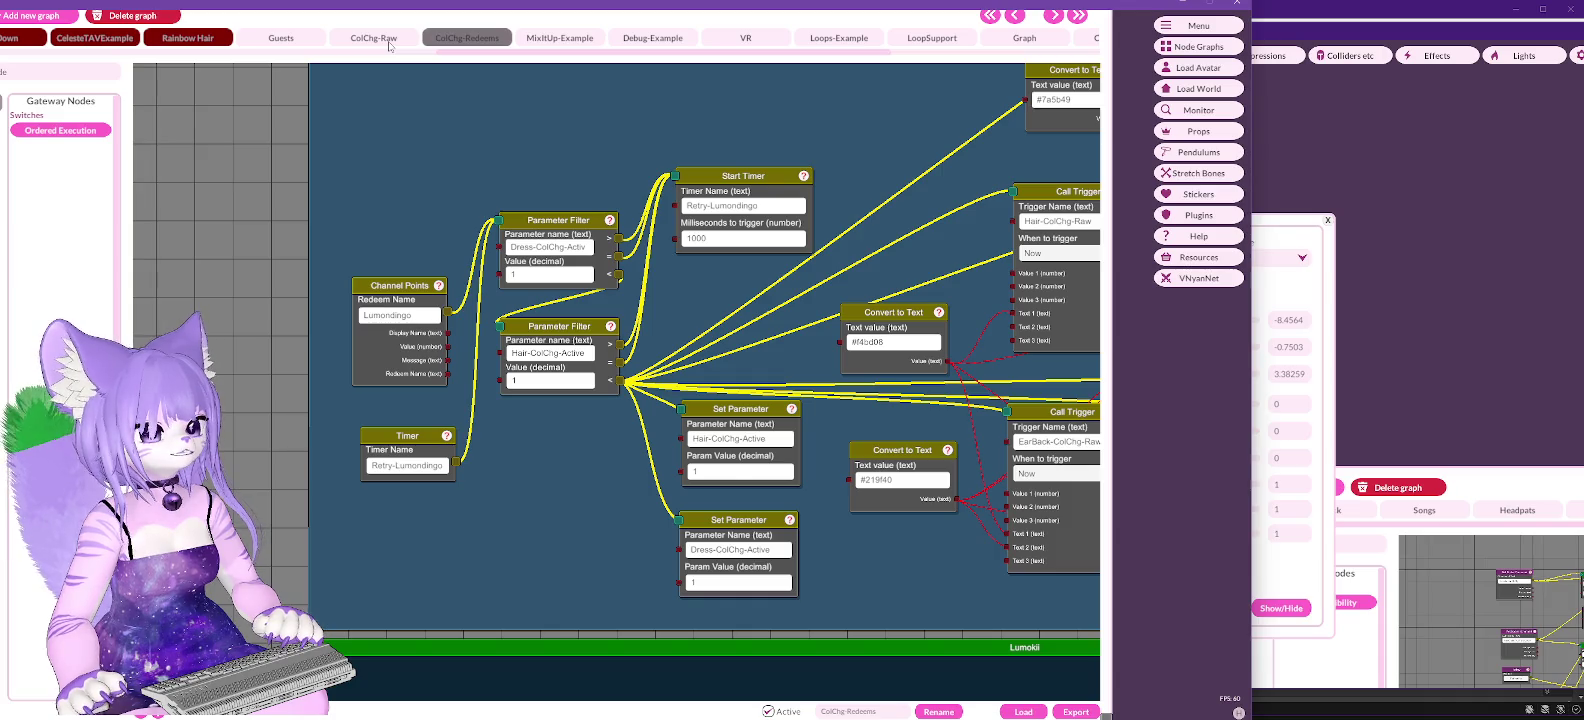
Step: Lock the Tail Colour Change Raw block in the ColChg-Raw graph
{"action": "left_click", "coordinate": [389, 45]}
{"action": "mouse_move", "coordinate": [414, 244]}
{"action": "left_mouse_down"}
{"action": "mouse_move", "coordinate": [660, 400]}
{"action": "mouse_move", "coordinate": [691, 540]}
{"action": "left_mouse_up"}
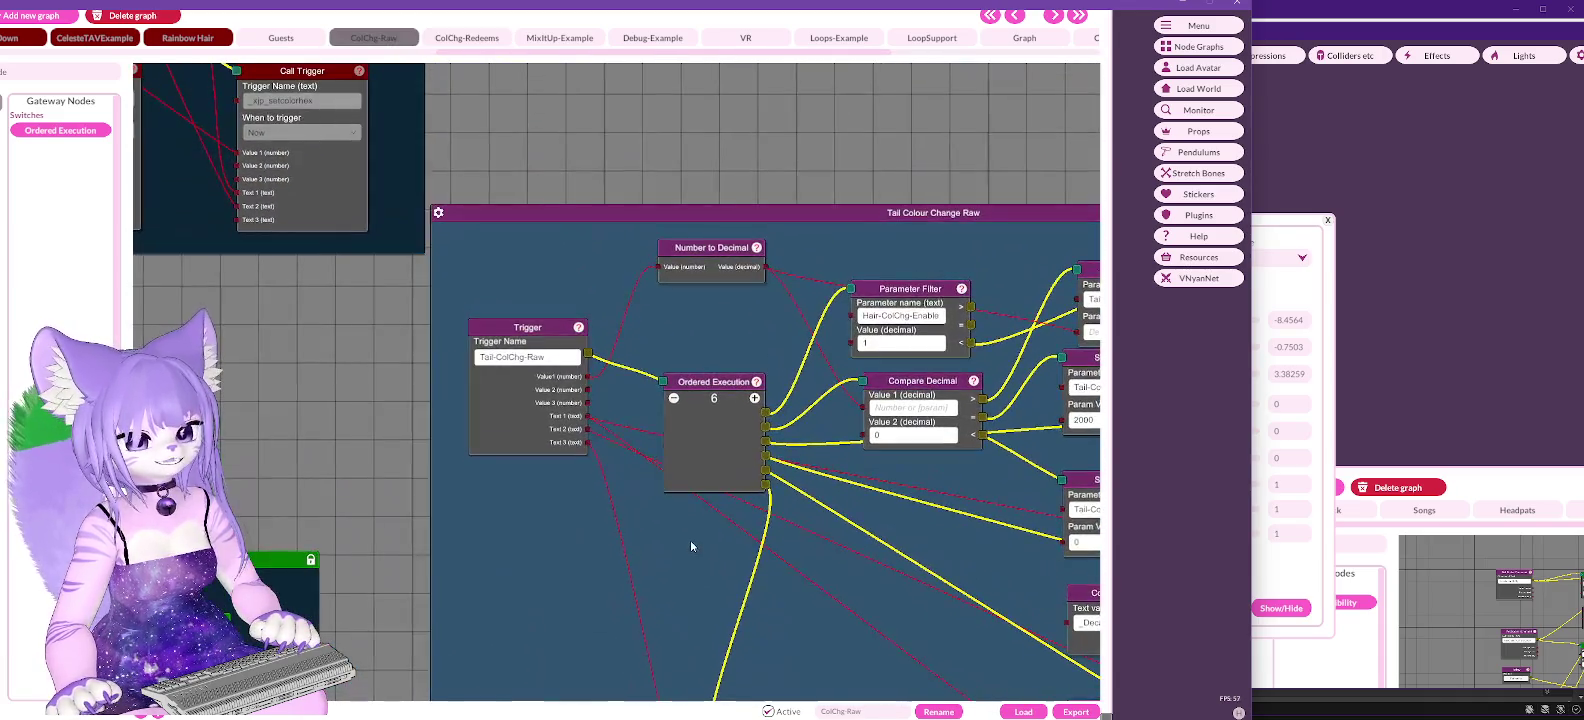
{"action": "mouse_move", "coordinate": [559, 265]}
{"action": "left_mouse_down"}
{"action": "mouse_move", "coordinate": [592, 264]}
{"action": "mouse_move", "coordinate": [575, 257]}
{"action": "left_mouse_up"}
{"action": "right_click", "coordinate": [576, 261]}
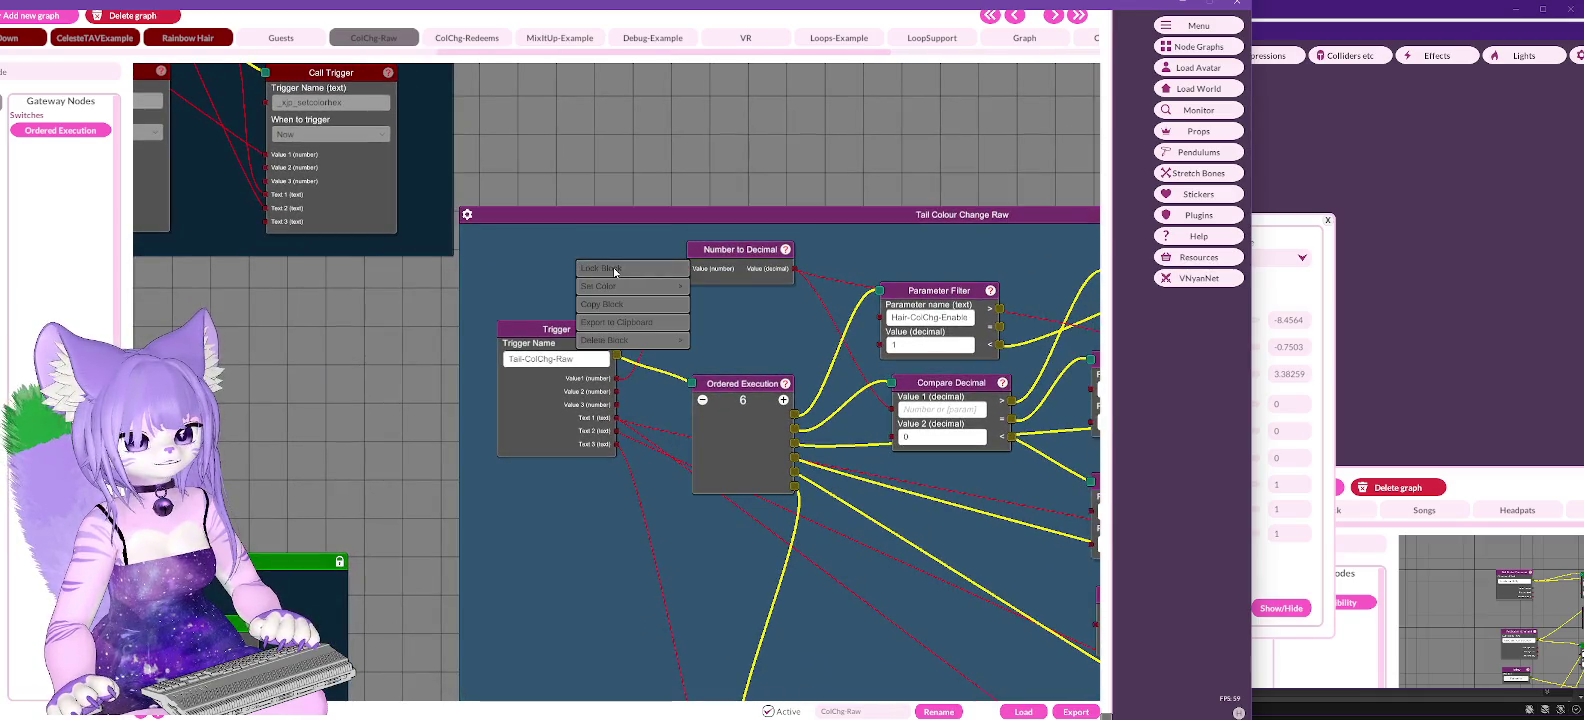
{"action": "left_click", "coordinate": [614, 268]}
{"action": "left_click_drag", "start_coordinate": [446, 212], "coordinate": [596, 313]}
{"action": "scroll", "coordinate": [596, 313], "scroll_direction": "down", "scroll_amount": 6}
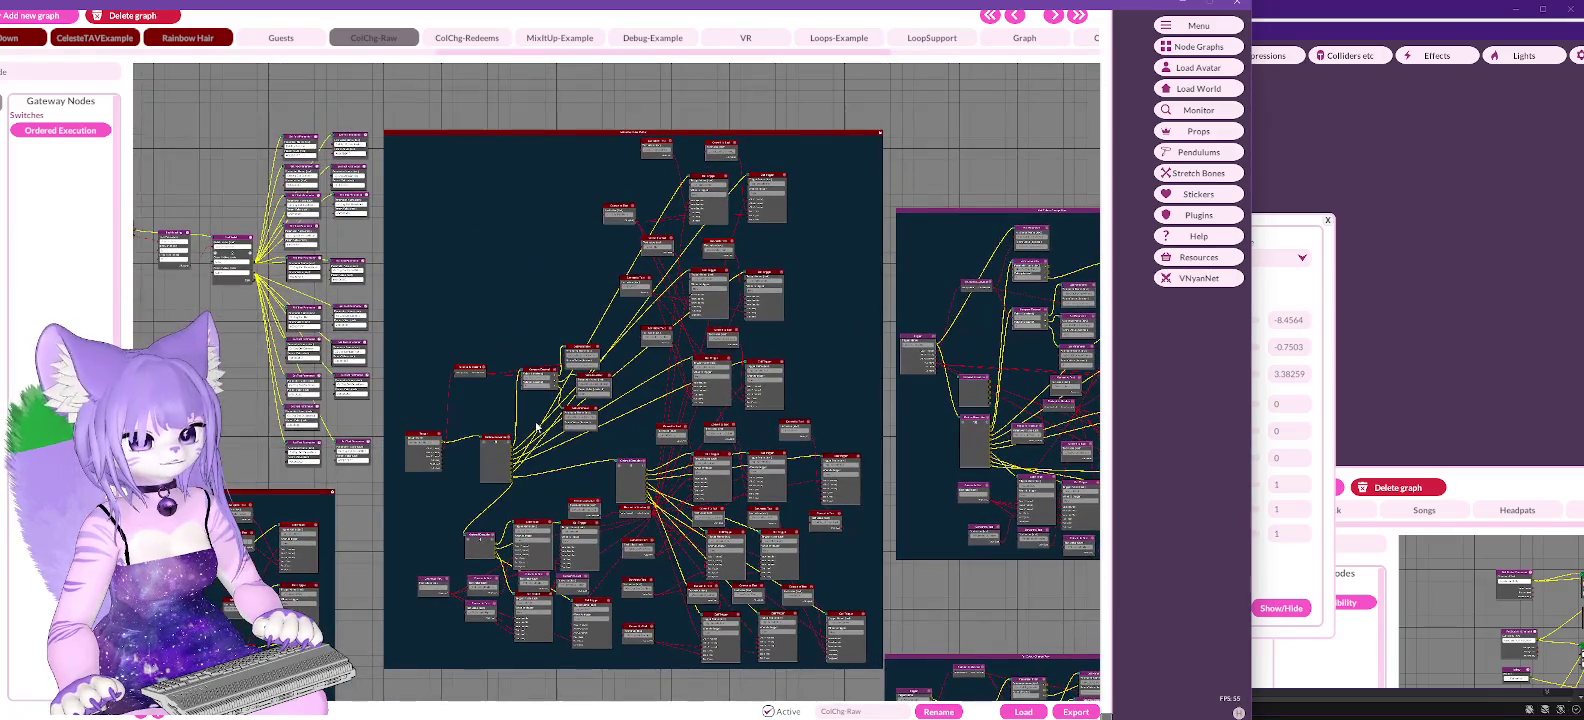
Step: Add a ninth output to the Ordered Execution node
{"action": "scroll", "coordinate": [516, 269], "scroll_direction": "up", "scroll_amount": 2}
{"action": "mouse_move", "coordinate": [515, 262]}
{"action": "left_mouse_down"}
{"action": "mouse_move", "coordinate": [574, 385]}
{"action": "mouse_move", "coordinate": [421, 30]}
{"action": "left_mouse_up"}
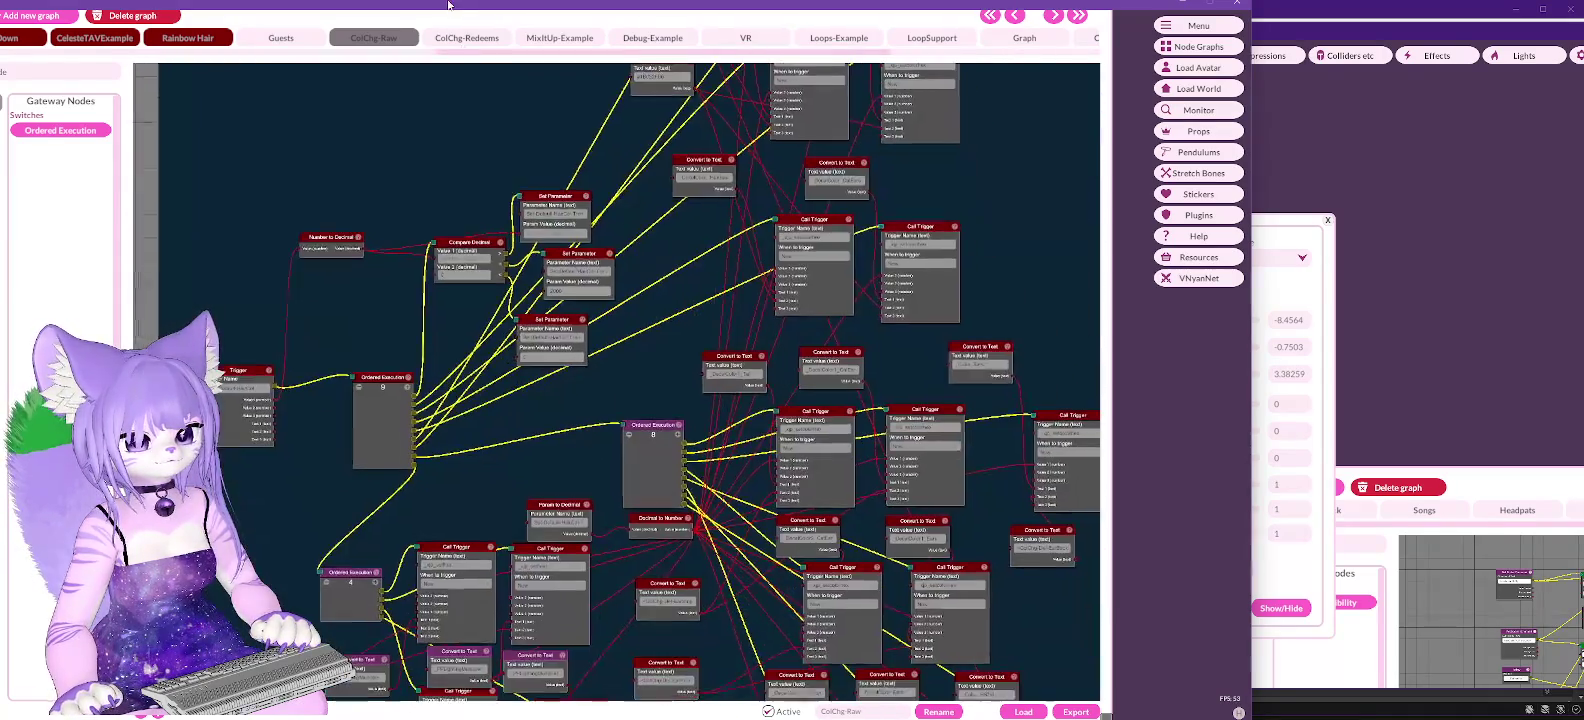
{"action": "mouse_move", "coordinate": [462, 510]}
{"action": "left_mouse_down"}
{"action": "mouse_move", "coordinate": [554, 301]}
{"action": "mouse_move", "coordinate": [511, 101]}
{"action": "mouse_move", "coordinate": [251, 148]}
{"action": "left_mouse_up"}
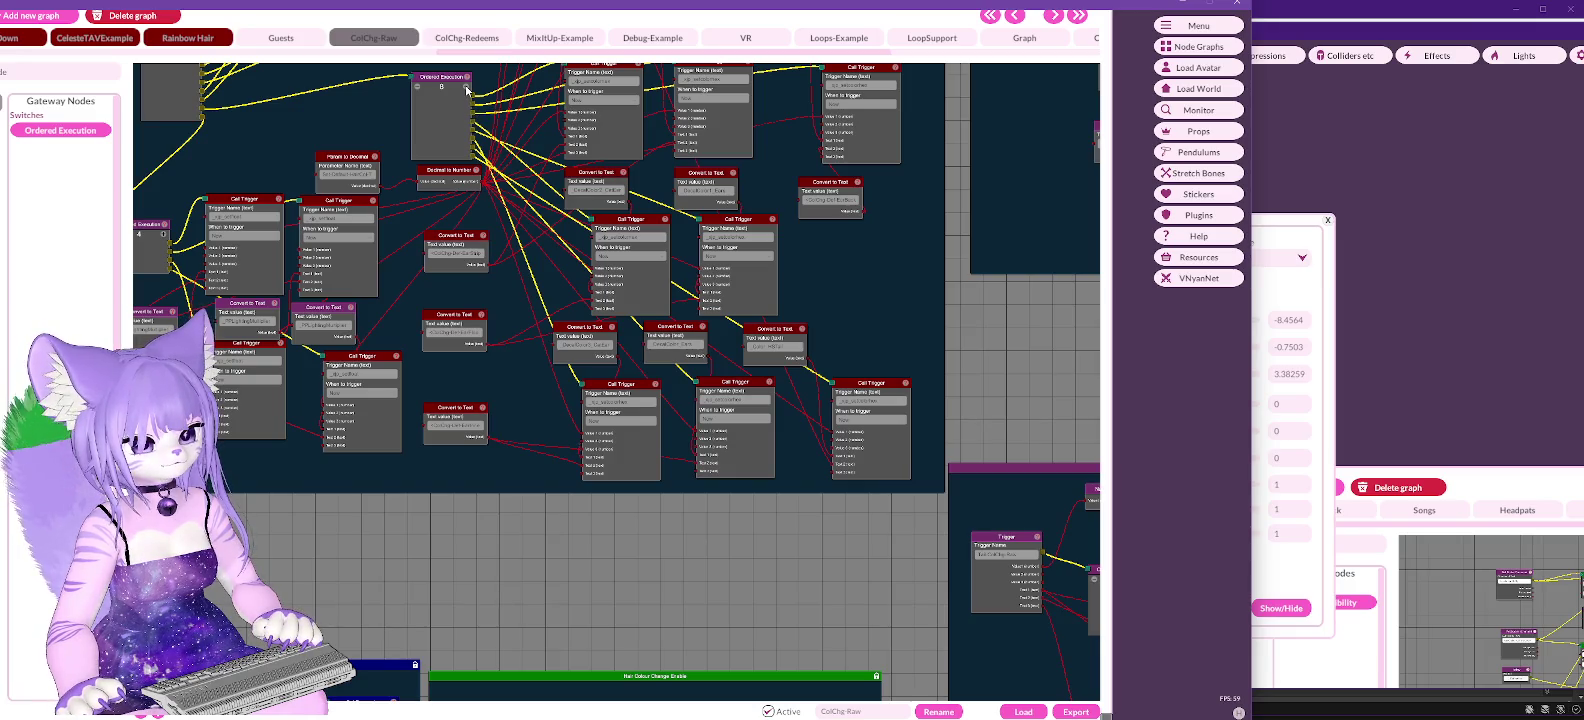
{"action": "left_click_drag", "start_coordinate": [456, 170], "coordinate": [436, 191]}
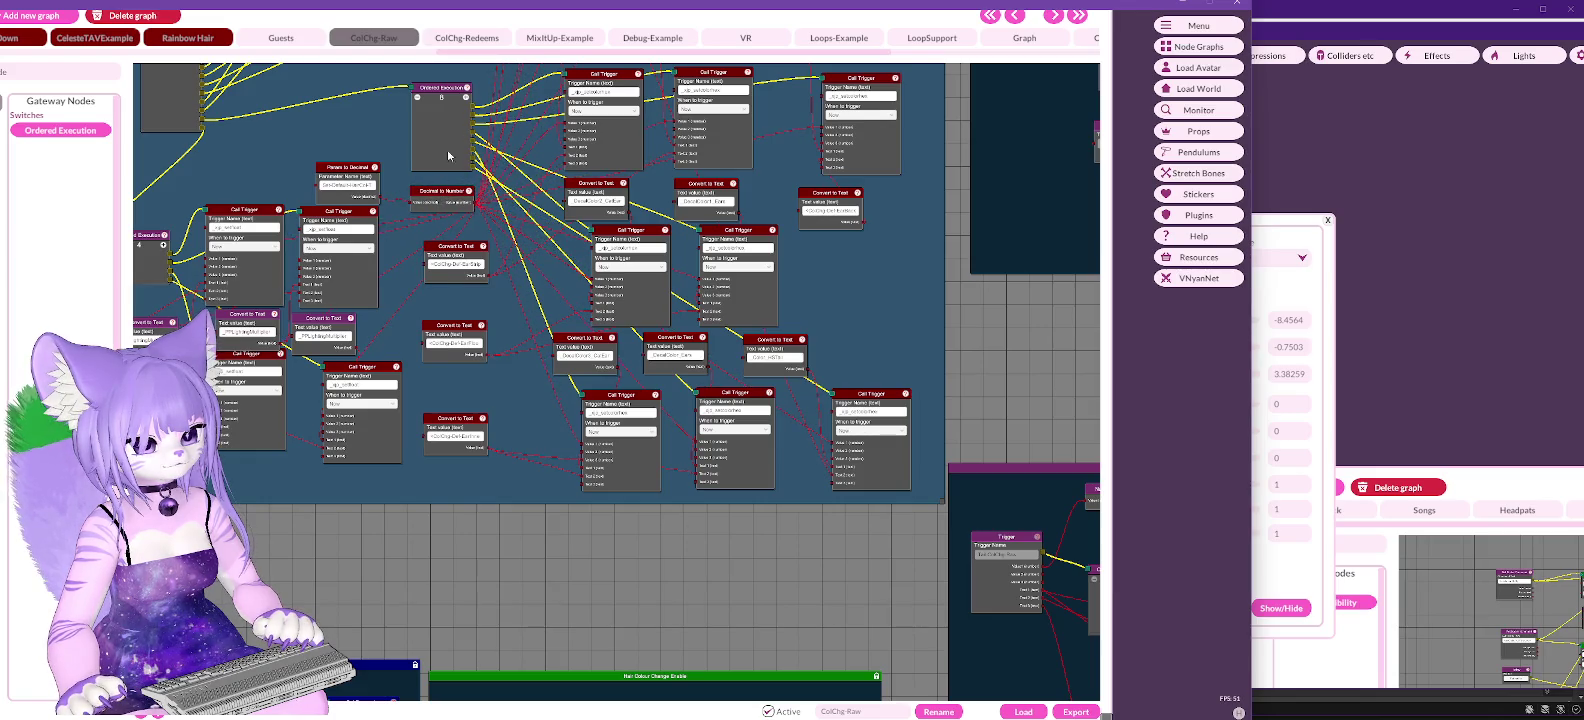
{"action": "left_click", "coordinate": [465, 98]}
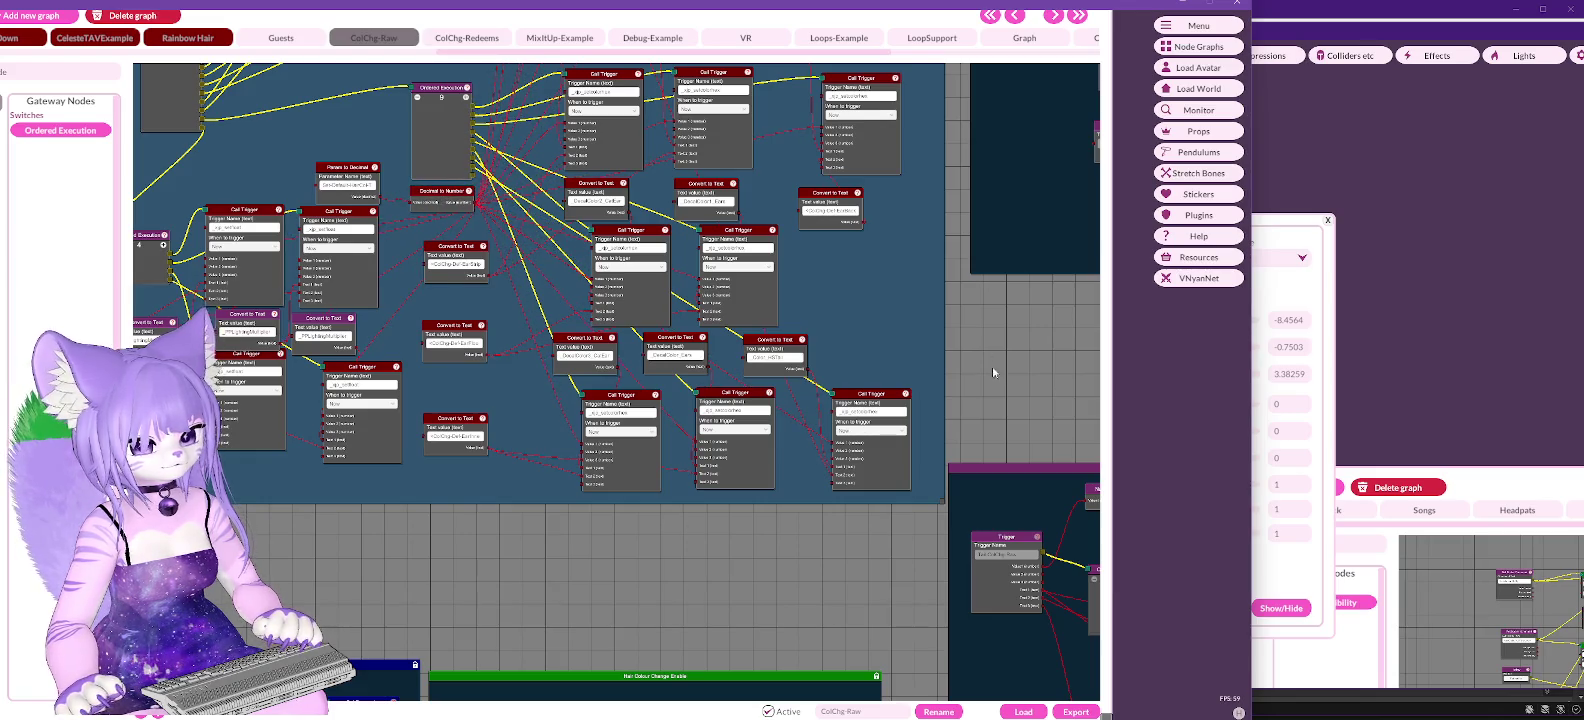
Step: Duplicate the right-hand Call Trigger and place the copy above the original
{"action": "mouse_move", "coordinate": [470, 512]}
{"action": "left_mouse_down"}
{"action": "mouse_move", "coordinate": [633, 608]}
{"action": "mouse_move", "coordinate": [573, 613]}
{"action": "left_mouse_up"}
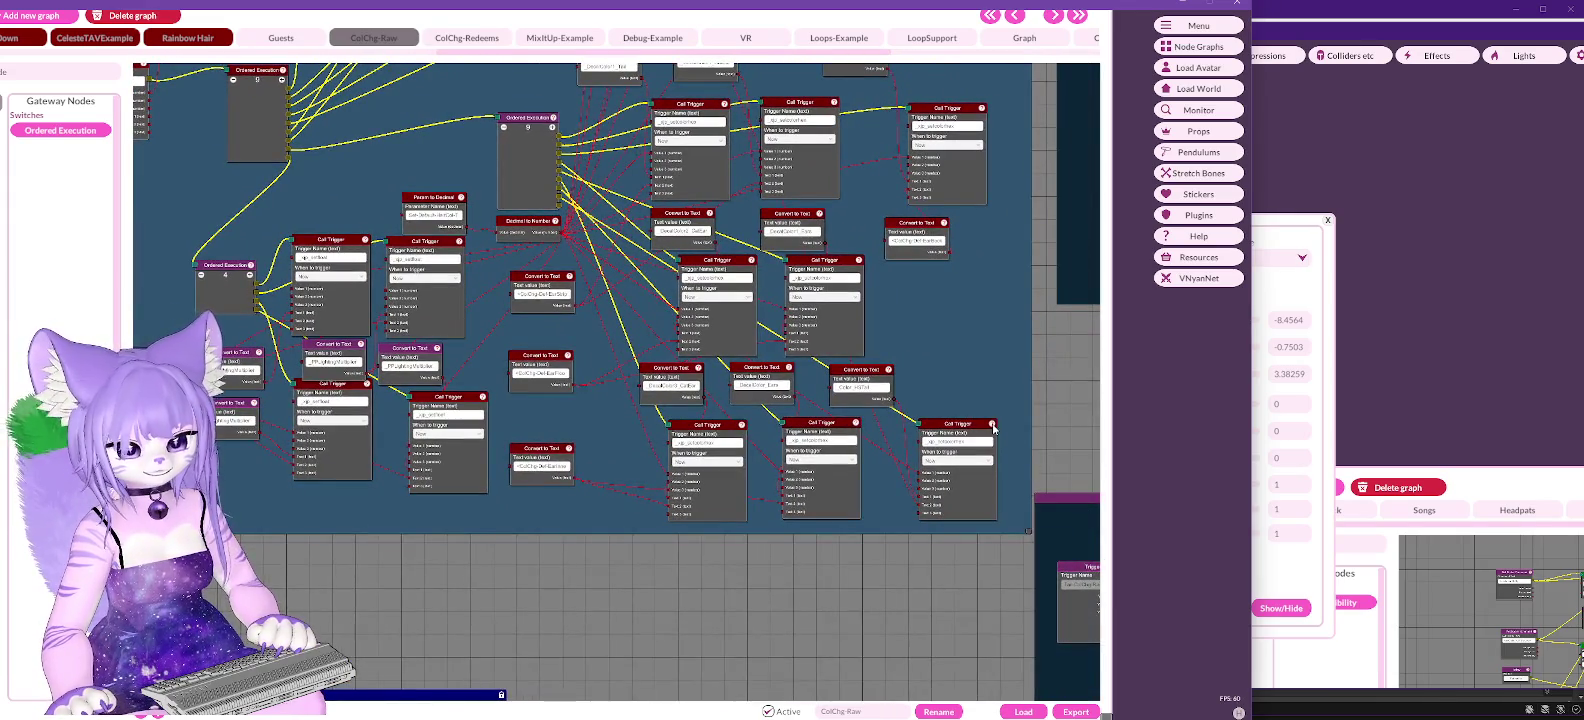
{"action": "mouse_move", "coordinate": [922, 226]}
{"action": "left_mouse_down"}
{"action": "mouse_move", "coordinate": [870, 202]}
{"action": "mouse_move", "coordinate": [876, 214]}
{"action": "left_mouse_up"}
{"action": "right_click", "coordinate": [963, 425]}
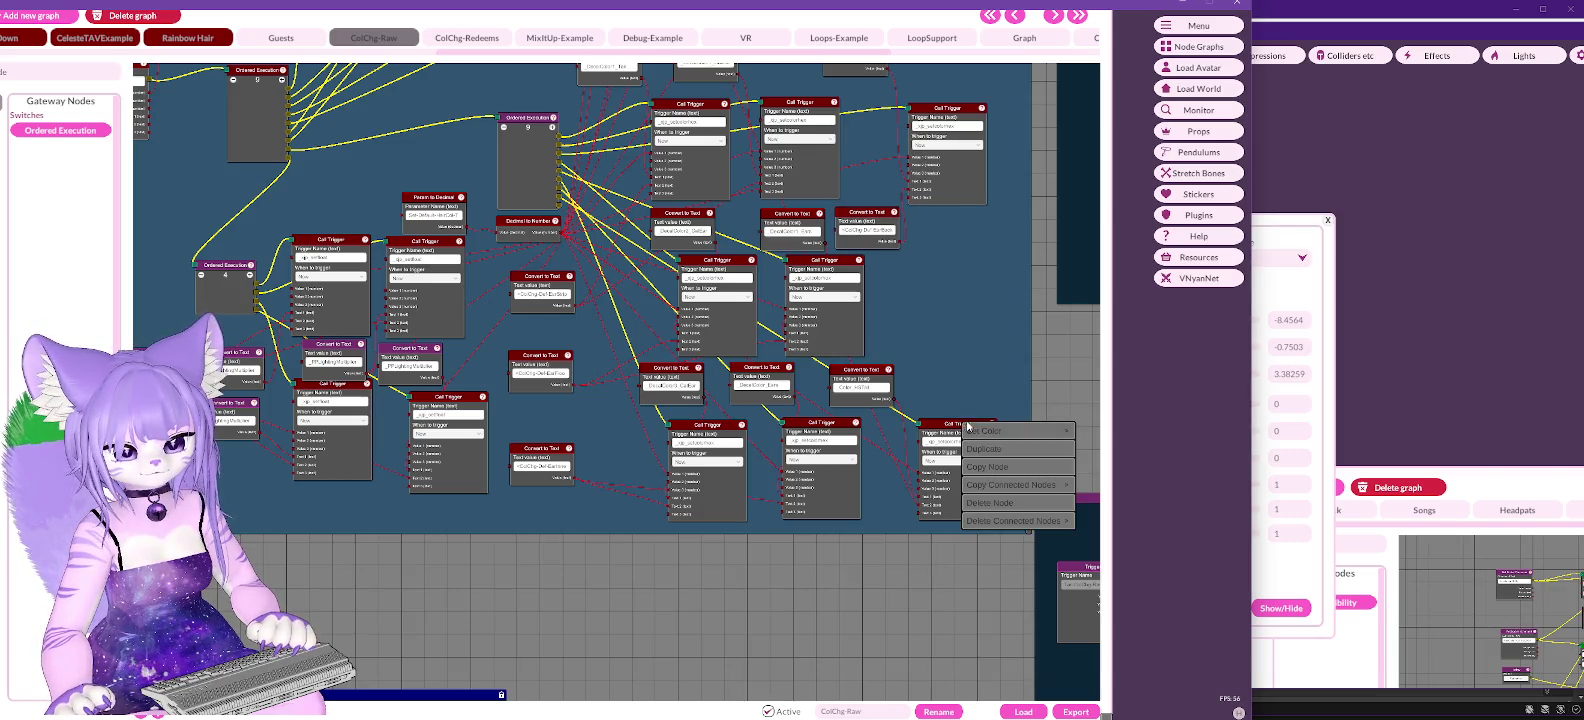
{"action": "left_click", "coordinate": [985, 448]}
{"action": "left_click_drag", "start_coordinate": [977, 420], "coordinate": [984, 318]}
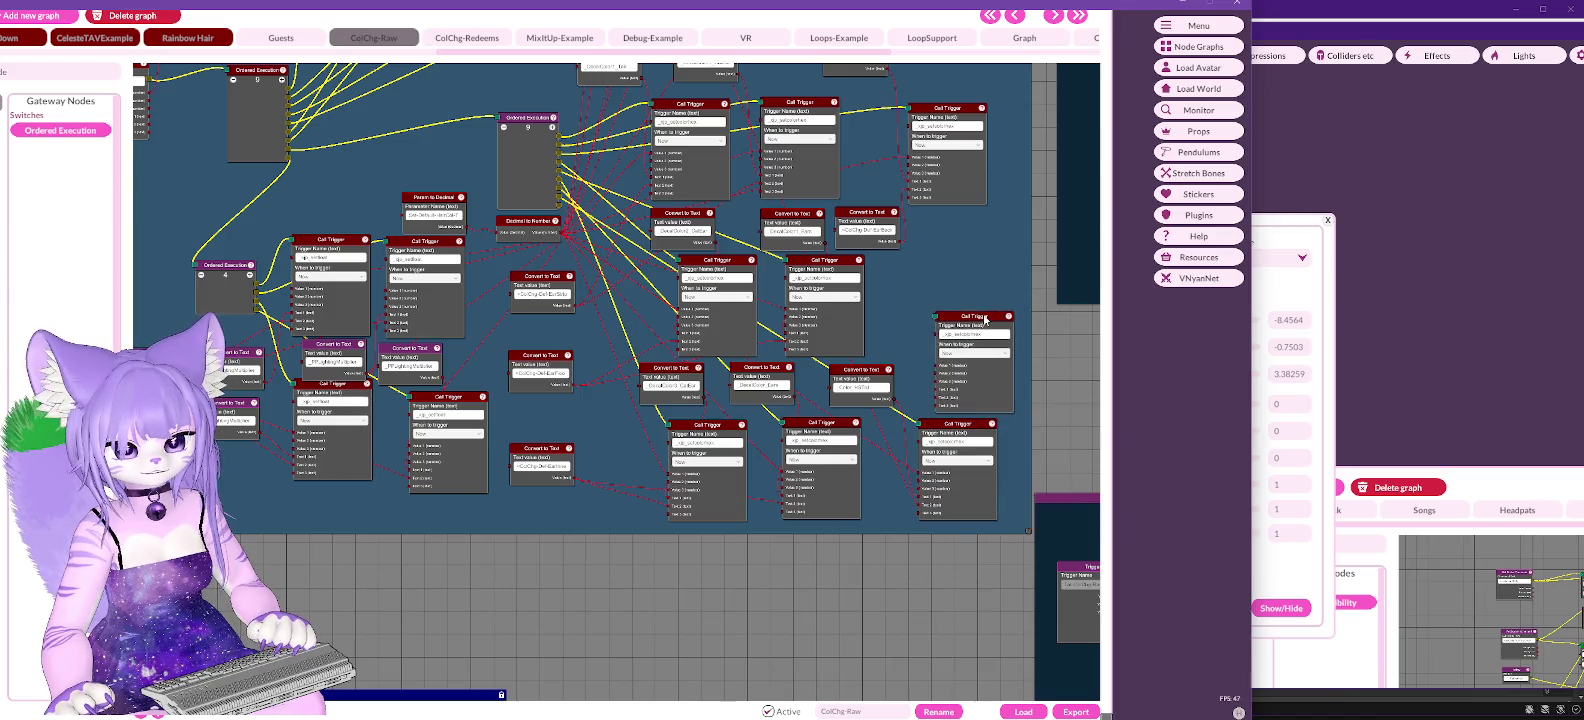
Step: Duplicate the Convert to Text node above the original and paste _DecalColor_HSTail into it
{"action": "right_click", "coordinate": [871, 375]}
{"action": "left_click", "coordinate": [893, 418]}
{"action": "mouse_move", "coordinate": [875, 372]}
{"action": "left_mouse_down"}
{"action": "mouse_move", "coordinate": [905, 287]}
{"action": "mouse_move", "coordinate": [937, 264]}
{"action": "mouse_move", "coordinate": [909, 265]}
{"action": "left_mouse_up"}
{"action": "left_click", "coordinate": [938, 282]}
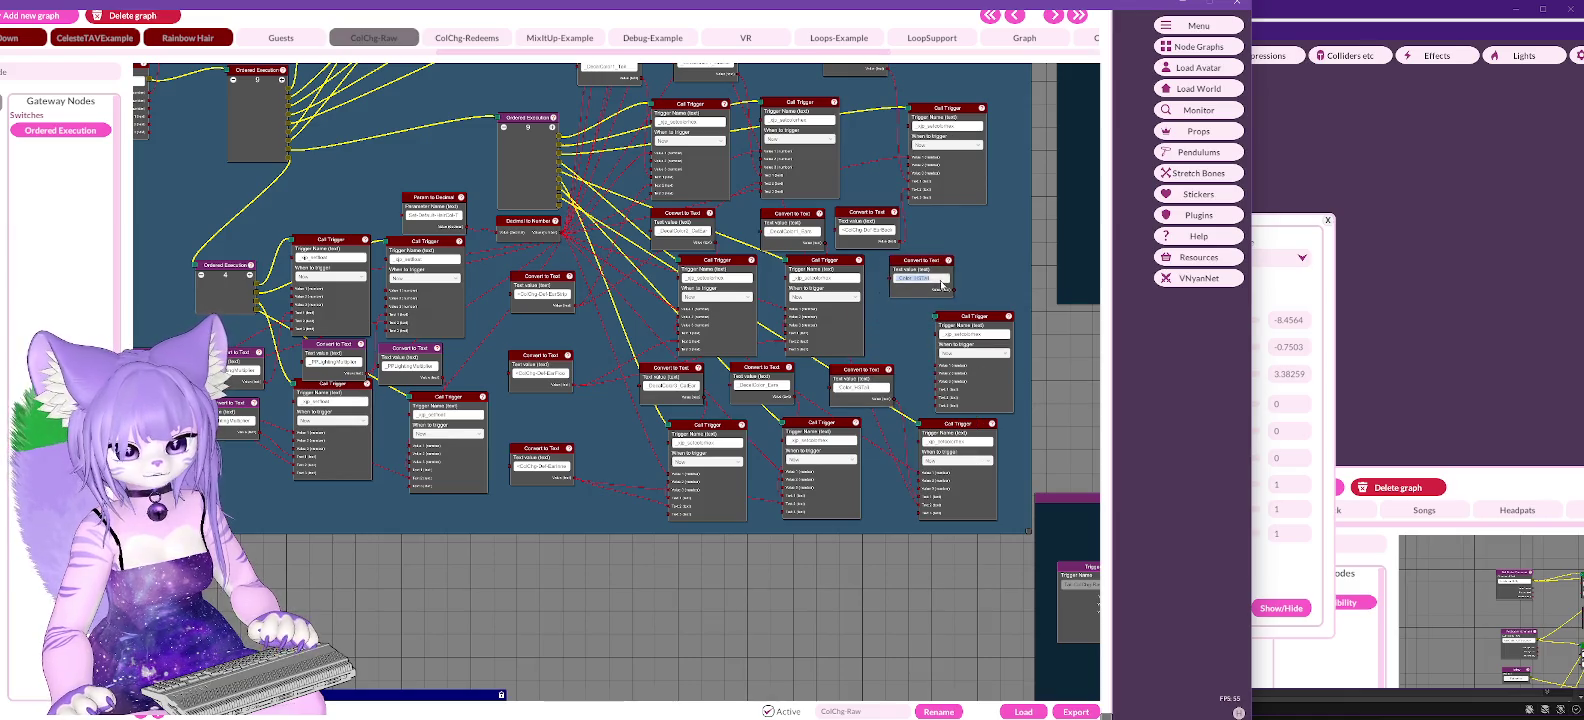
{"action": "key", "text": "ctrl+v"}
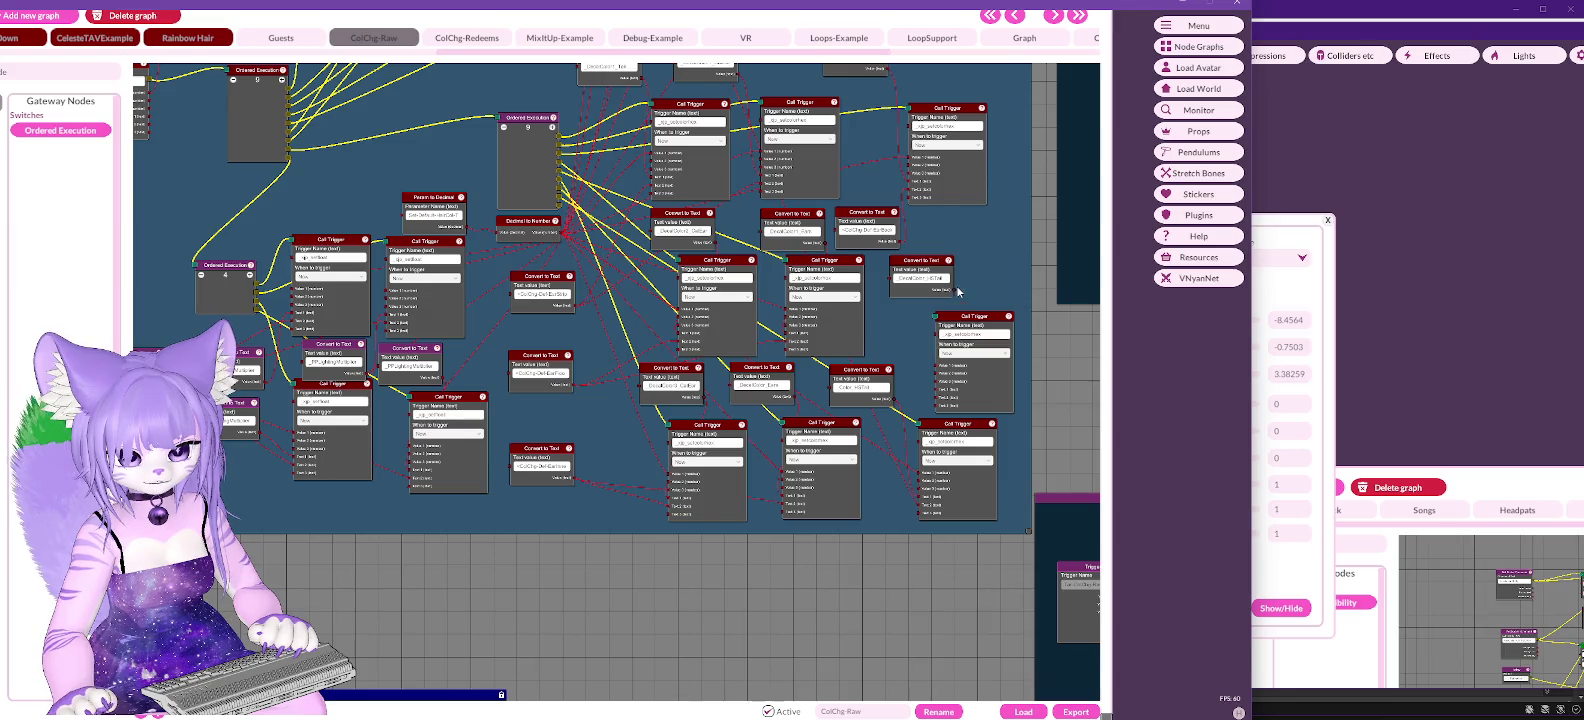
{"action": "scroll", "coordinate": [957, 292], "scroll_direction": "up", "scroll_amount": 3}
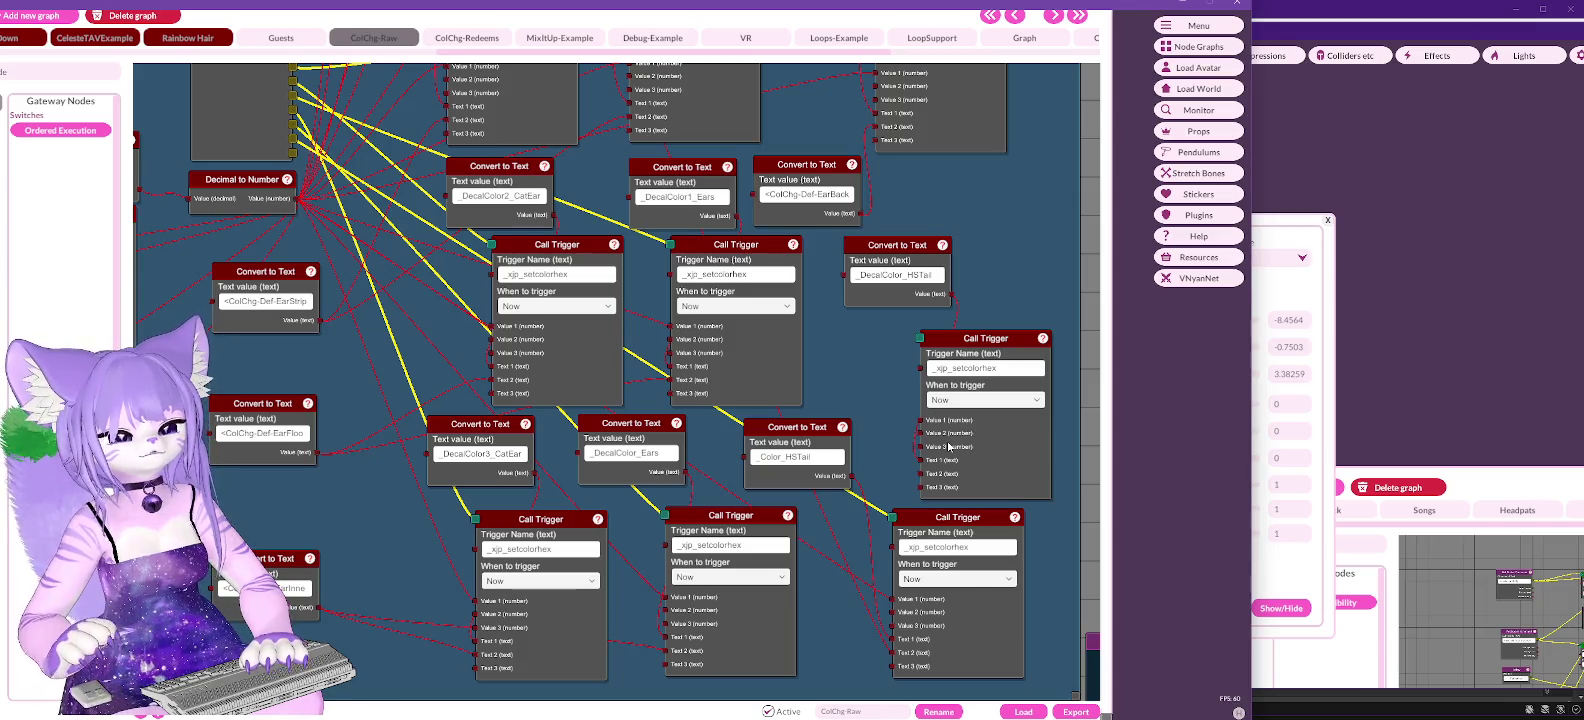
Step: Wire the new Call Trigger to an execution output and test-fire the Set-Default-HairCol Trigger
{"action": "left_click", "coordinate": [922, 363]}
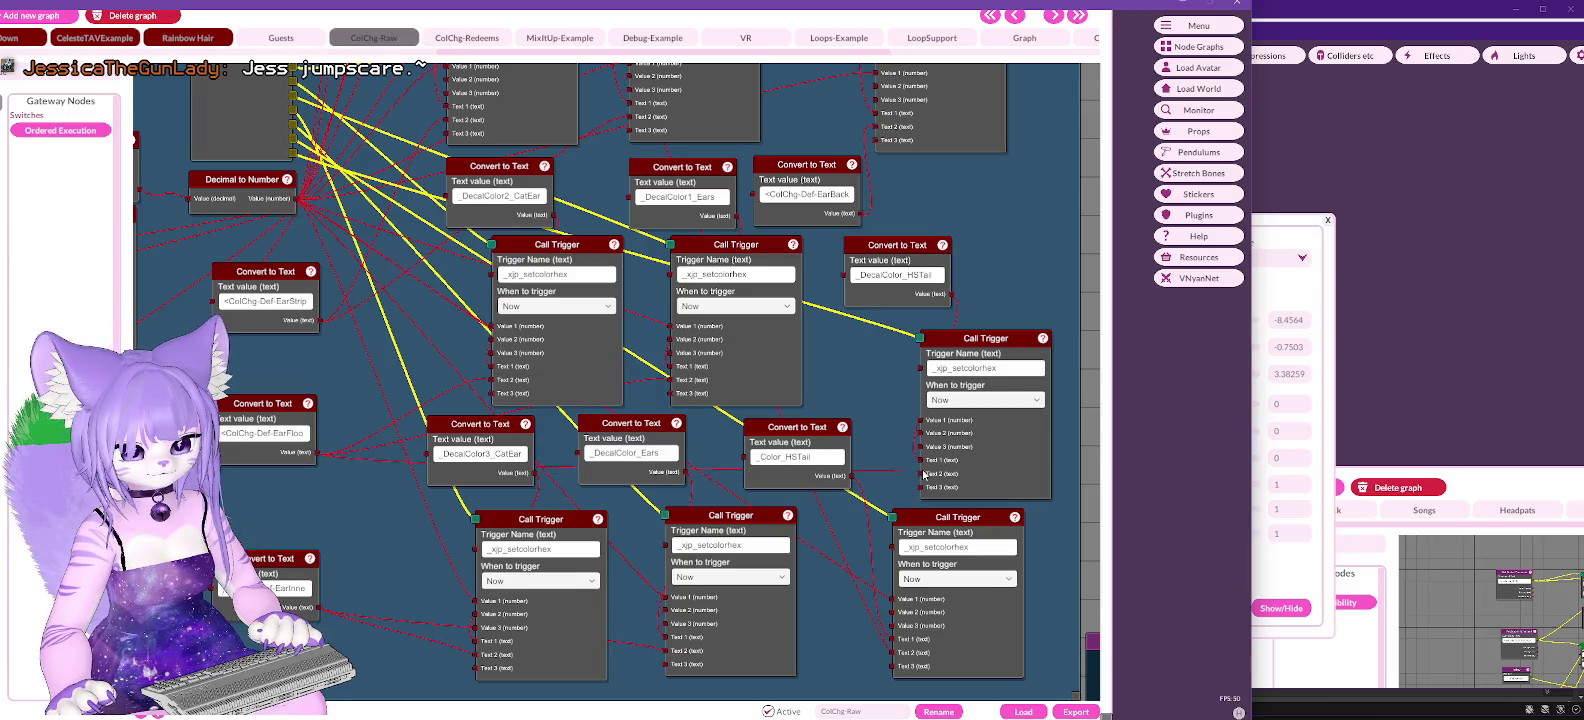
{"action": "mouse_move", "coordinate": [210, 240]}
{"action": "left_mouse_down"}
{"action": "mouse_move", "coordinate": [587, 408]}
{"action": "mouse_move", "coordinate": [1027, 487]}
{"action": "left_mouse_up"}
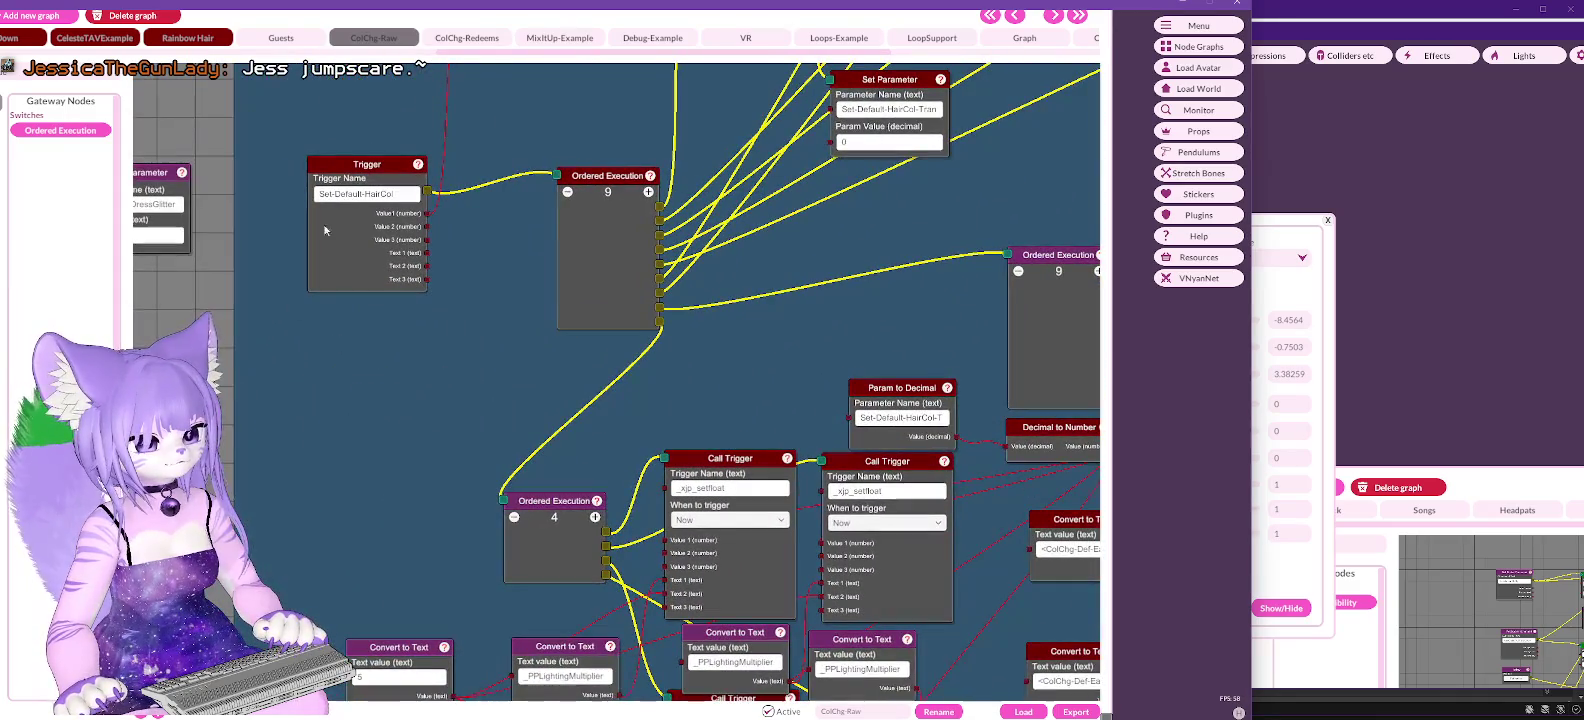
{"action": "right_click", "coordinate": [347, 166]}
{"action": "left_click", "coordinate": [368, 174]}
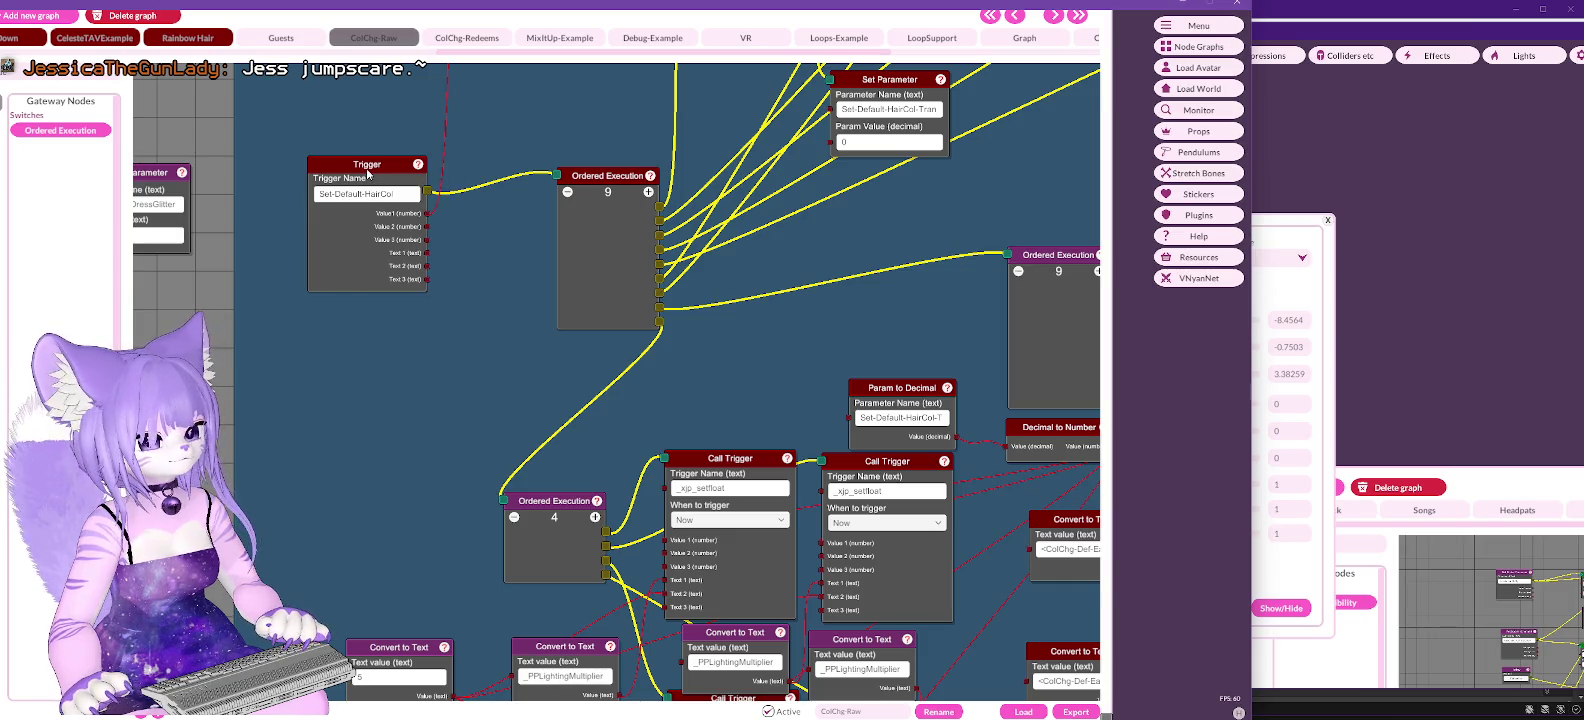
{"action": "mouse_move", "coordinate": [941, 319]}
{"action": "left_mouse_down"}
{"action": "mouse_move", "coordinate": [760, 520]}
{"action": "mouse_move", "coordinate": [790, 360]}
{"action": "mouse_move", "coordinate": [787, 268]}
{"action": "mouse_move", "coordinate": [989, 396]}
{"action": "left_mouse_up"}
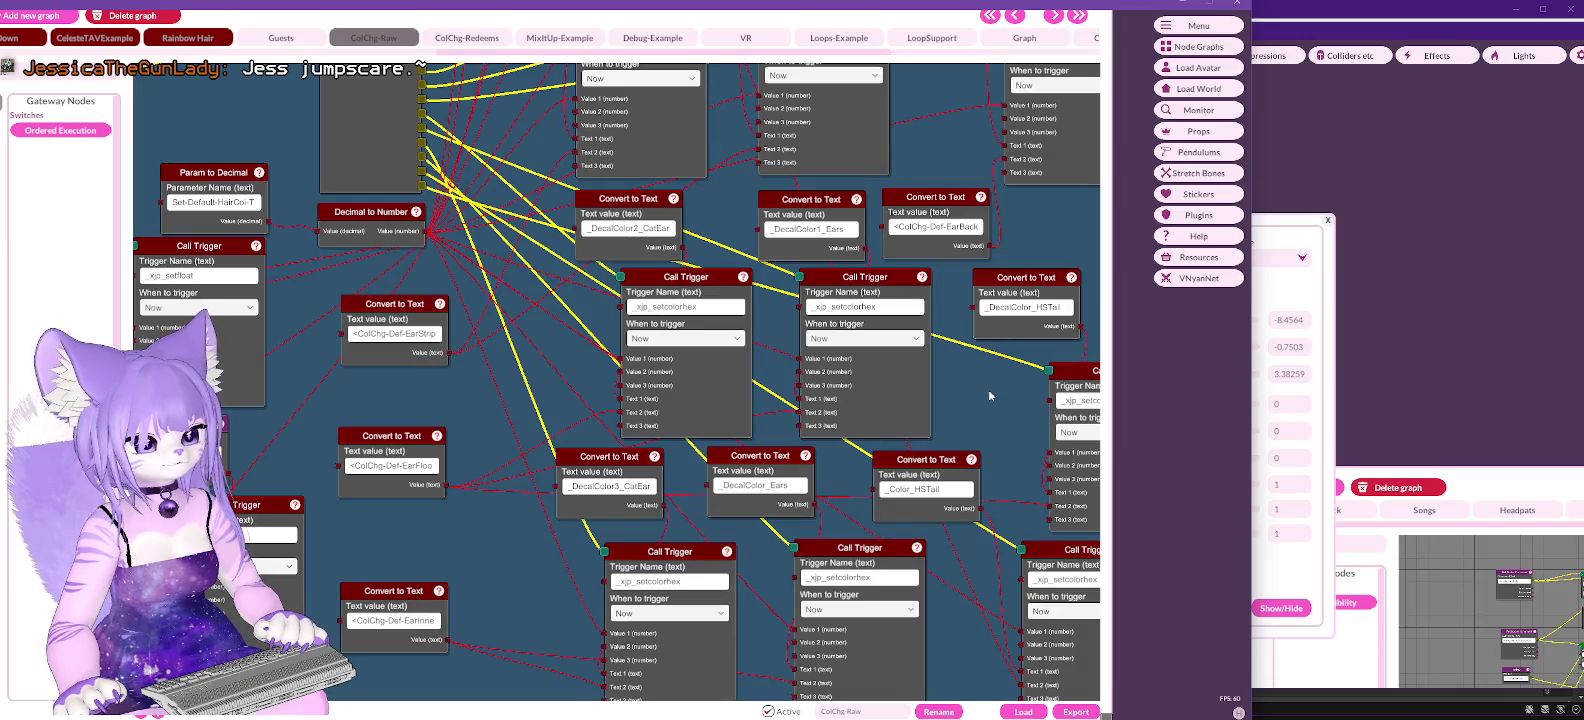
{"action": "left_click", "coordinate": [465, 40]}
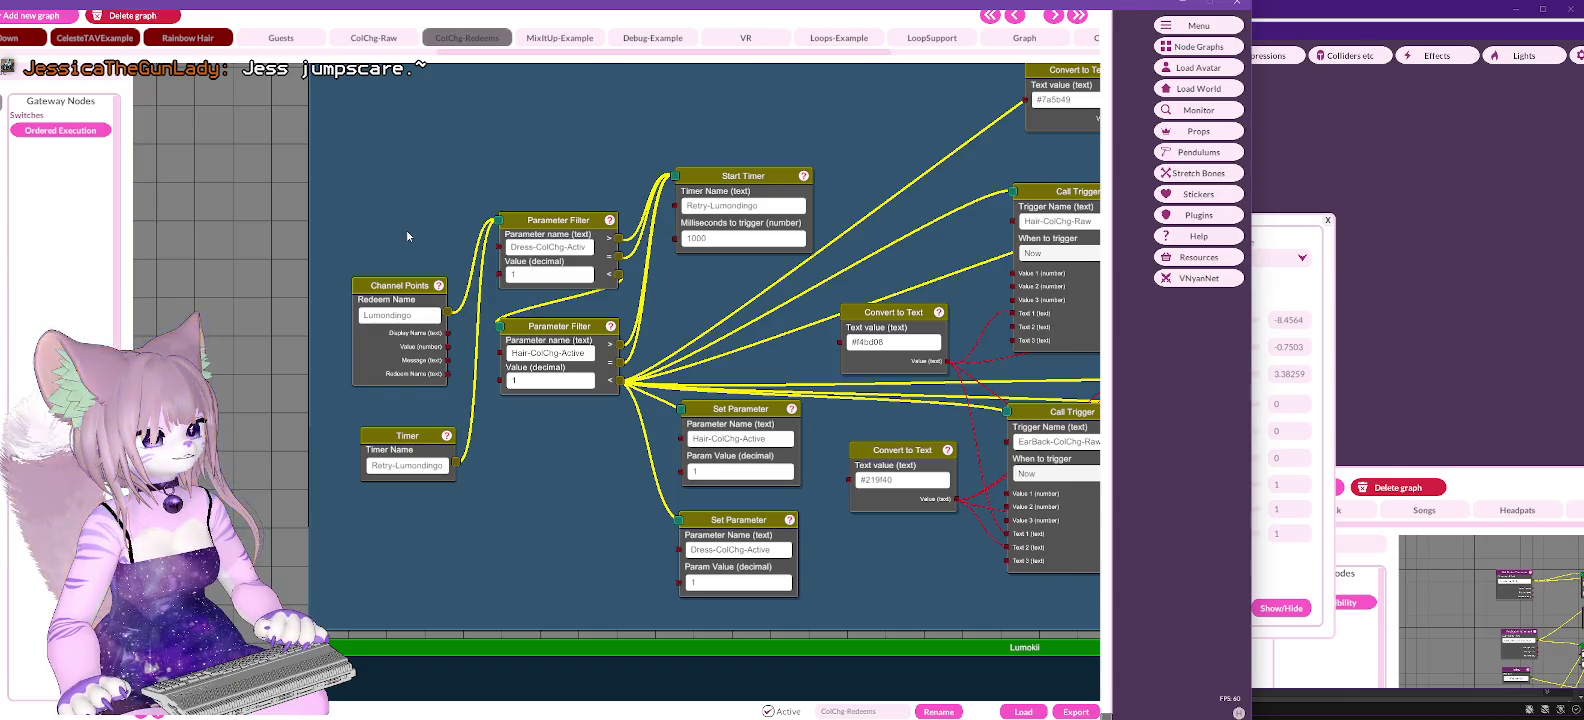
Step: Return to the ColChg-Raw graph and pan to the HSTail text nodes feeding _xp_setcolorhex Call Triggers
{"action": "left_click_drag", "start_coordinate": [350, 395], "coordinate": [1000, 381]}
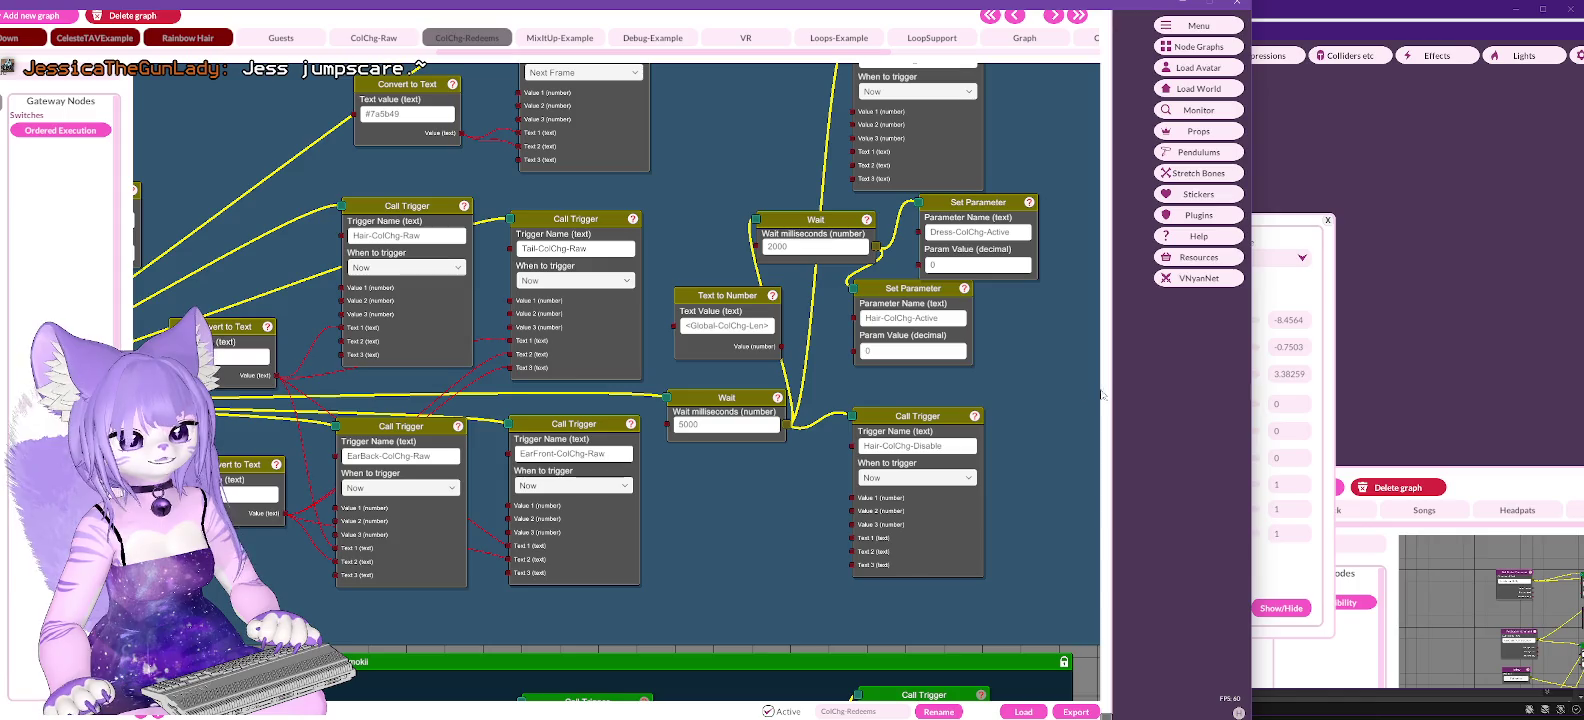
{"action": "mouse_move", "coordinate": [991, 372]}
{"action": "left_mouse_down"}
{"action": "mouse_move", "coordinate": [837, 387]}
{"action": "mouse_move", "coordinate": [858, 502]}
{"action": "mouse_move", "coordinate": [866, 475]}
{"action": "left_mouse_up"}
{"action": "left_click", "coordinate": [373, 38]}
{"action": "mouse_move", "coordinate": [504, 423]}
{"action": "left_mouse_down"}
{"action": "mouse_move", "coordinate": [425, 197]}
{"action": "mouse_move", "coordinate": [400, 170]}
{"action": "mouse_move", "coordinate": [435, 148]}
{"action": "mouse_move", "coordinate": [490, 260]}
{"action": "mouse_move", "coordinate": [404, 259]}
{"action": "left_mouse_up"}
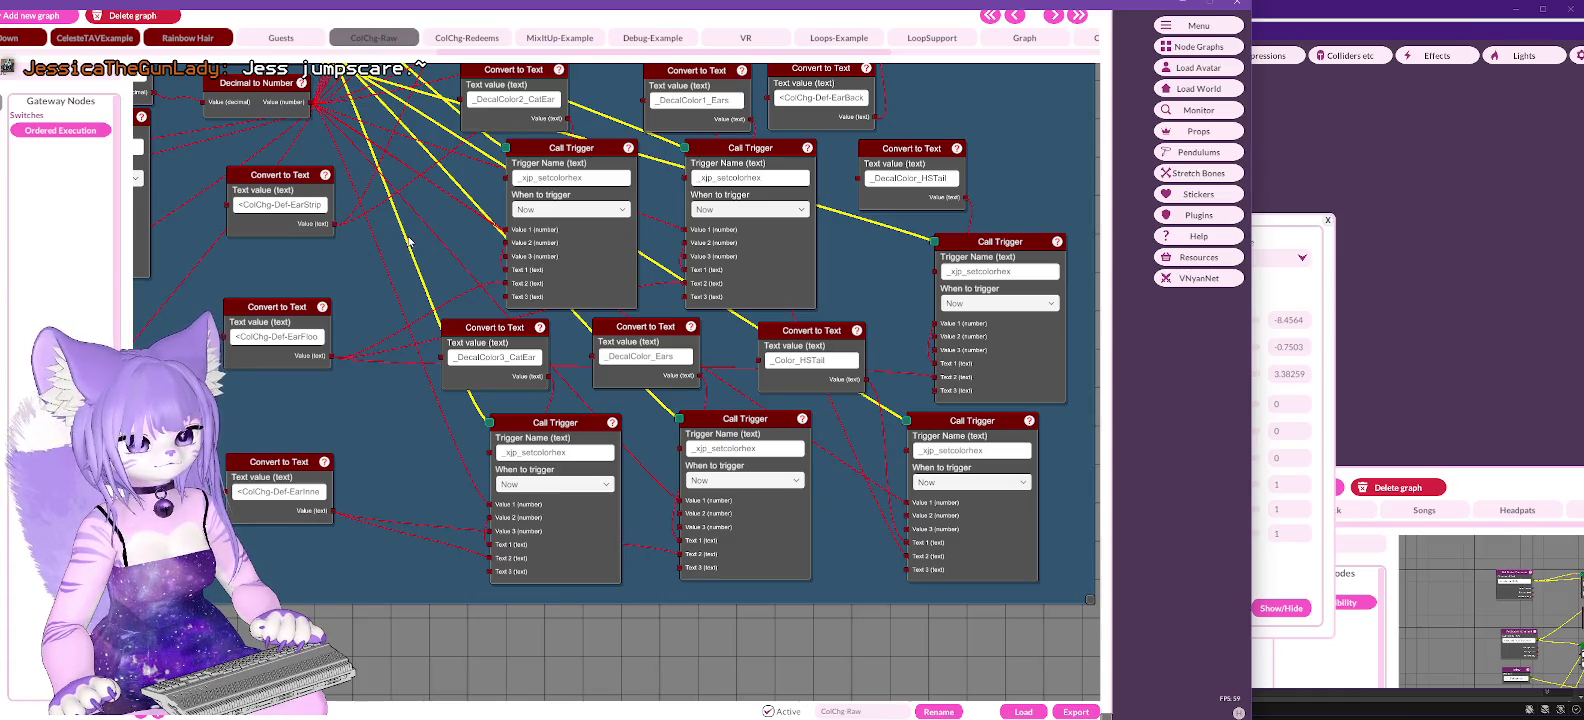
{"action": "left_click_drag", "start_coordinate": [452, 262], "coordinate": [498, 293]}
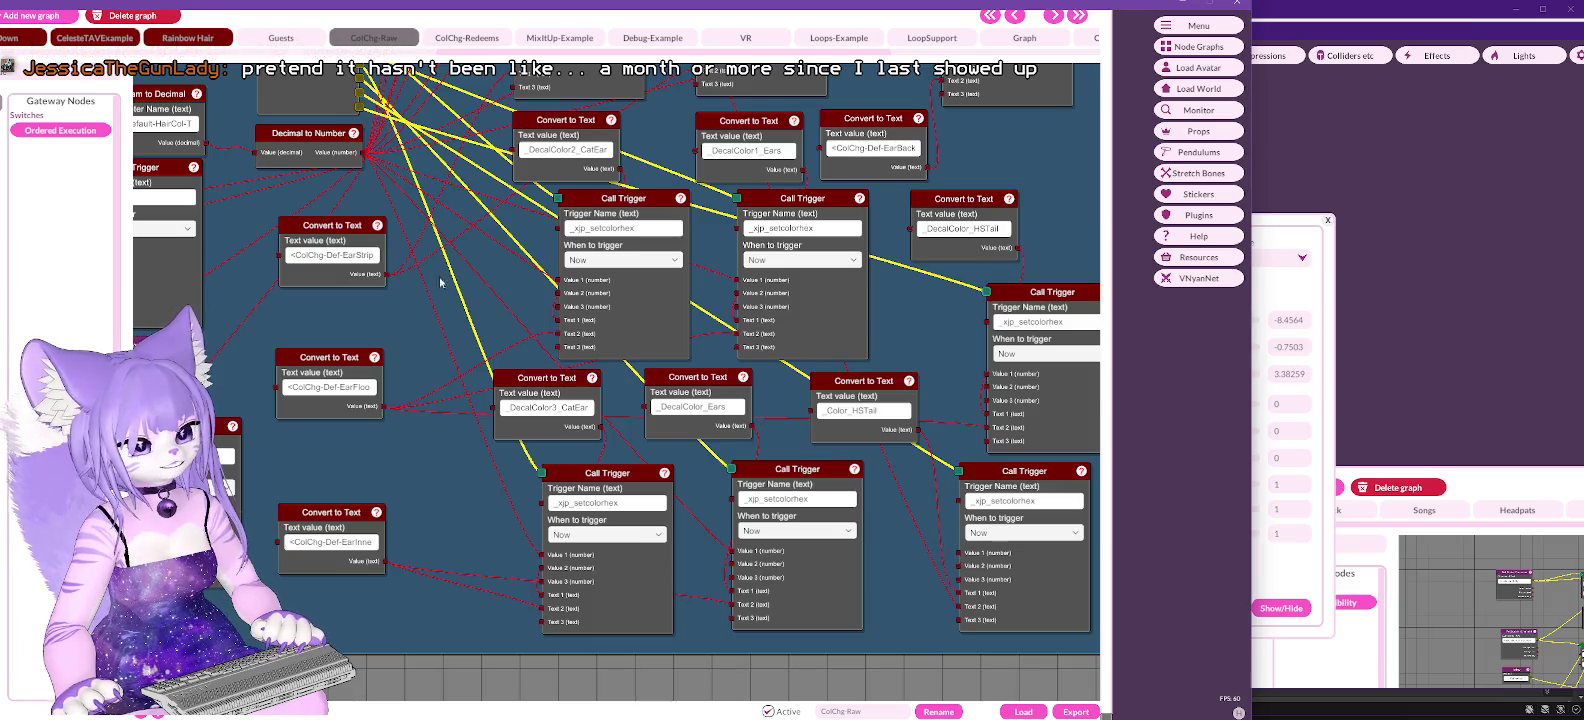
Step: Nudge the EarStrip text node down and duplicate the Decimal to Number node just below the original
{"action": "left_click_drag", "start_coordinate": [343, 227], "coordinate": [330, 265]}
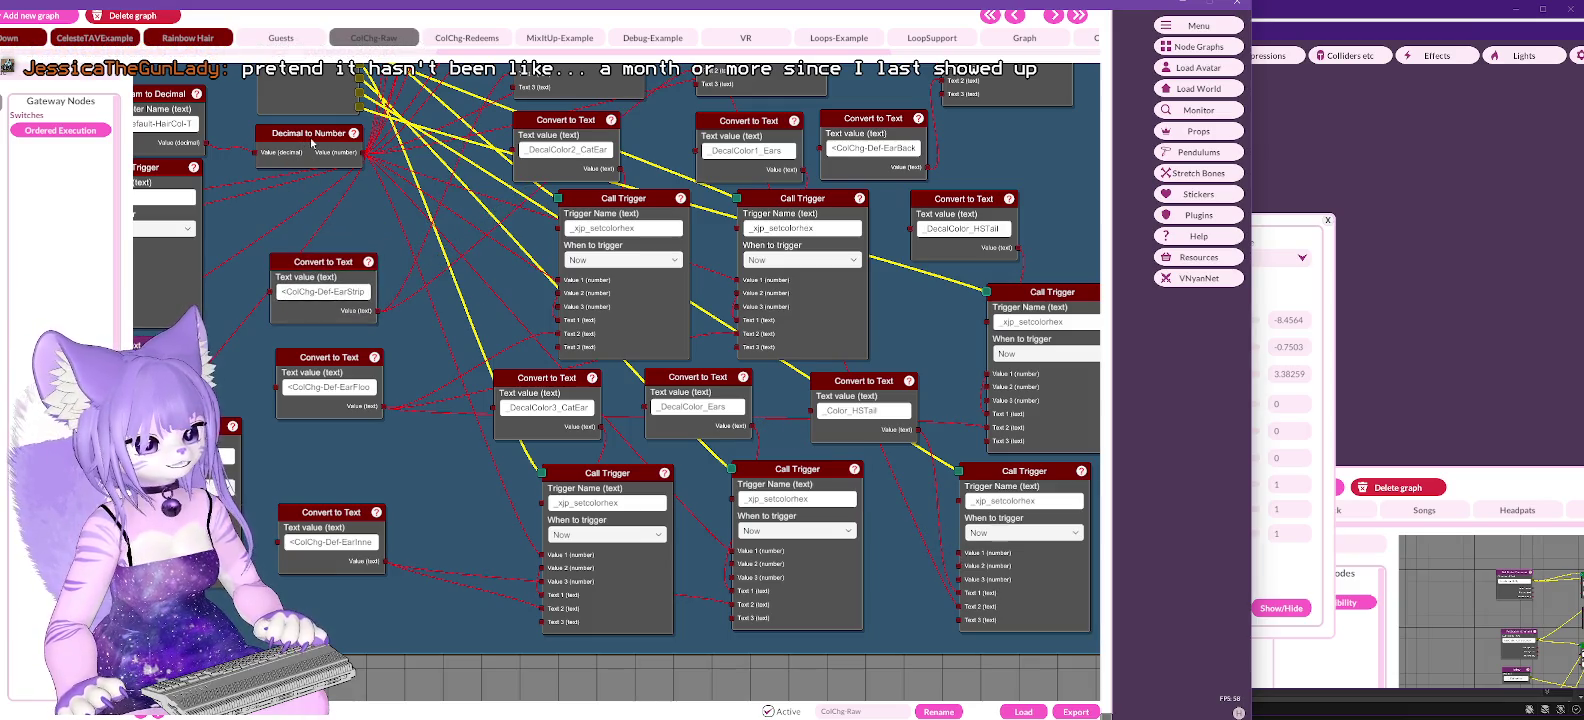
{"action": "right_click", "coordinate": [311, 135]}
{"action": "left_click", "coordinate": [367, 180]}
{"action": "left_click_drag", "start_coordinate": [316, 140], "coordinate": [300, 190]}
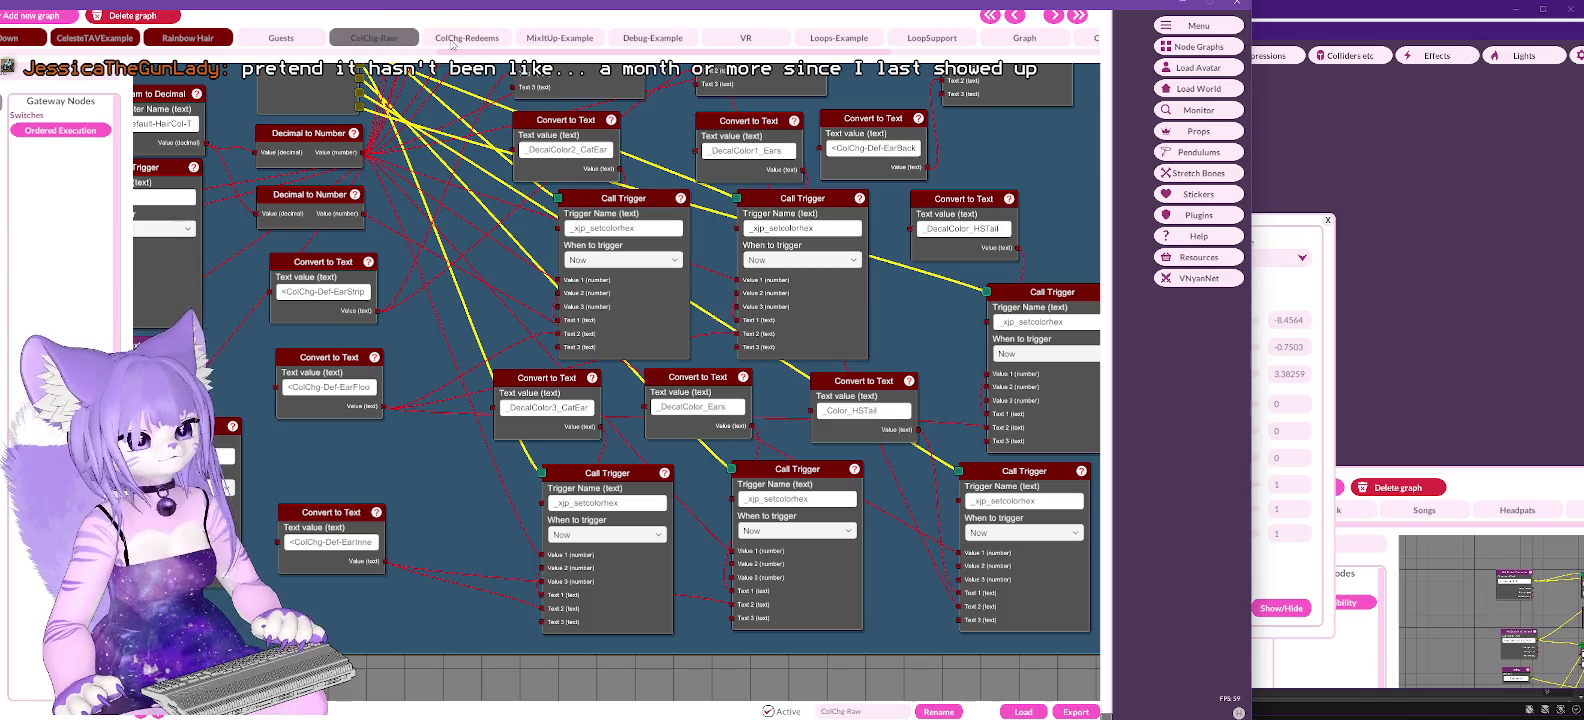
Step: Test-fire the Lumondingo redeem from the ColChg-Redeems Channel Points node
{"action": "left_click", "coordinate": [462, 38]}
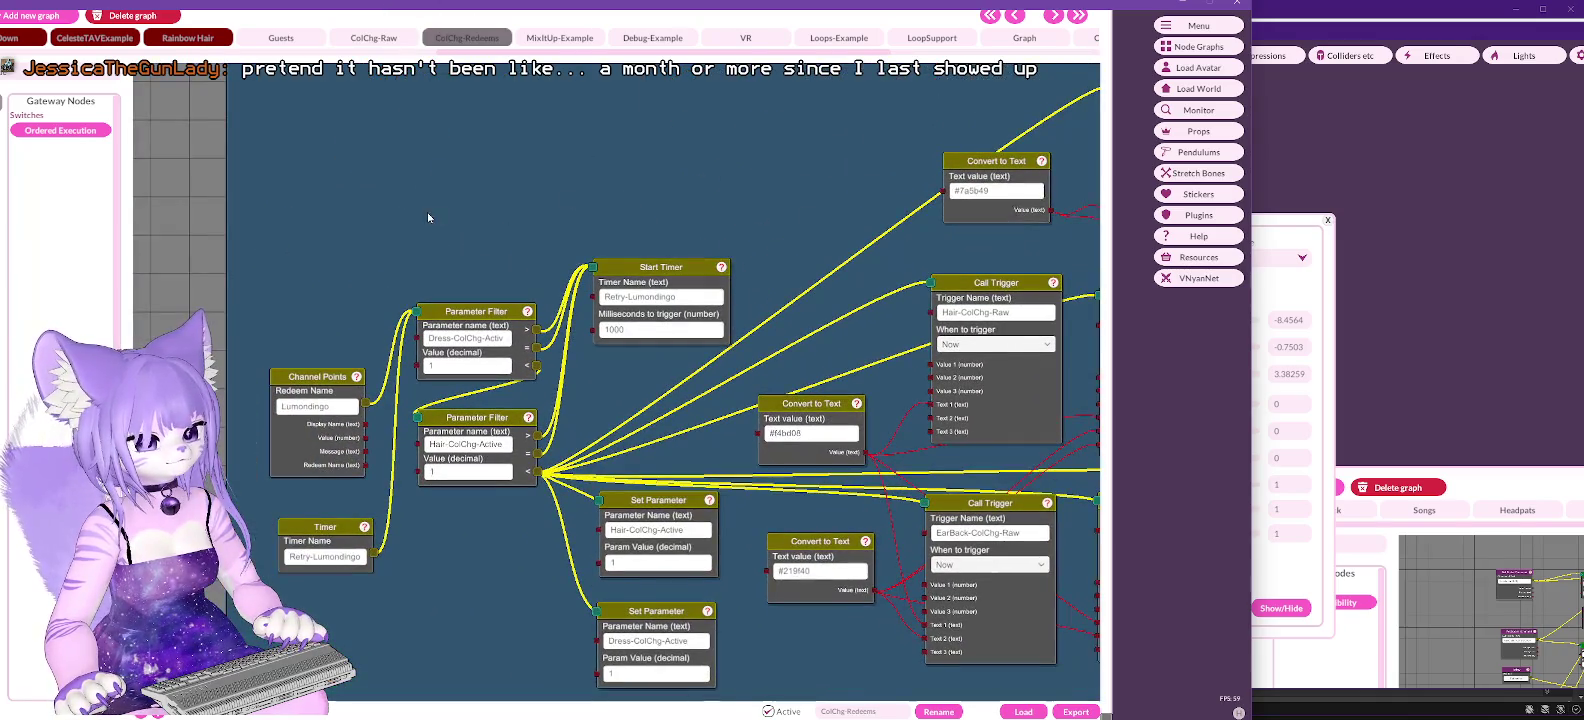
{"action": "right_click", "coordinate": [288, 382]}
{"action": "left_click", "coordinate": [326, 393]}
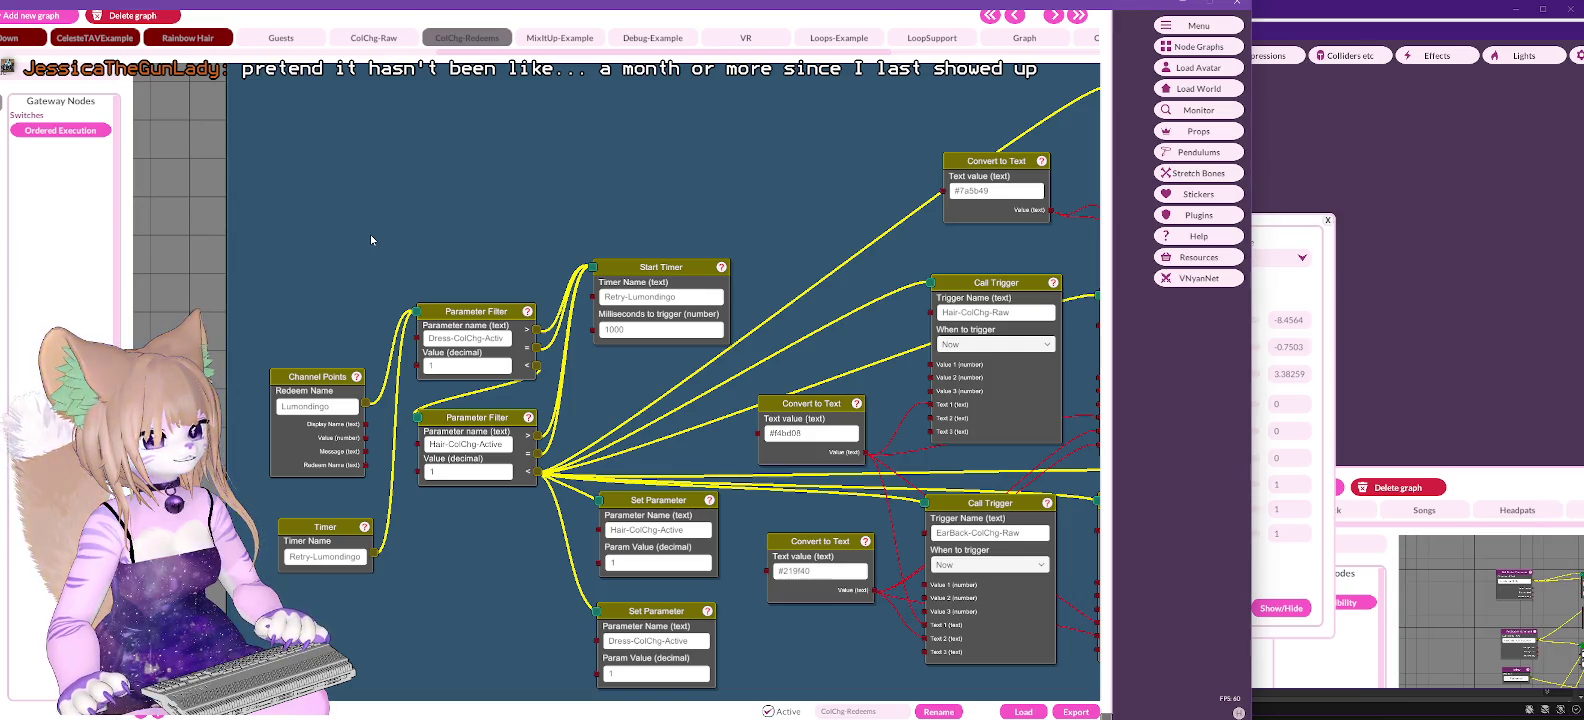
Step: Delete the duplicate Decimal to Number node in ColChg-Raw
{"action": "left_click", "coordinate": [385, 42]}
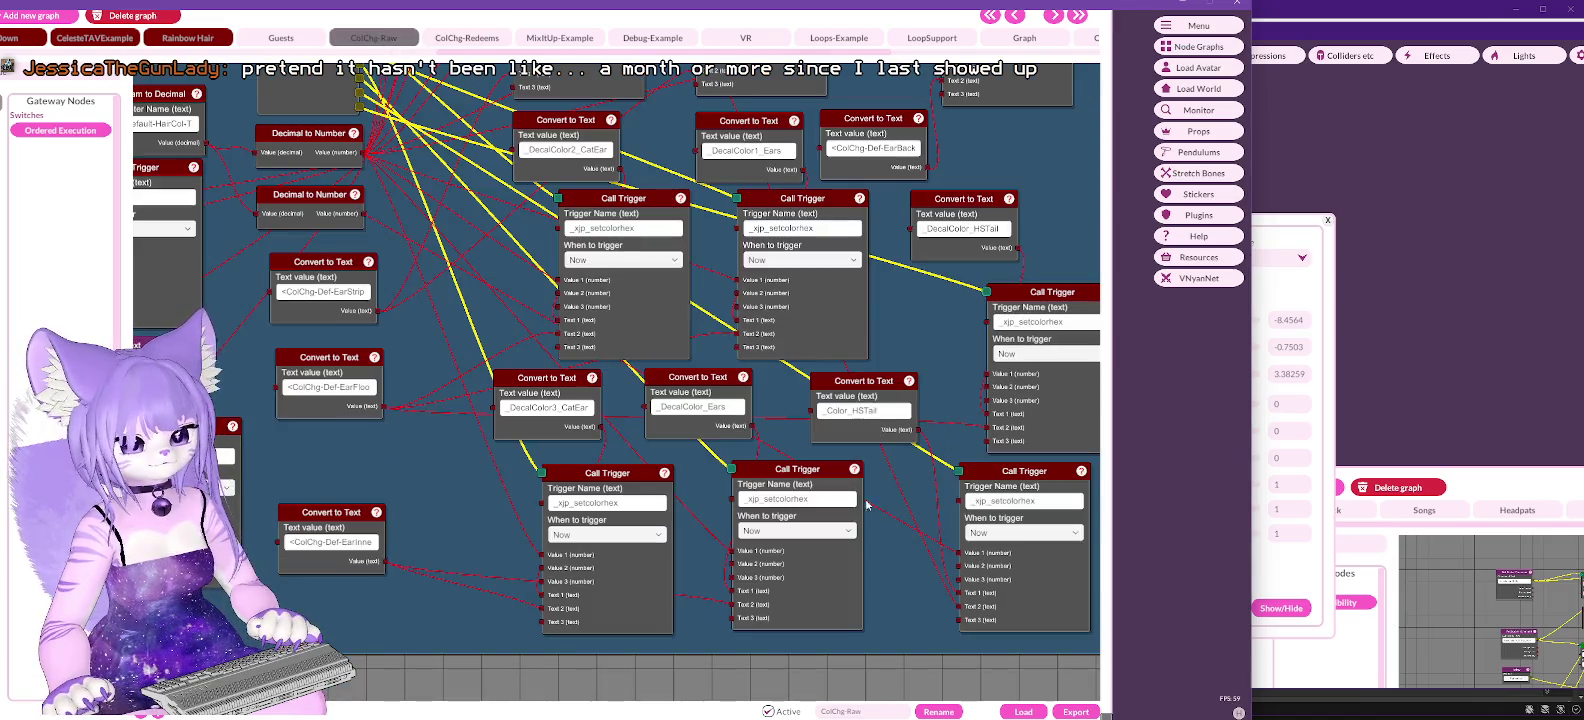
{"action": "right_click", "coordinate": [308, 194]}
{"action": "left_click", "coordinate": [340, 297]}
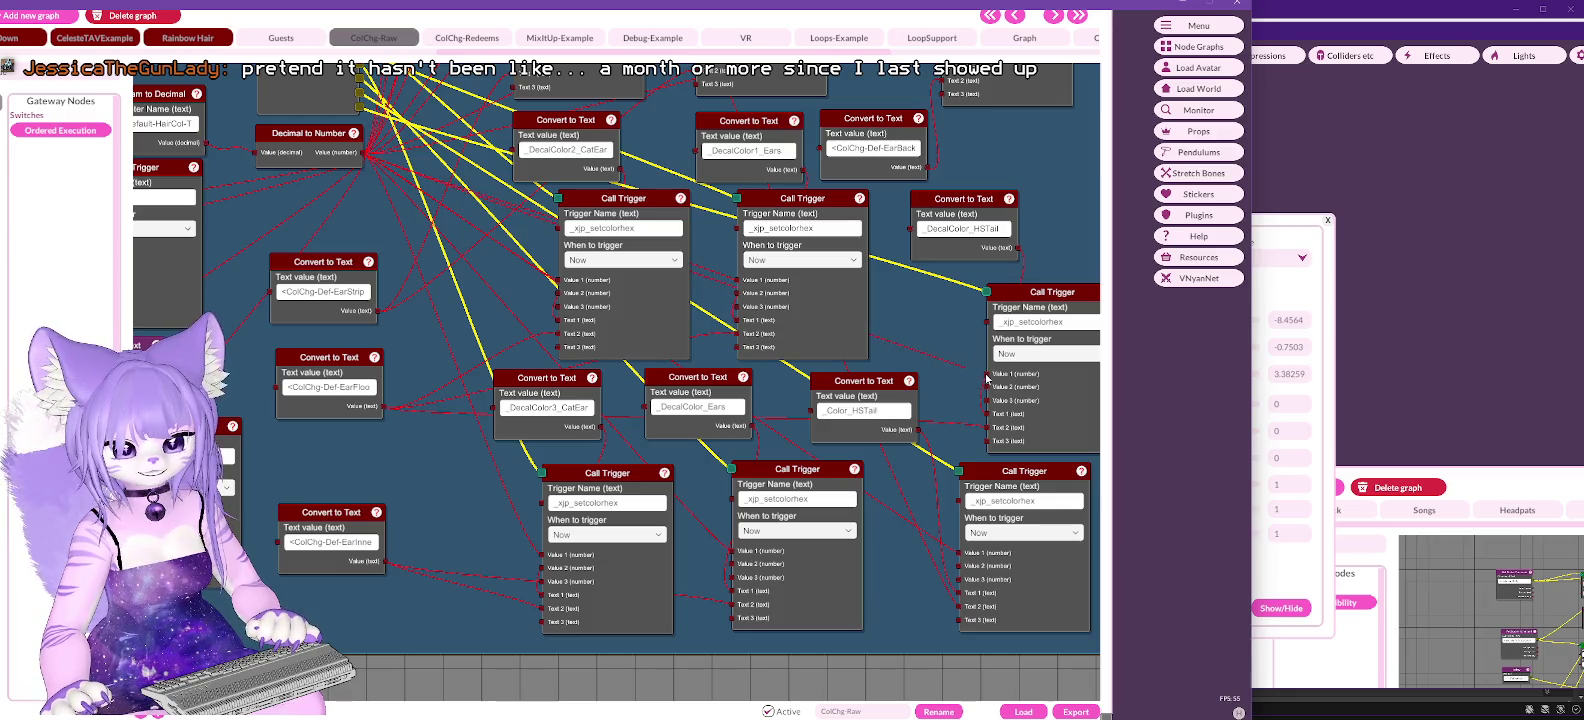
Step: Test-fire the Lumondingo redeem again from the ColChg-Redeems Channel Points node
{"action": "left_click", "coordinate": [485, 37]}
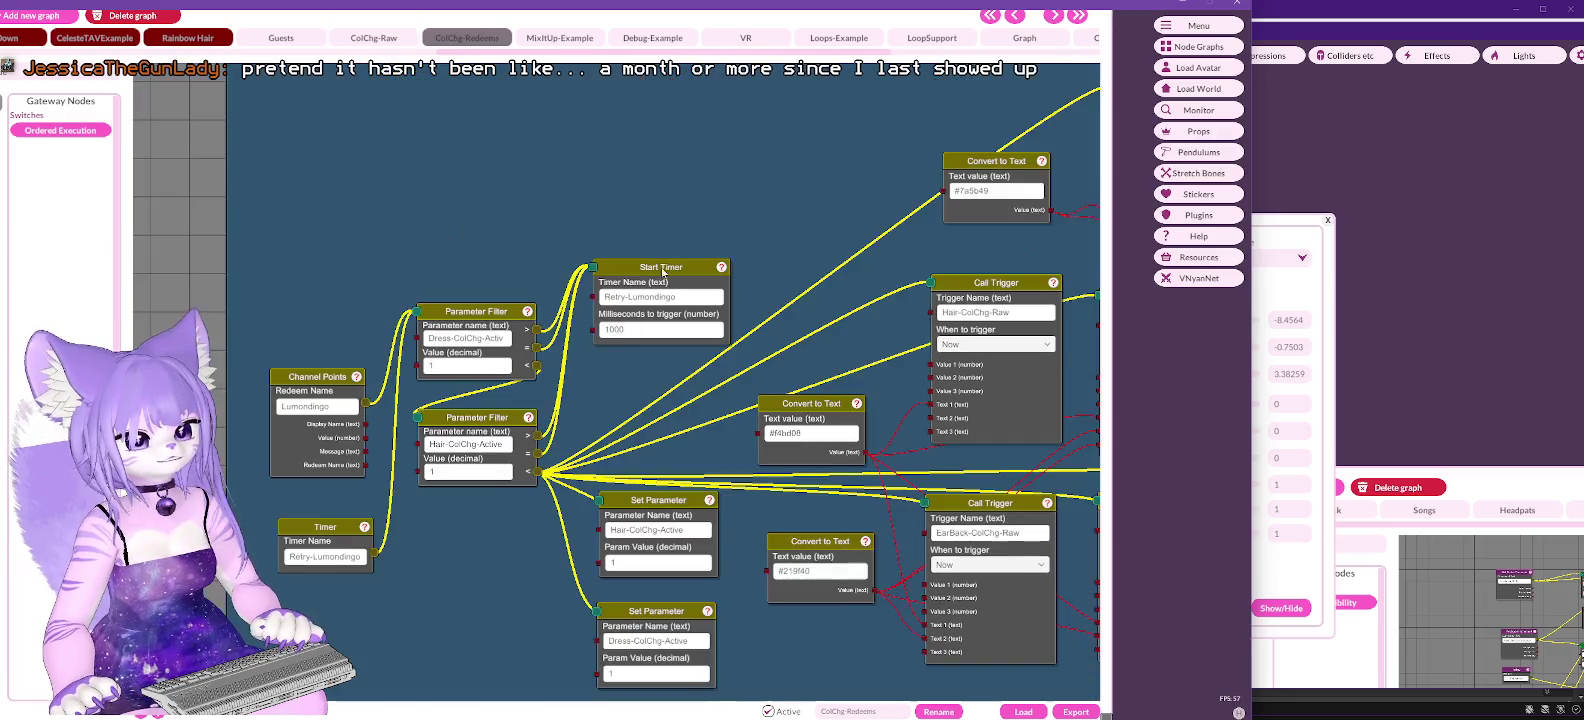
{"action": "right_click", "coordinate": [327, 380]}
{"action": "left_click", "coordinate": [363, 299]}
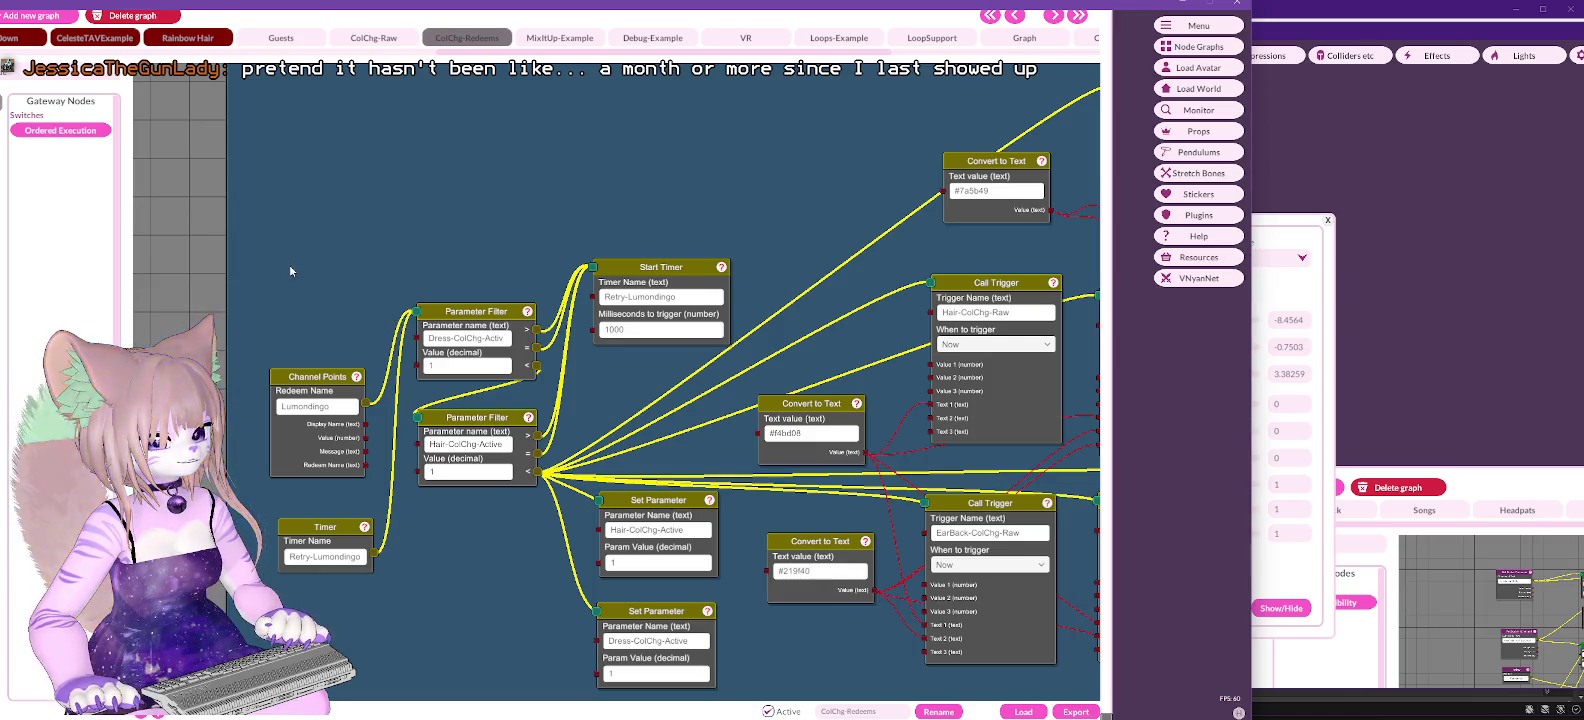
Step: Clear the Lumondingo Wait node's 5000 ms value
{"action": "left_click_drag", "start_coordinate": [892, 311], "coordinate": [286, 323]}
{"action": "double_click", "coordinate": [715, 512]}
{"action": "key", "text": "BackSpace"}
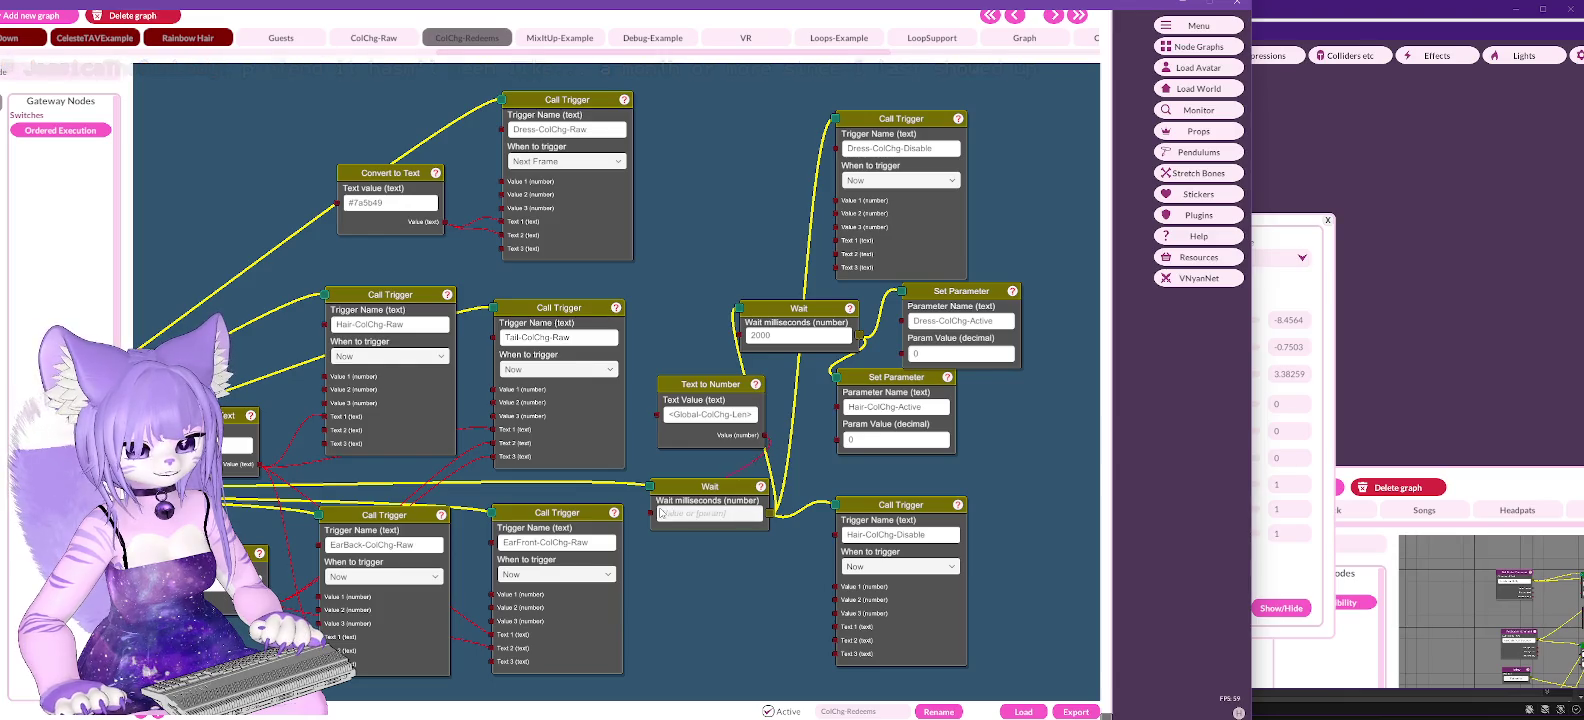
Step: Pan and zoom across the ColChg-Redeems canvas to the Lemmings redeem graph
{"action": "scroll", "coordinate": [691, 392], "scroll_direction": "down", "scroll_amount": 5}
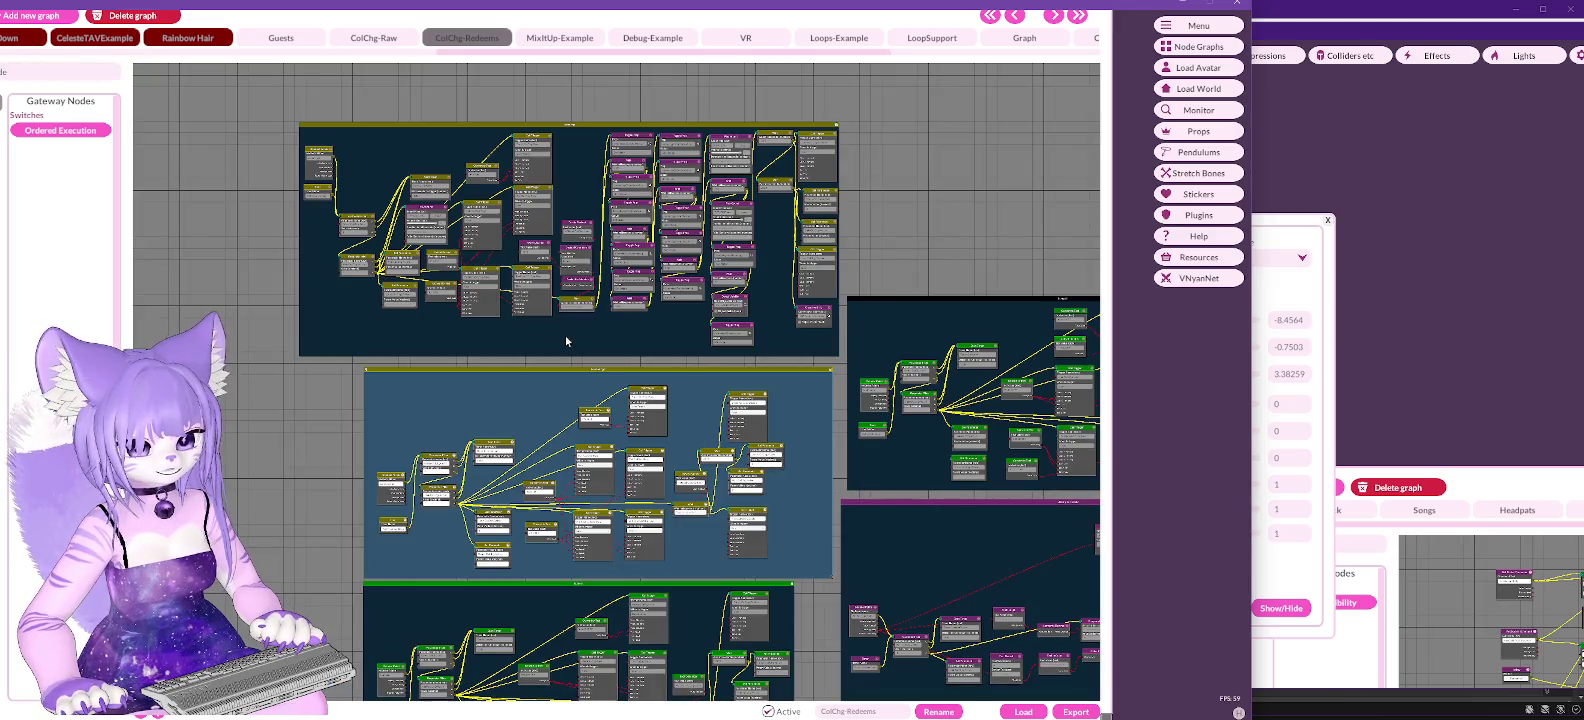
{"action": "scroll", "coordinate": [628, 218], "scroll_direction": "up", "scroll_amount": 5}
{"action": "mouse_move", "coordinate": [537, 148]}
{"action": "left_mouse_down"}
{"action": "mouse_move", "coordinate": [573, 368]}
{"action": "mouse_move", "coordinate": [569, 204]}
{"action": "left_mouse_up"}
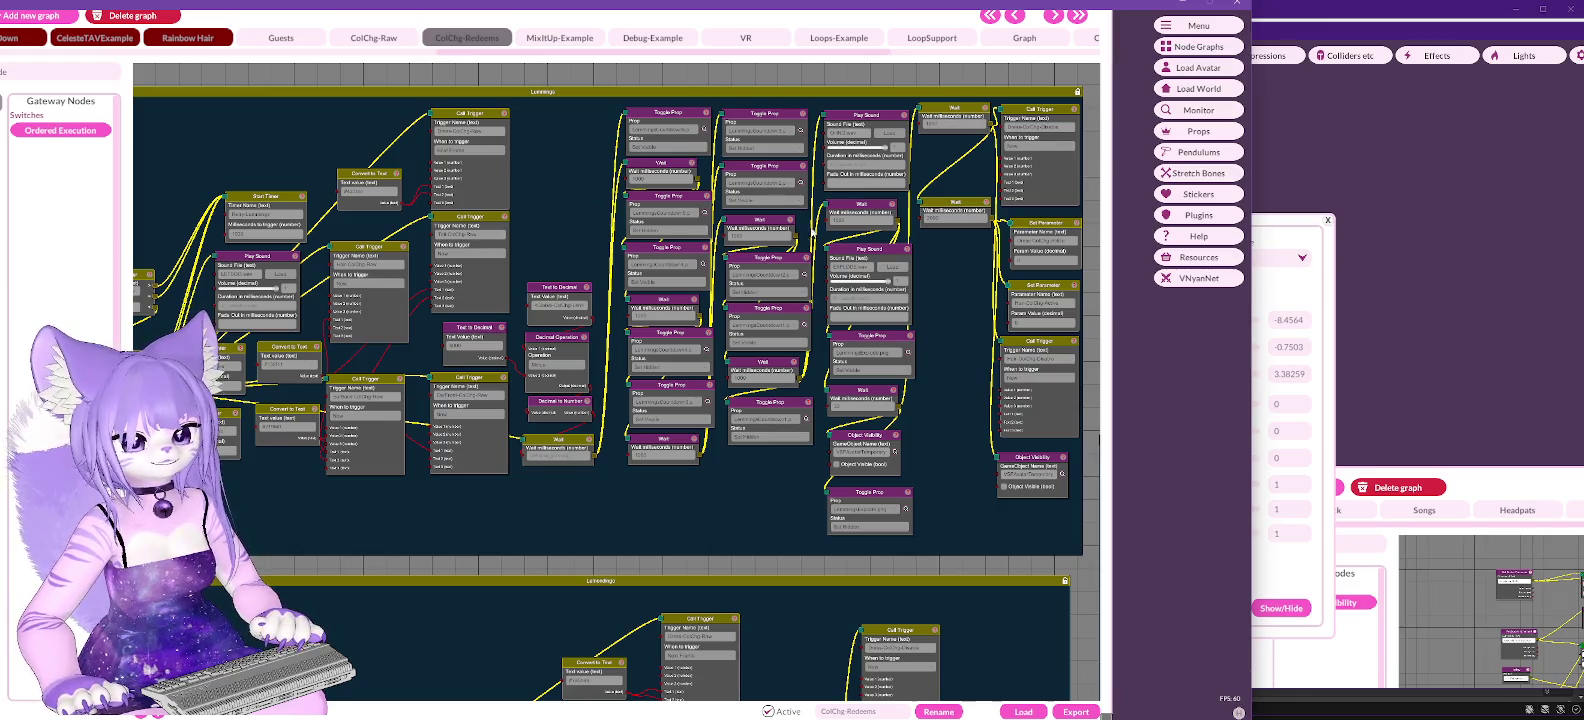
{"action": "scroll", "coordinate": [577, 207], "scroll_direction": "right", "scroll_amount": 5}
{"action": "mouse_move", "coordinate": [879, 350]}
{"action": "left_mouse_down"}
{"action": "mouse_move", "coordinate": [576, 57]}
{"action": "mouse_move", "coordinate": [630, 50]}
{"action": "left_mouse_up"}
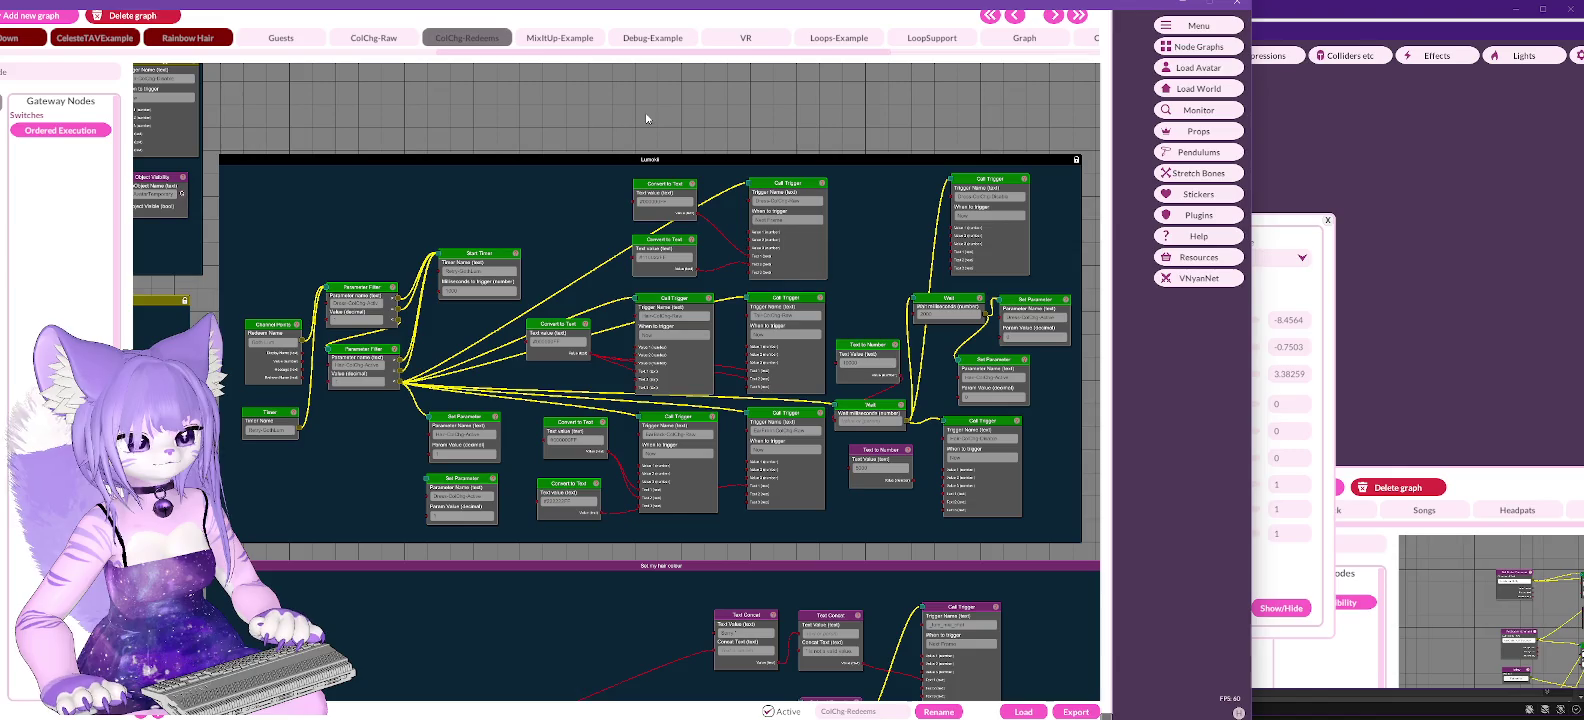
{"action": "scroll", "coordinate": [313, 131], "scroll_direction": "up", "scroll_amount": 10}
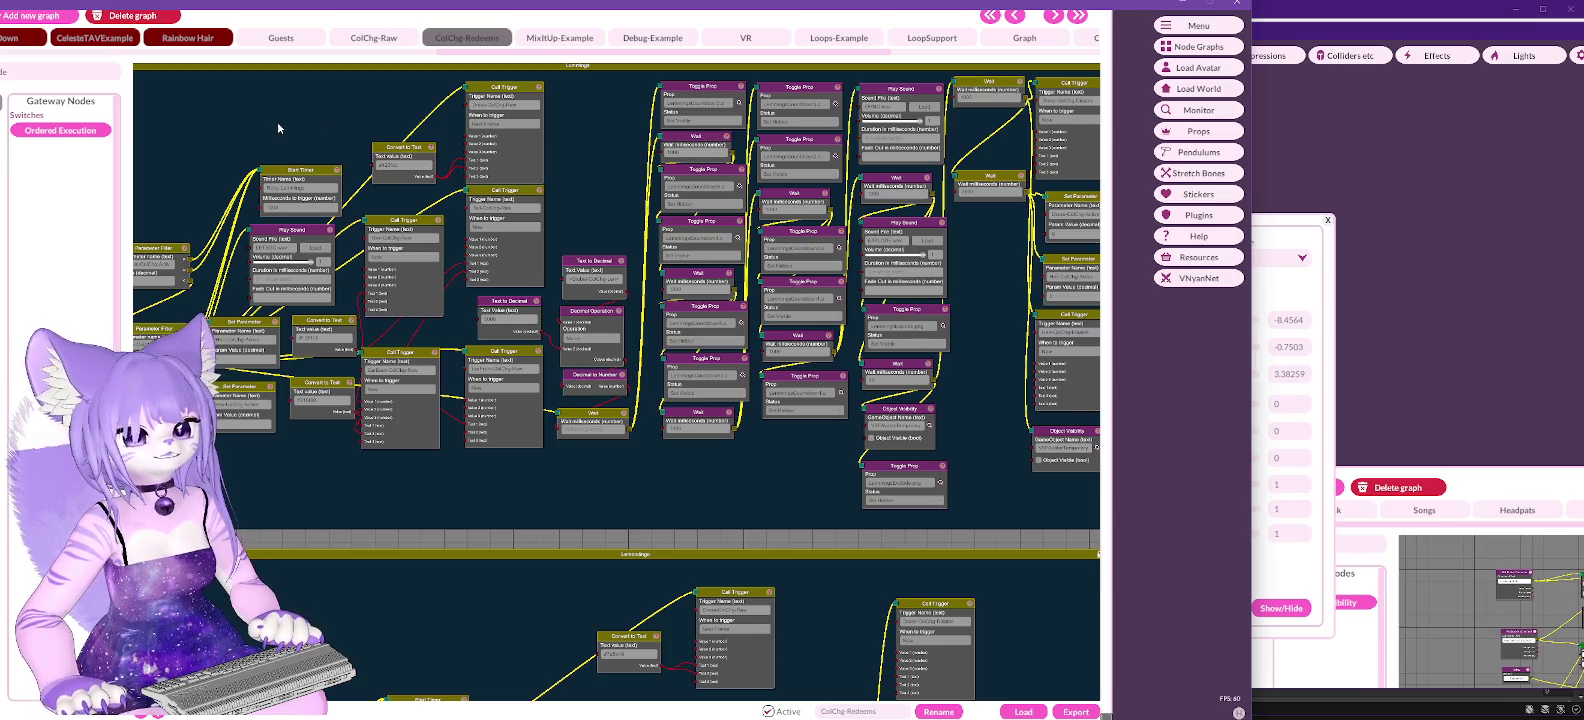
{"action": "left_click_drag", "start_coordinate": [244, 118], "coordinate": [290, 118]}
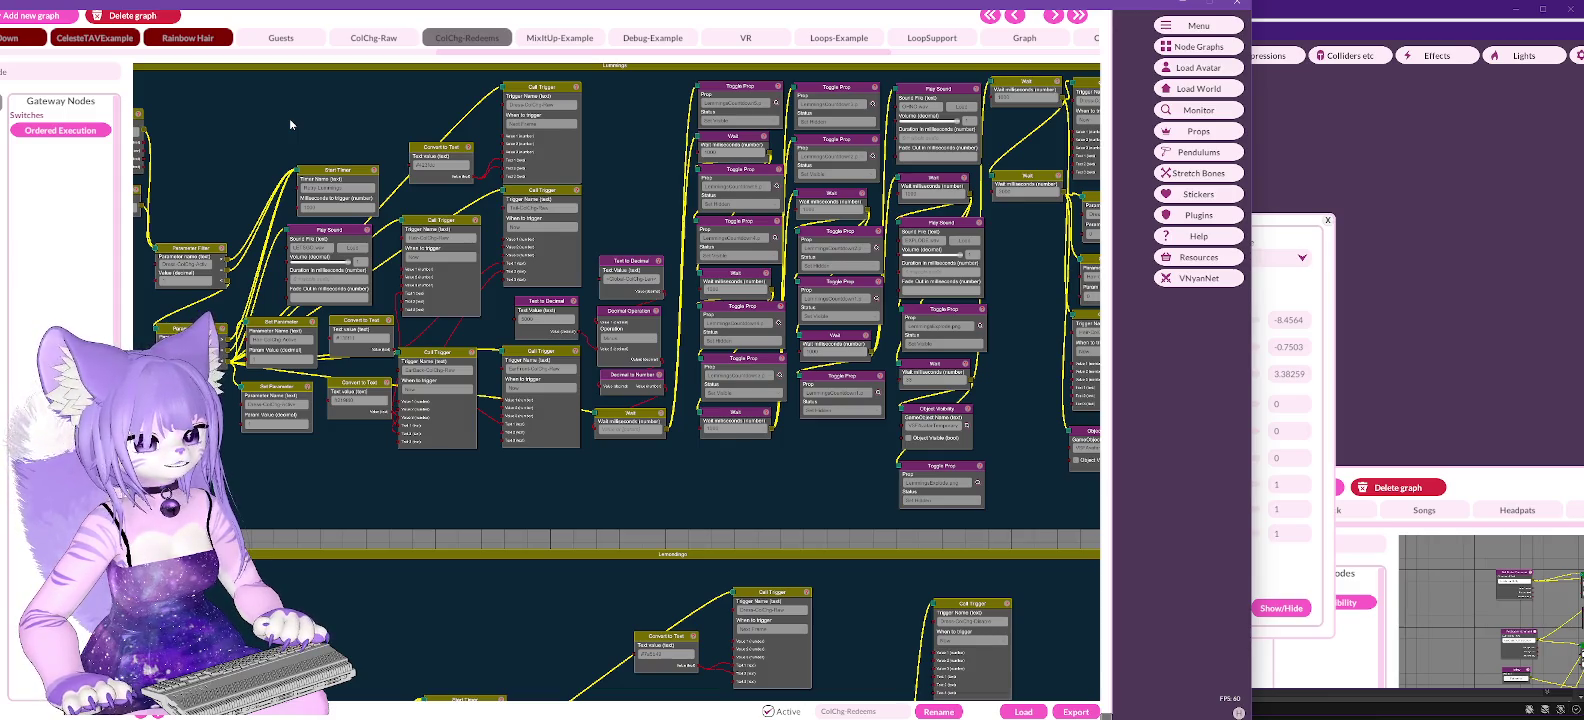
{"action": "left_click_drag", "start_coordinate": [290, 118], "coordinate": [385, 142]}
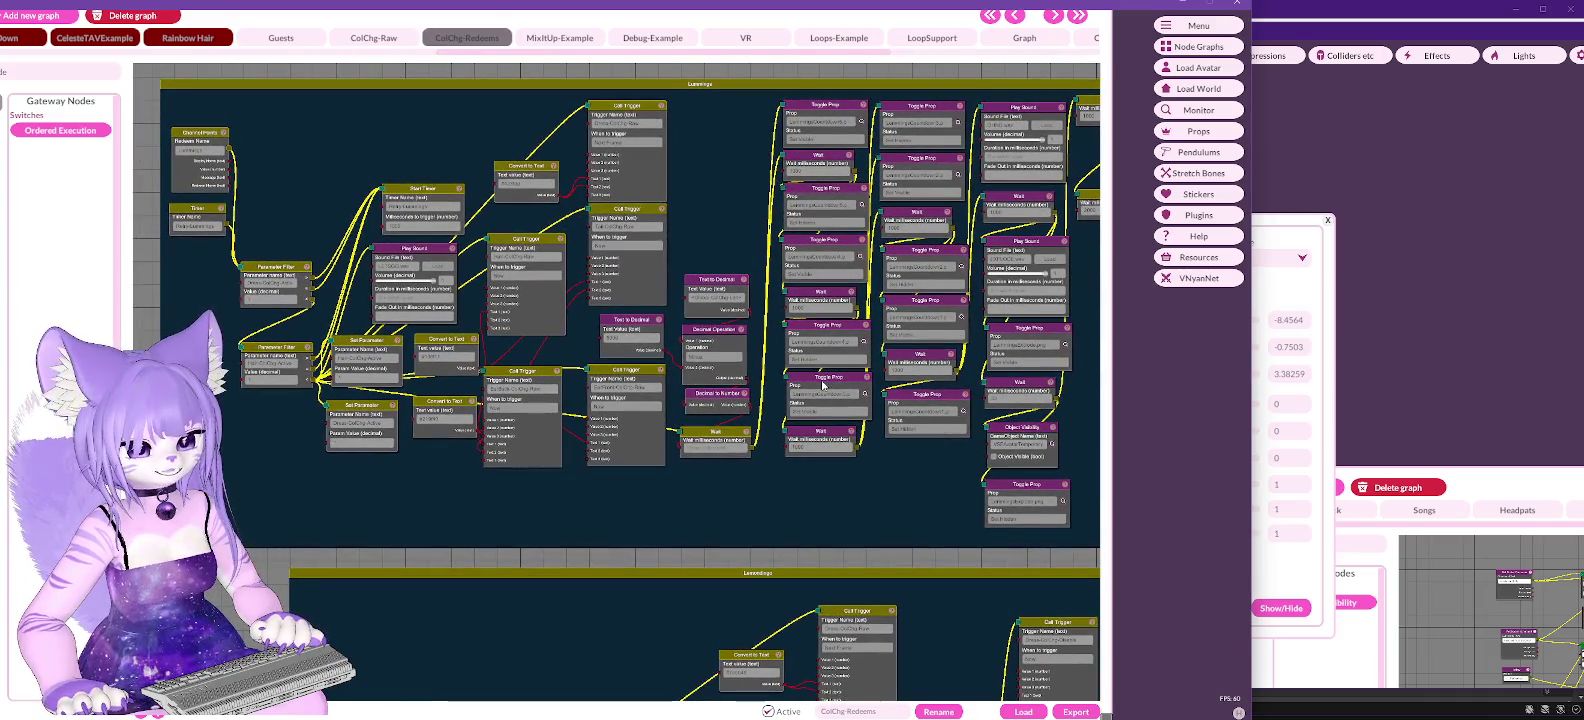
{"action": "scroll", "coordinate": [760, 362], "scroll_direction": "up", "scroll_amount": 2}
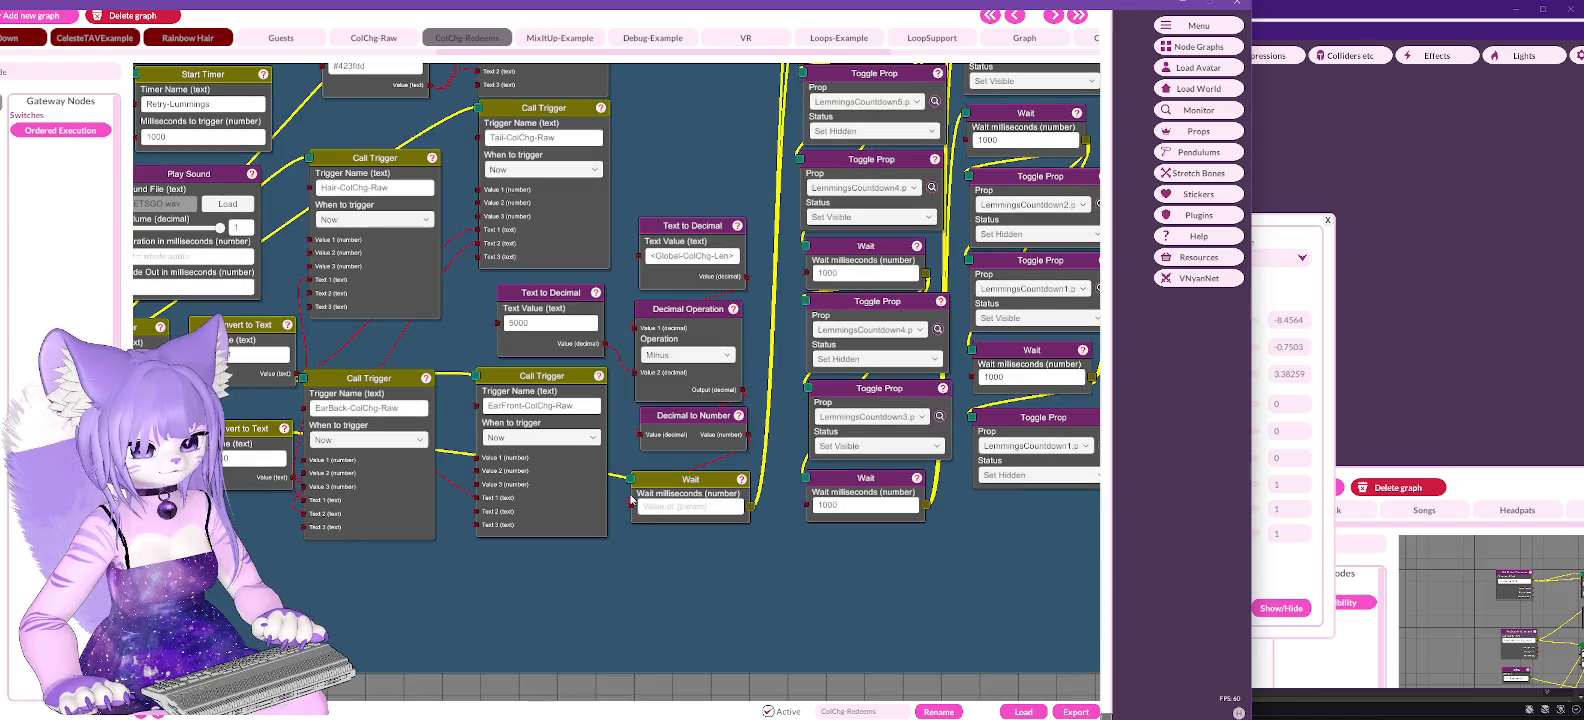
{"action": "left_click", "coordinate": [658, 511]}
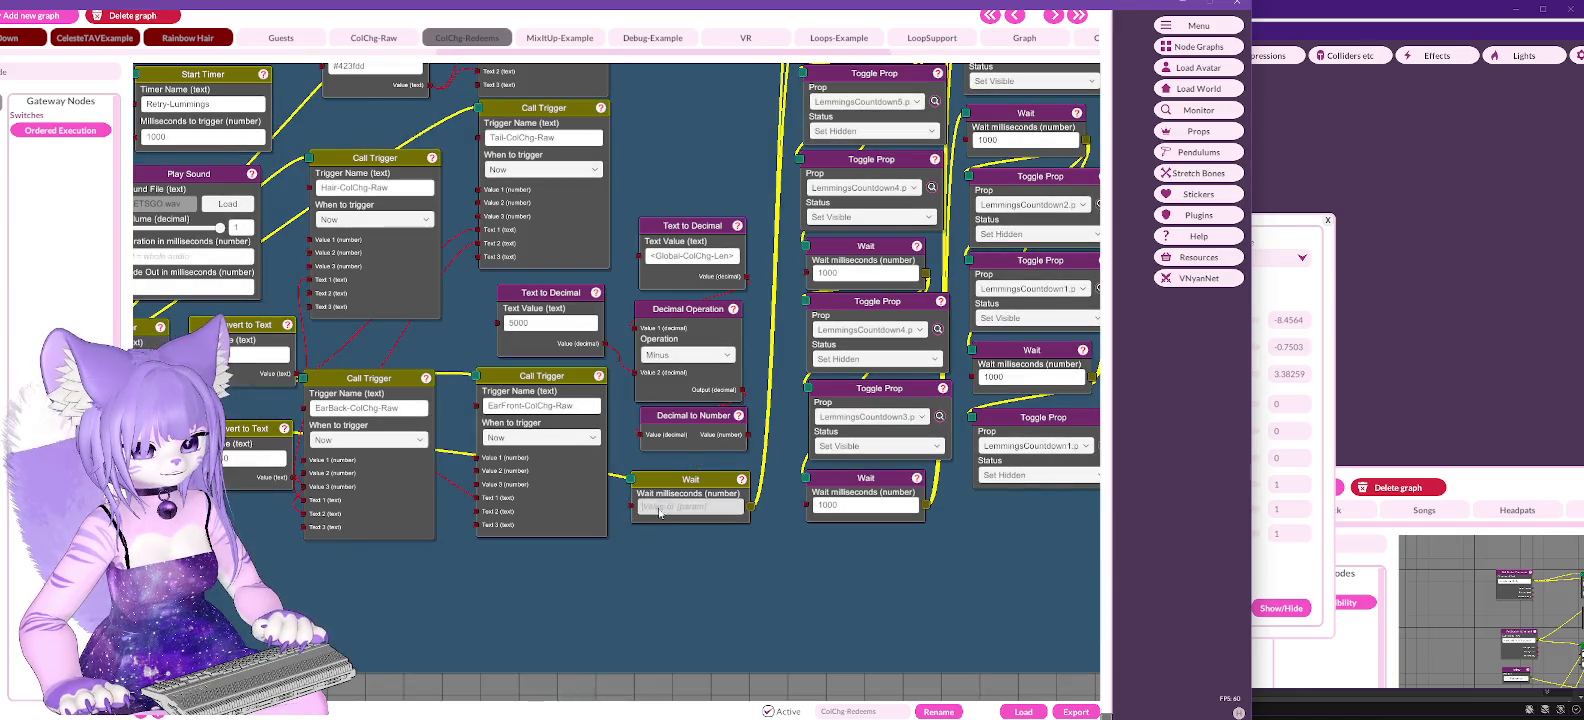
{"action": "type", "text": "10000"}
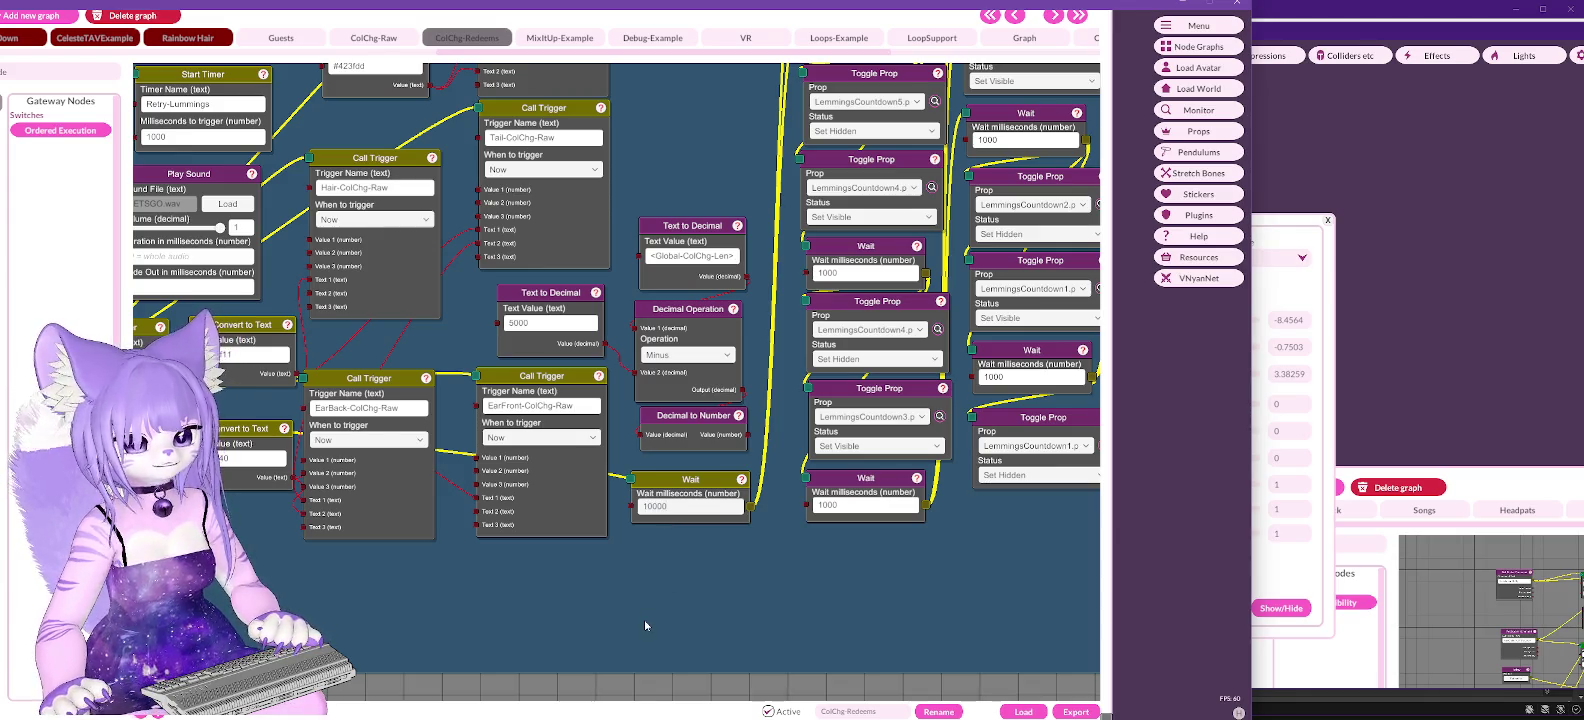
{"action": "left_click_drag", "start_coordinate": [588, 587], "coordinate": [1046, 622]}
{"action": "left_click_drag", "start_coordinate": [311, 304], "coordinate": [335, 353]}
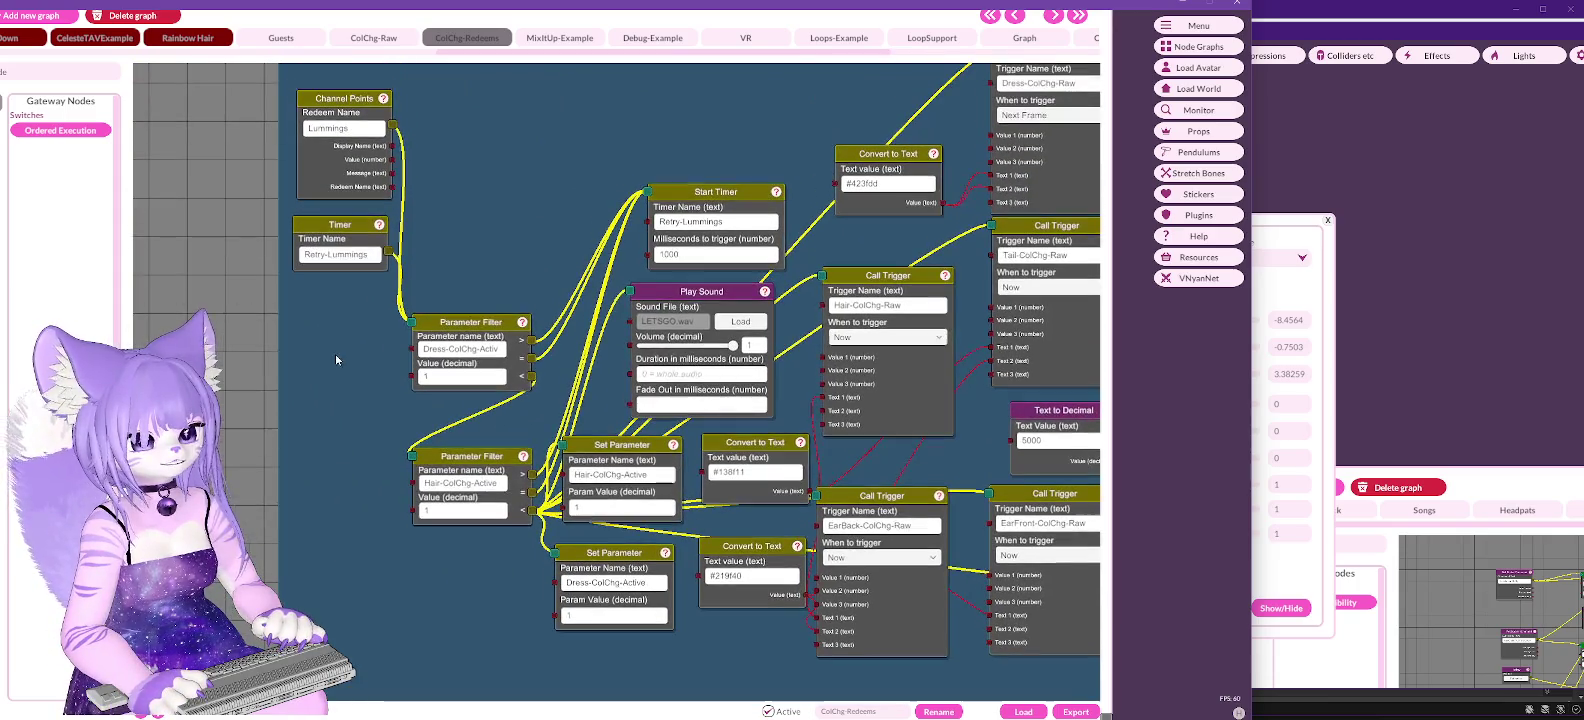
{"action": "left_click", "coordinate": [344, 128]}
{"action": "left_click", "coordinate": [370, 129]}
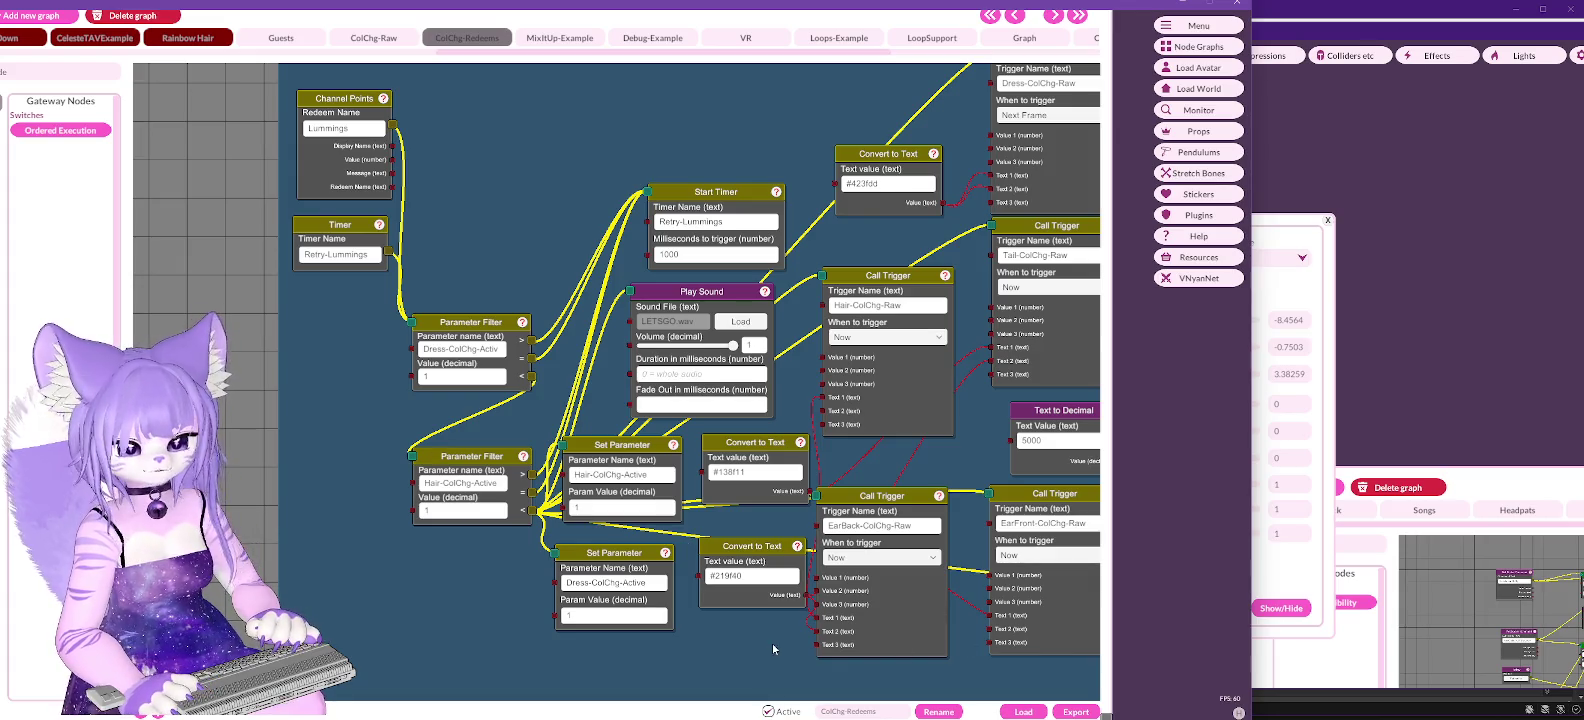
{"action": "left_click_drag", "start_coordinate": [772, 644], "coordinate": [385, 580]}
{"action": "double_click", "coordinate": [730, 555]}
{"action": "key", "text": "BackSpace"}
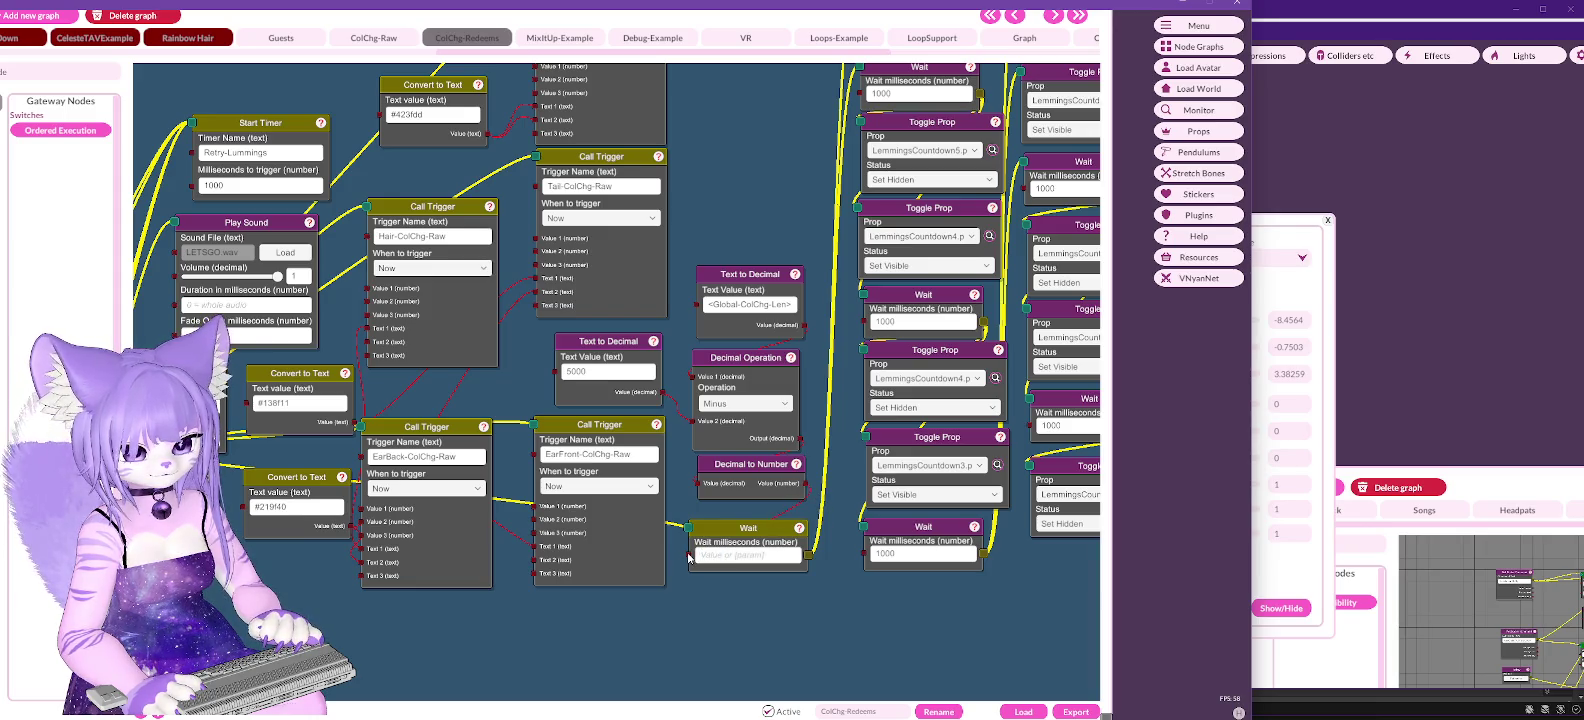
Step: Bring the next redeem group into view and select its red-framed graph group
{"action": "scroll", "coordinate": [691, 560], "scroll_direction": "down", "scroll_amount": 5}
{"action": "scroll", "coordinate": [713, 423], "scroll_direction": "up", "scroll_amount": 3}
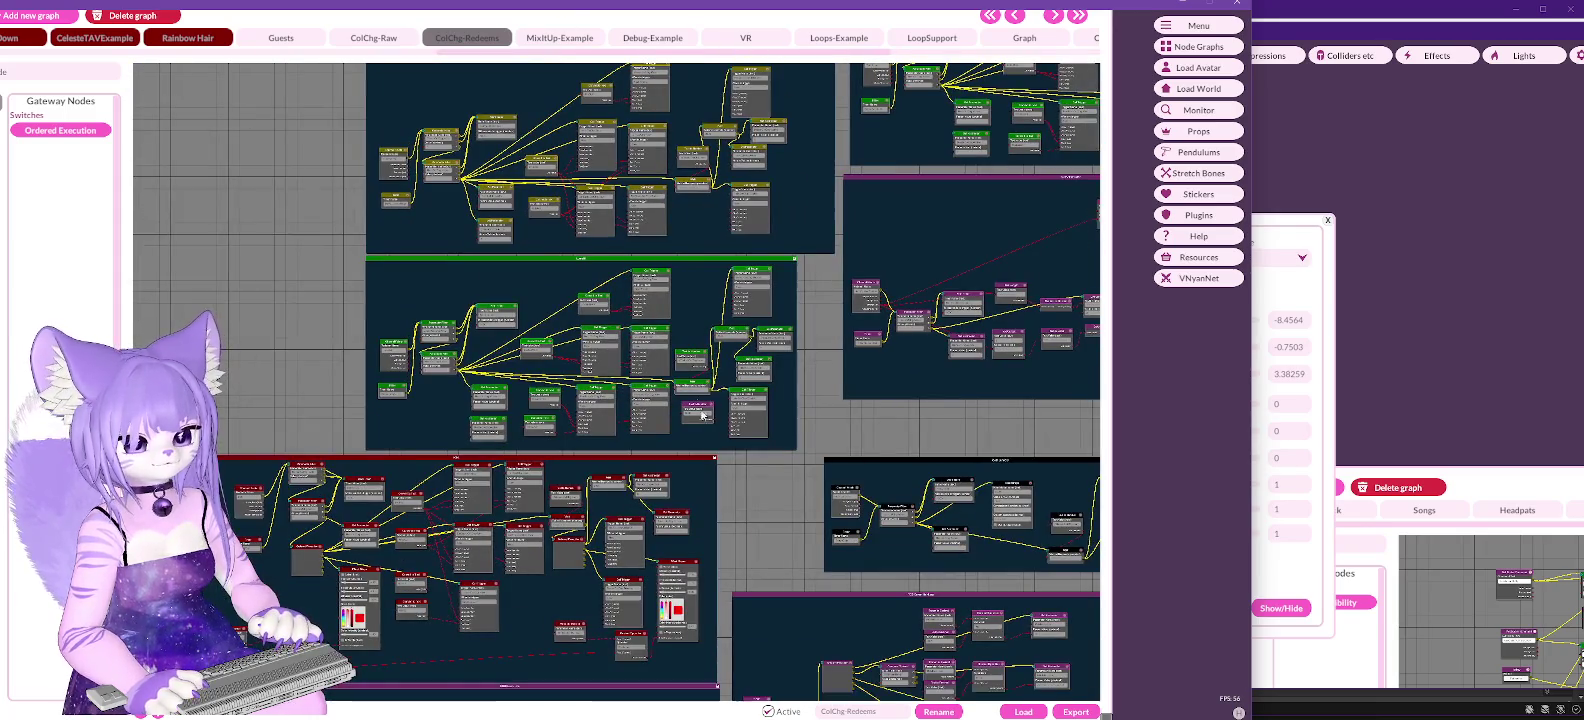
{"action": "scroll", "coordinate": [713, 423], "scroll_direction": "up", "scroll_amount": 3}
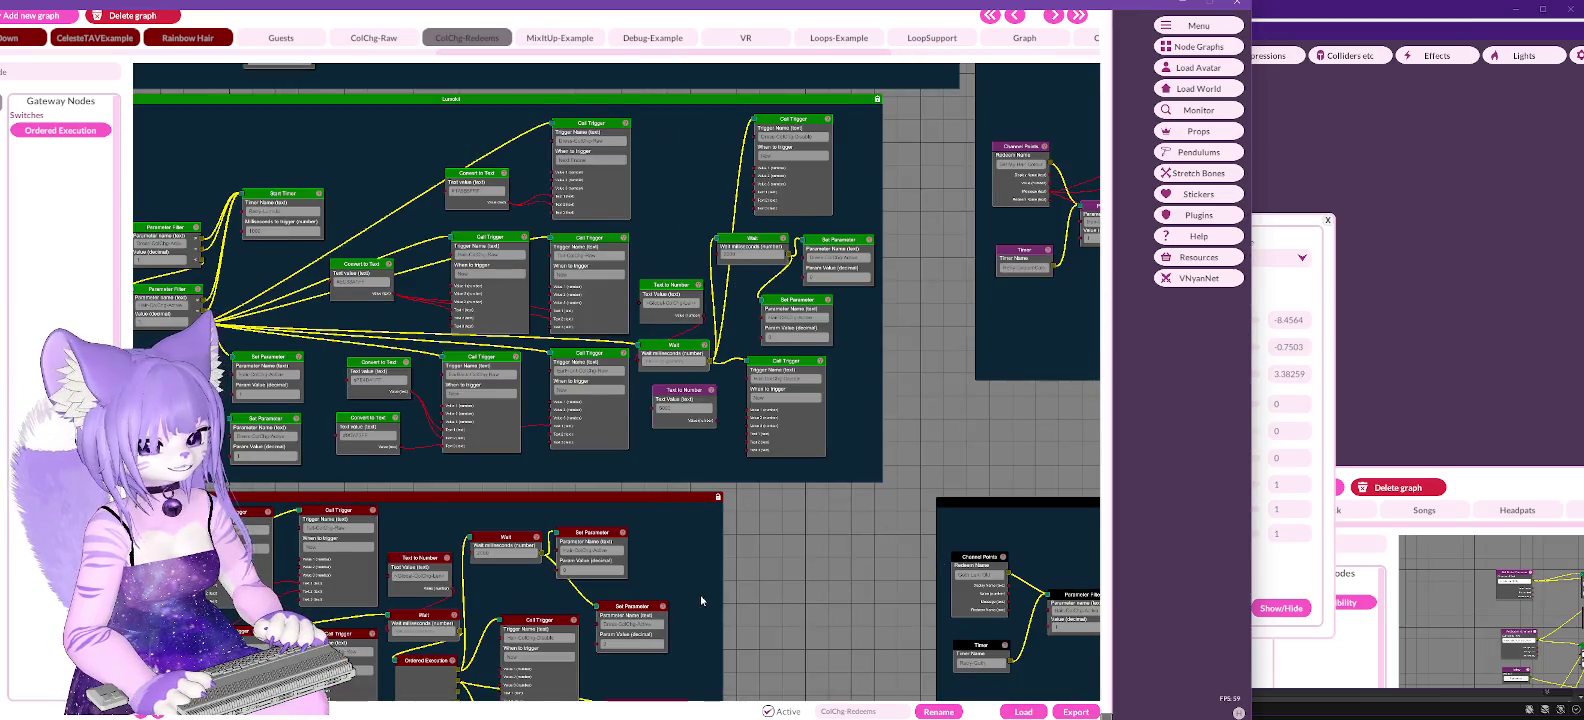
{"action": "scroll", "coordinate": [700, 594], "scroll_direction": "up", "scroll_amount": 2}
{"action": "mouse_move", "coordinate": [588, 356]}
{"action": "left_mouse_down"}
{"action": "mouse_move", "coordinate": [846, 238]}
{"action": "mouse_move", "coordinate": [1023, 251]}
{"action": "left_mouse_up"}
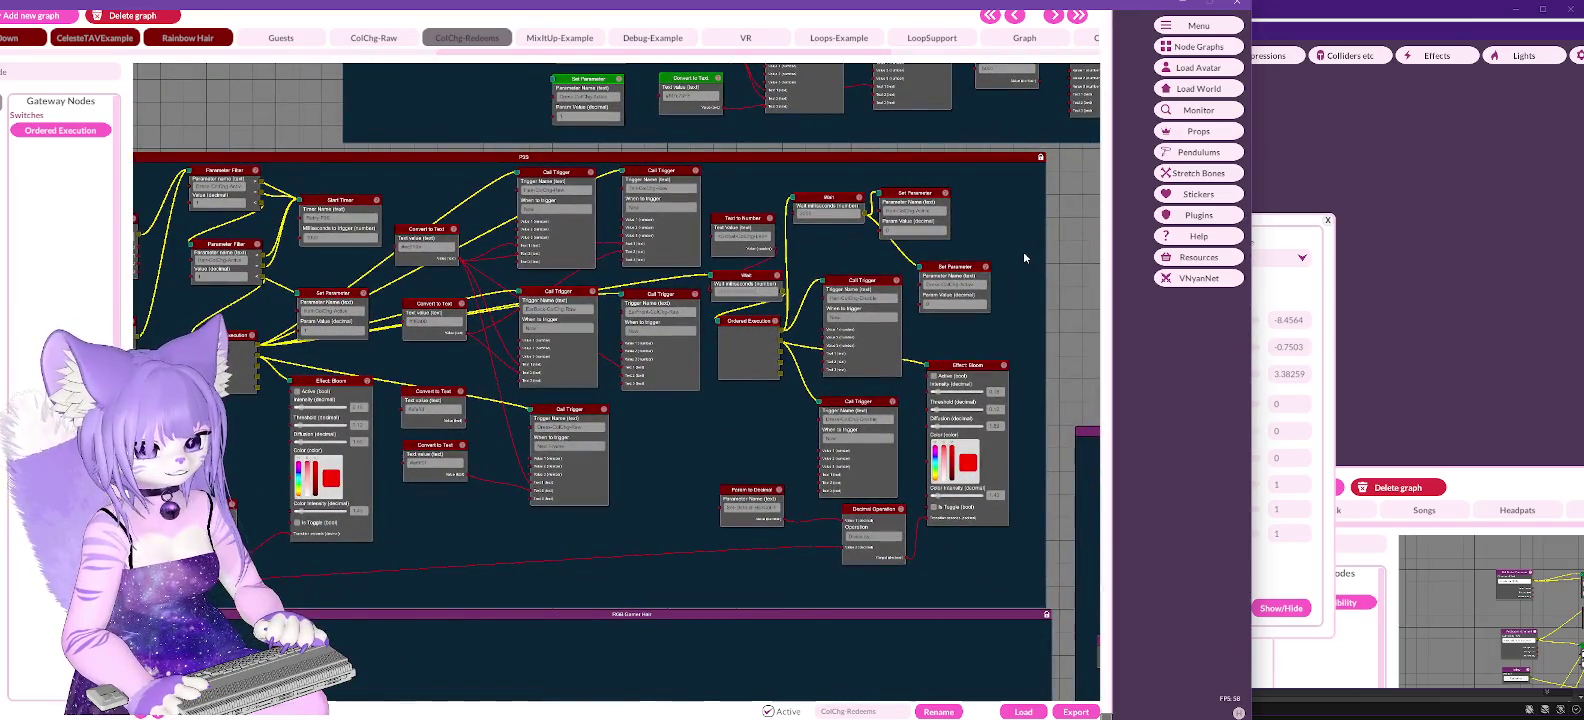
{"action": "left_click_drag", "start_coordinate": [1023, 252], "coordinate": [1027, 251]}
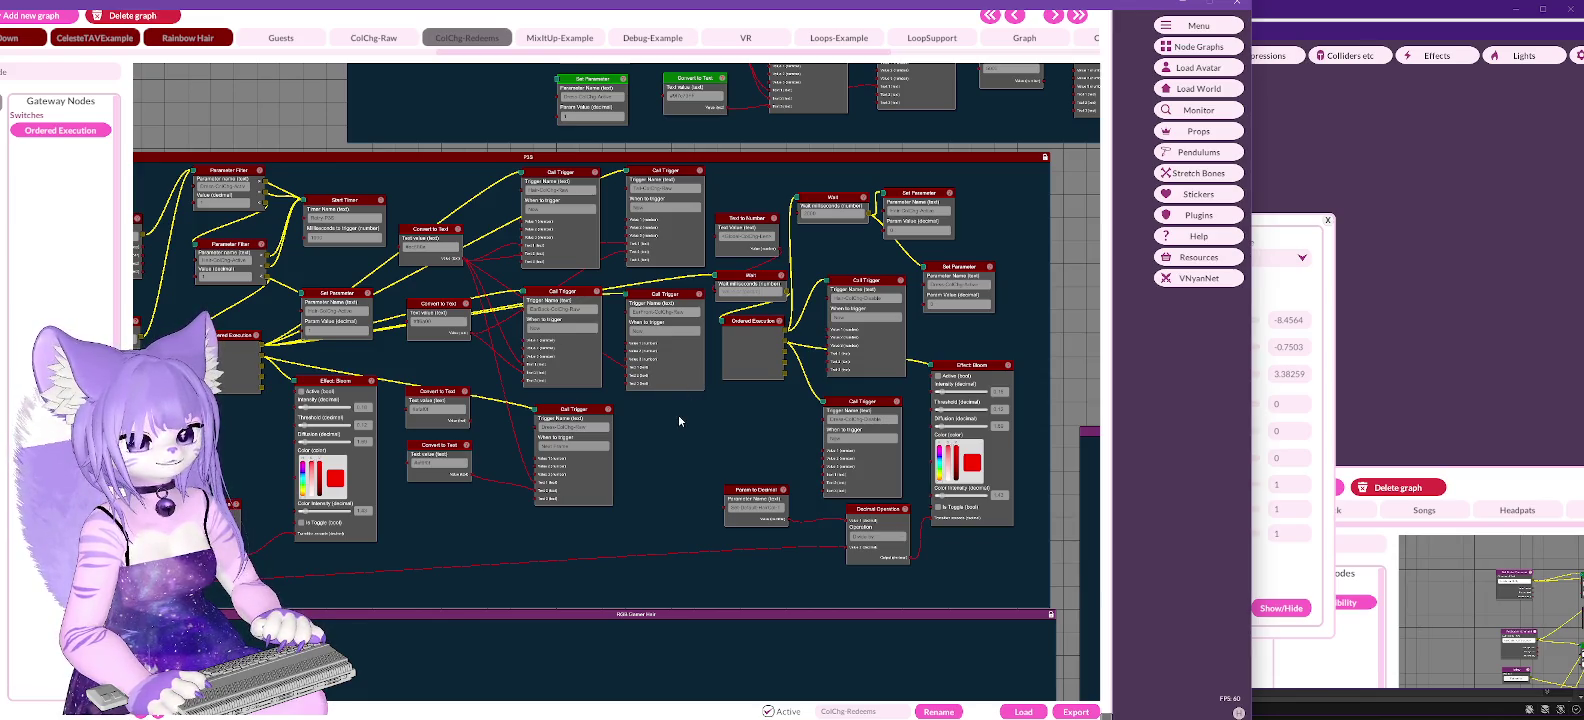
{"action": "left_click", "coordinate": [695, 440]}
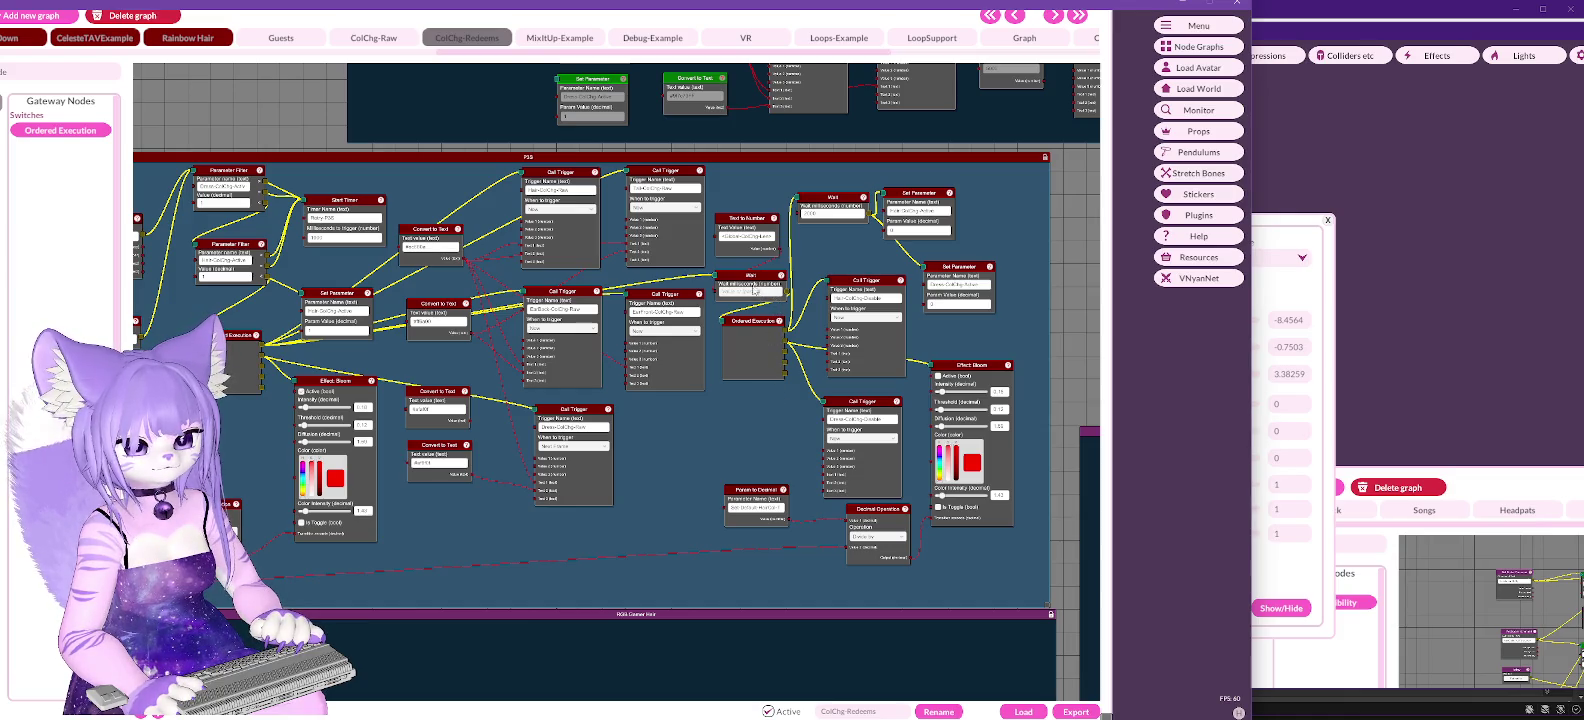
{"action": "right_click", "coordinate": [716, 295]}
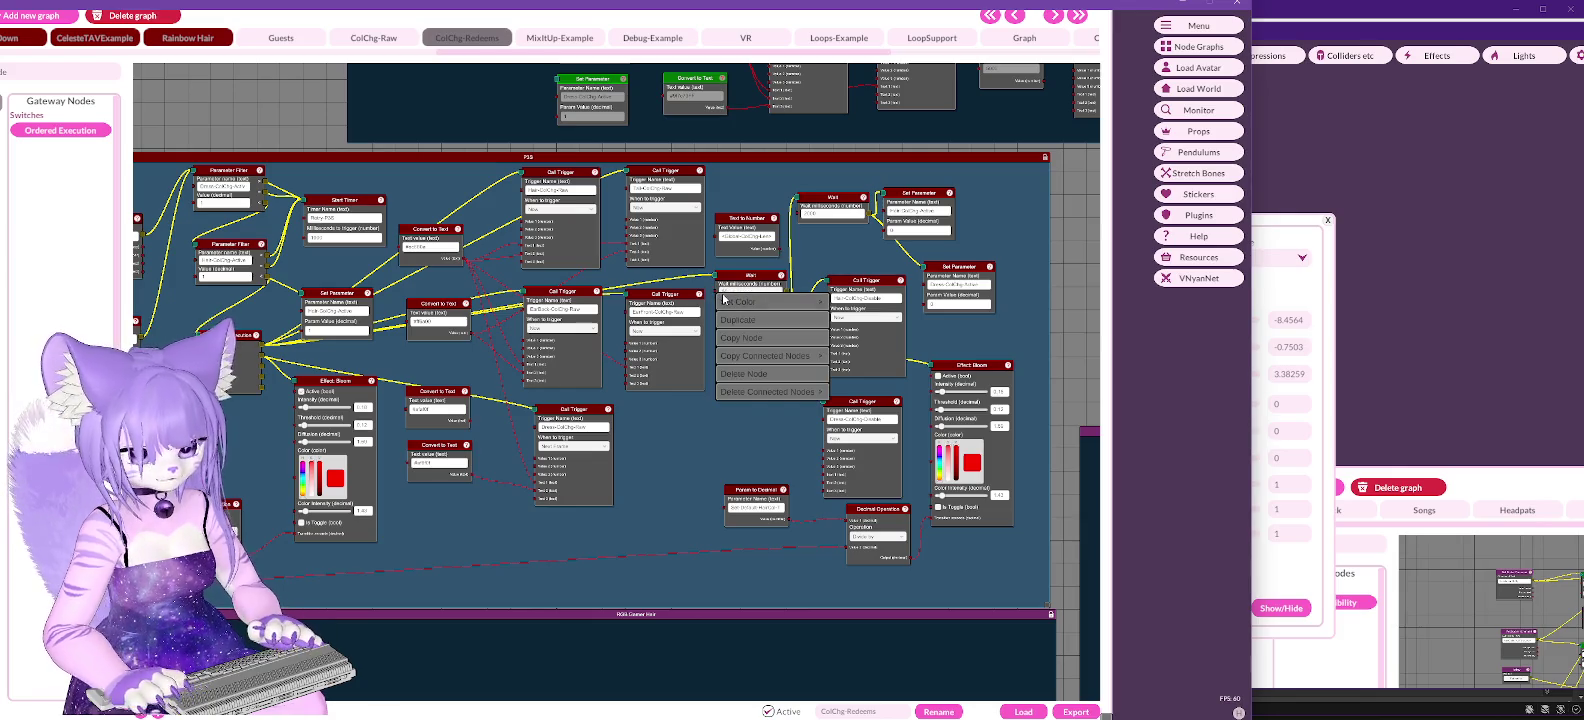
{"action": "left_click", "coordinate": [668, 437]}
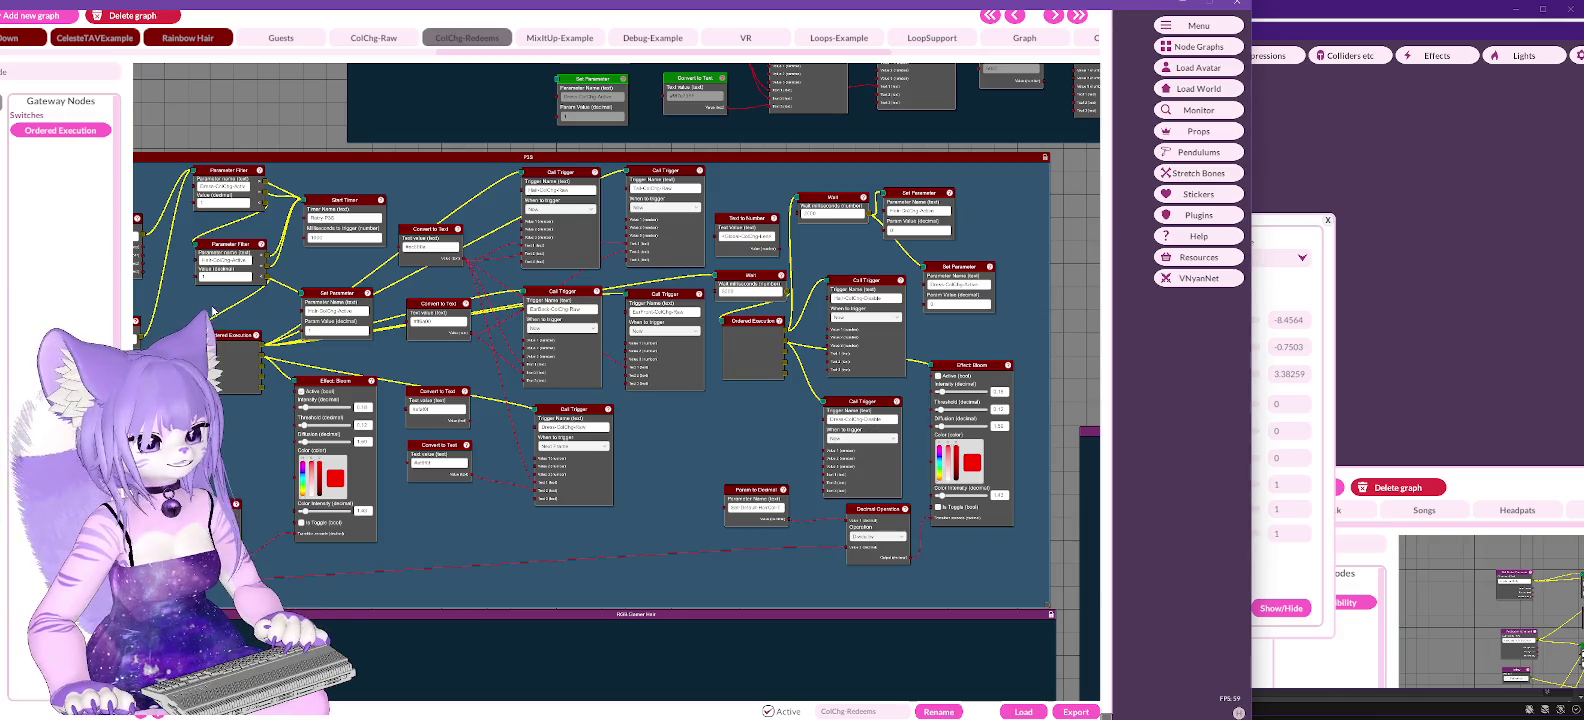
Step: Test-fire the PSS Channel Points node so the avatar turns from purple to pink
{"action": "left_click_drag", "start_coordinate": [237, 312], "coordinate": [381, 318]}
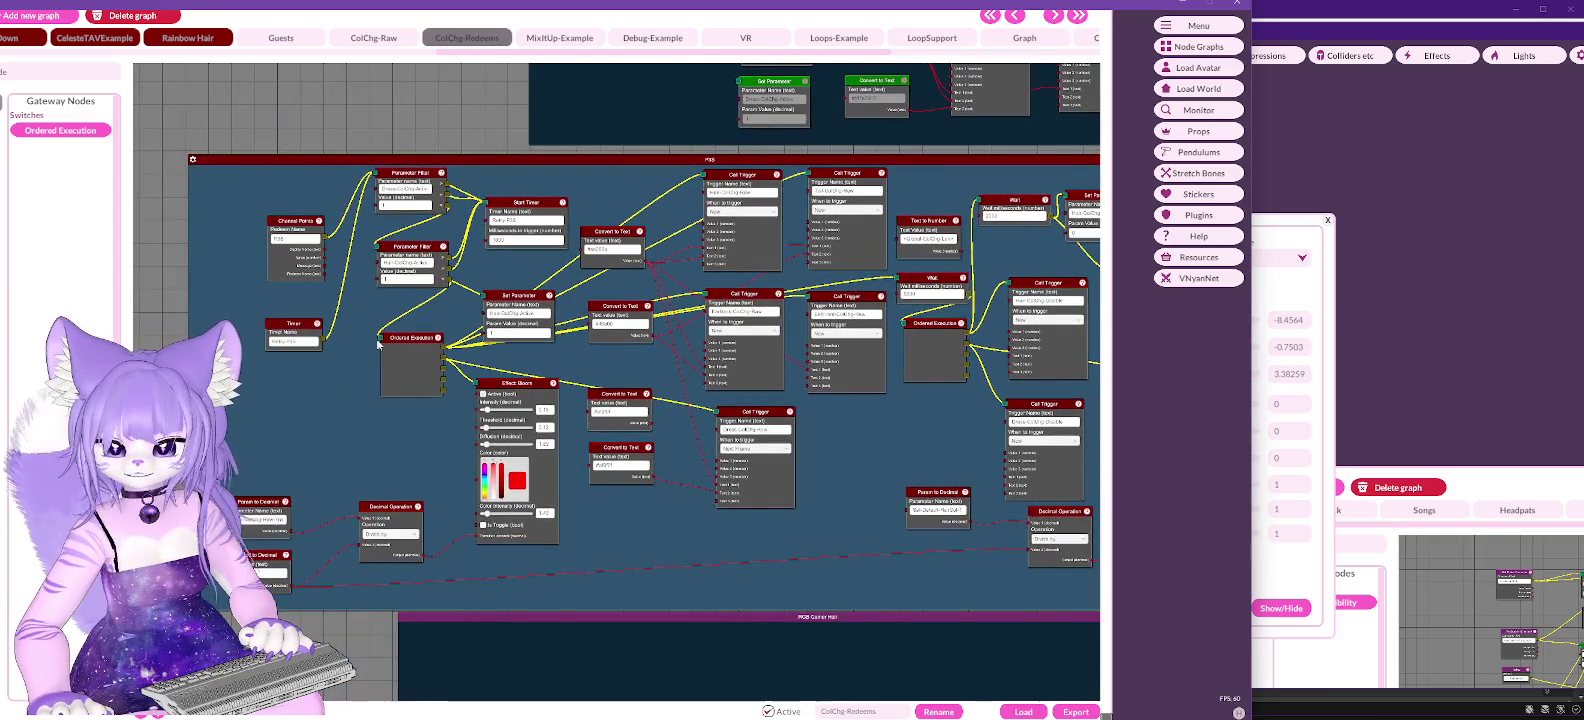
{"action": "right_click", "coordinate": [297, 222]}
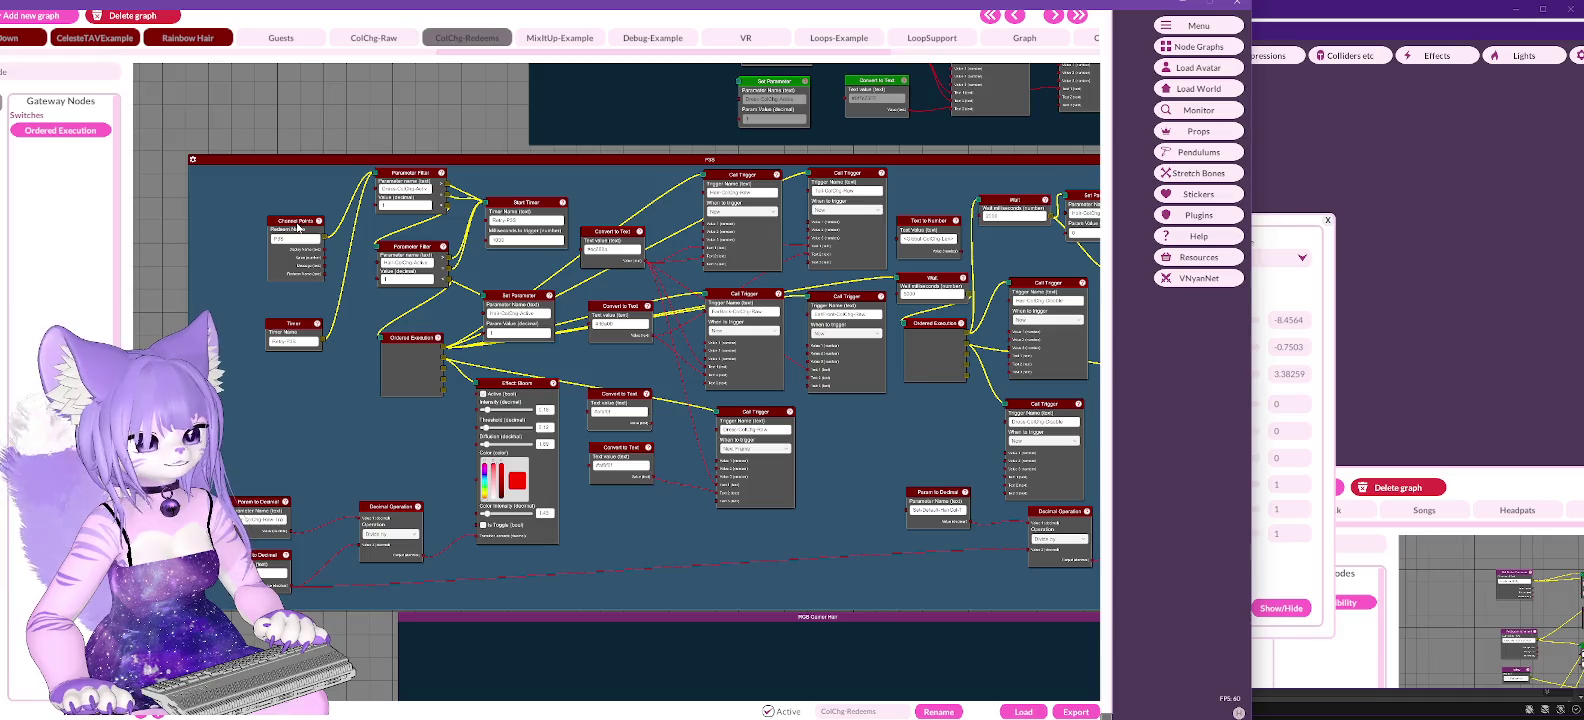
{"action": "left_click", "coordinate": [319, 232]}
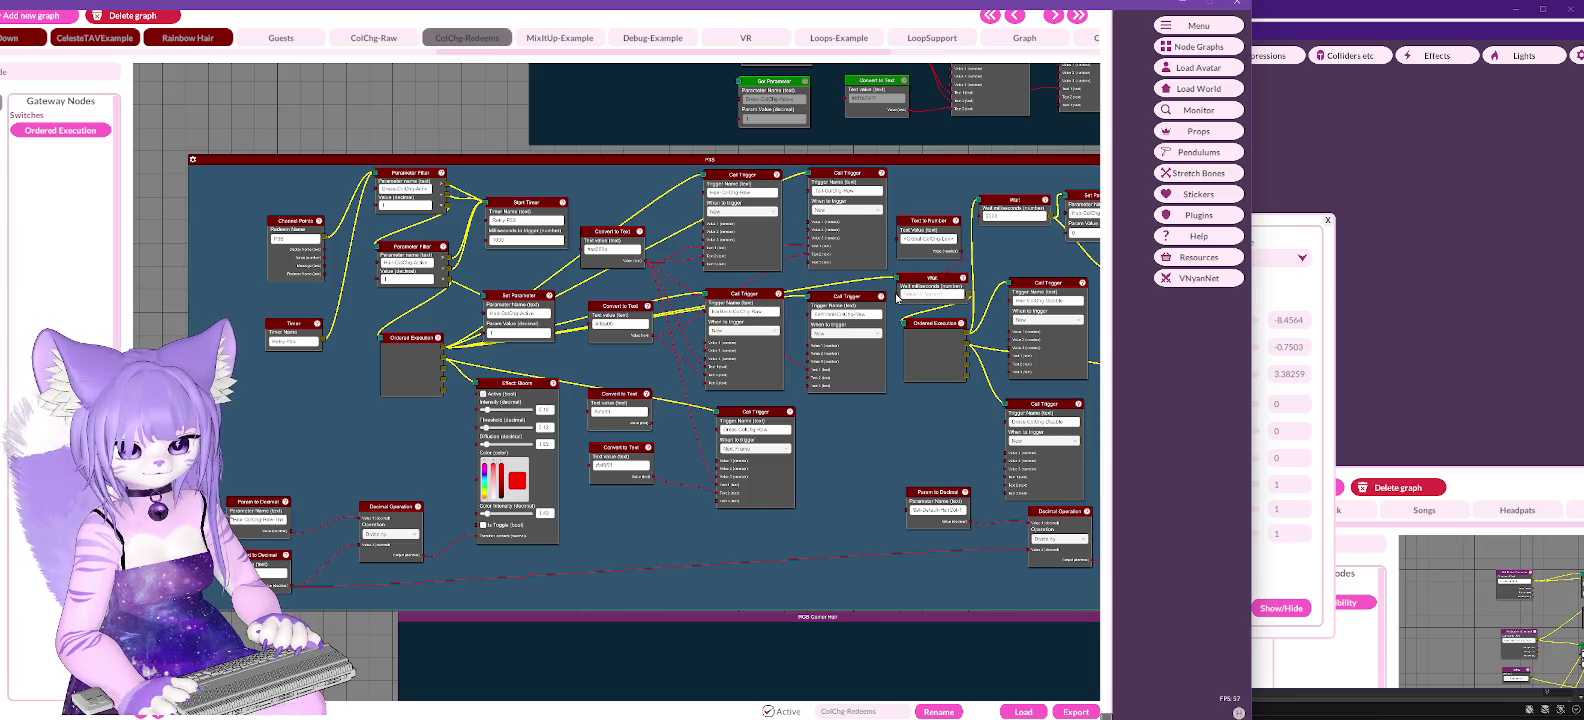
{"action": "mouse_move", "coordinate": [529, 5]}
{"action": "left_mouse_down"}
{"action": "mouse_move", "coordinate": [882, 18]}
{"action": "mouse_move", "coordinate": [645, 9]}
{"action": "left_mouse_up"}
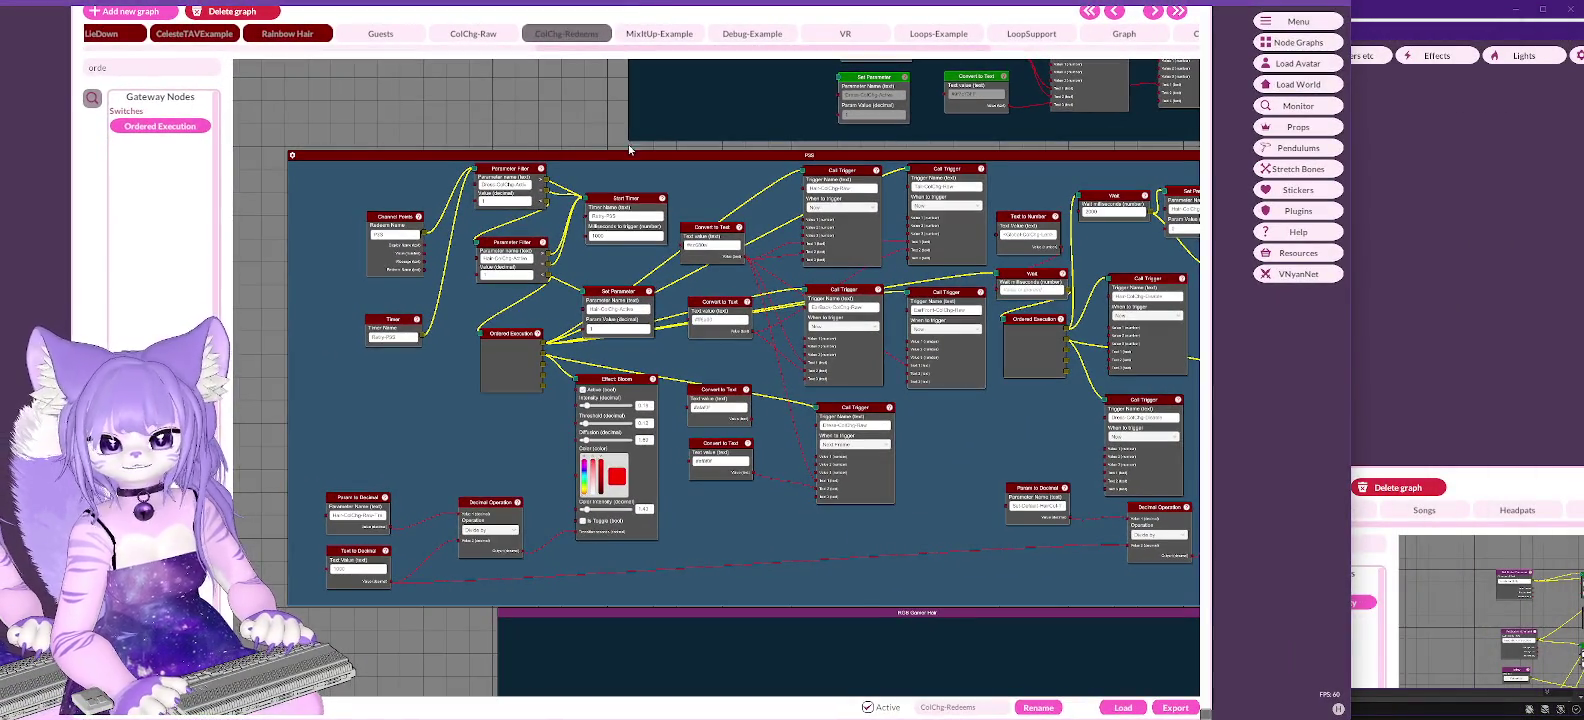
Step: Lock the PSS redeem block from its block menu
{"action": "right_click", "coordinate": [394, 402]}
{"action": "left_click", "coordinate": [428, 412]}
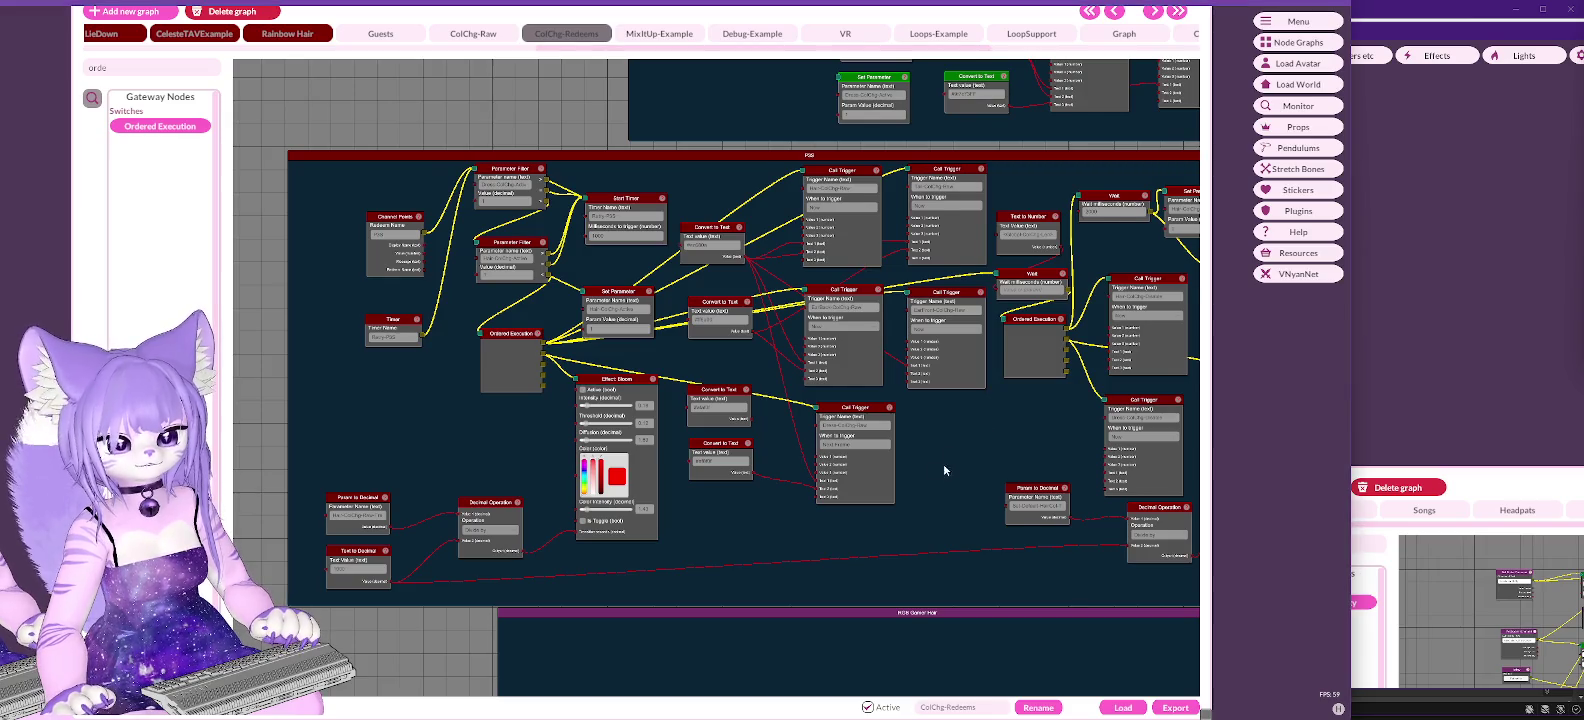
Step: Toggle the RGB Gamer Hair block's lock, leaving it unlocked
{"action": "left_click_drag", "start_coordinate": [943, 465], "coordinate": [877, 192]}
{"action": "right_click", "coordinate": [886, 334]}
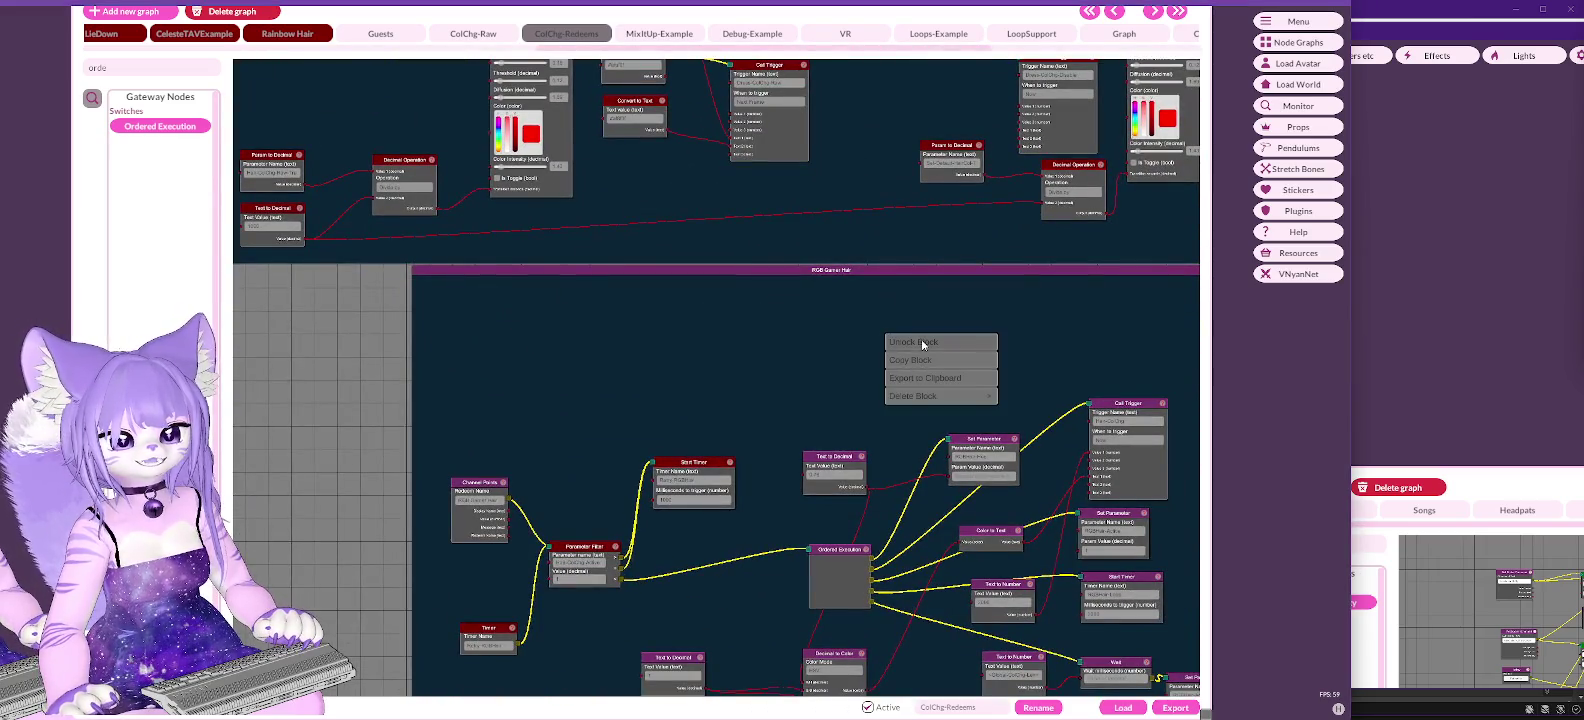
{"action": "left_click", "coordinate": [925, 348]}
{"action": "left_click_drag", "start_coordinate": [781, 157], "coordinate": [811, 158]}
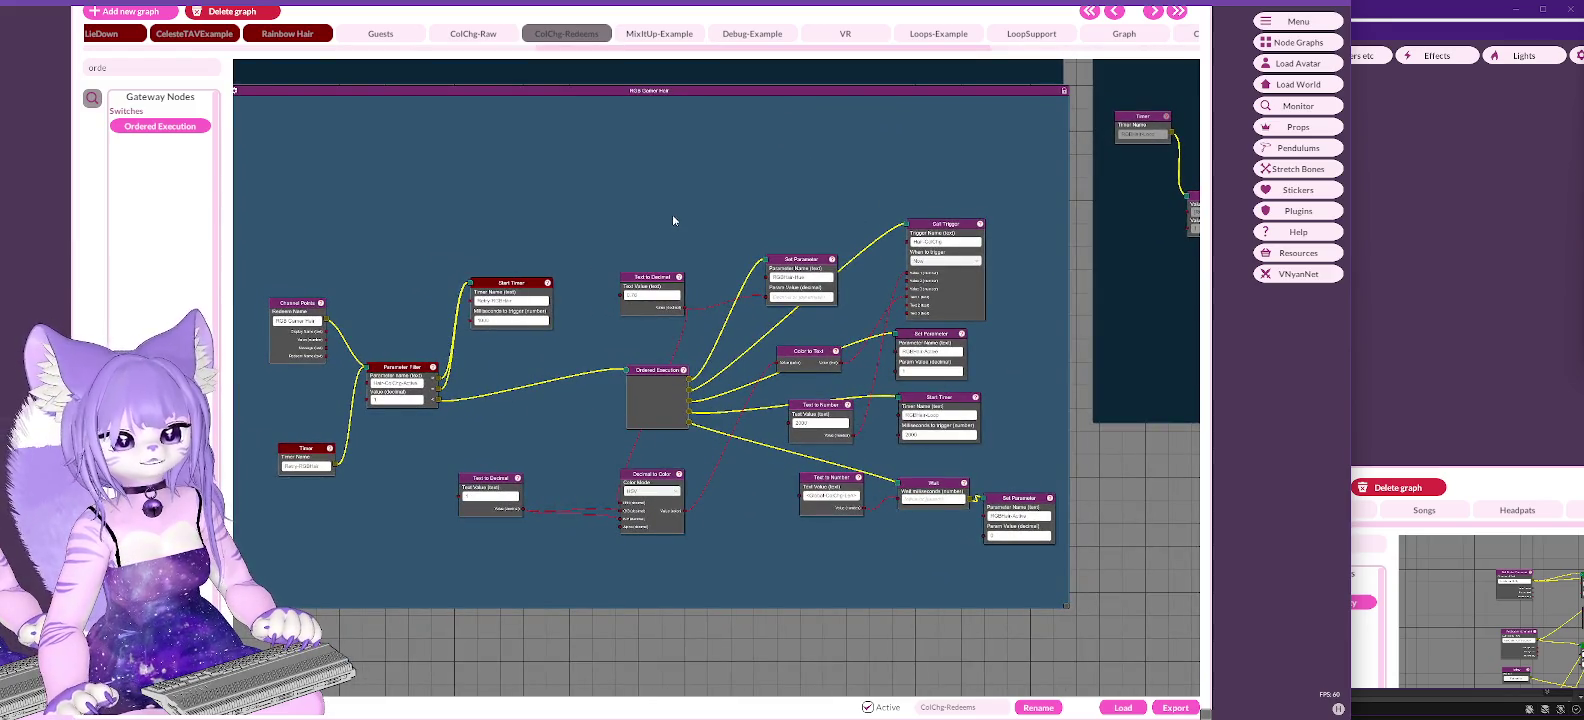
{"action": "left_click_drag", "start_coordinate": [697, 184], "coordinate": [748, 216]}
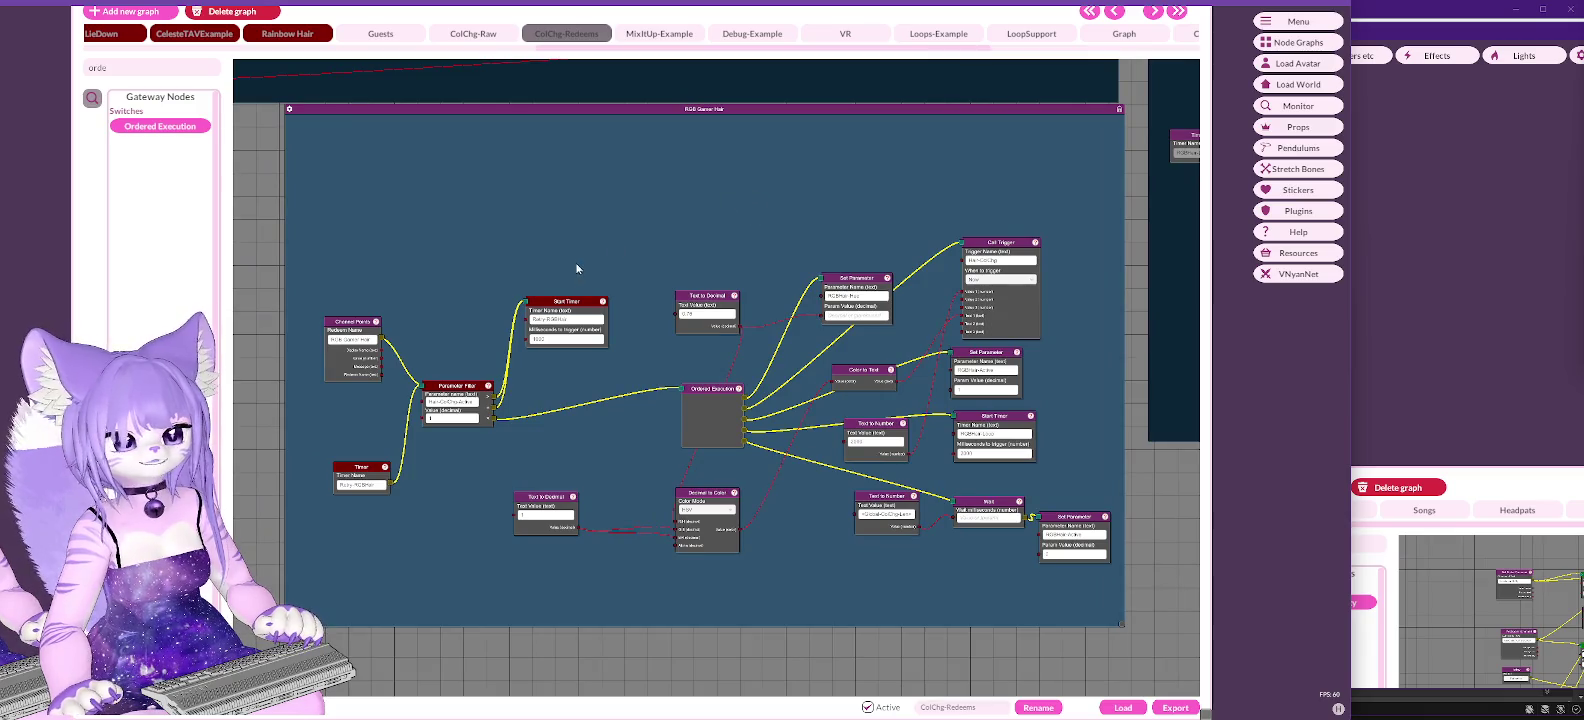
{"action": "right_click", "coordinate": [710, 211]}
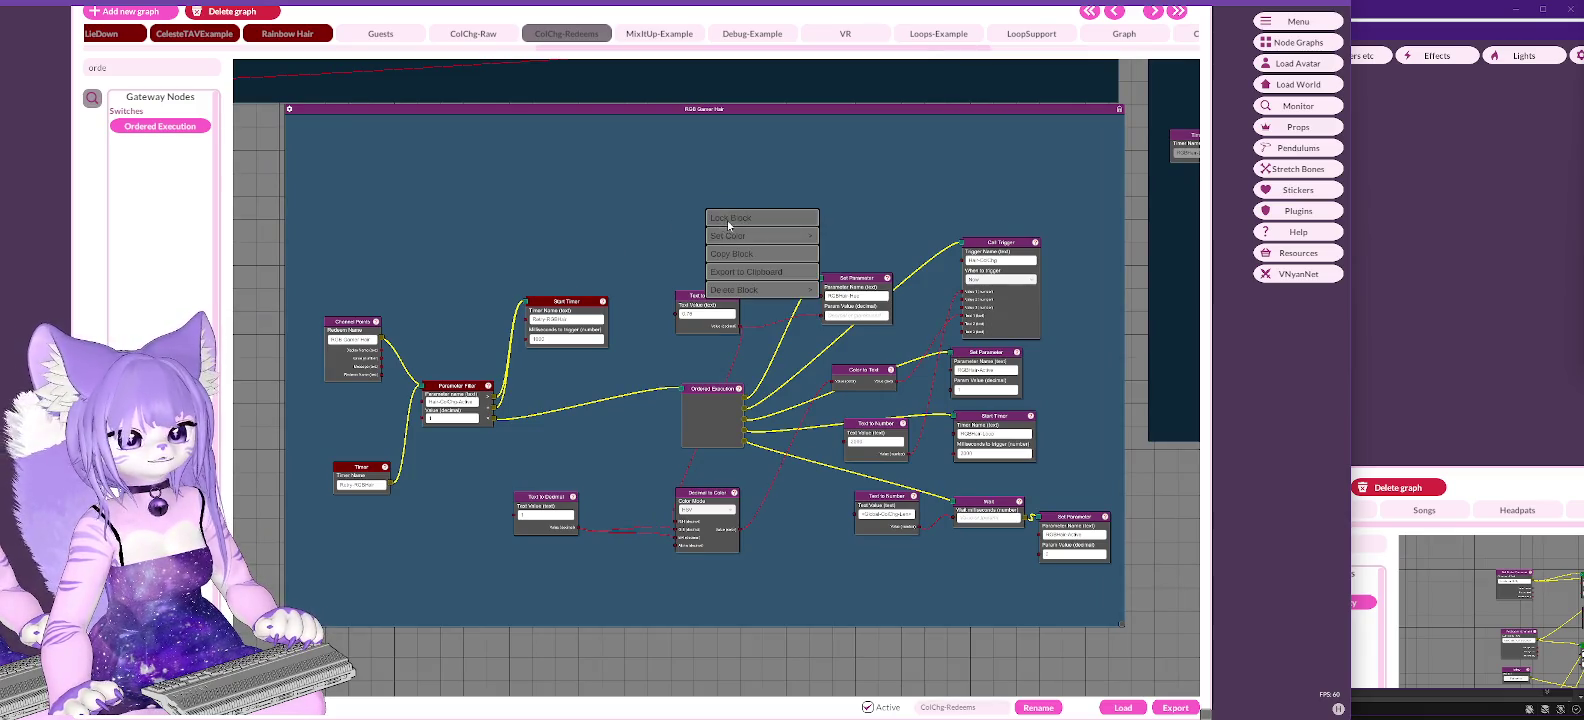
{"action": "left_click", "coordinate": [724, 235]}
{"action": "right_click", "coordinate": [352, 323]}
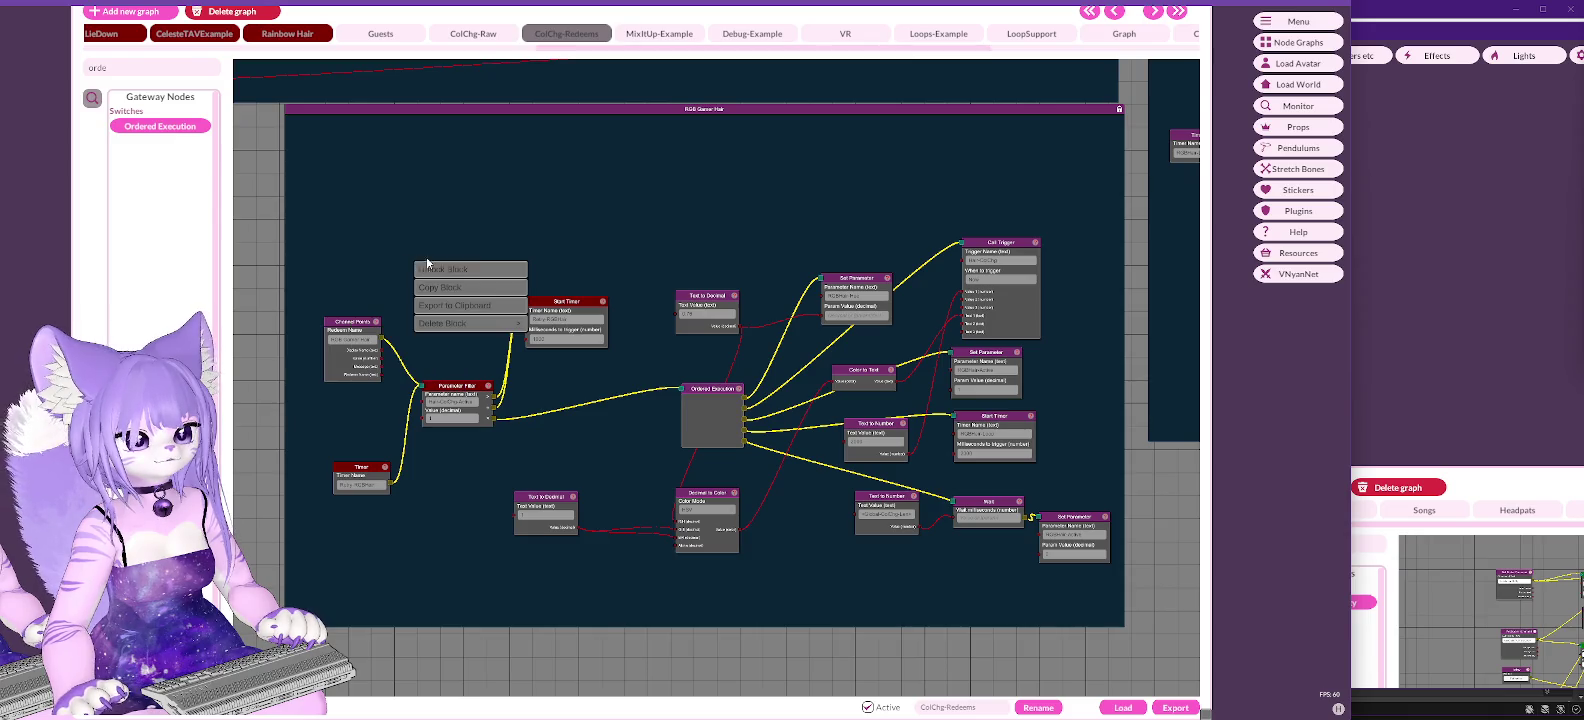
{"action": "left_click", "coordinate": [478, 266]}
Step: Send a signal from the RGB Gamer Hair points trigger so the hair cycles colours
{"action": "right_click", "coordinate": [337, 327]}
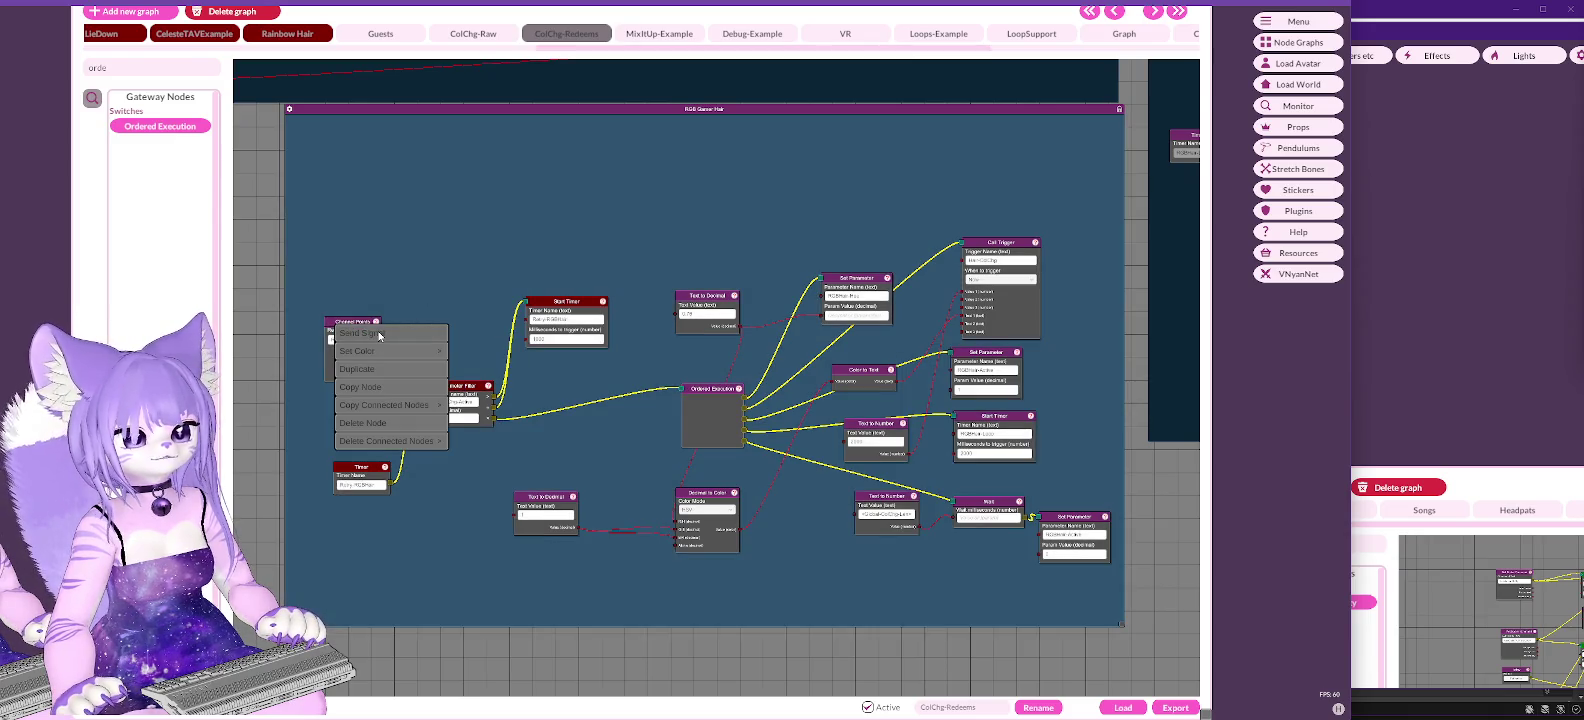
{"action": "left_click", "coordinate": [379, 336]}
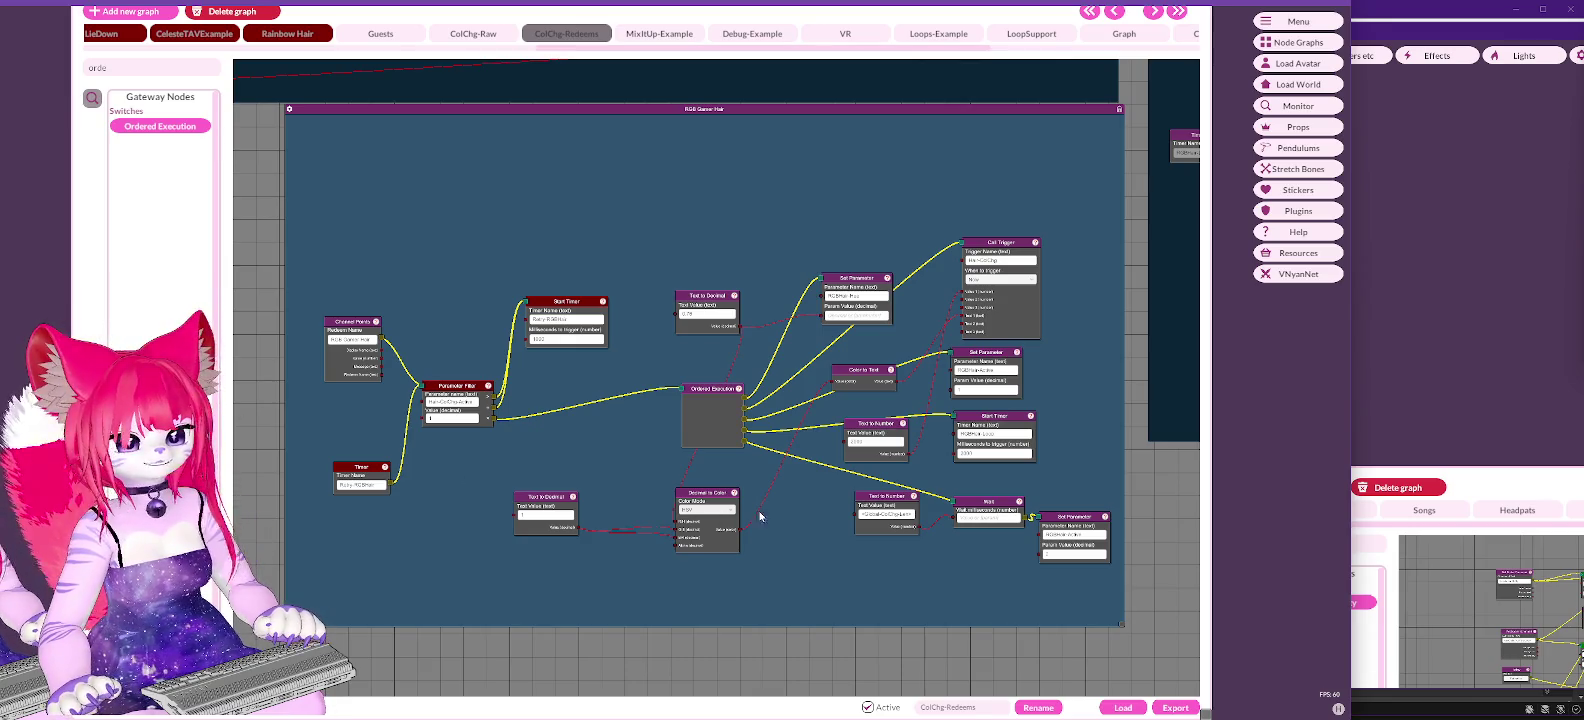
{"action": "mouse_move", "coordinate": [825, 510]}
{"action": "left_mouse_down"}
{"action": "mouse_move", "coordinate": [752, 501]}
{"action": "mouse_move", "coordinate": [783, 511]}
{"action": "left_mouse_up"}
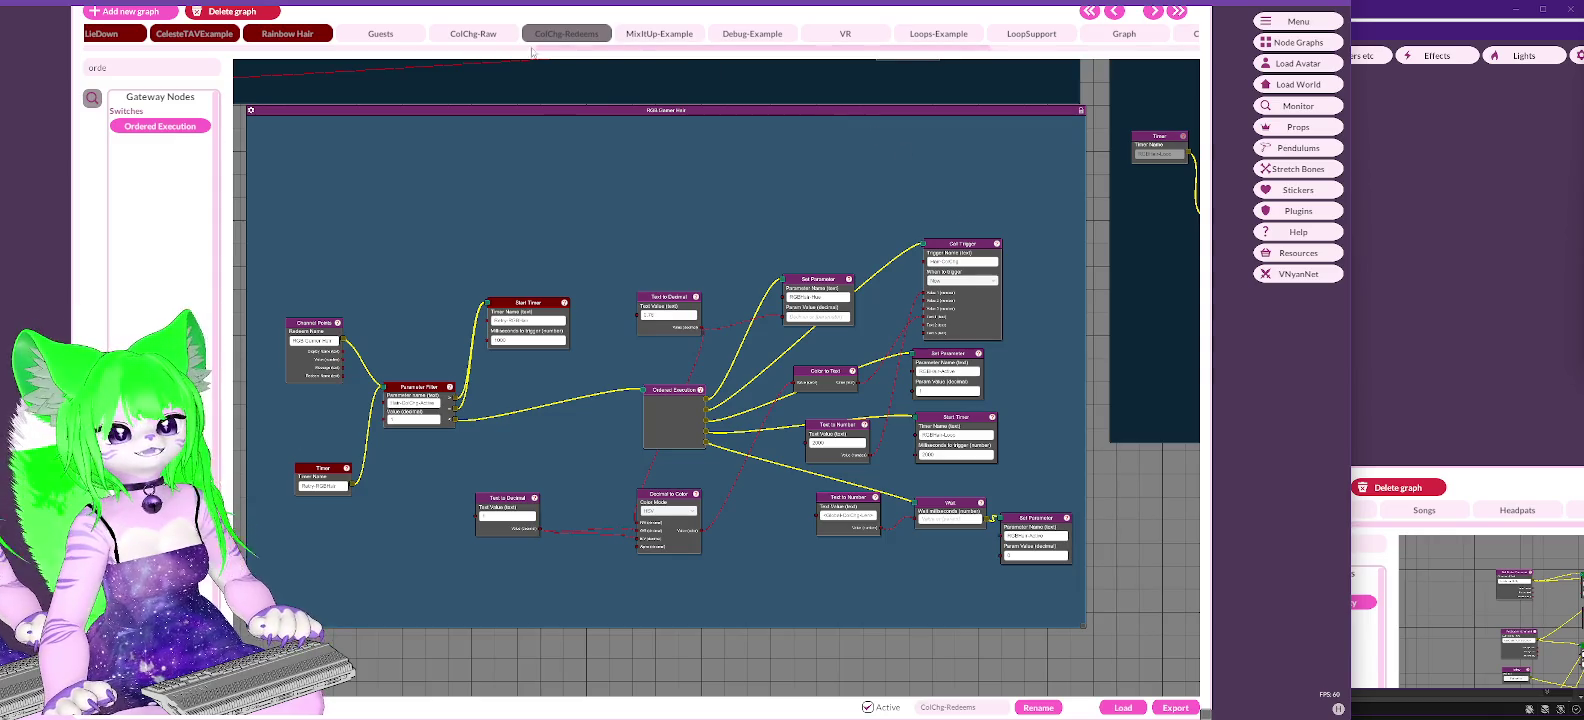
{"action": "left_click", "coordinate": [487, 33]}
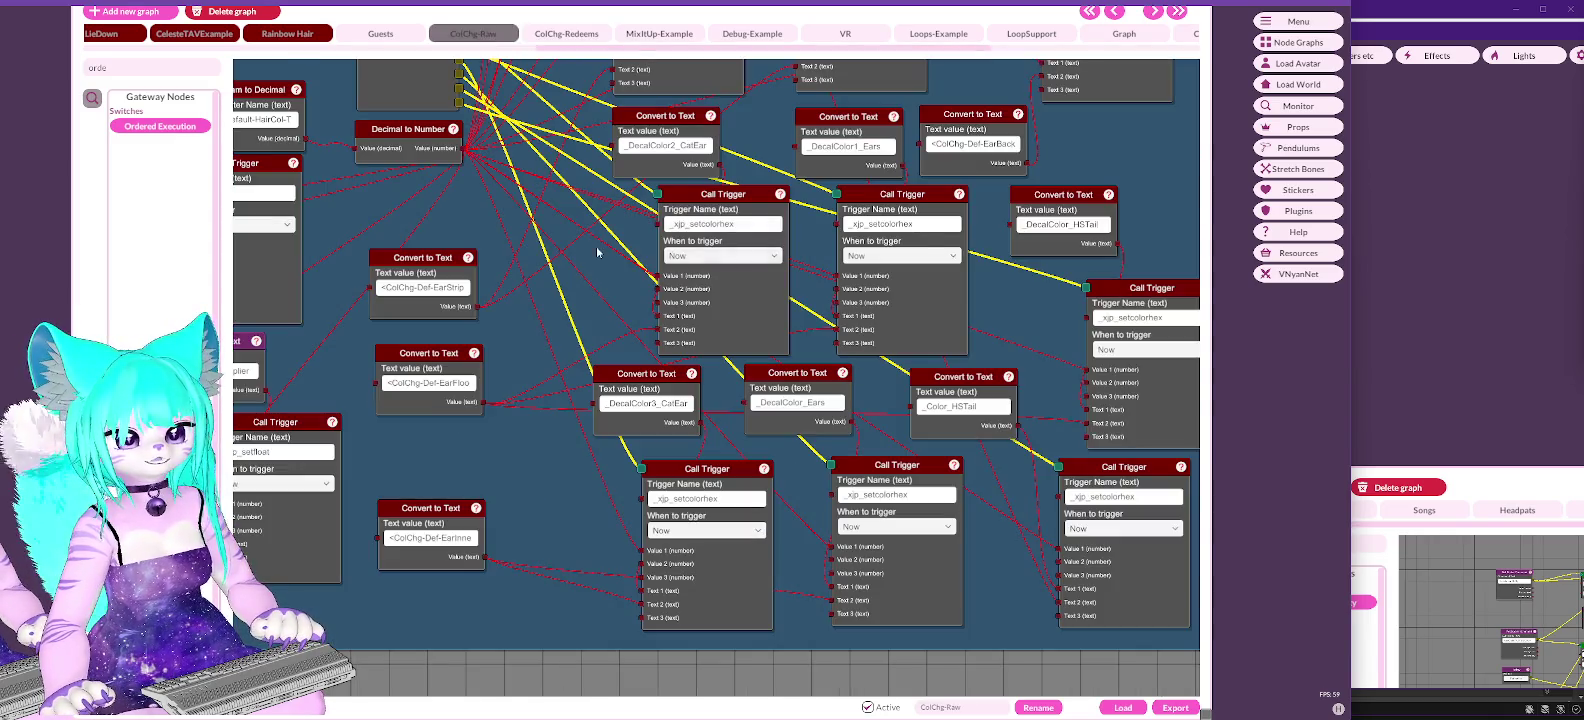
Step: Deselect the graph group and pan ColChg-Raw to the Hair Colour Change nodes and Call Triggers
{"action": "scroll", "coordinate": [597, 252], "scroll_direction": "down", "scroll_amount": 5}
{"action": "right_click", "coordinate": [760, 97]}
{"action": "left_click", "coordinate": [842, 259]}
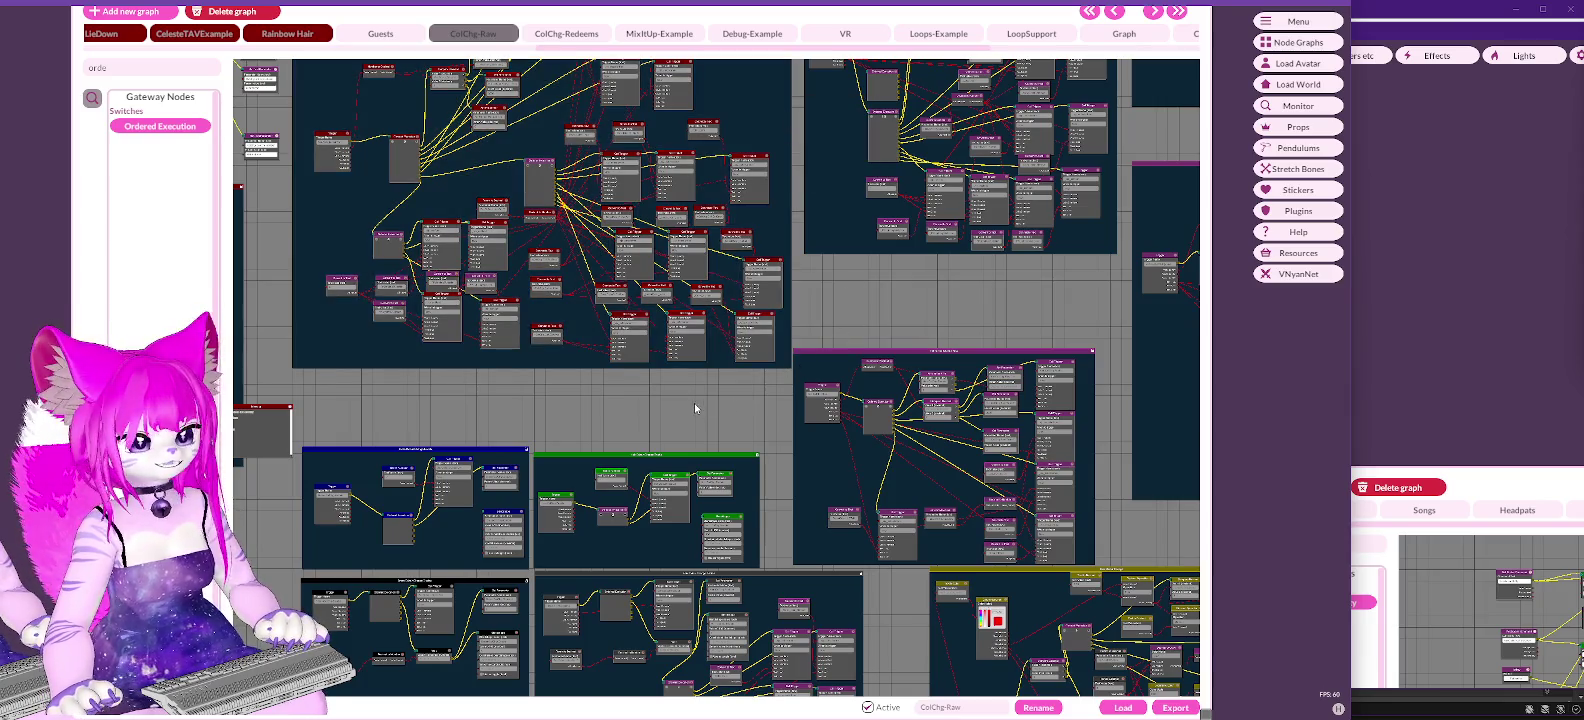
{"action": "mouse_move", "coordinate": [650, 432]}
{"action": "left_mouse_down"}
{"action": "mouse_move", "coordinate": [587, 339]}
{"action": "mouse_move", "coordinate": [398, 226]}
{"action": "left_mouse_up"}
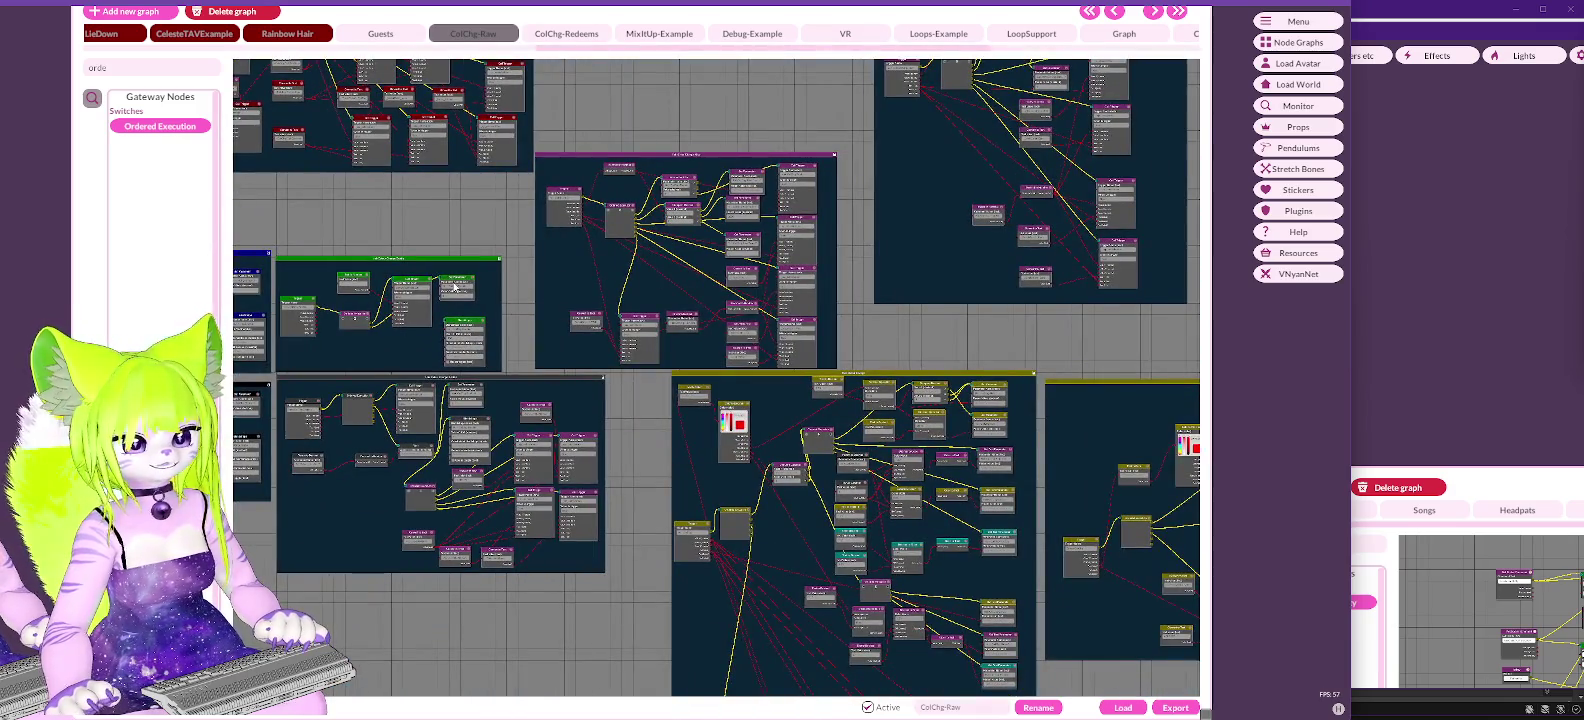
{"action": "scroll", "coordinate": [455, 287], "scroll_direction": "up", "scroll_amount": 4}
{"action": "mouse_move", "coordinate": [608, 163]}
{"action": "left_mouse_down"}
{"action": "mouse_move", "coordinate": [729, 103]}
{"action": "mouse_move", "coordinate": [919, 124]}
{"action": "left_mouse_up"}
{"action": "left_click_drag", "start_coordinate": [1190, 410], "coordinate": [929, 365]}
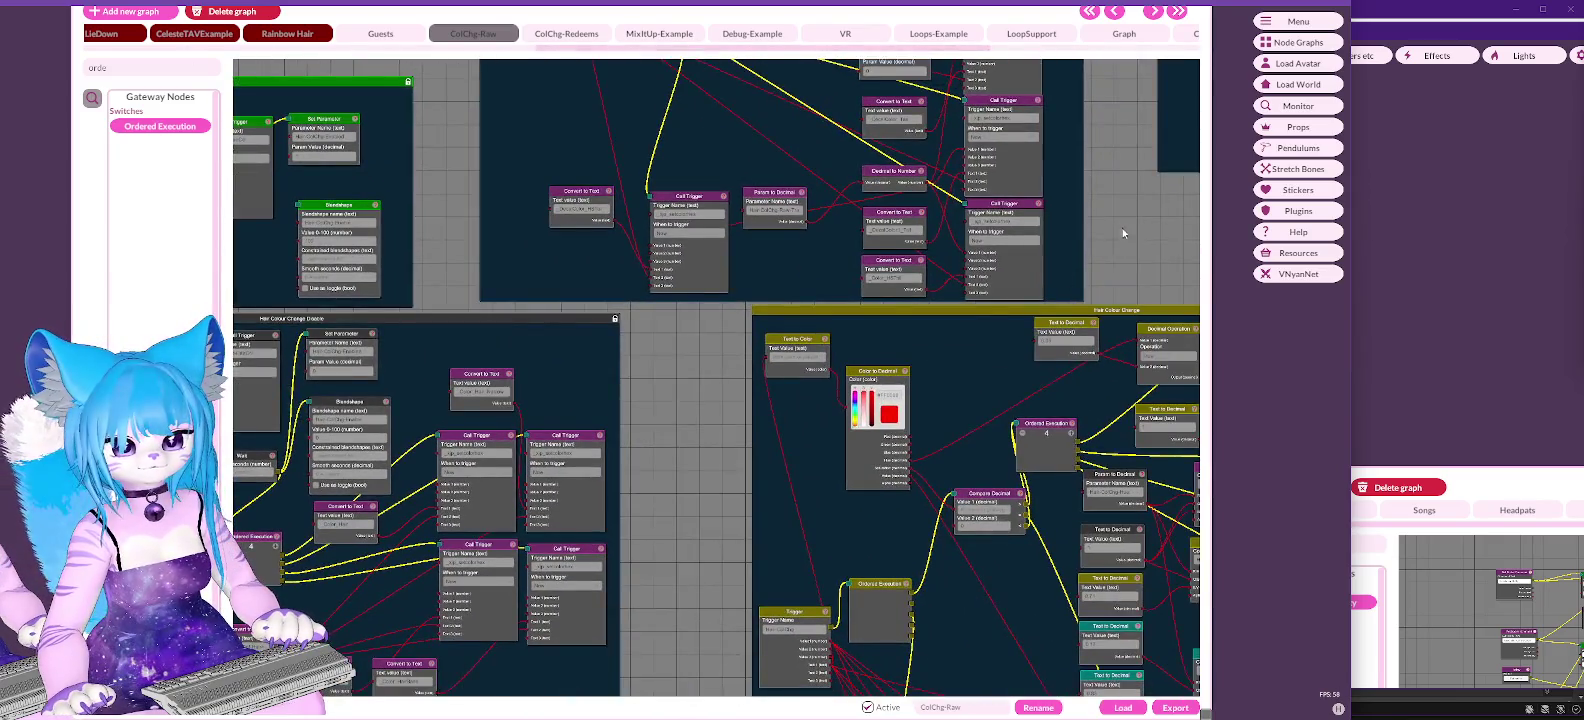
{"action": "left_click_drag", "start_coordinate": [1124, 232], "coordinate": [892, 152]}
{"action": "left_click_drag", "start_coordinate": [1010, 177], "coordinate": [883, 89]}
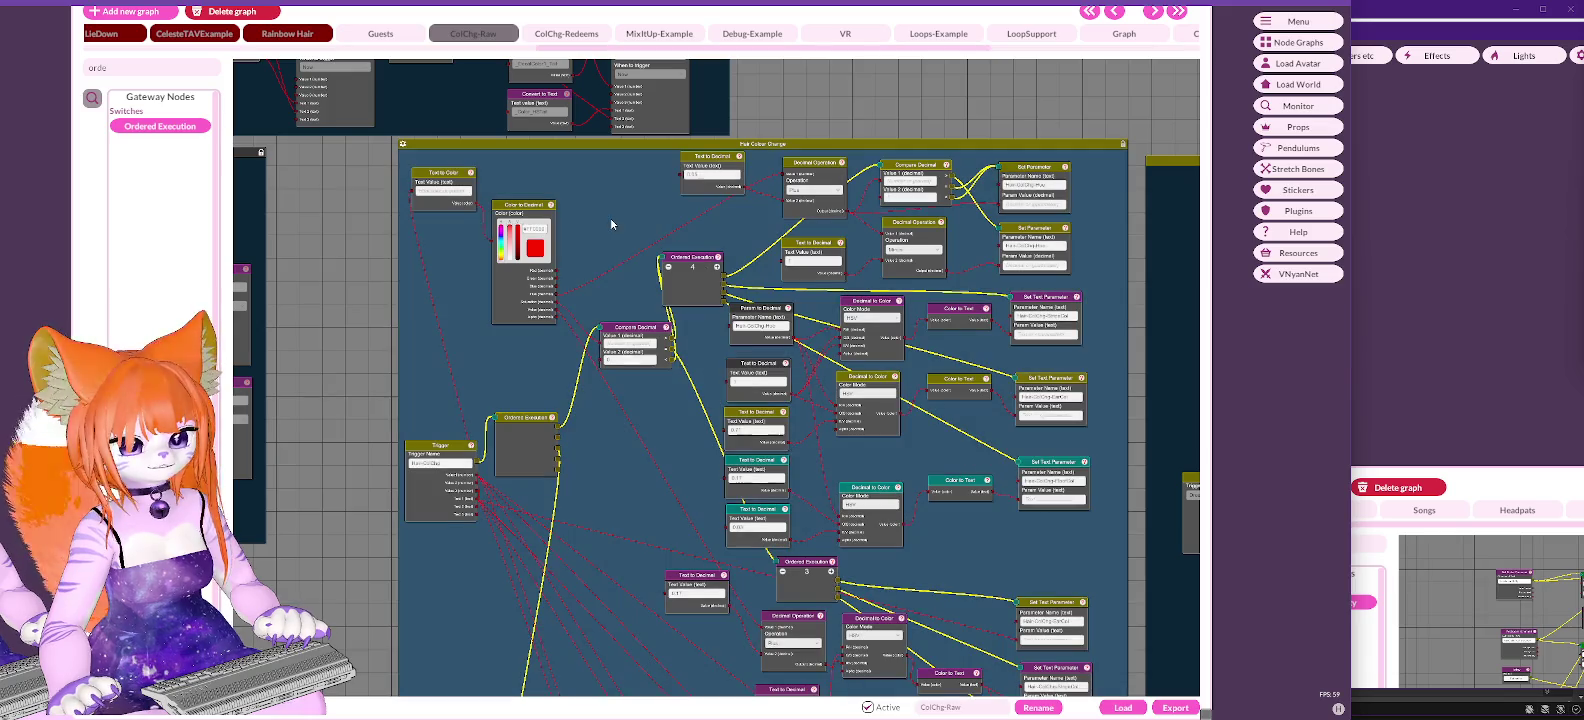
{"action": "mouse_move", "coordinate": [1077, 546]}
{"action": "left_mouse_down"}
{"action": "mouse_move", "coordinate": [1004, 382]}
{"action": "mouse_move", "coordinate": [1014, 354]}
{"action": "mouse_move", "coordinate": [1040, 458]}
{"action": "left_mouse_up"}
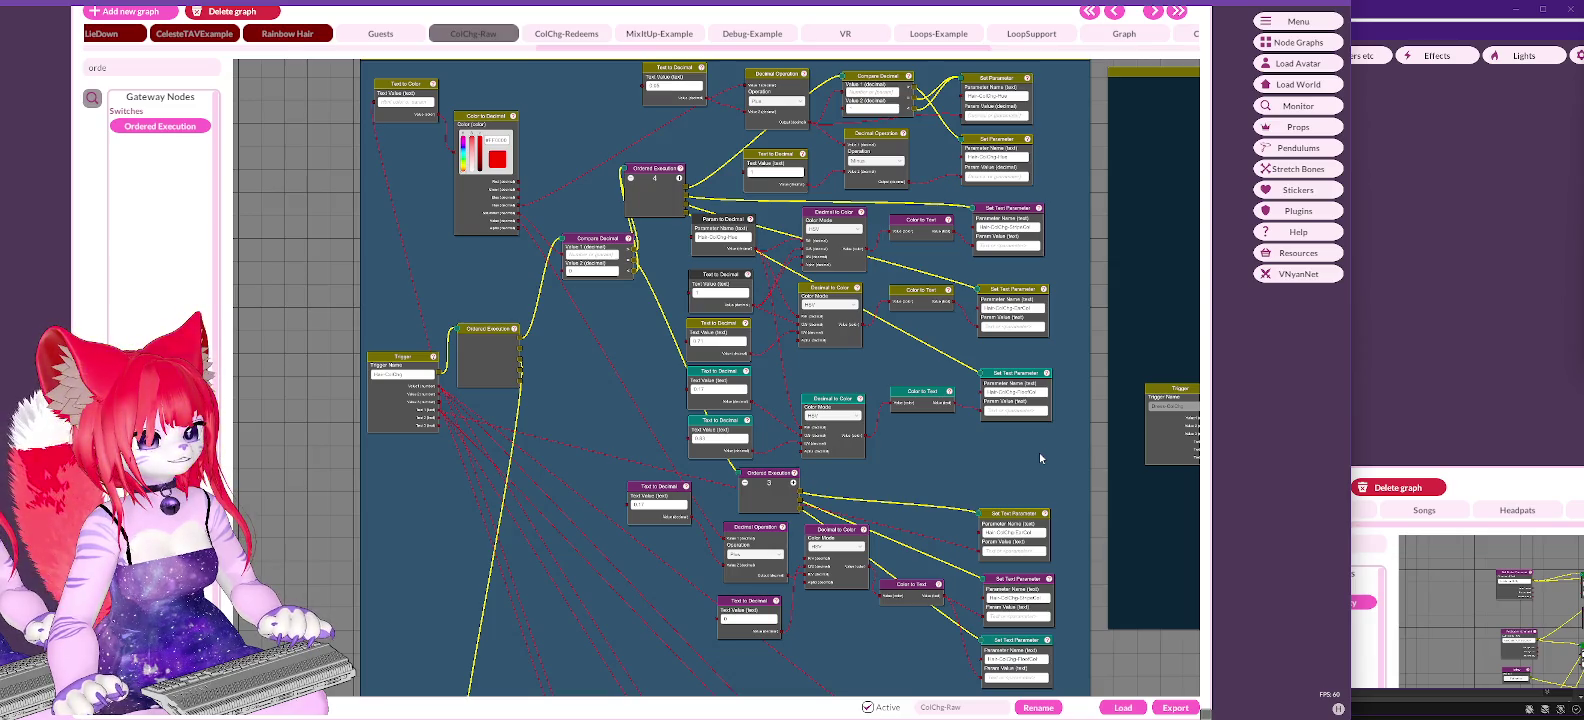
{"action": "mouse_move", "coordinate": [1040, 452]}
{"action": "left_mouse_down"}
{"action": "mouse_move", "coordinate": [965, 318]}
{"action": "mouse_move", "coordinate": [1015, 243]}
{"action": "left_mouse_up"}
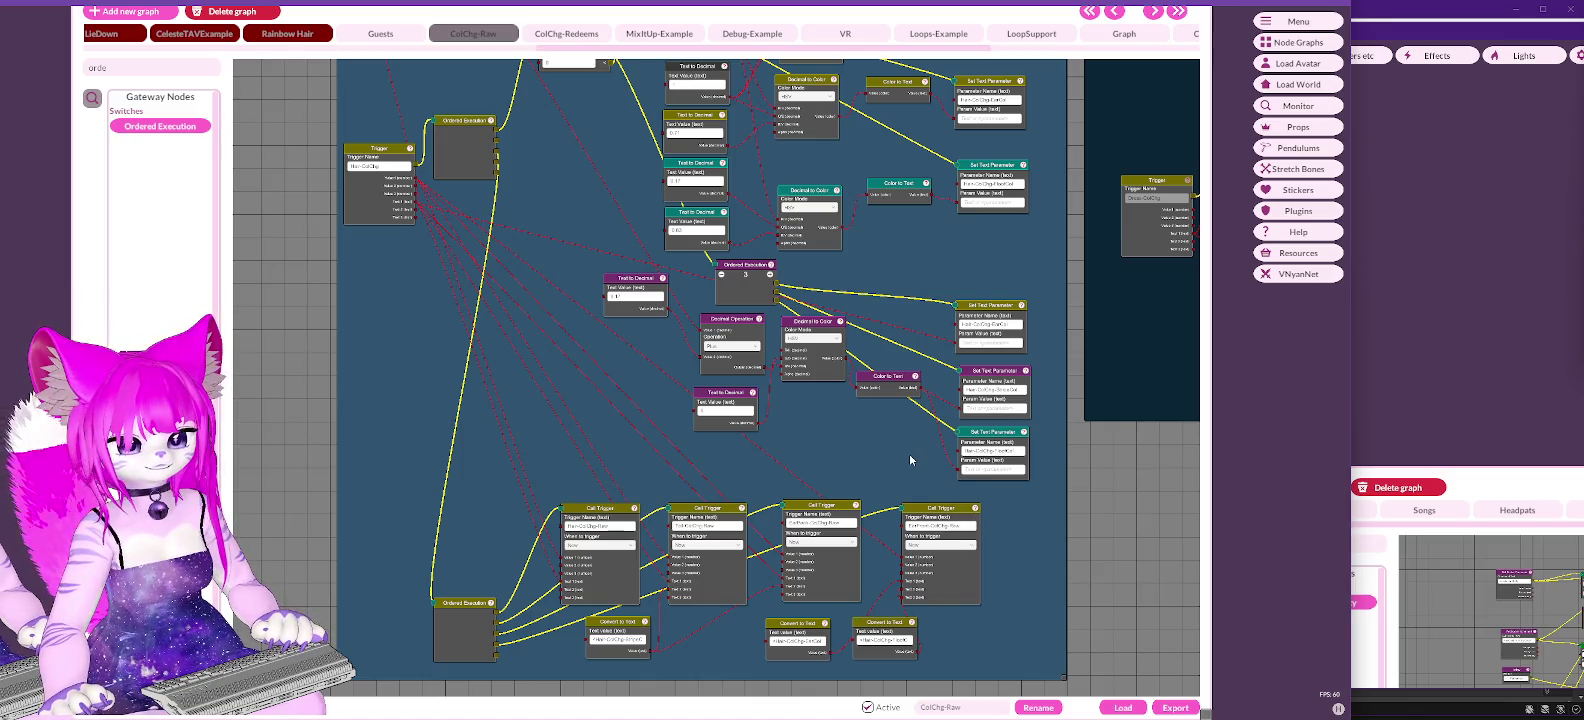
{"action": "left_click_drag", "start_coordinate": [858, 479], "coordinate": [933, 421]}
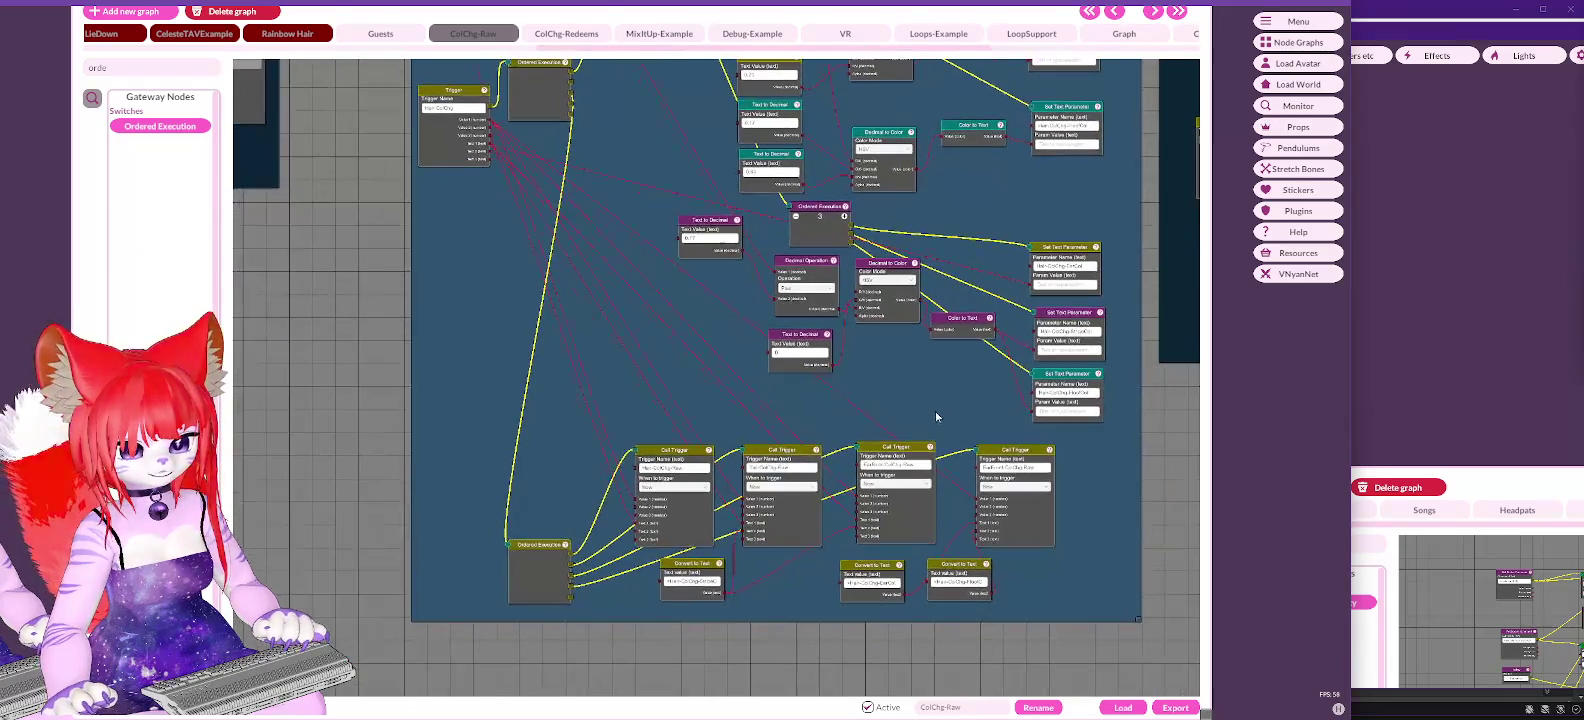
Step: Shift two Convert to Text nodes left, set the first Text to Decimal value to 1, and select the second
{"action": "left_click_drag", "start_coordinate": [873, 568], "coordinate": [839, 565]}
{"action": "left_click_drag", "start_coordinate": [963, 572], "coordinate": [939, 575]}
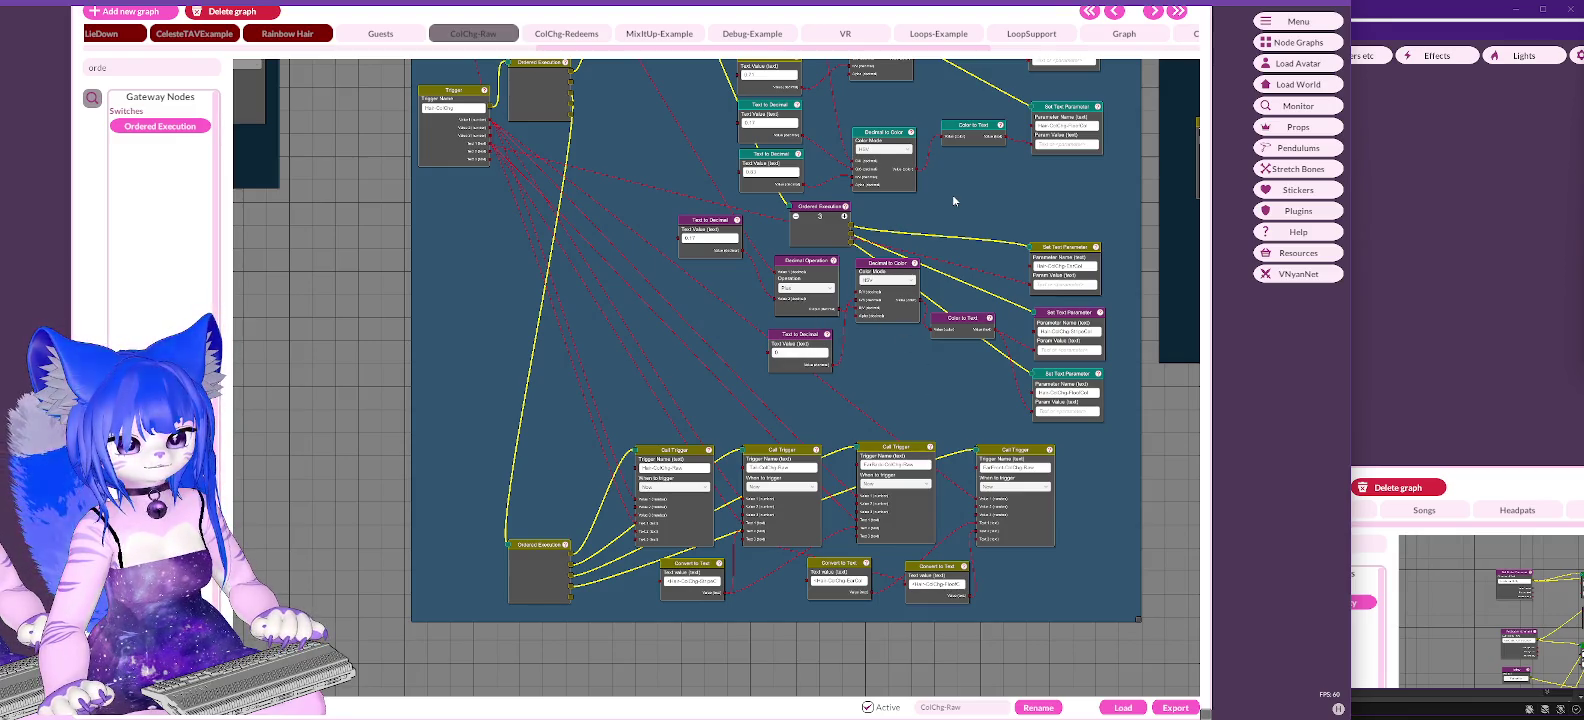
{"action": "scroll", "coordinate": [953, 205], "scroll_direction": "up", "scroll_amount": 1}
{"action": "left_click", "coordinate": [768, 211]}
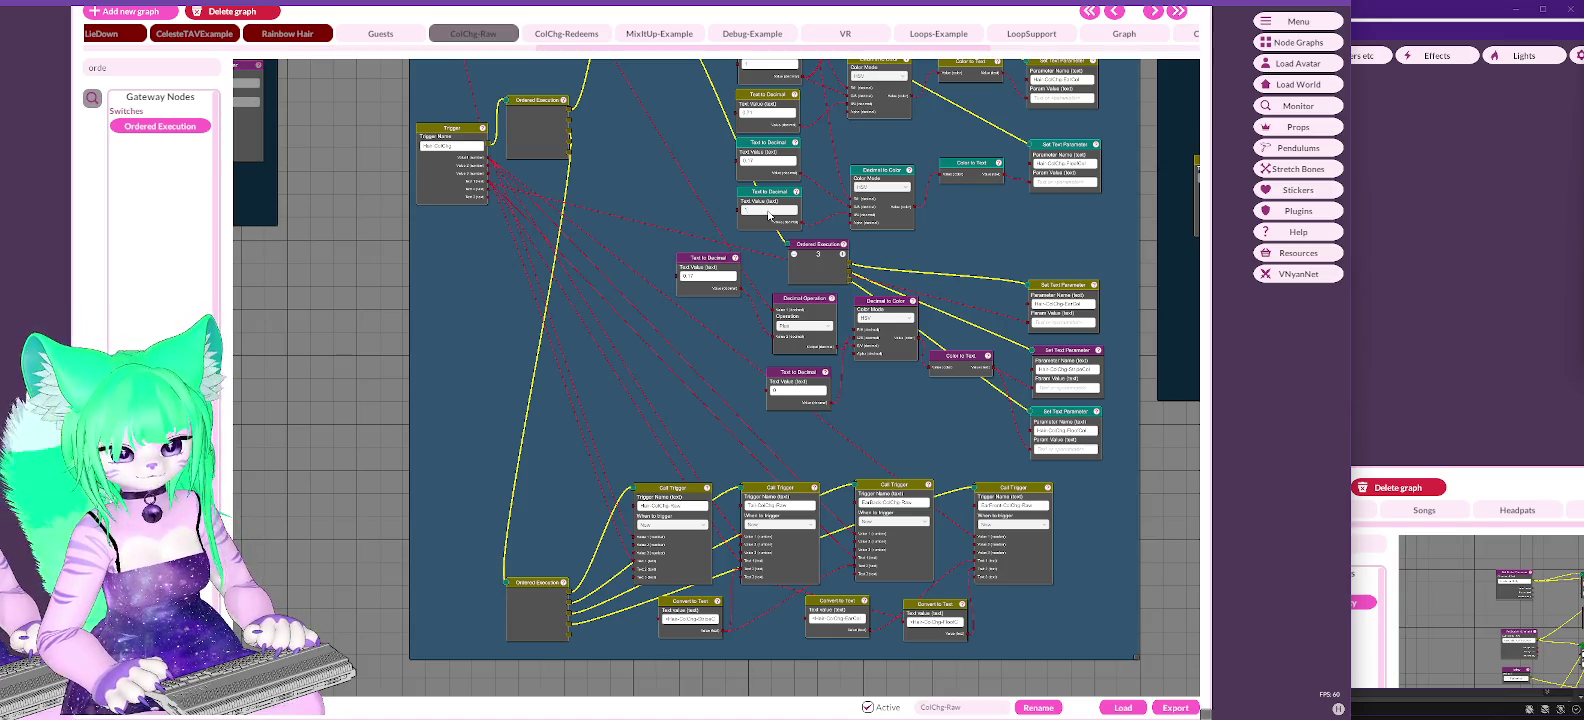
{"action": "key", "text": "BackSpace"}
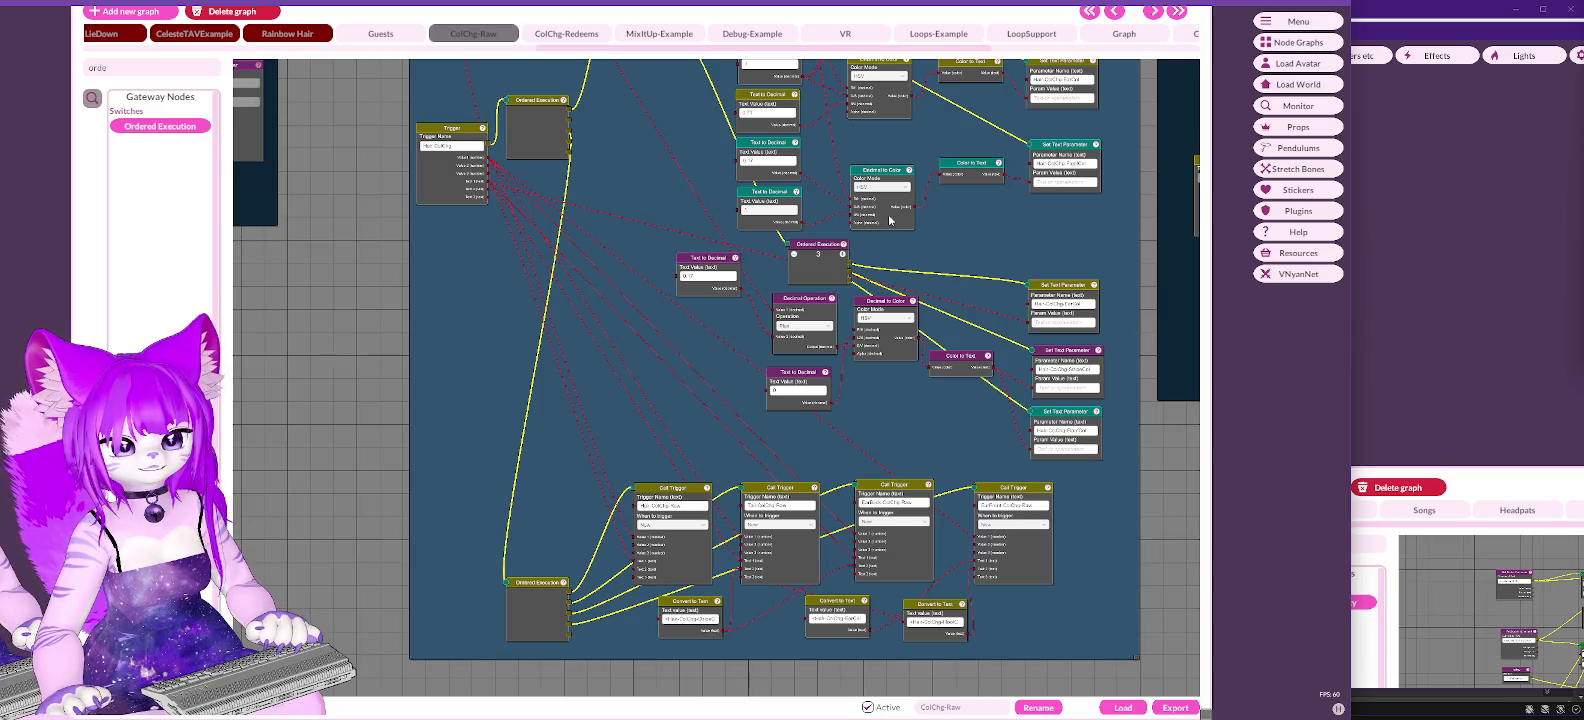
{"action": "type", "text": "1"}
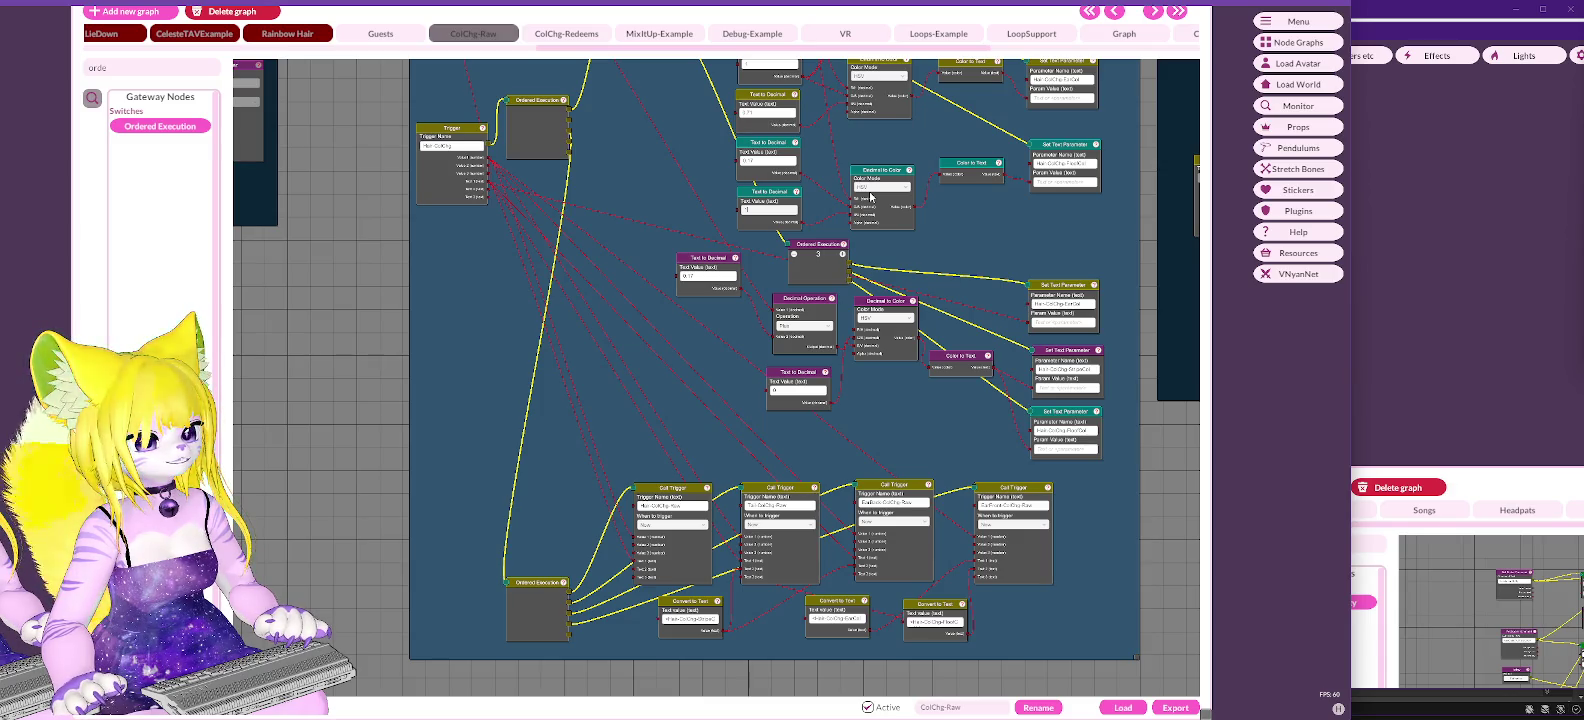
{"action": "left_click", "coordinate": [779, 163]}
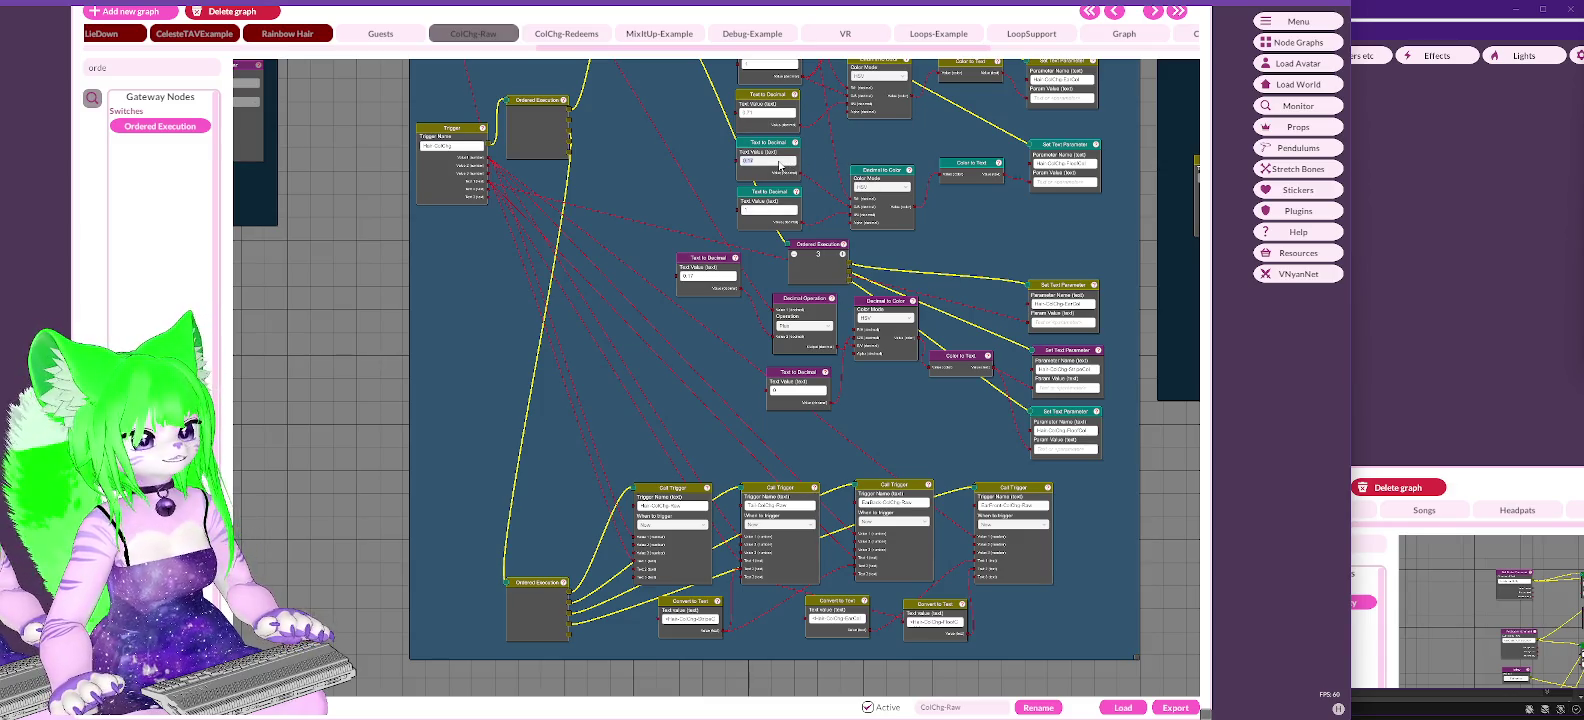
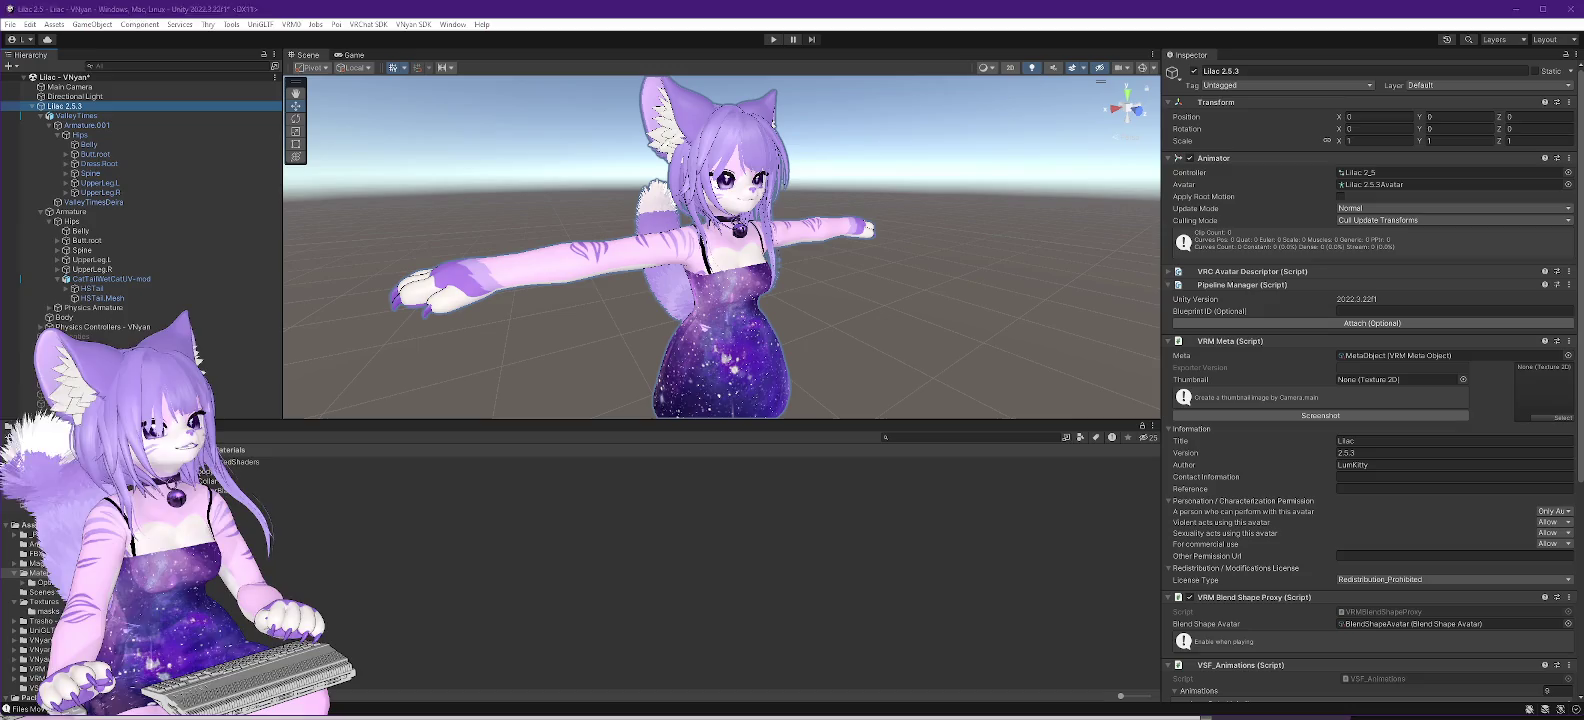
Step: Zoom onto the avatar's face and expand Physics Armature > Hips down through Spine, Chest and Neck to Head
{"action": "scroll", "coordinate": [741, 270], "scroll_direction": "up", "scroll_amount": 6}
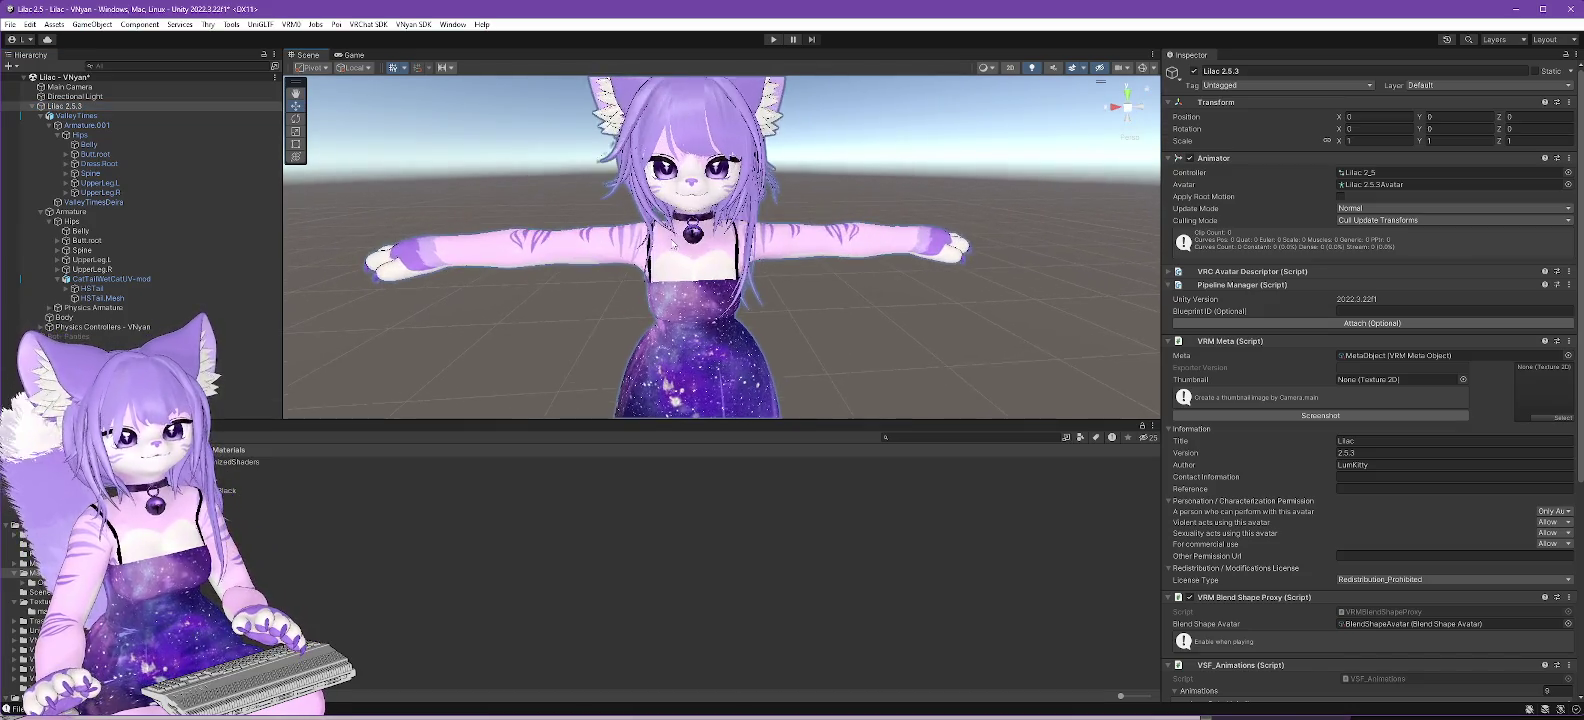
{"action": "scroll", "coordinate": [717, 262], "scroll_direction": "up", "scroll_amount": 3}
{"action": "mouse_move", "coordinate": [717, 262]}
{"action": "left_mouse_down"}
{"action": "mouse_move", "coordinate": [806, 336]}
{"action": "mouse_move", "coordinate": [785, 336]}
{"action": "mouse_move", "coordinate": [853, 319]}
{"action": "left_mouse_up"}
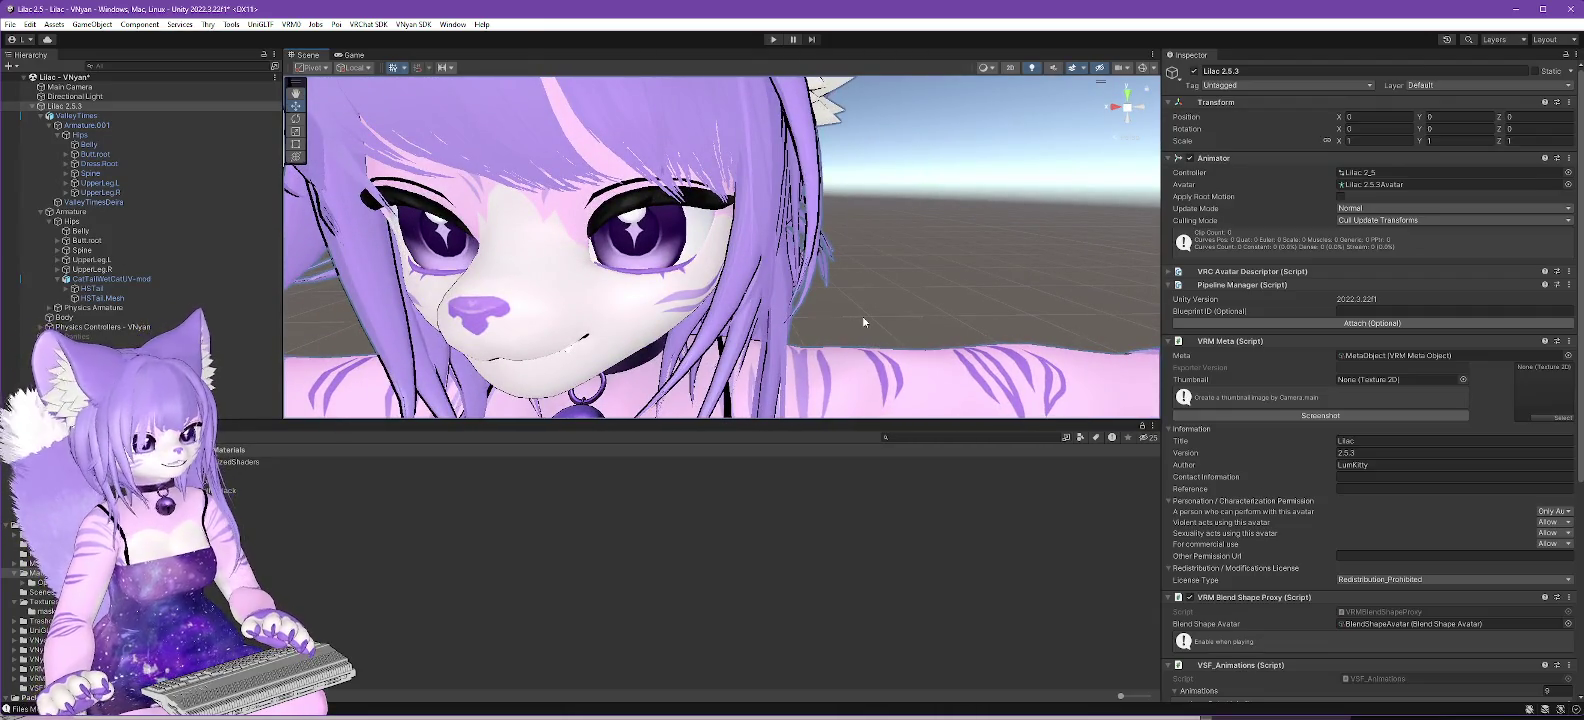
{"action": "left_click_drag", "start_coordinate": [836, 352], "coordinate": [877, 312]}
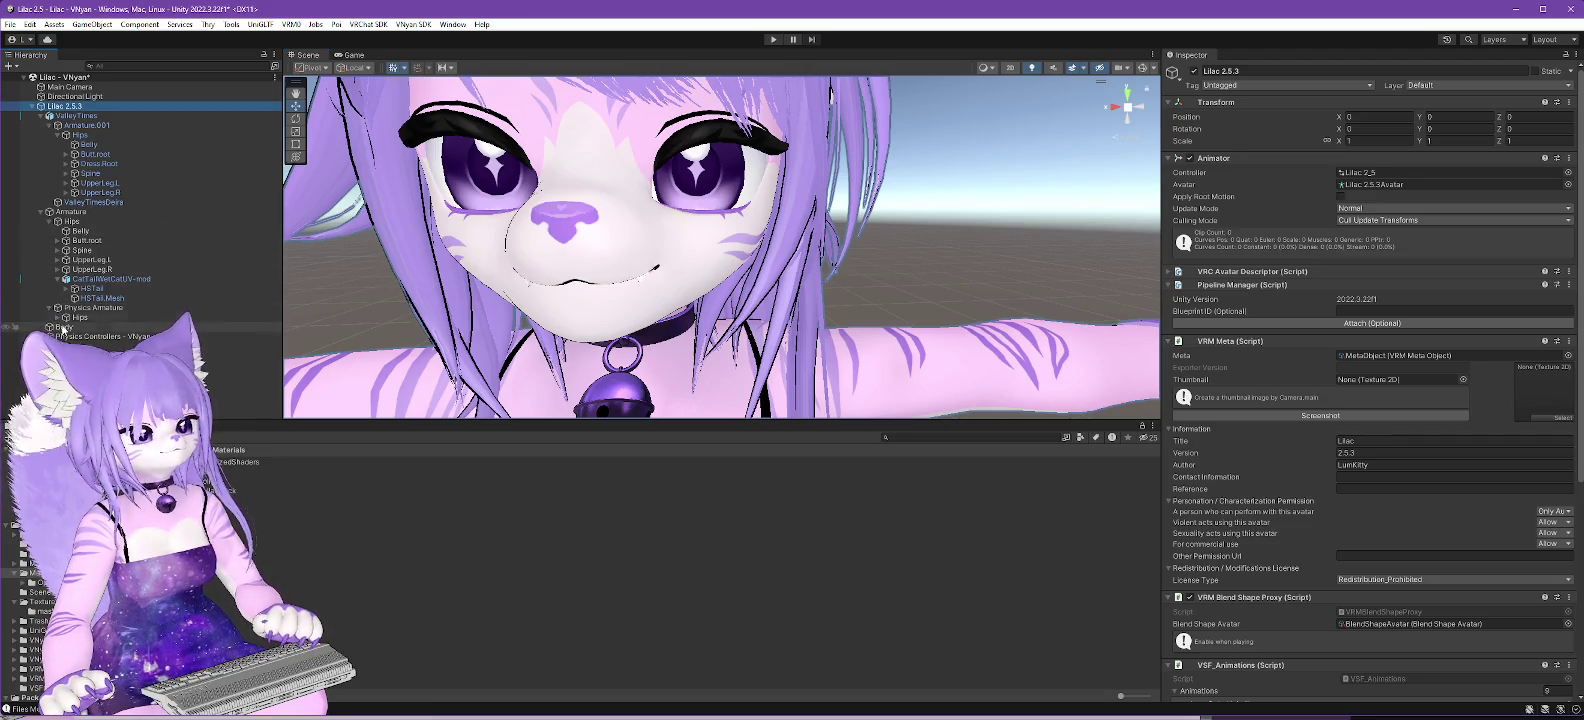
{"action": "left_click", "coordinate": [57, 317]}
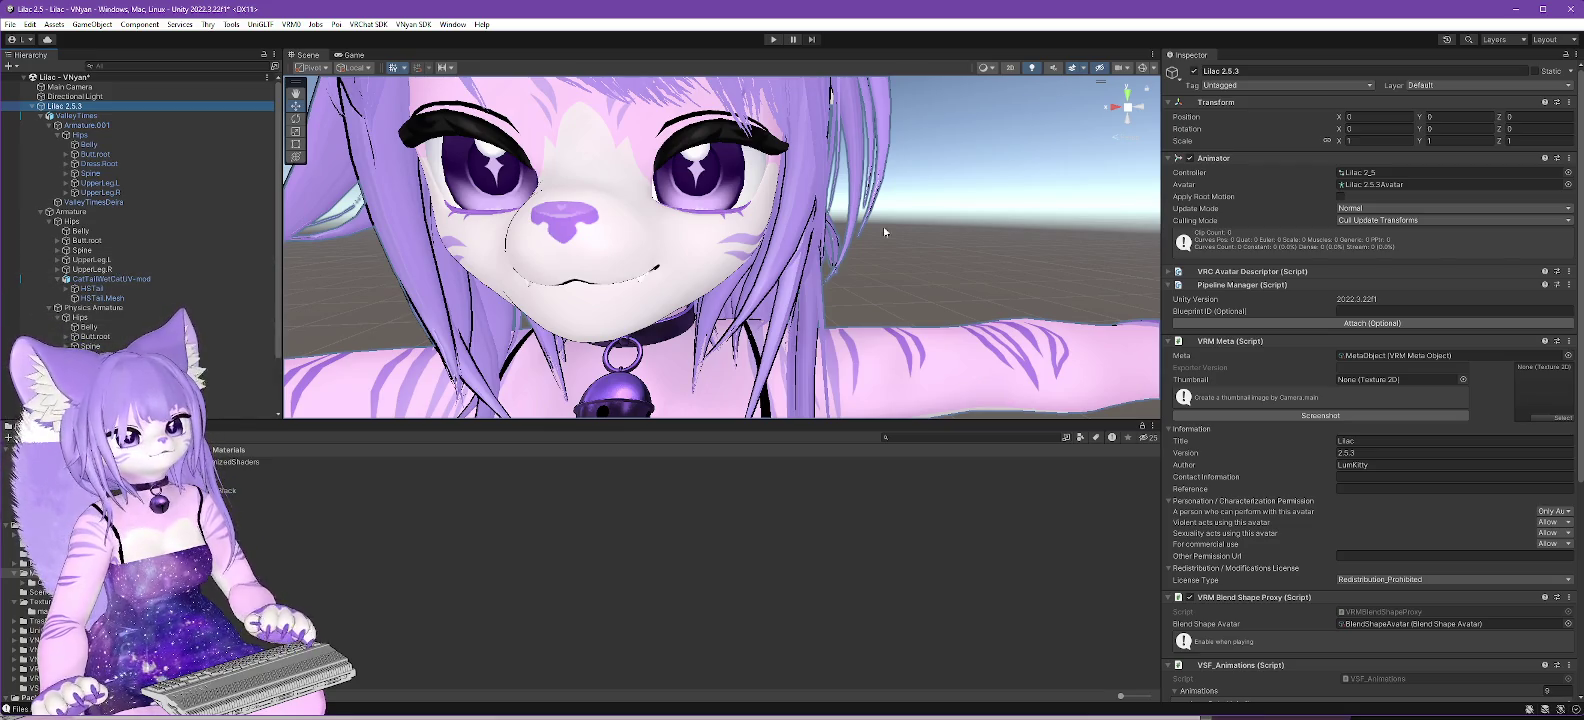
{"action": "scroll", "coordinate": [611, 338], "scroll_direction": "up", "scroll_amount": 3}
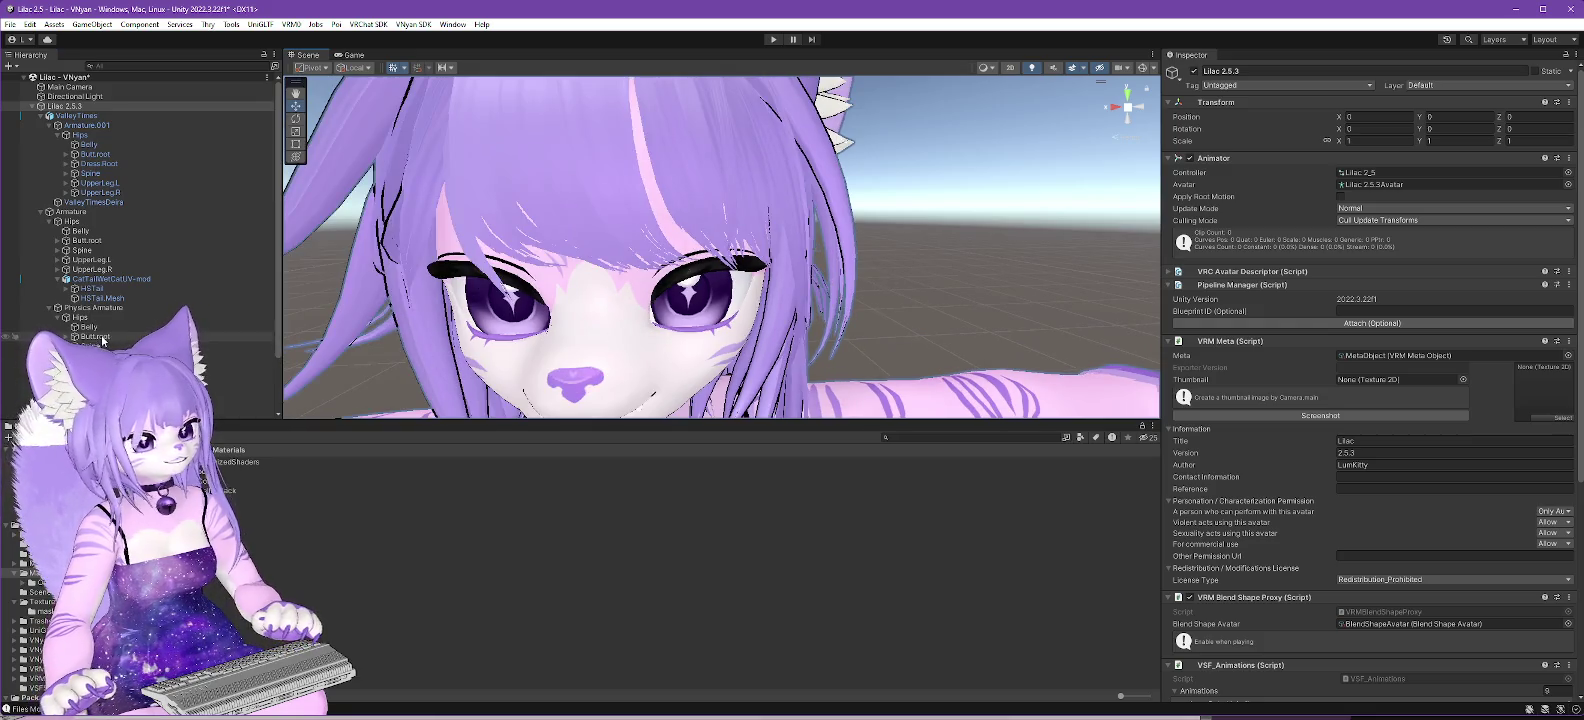
{"action": "left_click", "coordinate": [65, 105]}
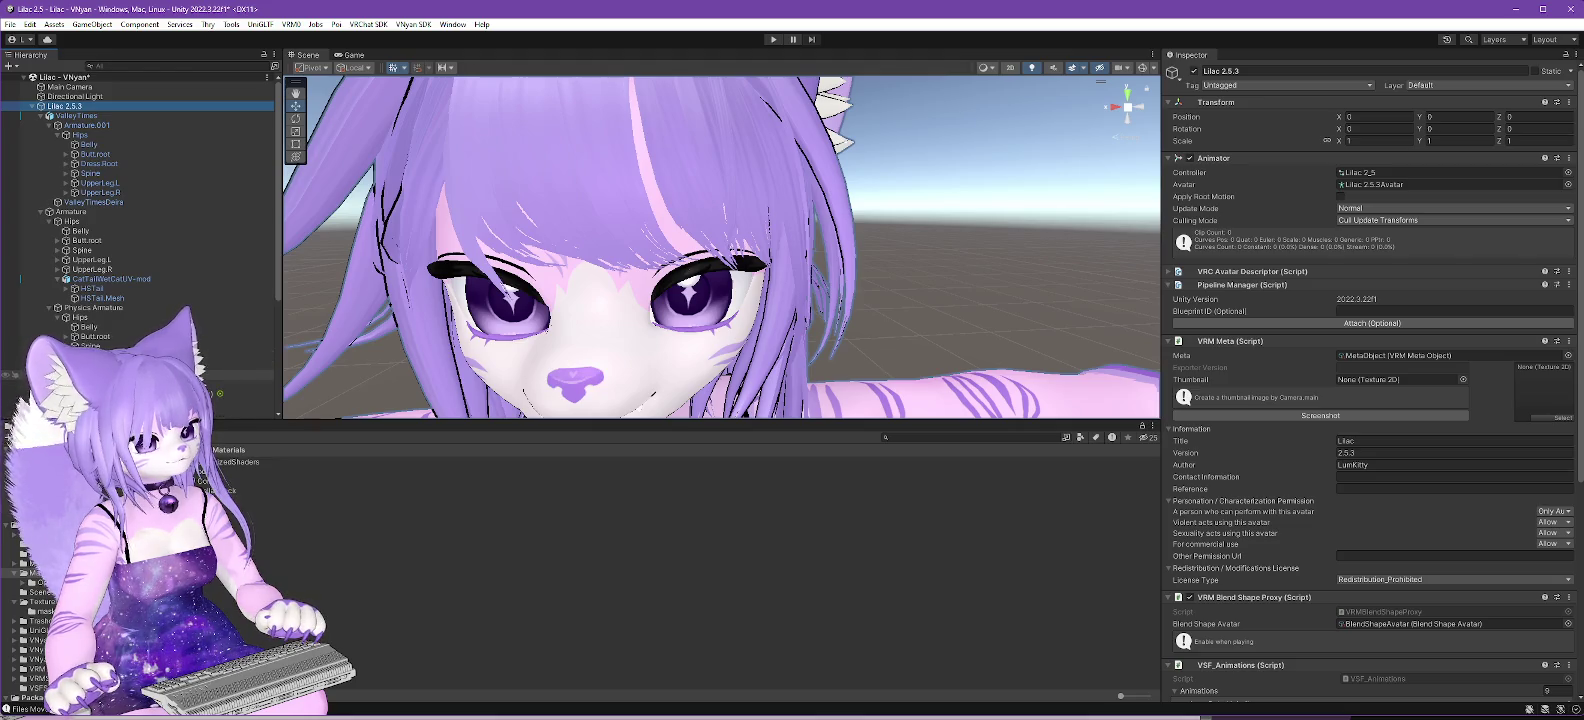
{"action": "scroll", "coordinate": [174, 316], "scroll_direction": "down", "scroll_amount": 3}
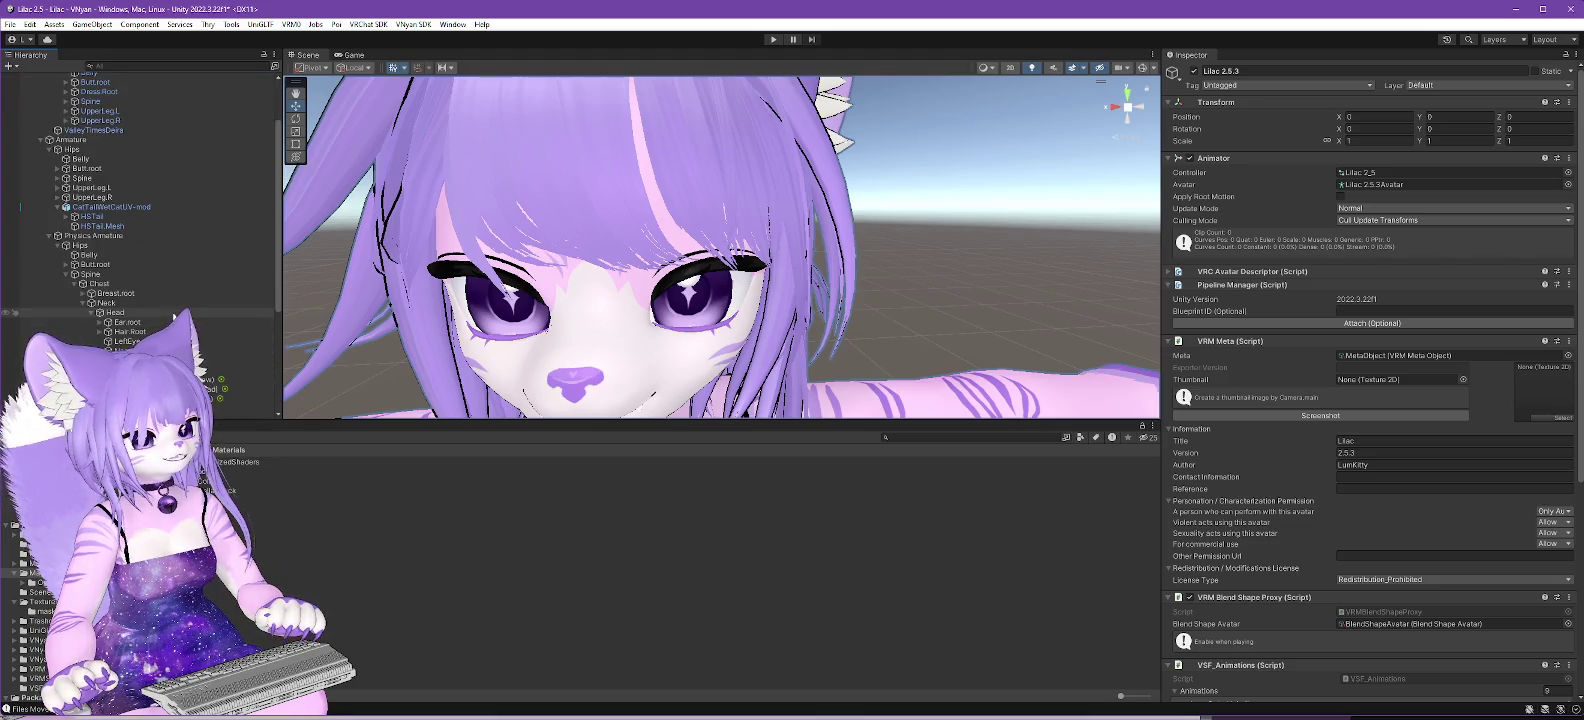
Step: Select Magica Sphere Collider (Head), run a brief Play-mode physics test, then reselect the collider
{"action": "left_click", "coordinate": [212, 388]}
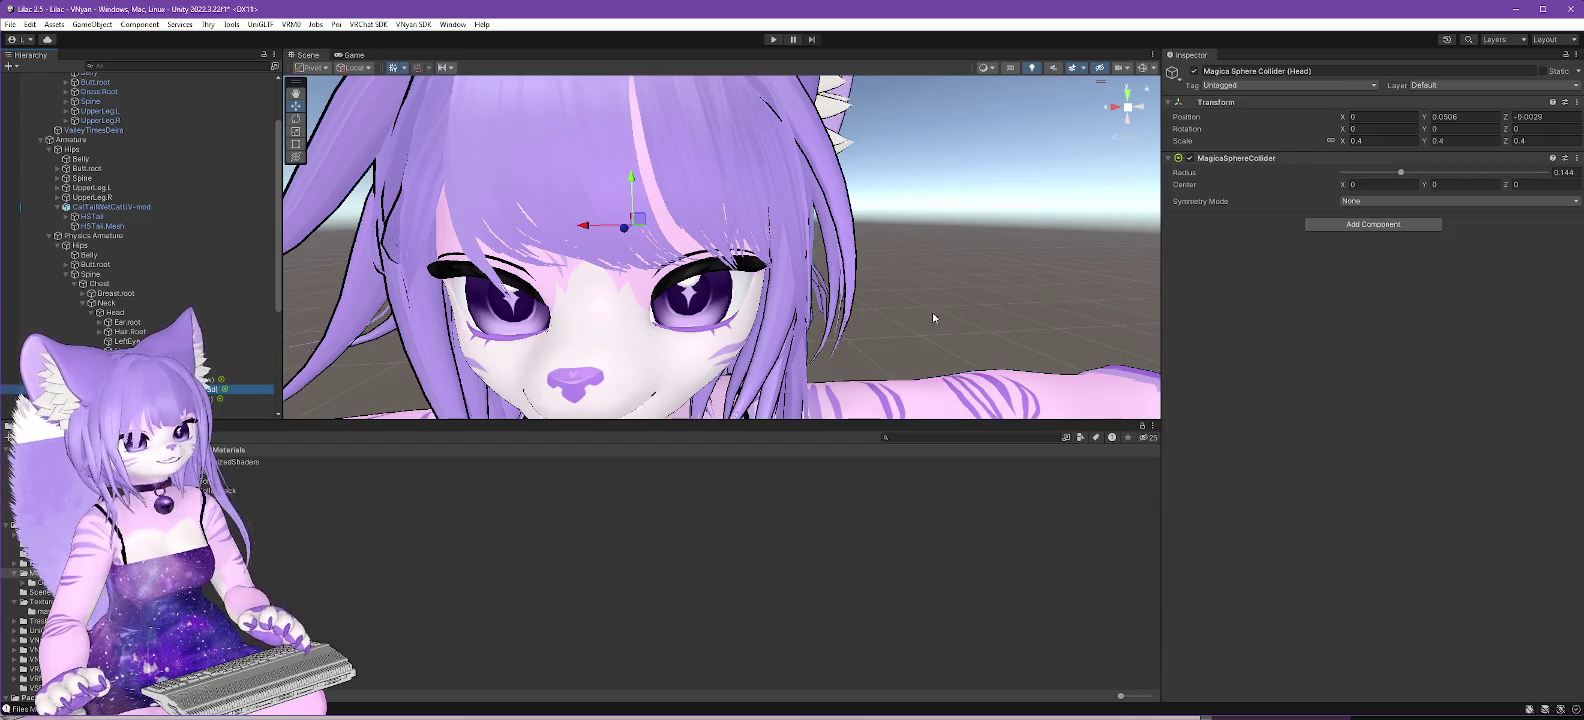
{"action": "left_click", "coordinate": [772, 40]}
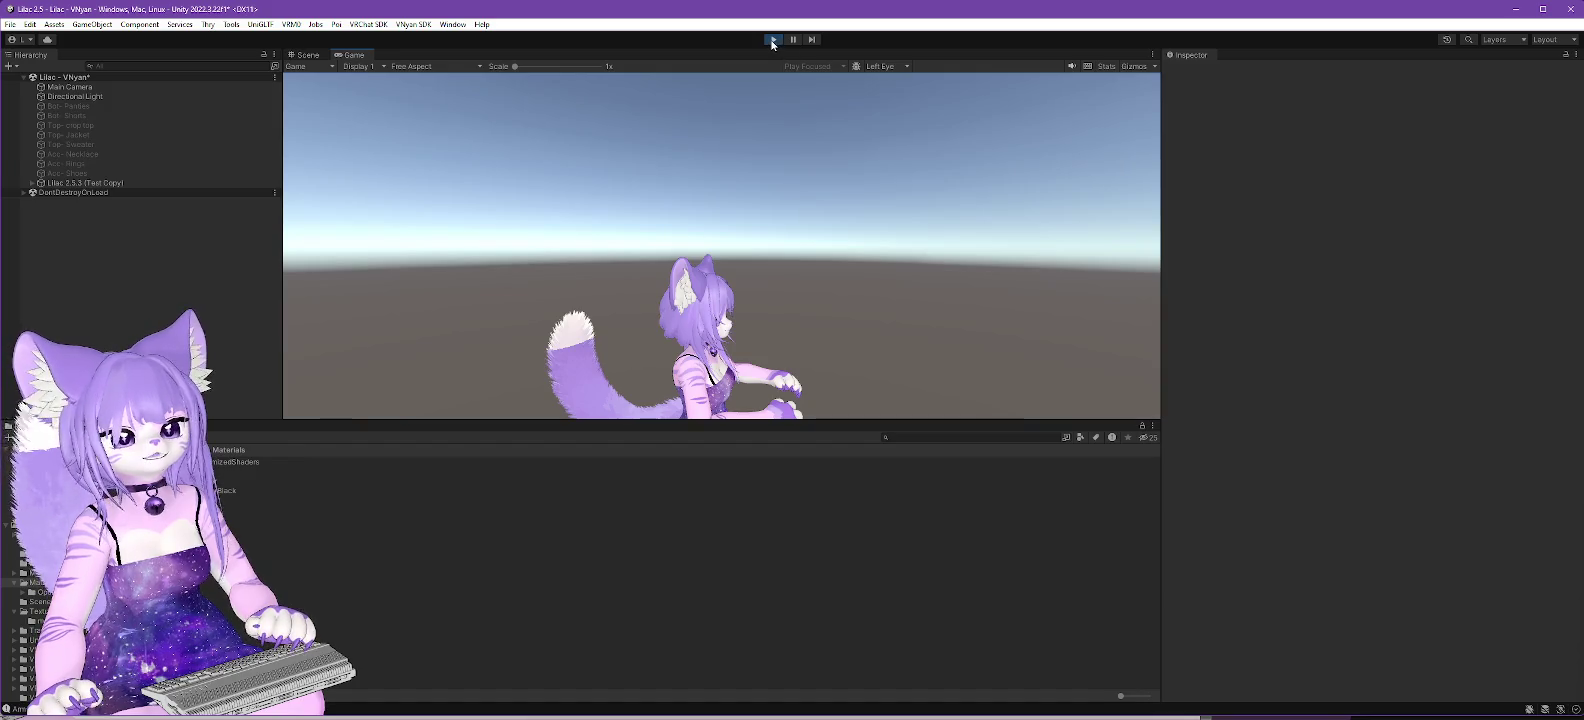
{"action": "left_click", "coordinate": [774, 40]}
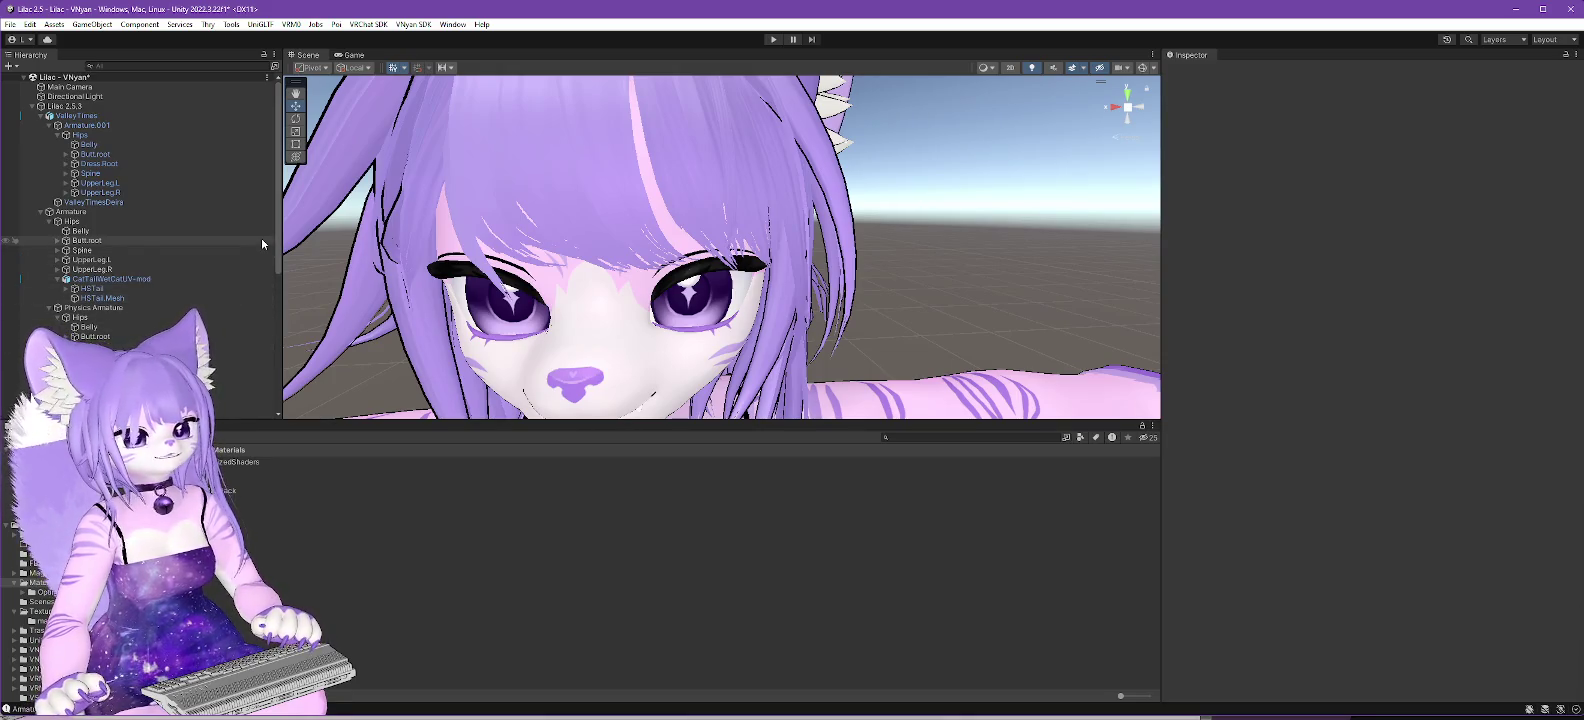
{"action": "scroll", "coordinate": [214, 250], "scroll_direction": "down", "scroll_amount": 3}
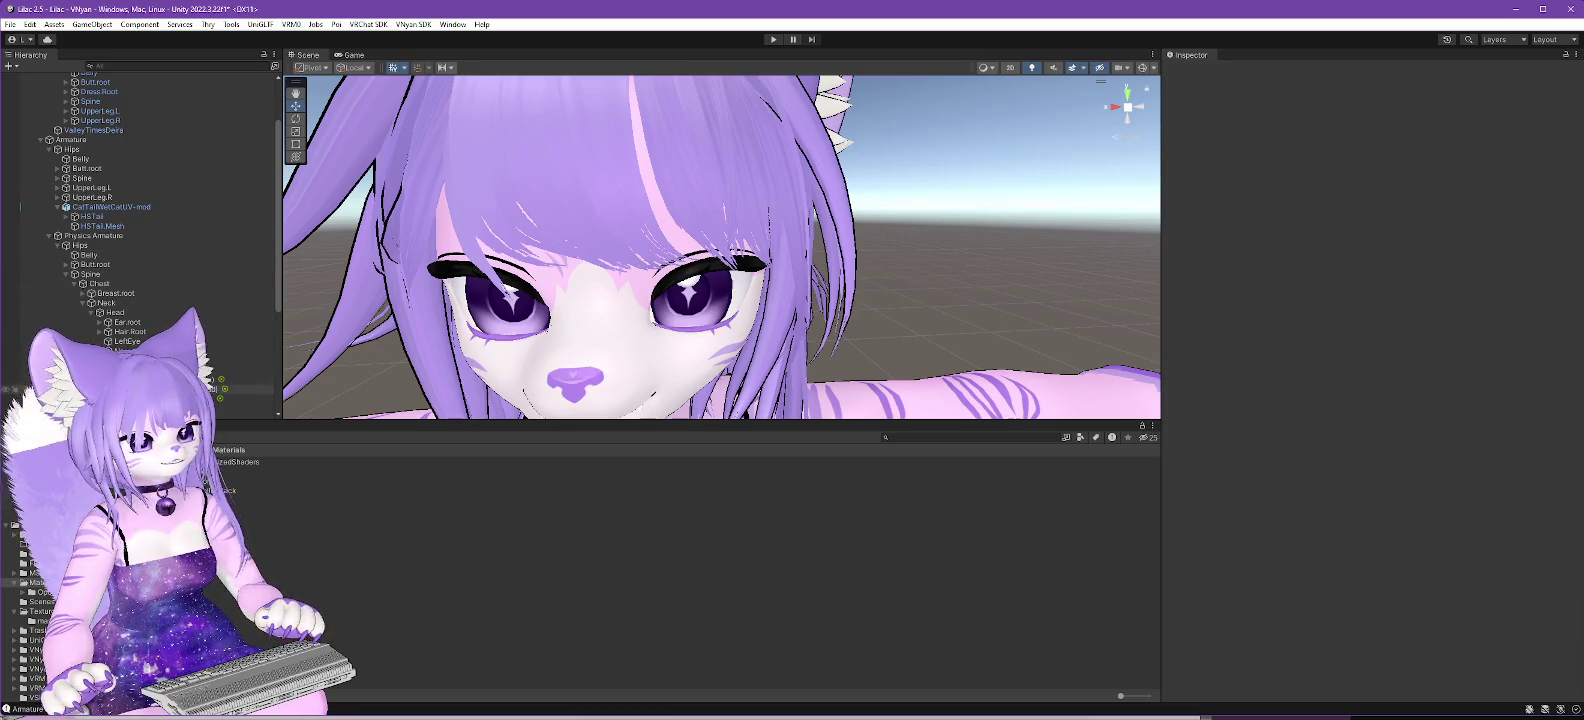
{"action": "left_click", "coordinate": [215, 388]}
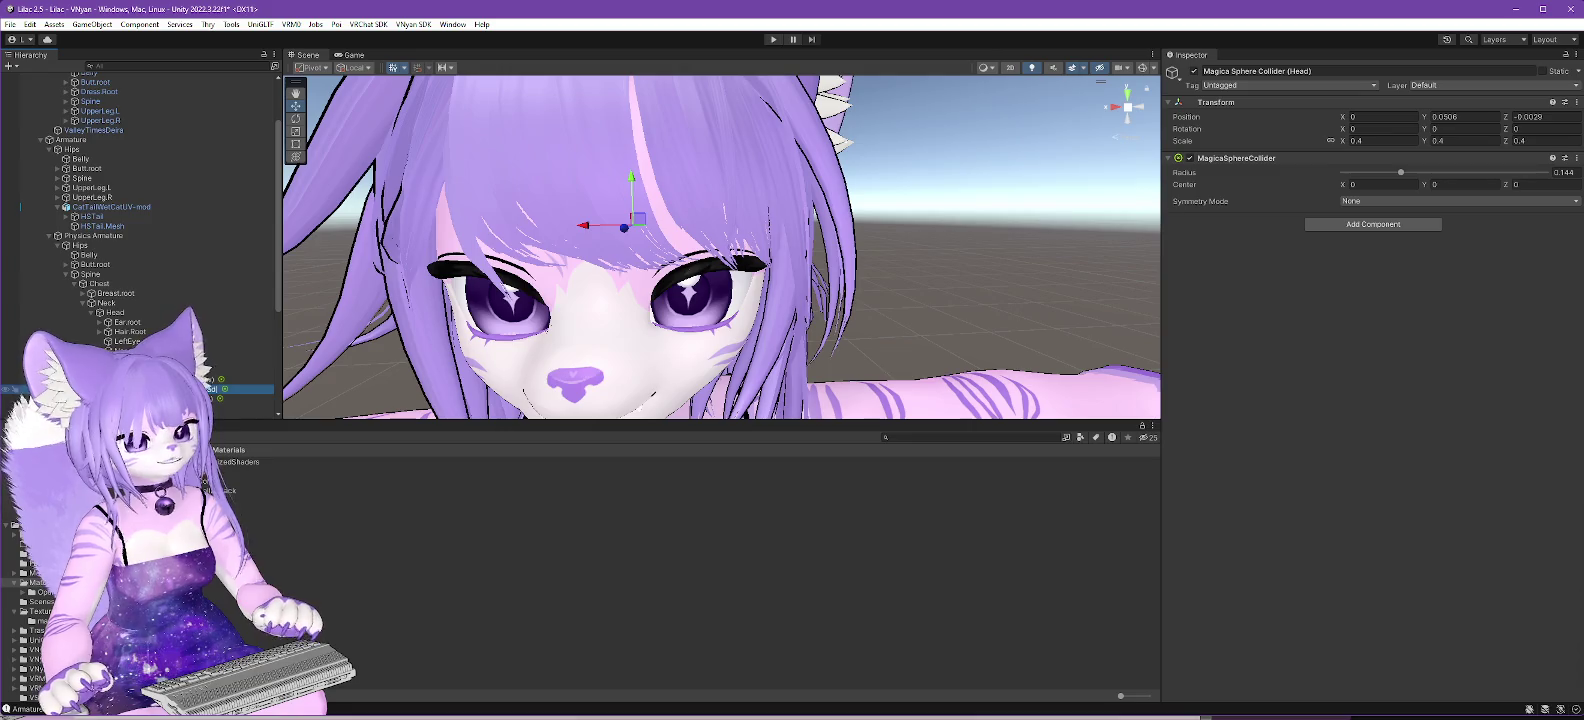
Step: Turn on Scene gizmos and orbit in close so the head collider's wireframe sphere shows
{"action": "mouse_move", "coordinate": [316, 383]}
{"action": "left_mouse_down"}
{"action": "mouse_move", "coordinate": [552, 284]}
{"action": "mouse_move", "coordinate": [790, 282]}
{"action": "left_mouse_up"}
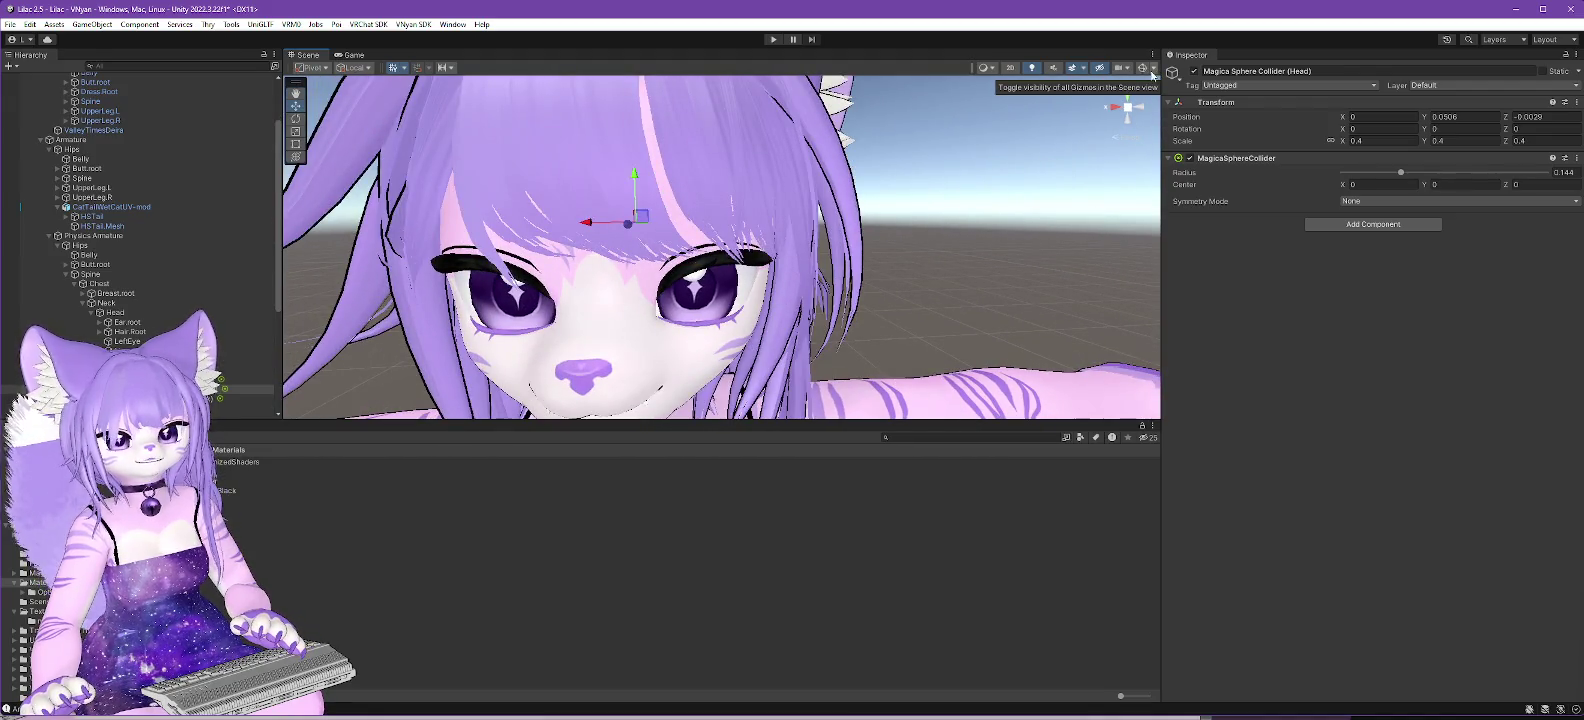
{"action": "left_click", "coordinate": [1144, 73]}
{"action": "mouse_move", "coordinate": [945, 287]}
{"action": "left_mouse_down"}
{"action": "mouse_move", "coordinate": [845, 276]}
{"action": "mouse_move", "coordinate": [842, 262]}
{"action": "mouse_move", "coordinate": [831, 311]}
{"action": "mouse_move", "coordinate": [834, 287]}
{"action": "mouse_move", "coordinate": [926, 262]}
{"action": "mouse_move", "coordinate": [760, 320]}
{"action": "mouse_move", "coordinate": [705, 321]}
{"action": "mouse_move", "coordinate": [761, 327]}
{"action": "left_mouse_up"}
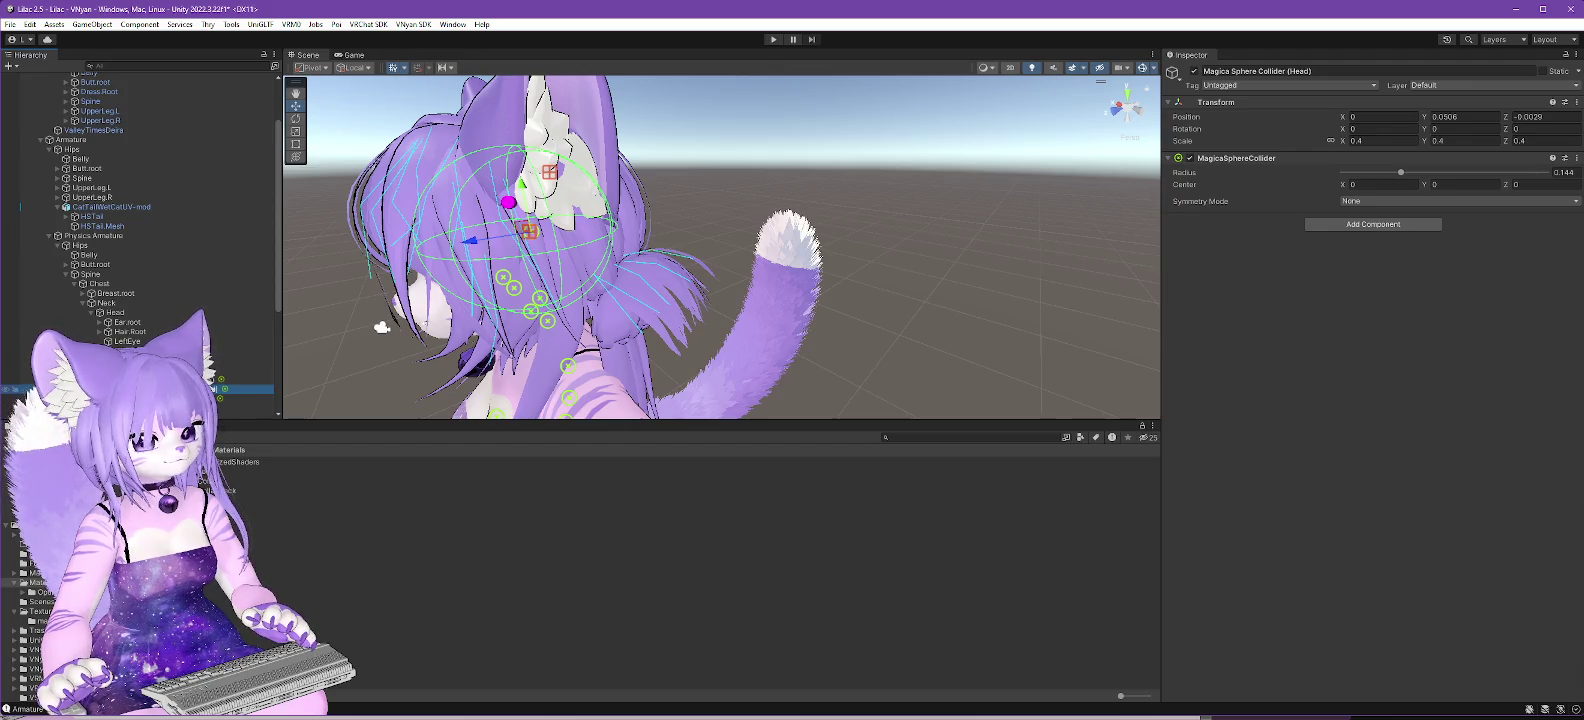
{"action": "scroll", "coordinate": [381, 327], "scroll_direction": "up", "scroll_amount": 3}
{"action": "mouse_move", "coordinate": [375, 304]}
{"action": "left_mouse_down"}
{"action": "mouse_move", "coordinate": [923, 279]}
{"action": "mouse_move", "coordinate": [1014, 242]}
{"action": "mouse_move", "coordinate": [870, 342]}
{"action": "mouse_move", "coordinate": [922, 317]}
{"action": "left_mouse_up"}
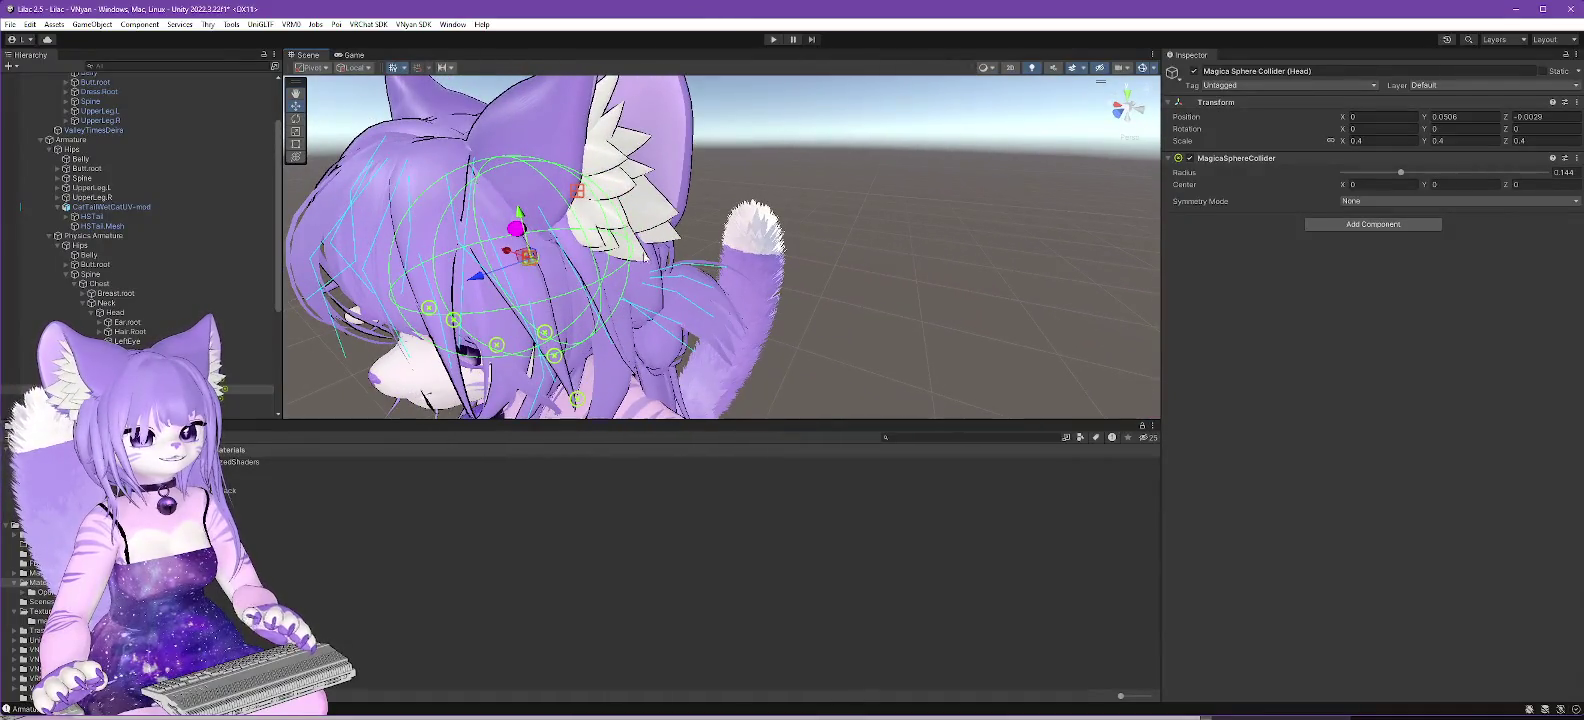
Step: Try raising the head collider, then undo so it keeps its original position
{"action": "left_click_drag", "start_coordinate": [519, 213], "coordinate": [510, 178]}
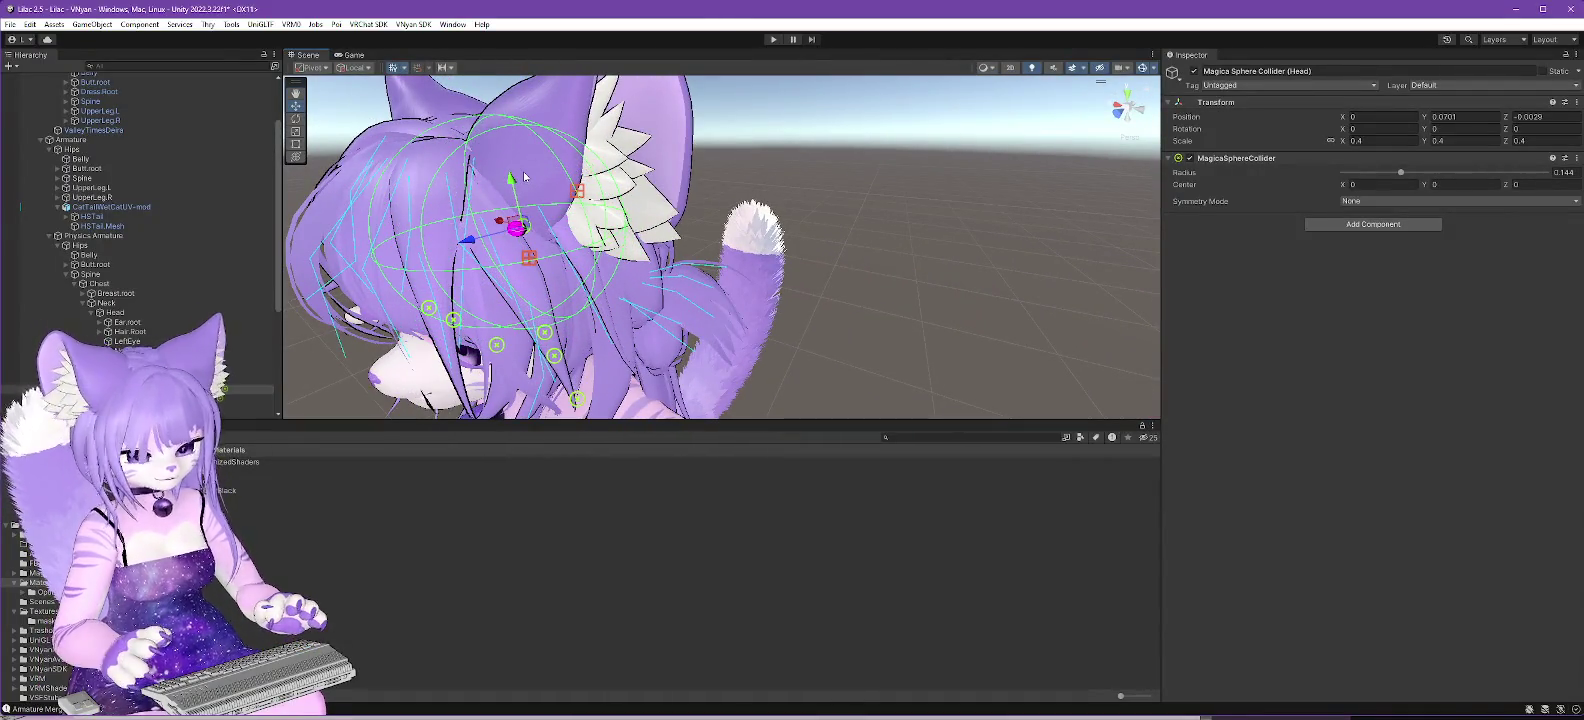
{"action": "key", "text": "ctrl+z"}
{"action": "left_click_drag", "start_coordinate": [529, 259], "coordinate": [408, 258]}
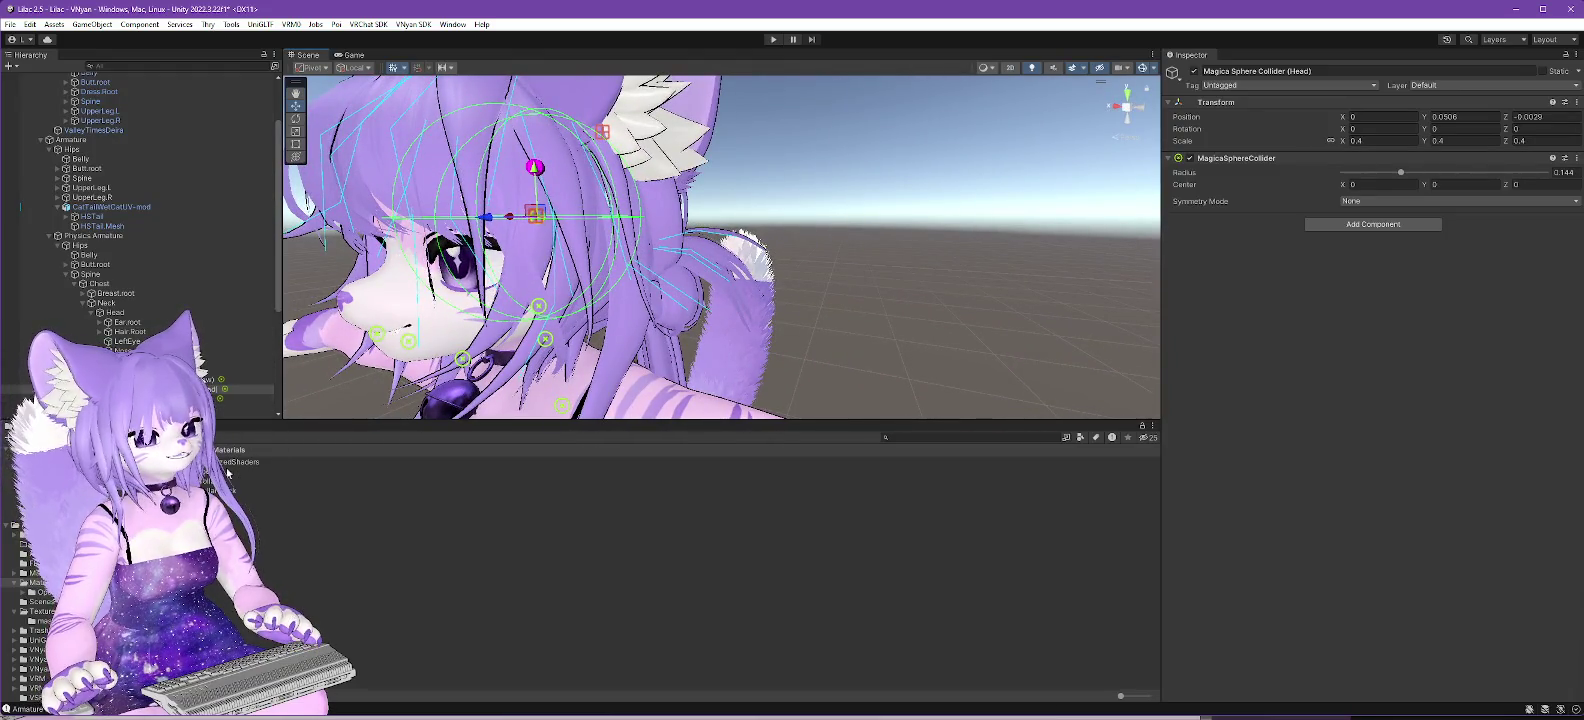
{"action": "left_click", "coordinate": [238, 528]}
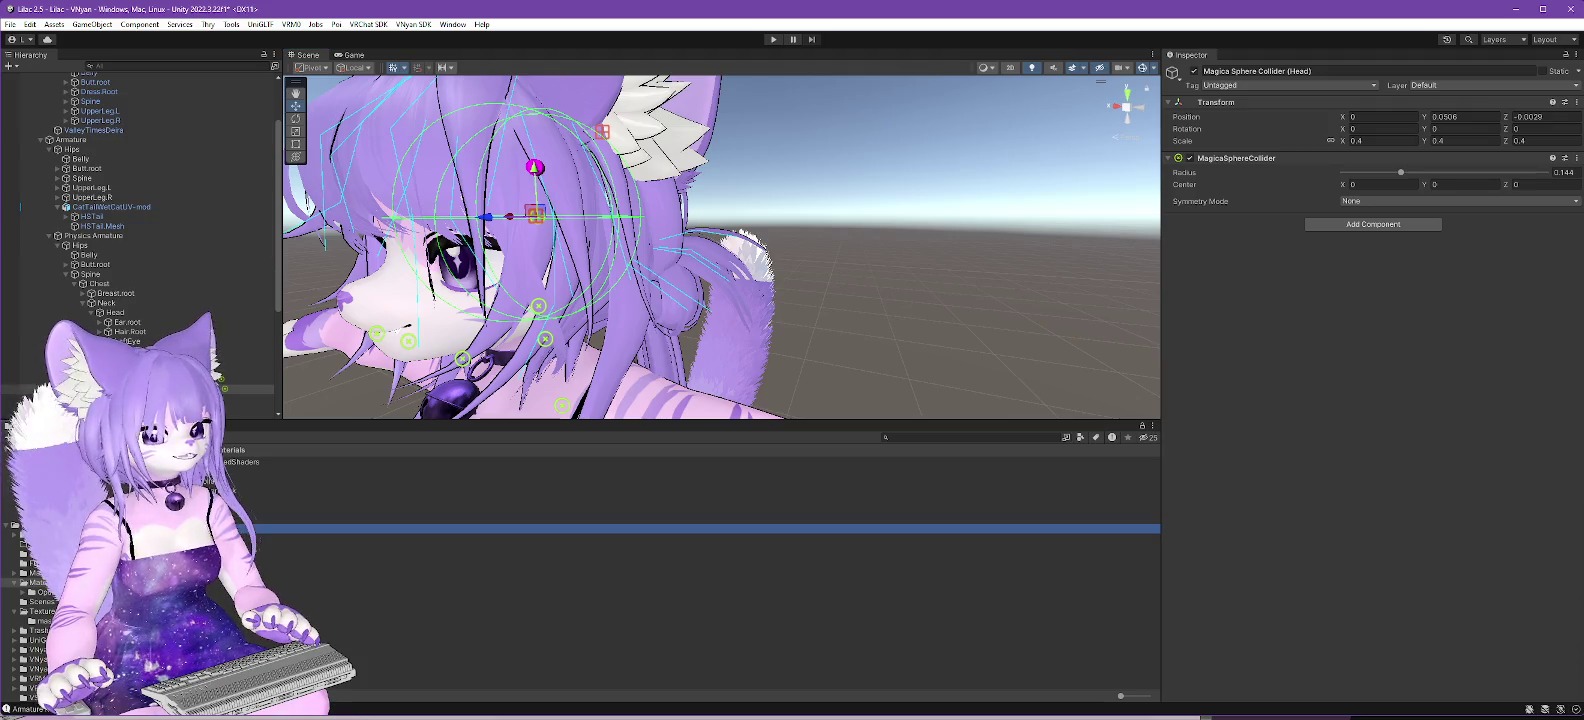
Step: Unlock the Hair shader and push Alpha Cutoff to 1.001, then reselect the head collider
{"action": "left_click", "coordinate": [1370, 137]}
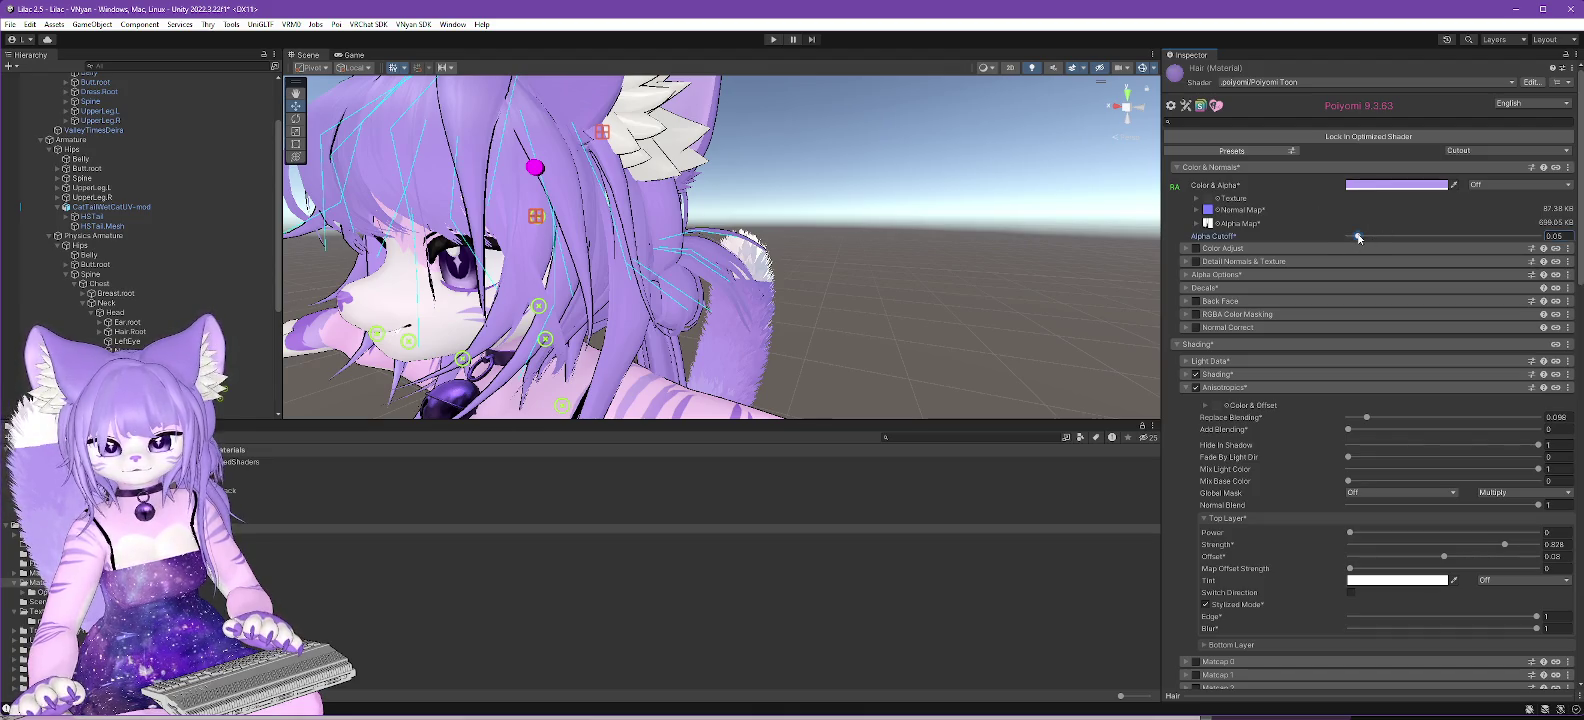
{"action": "left_click_drag", "start_coordinate": [1384, 234], "coordinate": [1540, 235]}
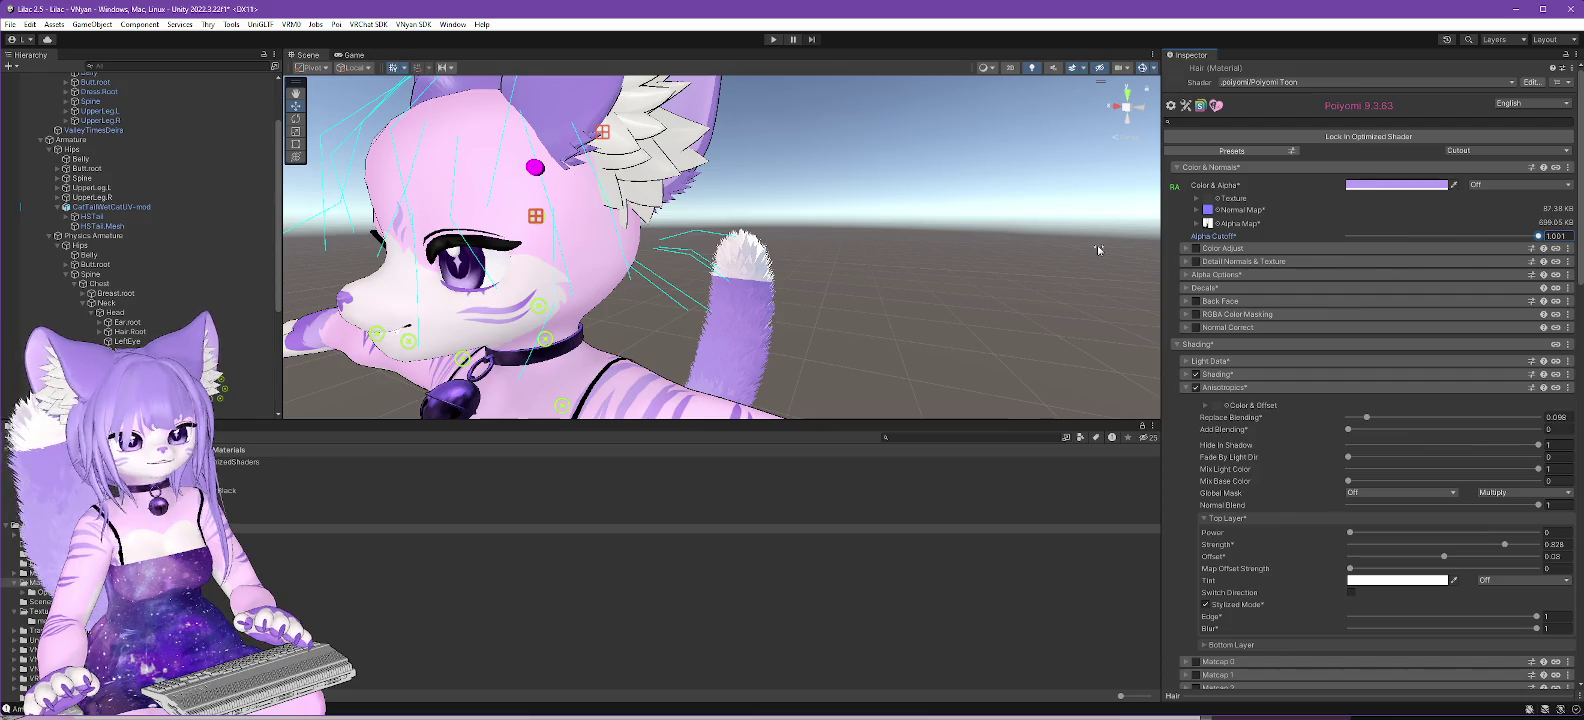
{"action": "left_click_drag", "start_coordinate": [714, 243], "coordinate": [643, 277]}
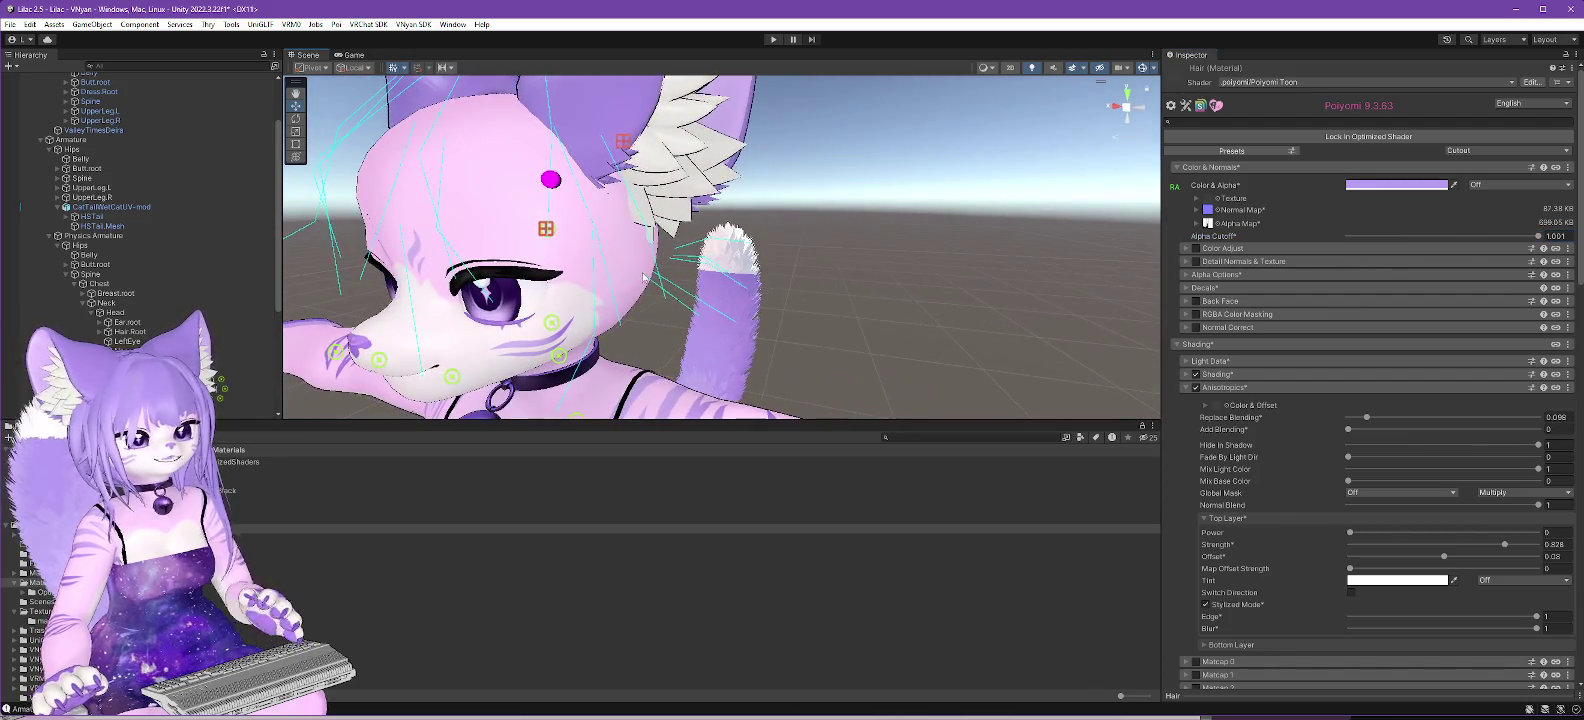
{"action": "left_click", "coordinate": [348, 361]}
{"action": "mouse_move", "coordinate": [840, 321]}
{"action": "left_mouse_down"}
{"action": "mouse_move", "coordinate": [814, 335]}
{"action": "mouse_move", "coordinate": [488, 290]}
{"action": "left_mouse_up"}
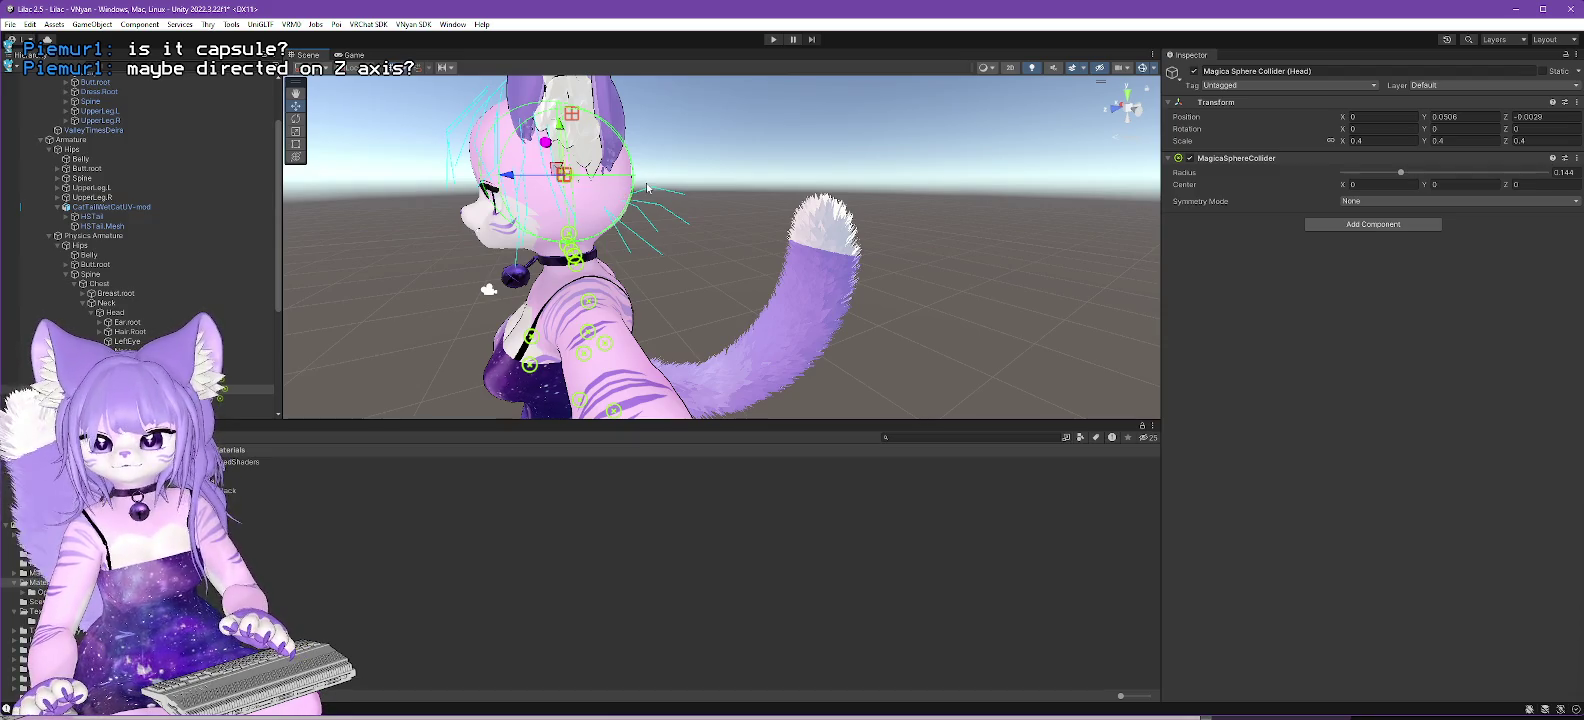
Step: Duplicate the head collider, disable the copy, and rename it Magica Sphere Collider (Head) (backup)
{"action": "mouse_move", "coordinate": [661, 173]}
{"action": "left_mouse_down"}
{"action": "mouse_move", "coordinate": [667, 158]}
{"action": "mouse_move", "coordinate": [779, 237]}
{"action": "mouse_move", "coordinate": [762, 204]}
{"action": "mouse_move", "coordinate": [575, 215]}
{"action": "mouse_move", "coordinate": [700, 212]}
{"action": "mouse_move", "coordinate": [702, 196]}
{"action": "mouse_move", "coordinate": [889, 208]}
{"action": "mouse_move", "coordinate": [747, 194]}
{"action": "mouse_move", "coordinate": [805, 199]}
{"action": "left_mouse_up"}
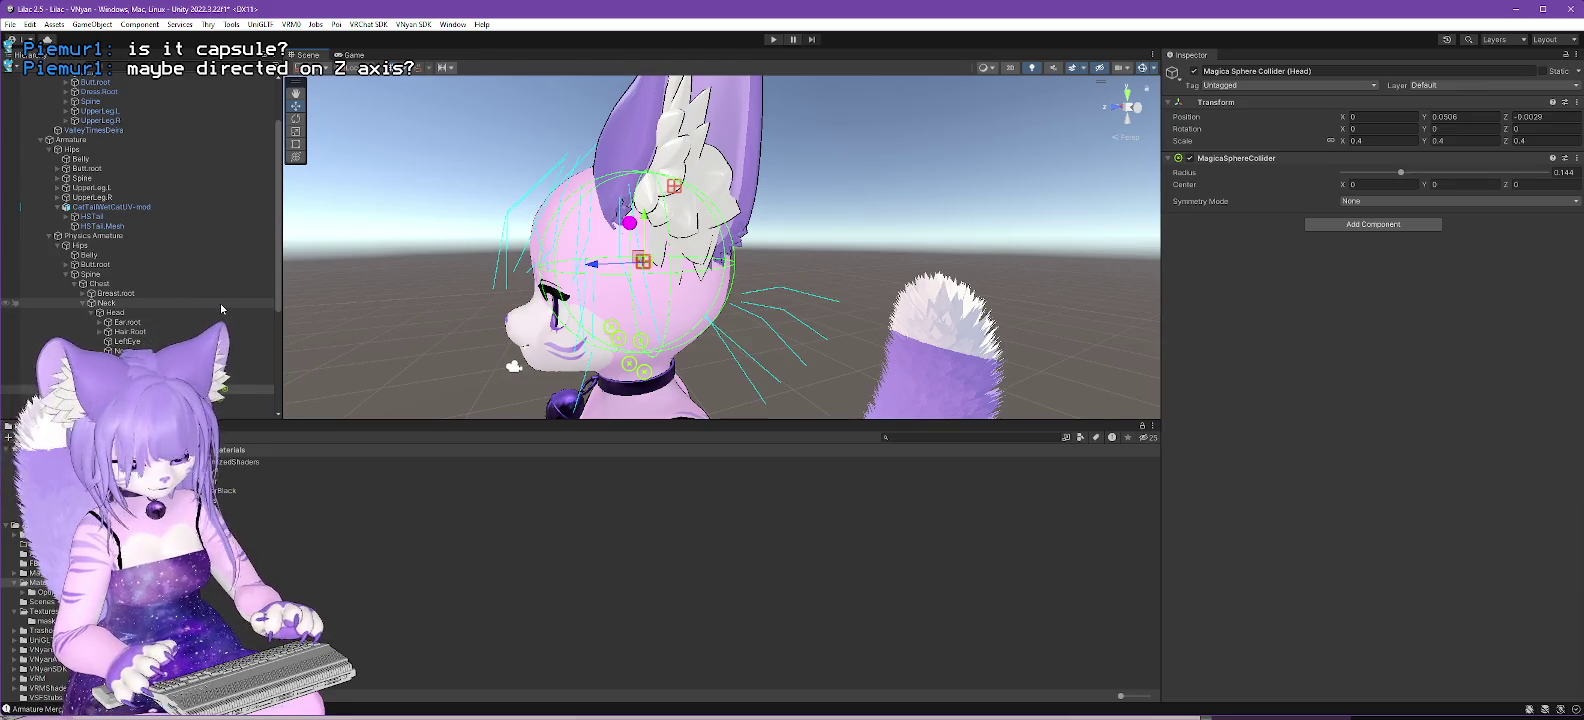
{"action": "key", "text": "ctrl+d"}
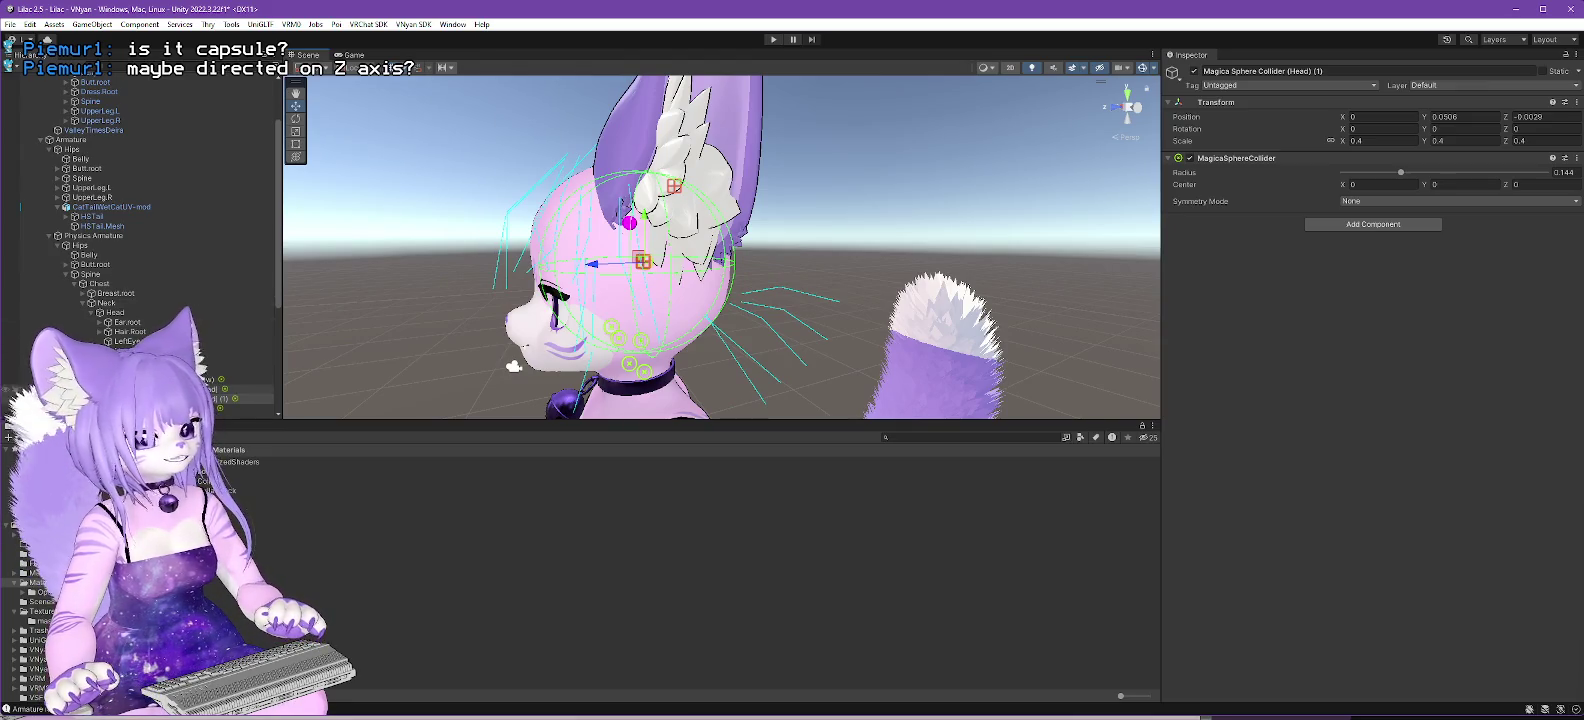
{"action": "left_click", "coordinate": [1193, 71]}
{"action": "left_click", "coordinate": [1419, 70]}
{"action": "key", "text": "BackSpace"}
{"action": "key", "text": "BackSpace"}
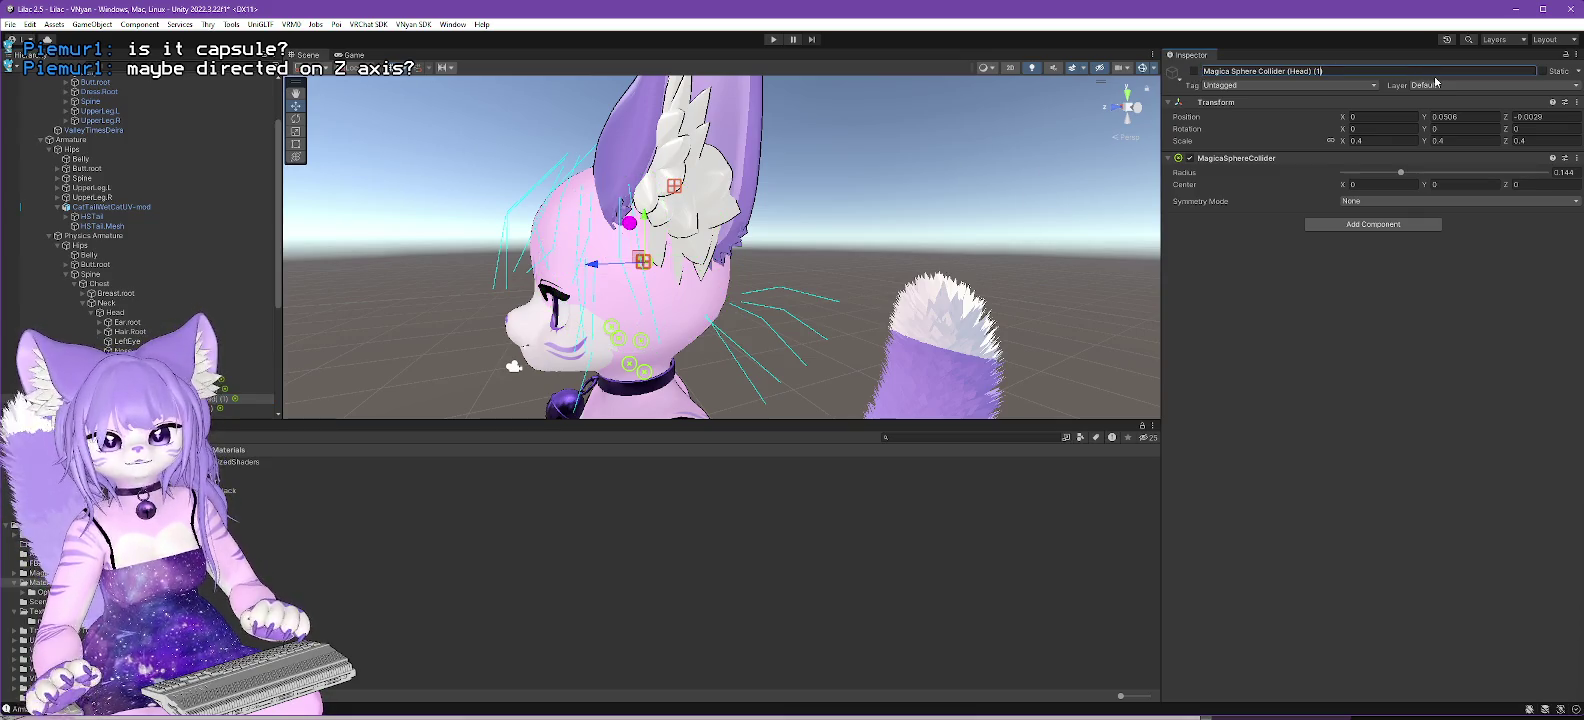
{"action": "type", "text": "backup)"}
{"action": "key", "text": "Return"}
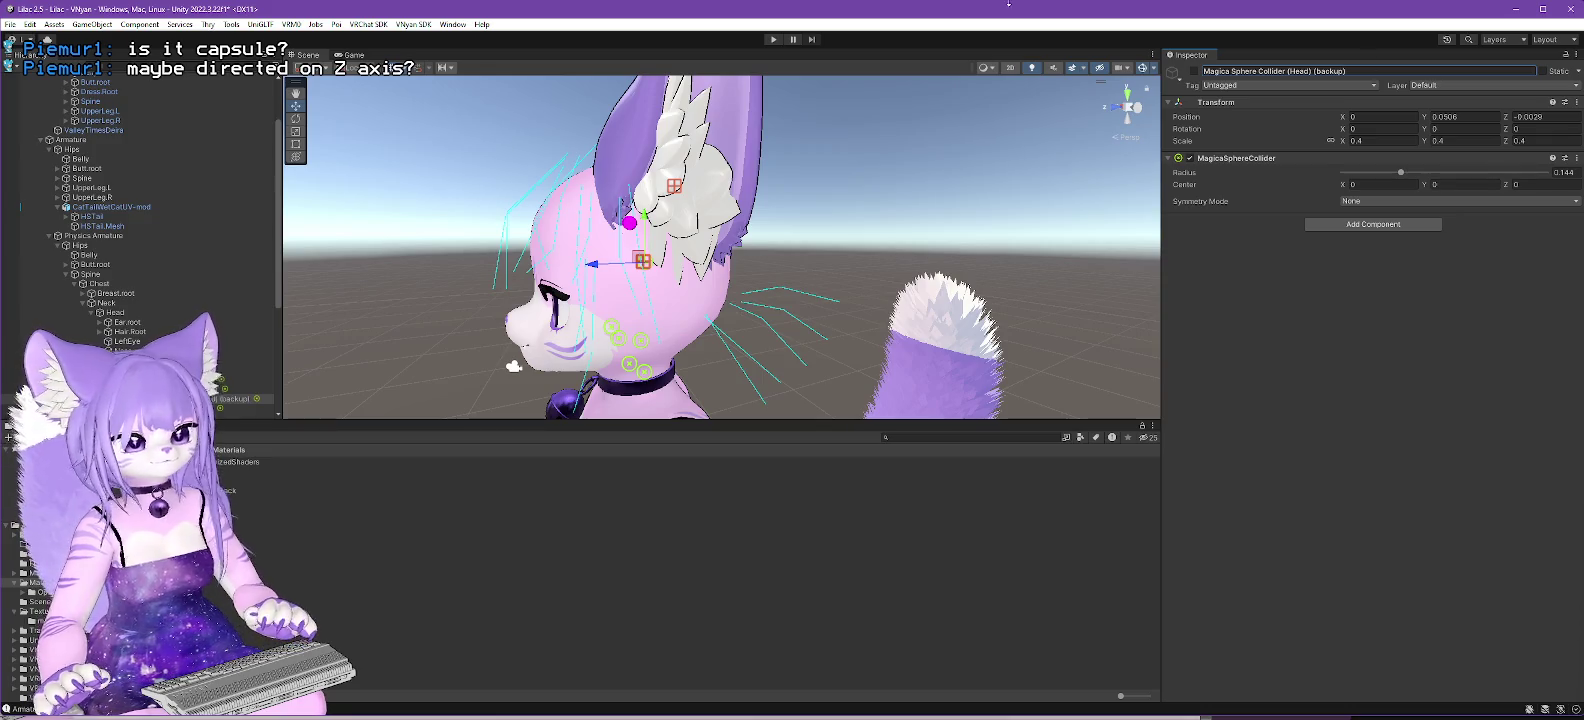
{"action": "left_click", "coordinate": [240, 389]}
{"action": "mouse_move", "coordinate": [650, 256]}
{"action": "left_mouse_down"}
{"action": "mouse_move", "coordinate": [800, 232]}
{"action": "mouse_move", "coordinate": [785, 214]}
{"action": "left_mouse_up"}
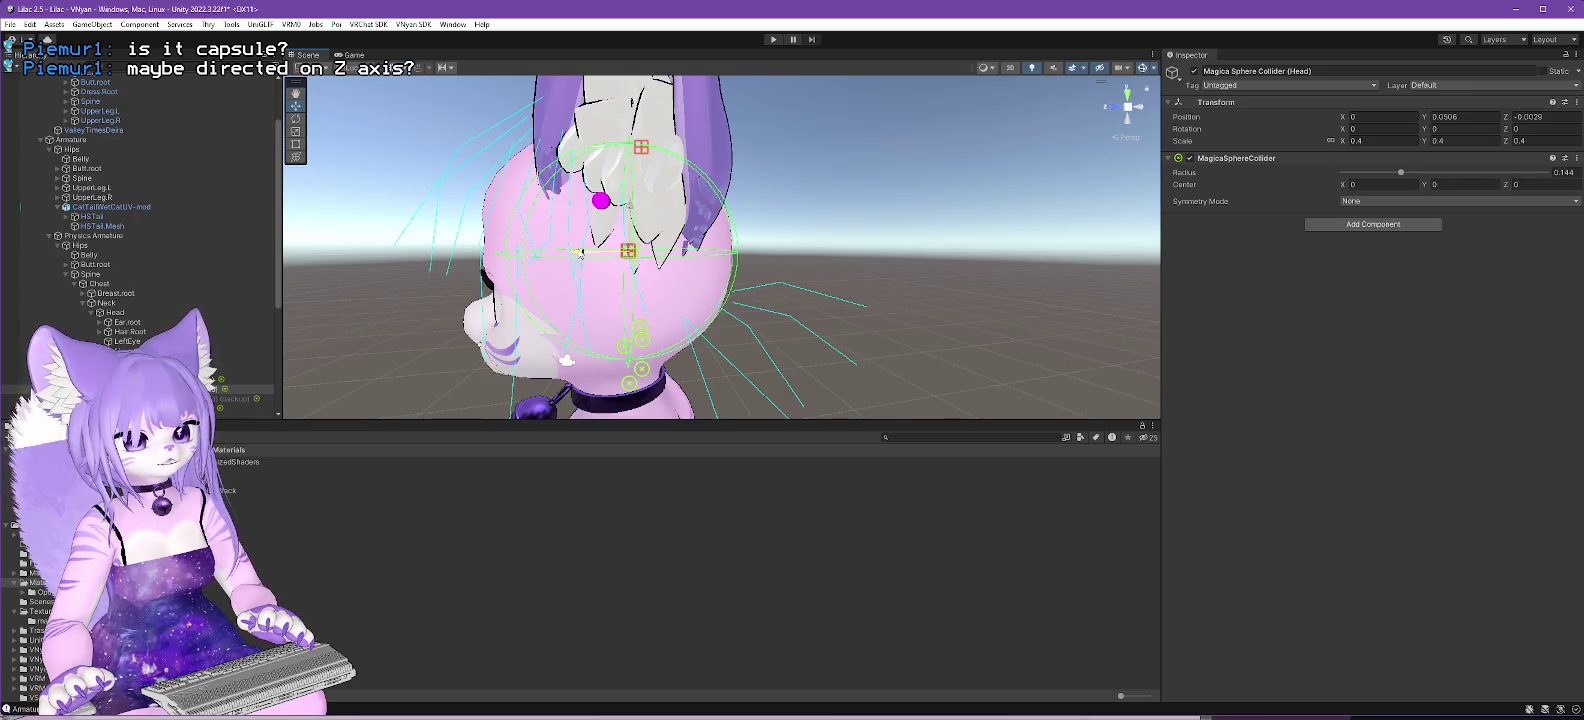
Step: Unlock the Ears shader and set its Alpha Cutoff to 1.001, then reselect the head collider
{"action": "left_click", "coordinate": [266, 509]}
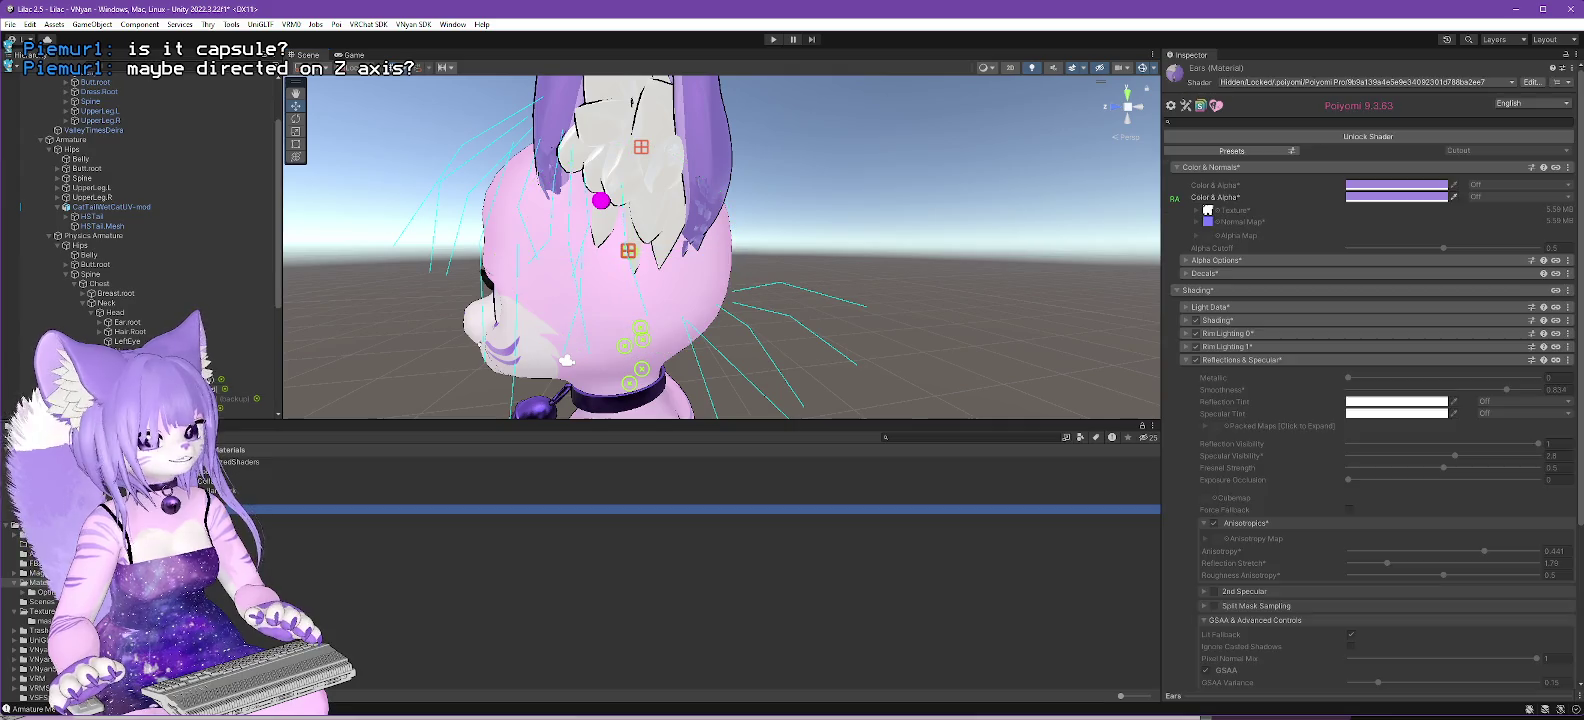
{"action": "left_click", "coordinate": [1365, 137]}
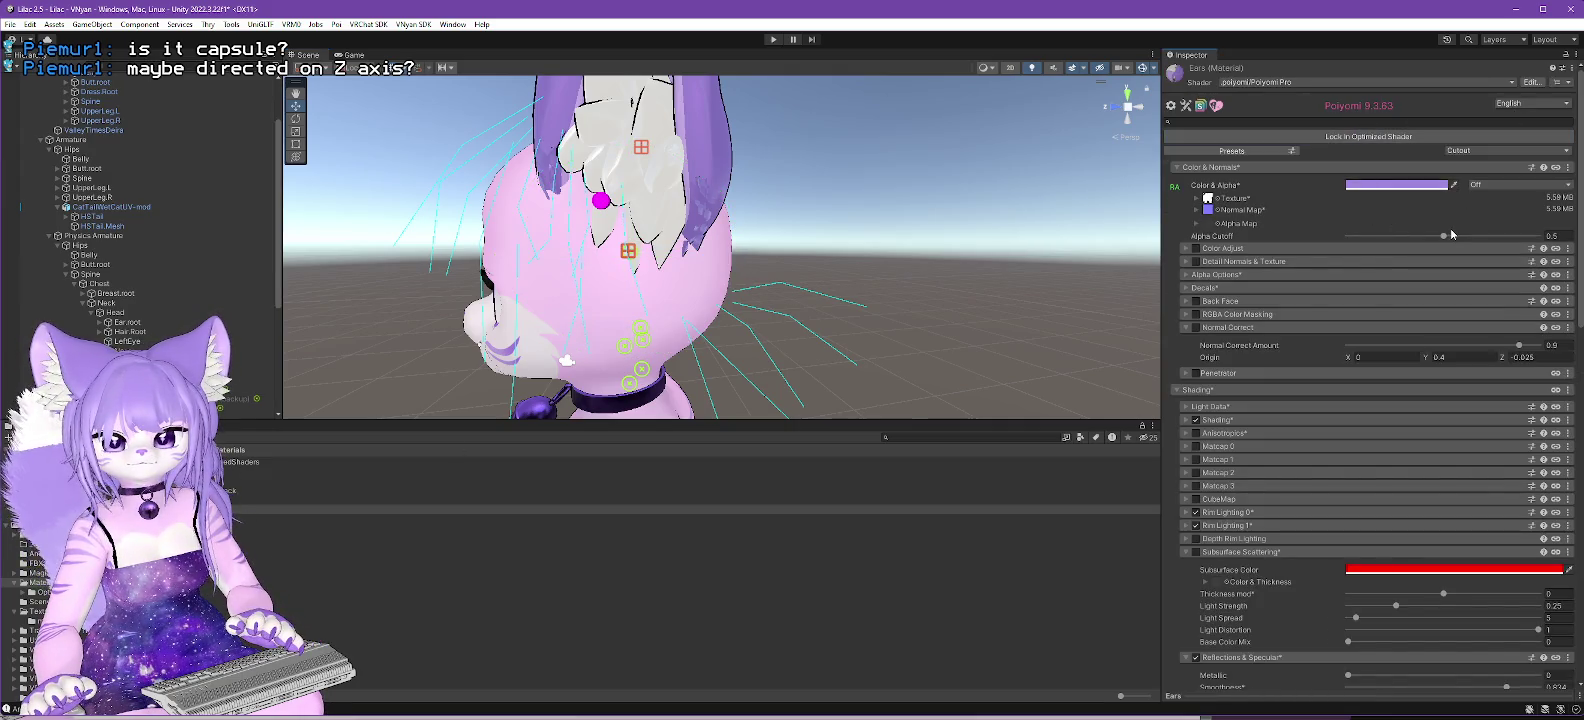
{"action": "left_click_drag", "start_coordinate": [1446, 235], "coordinate": [1540, 235]}
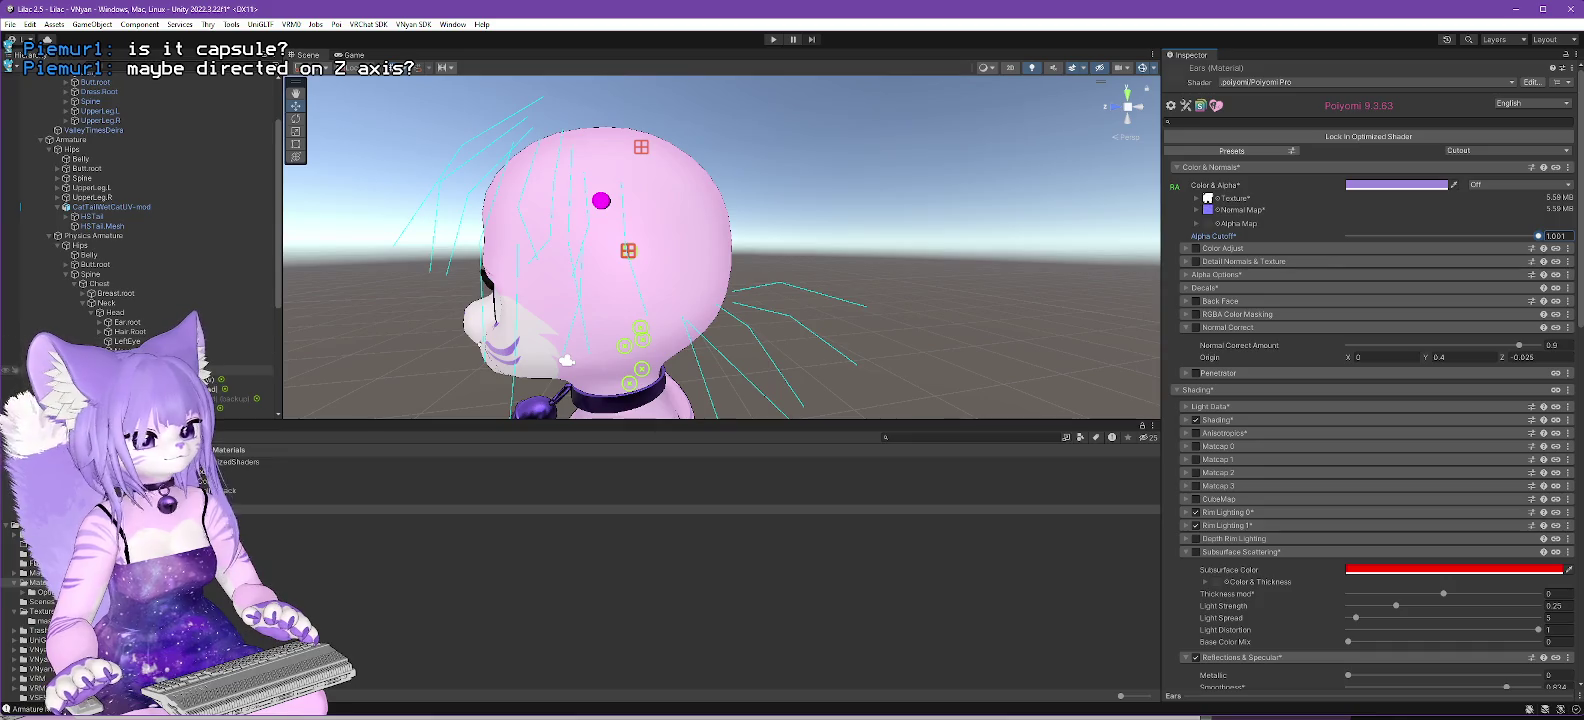
{"action": "left_click", "coordinate": [235, 388]}
{"action": "mouse_move", "coordinate": [790, 205]}
{"action": "left_mouse_down"}
{"action": "mouse_move", "coordinate": [831, 194]}
{"action": "mouse_move", "coordinate": [821, 178]}
{"action": "mouse_move", "coordinate": [843, 170]}
{"action": "left_mouse_up"}
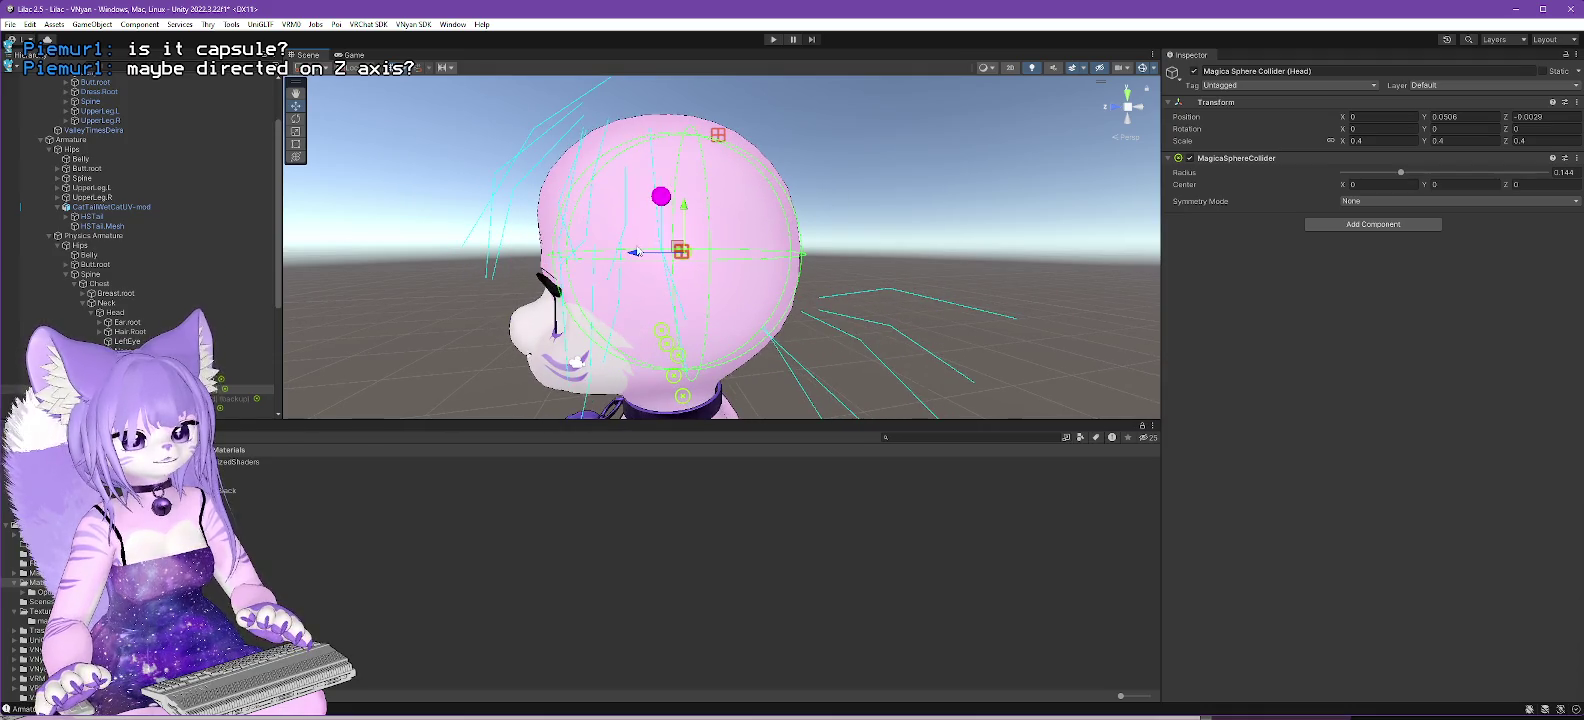
Step: Move the head collider to Y 0.0555, Z 0.0013 with radius 0.15, comparing against the backup
{"action": "left_click_drag", "start_coordinate": [634, 255], "coordinate": [626, 254]}
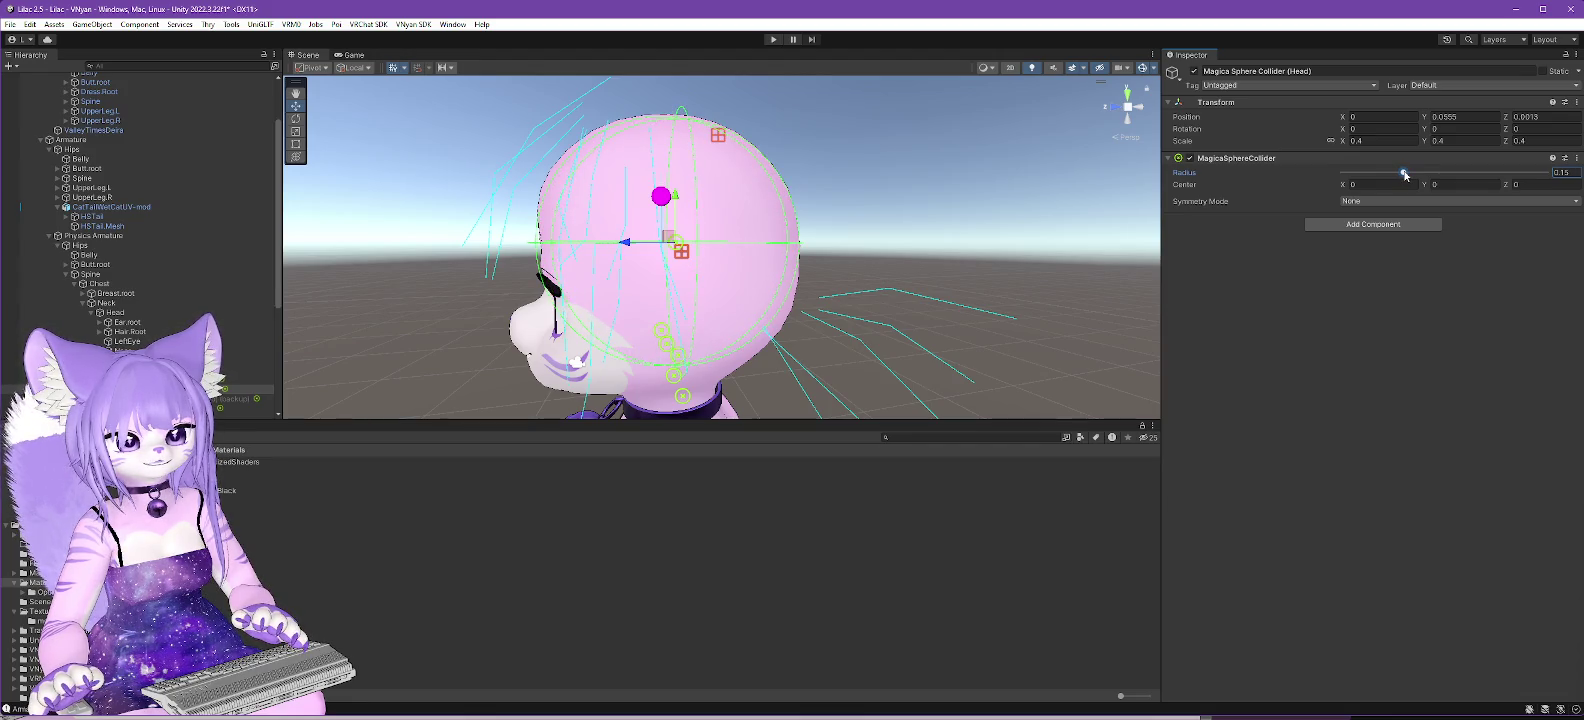
{"action": "left_click", "coordinate": [235, 398]}
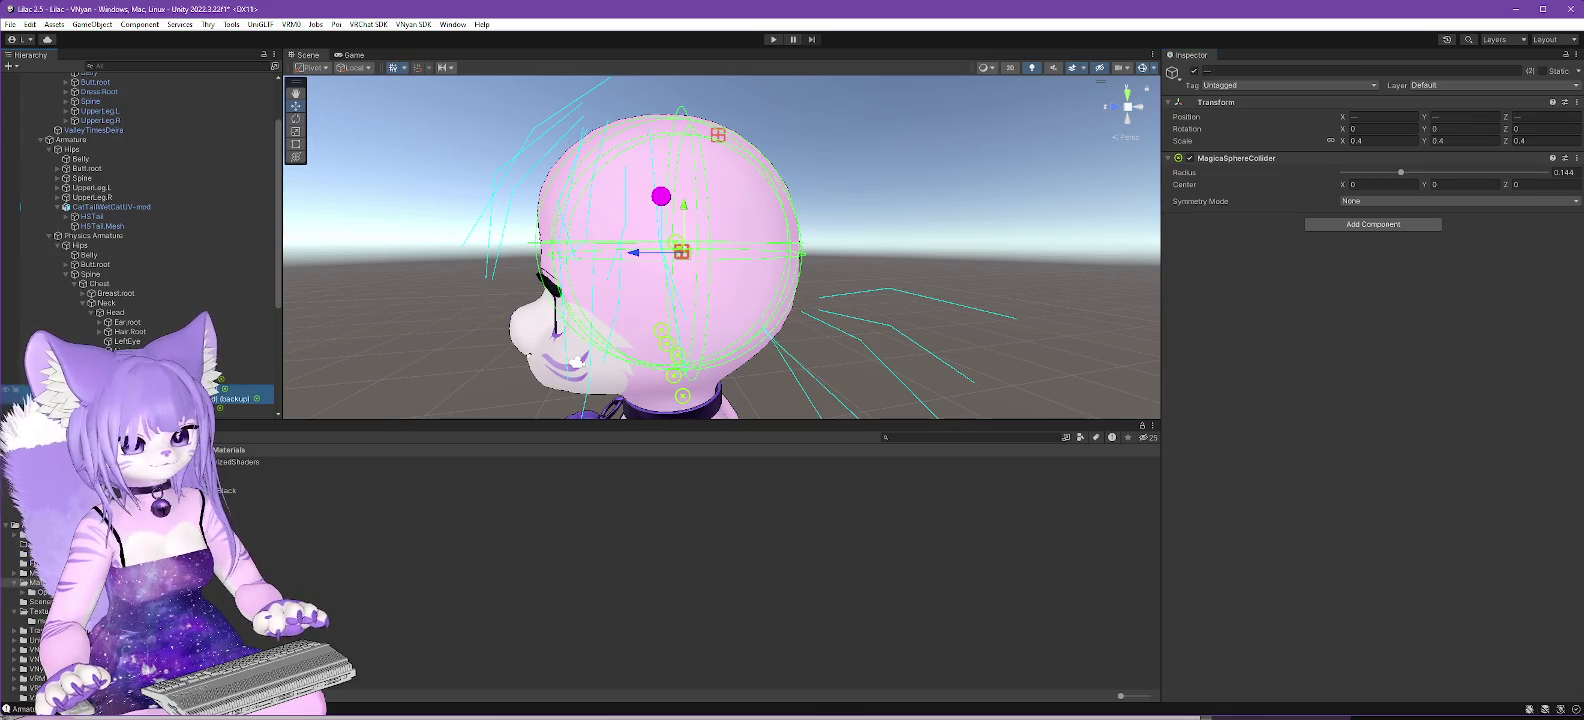
{"action": "left_click_drag", "start_coordinate": [920, 348], "coordinate": [896, 335]}
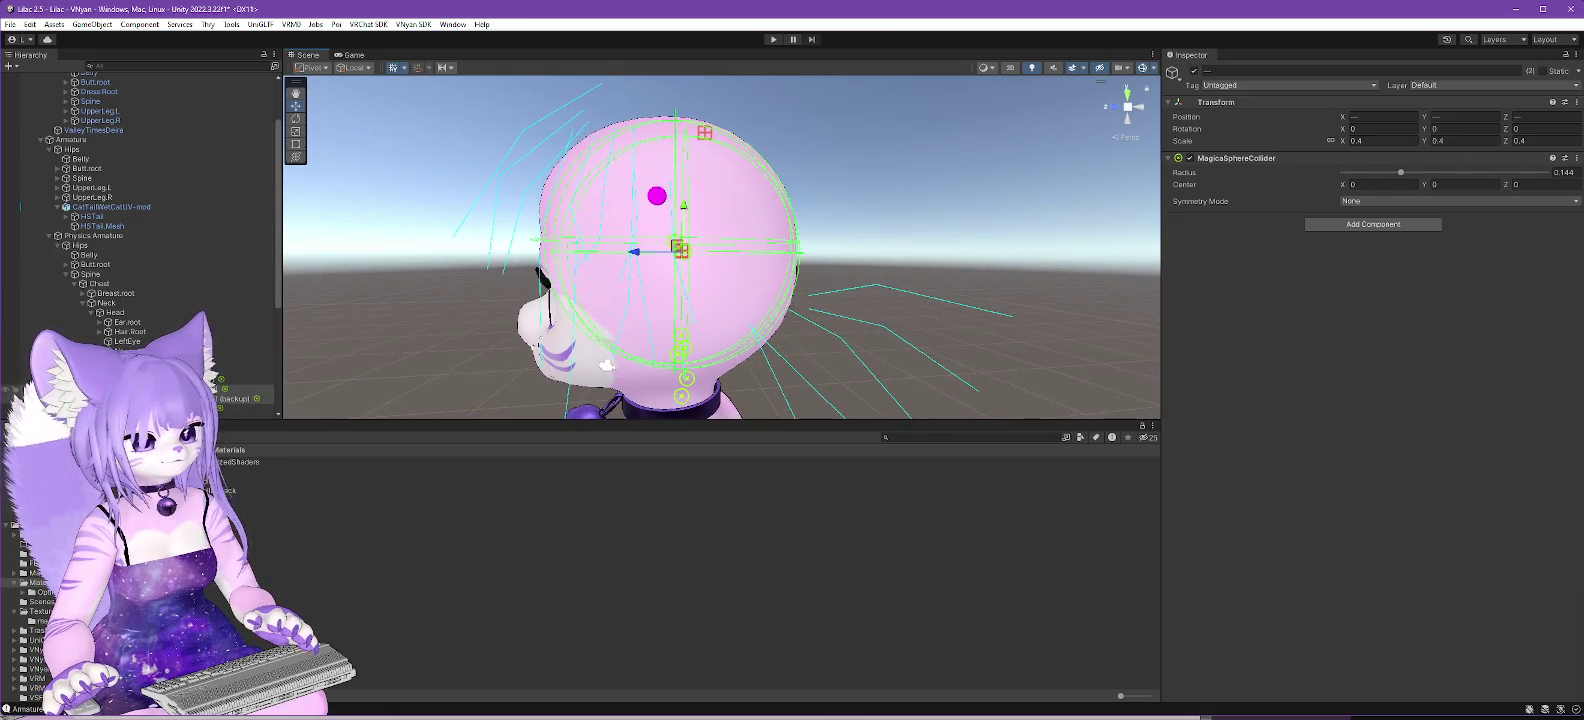
{"action": "key", "text": "ctrl+z"}
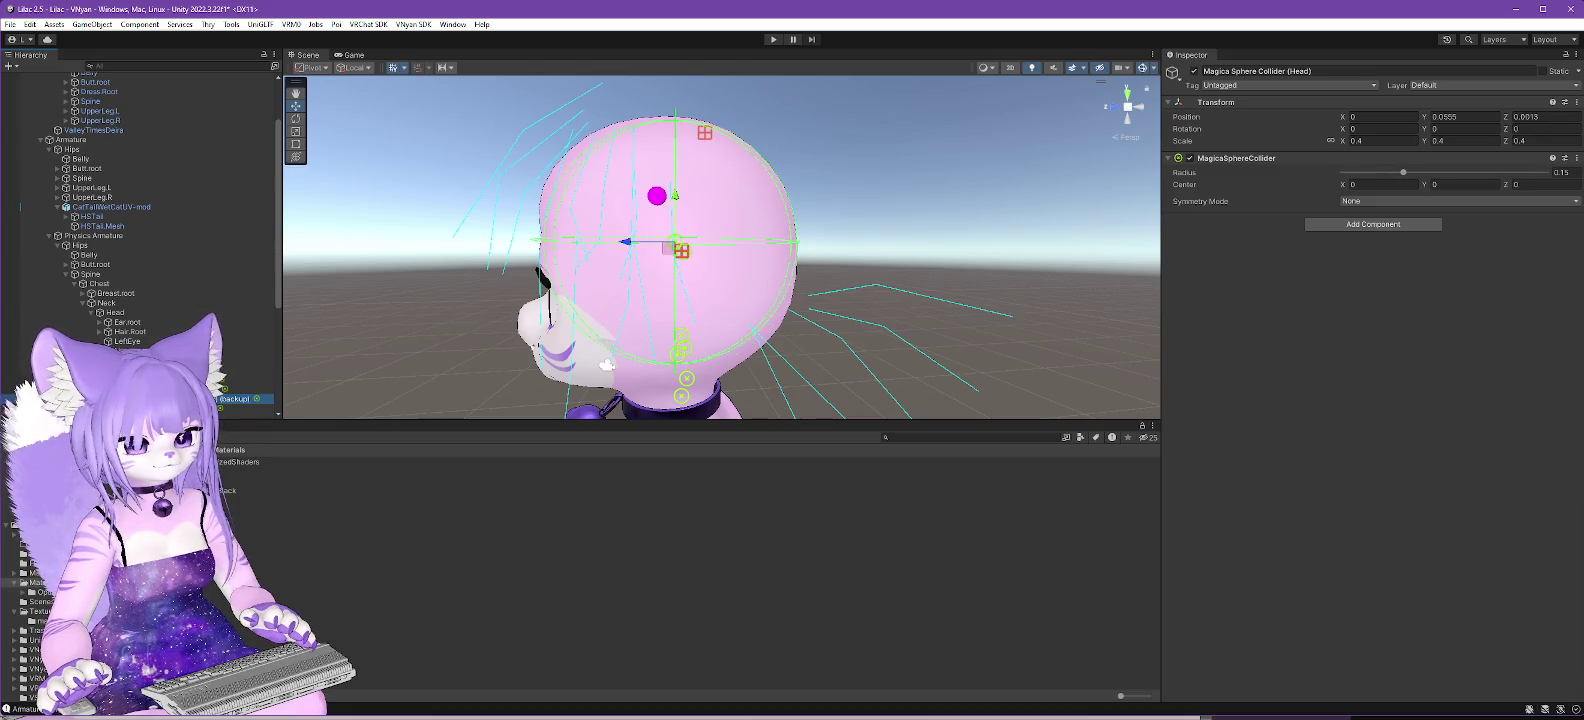
{"action": "left_click", "coordinate": [245, 389]}
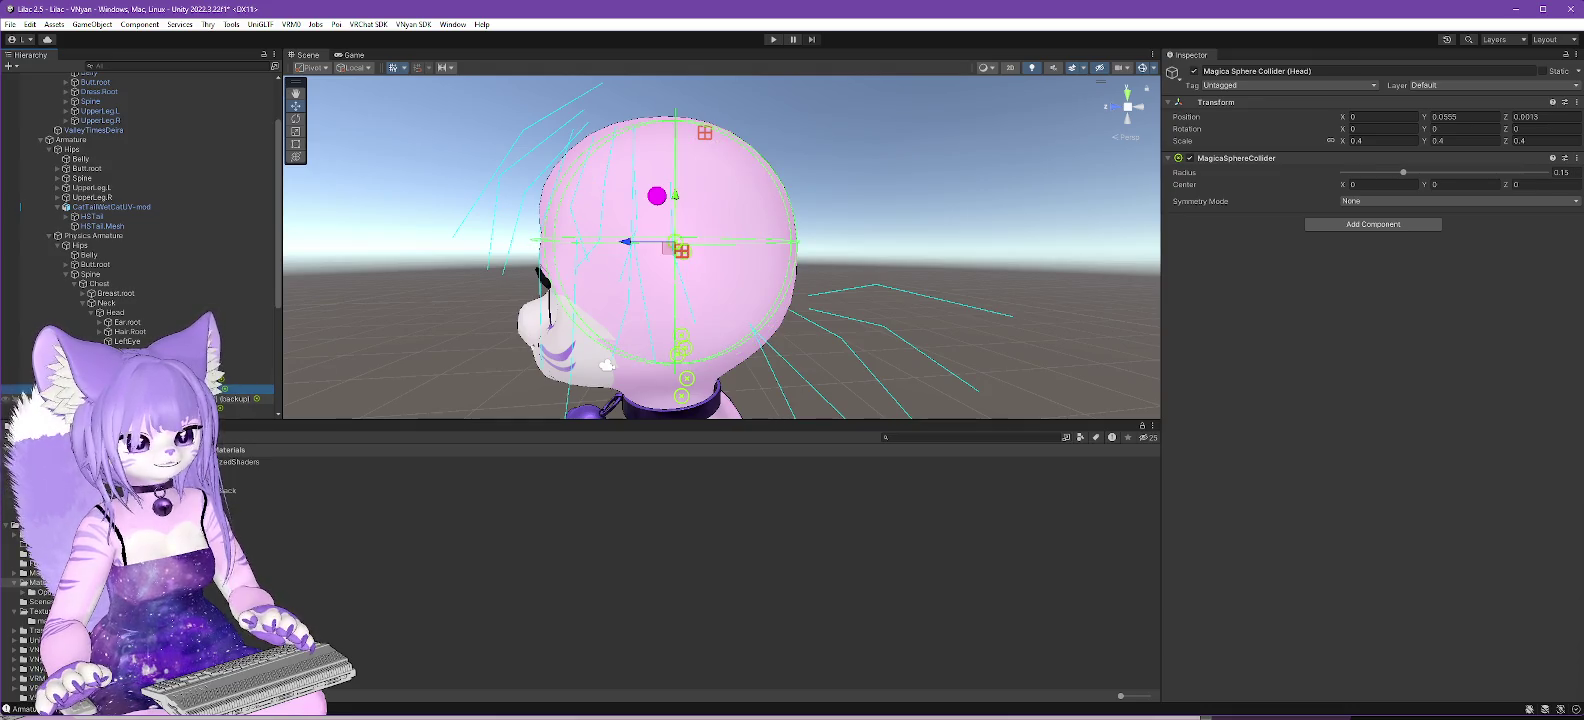
{"action": "key", "text": "Down"}
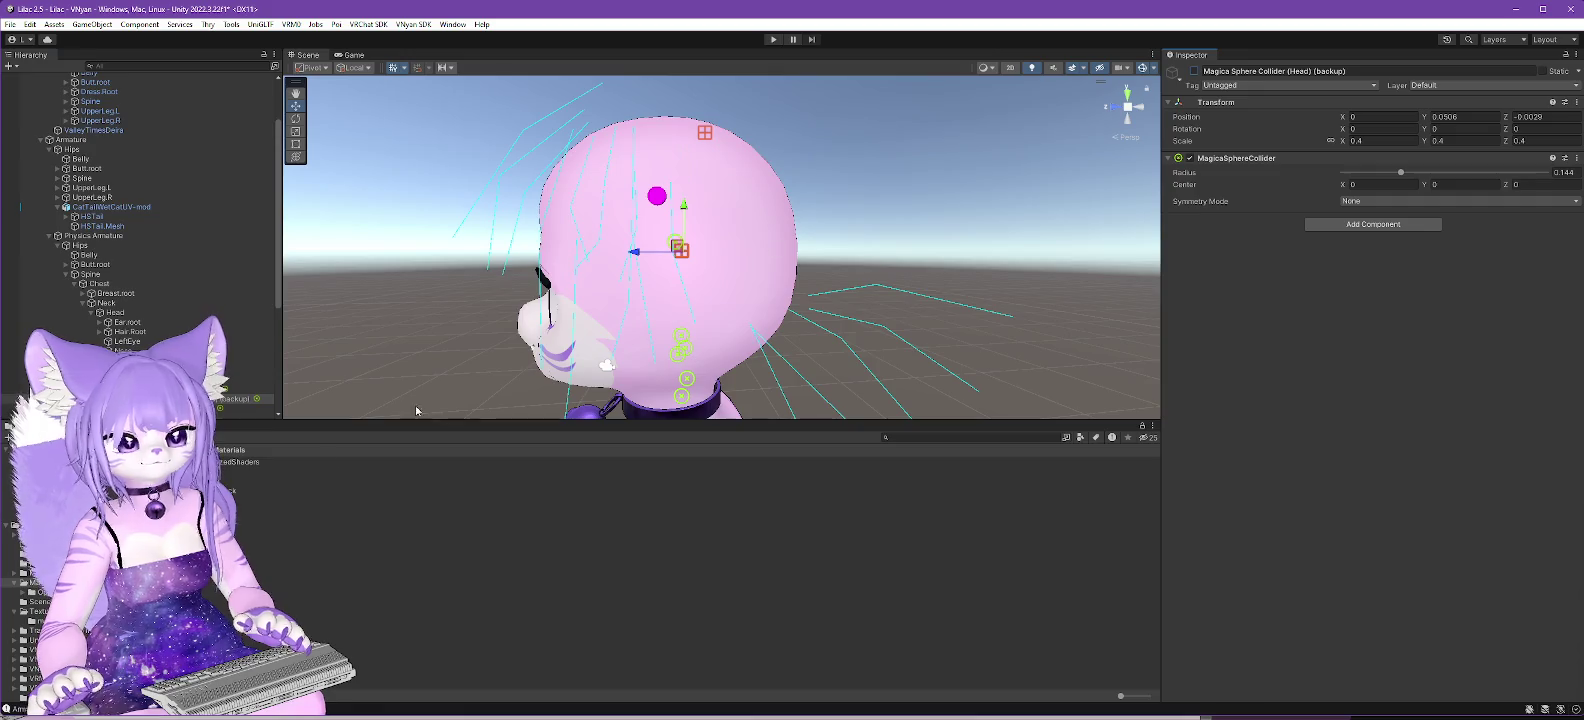
Step: Set the Ears material's Alpha Cutoff back to 0.5 and lock in its optimized shader
{"action": "left_click", "coordinate": [260, 510]}
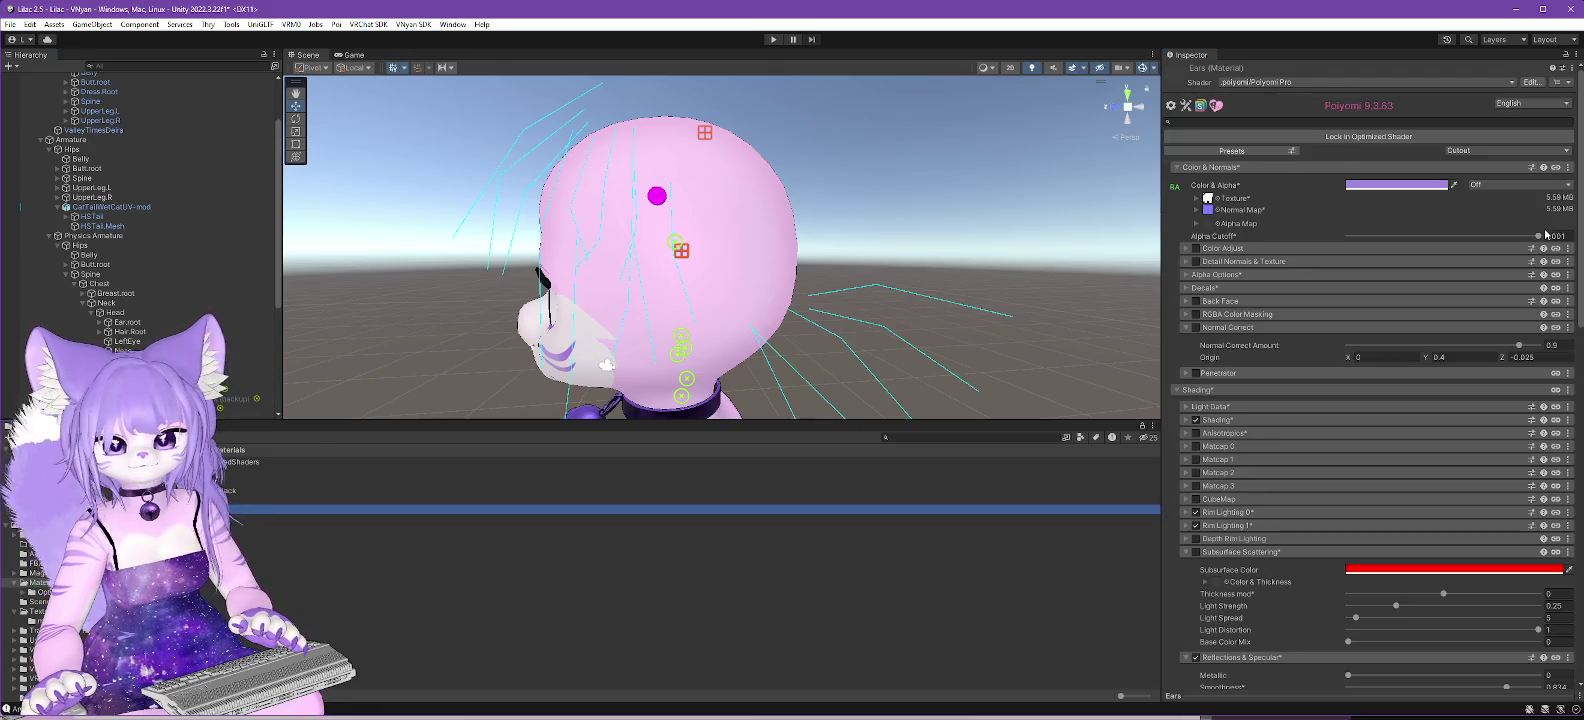
{"action": "left_click", "coordinate": [1567, 234]}
{"action": "type", "text": ".5"}
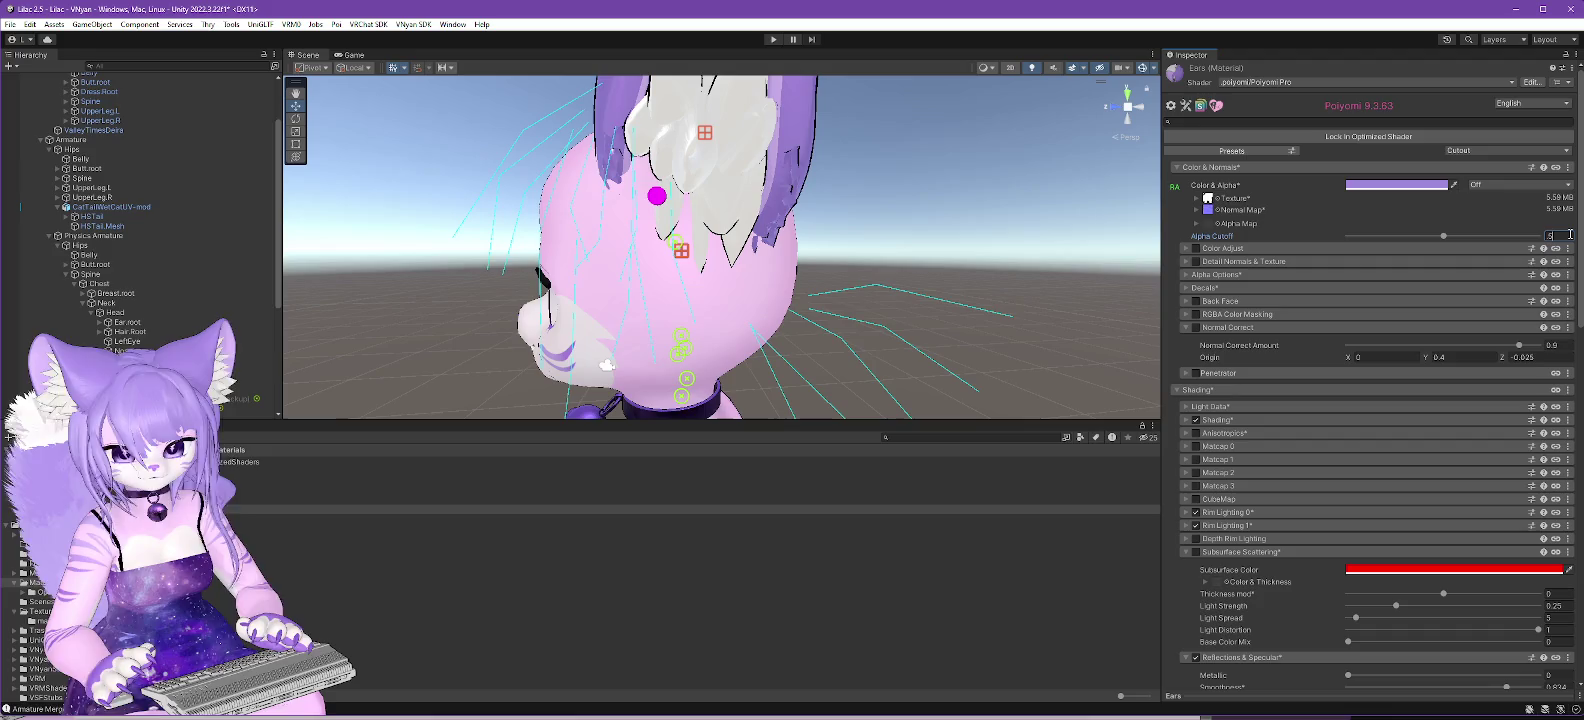
{"action": "left_click", "coordinate": [1398, 136]}
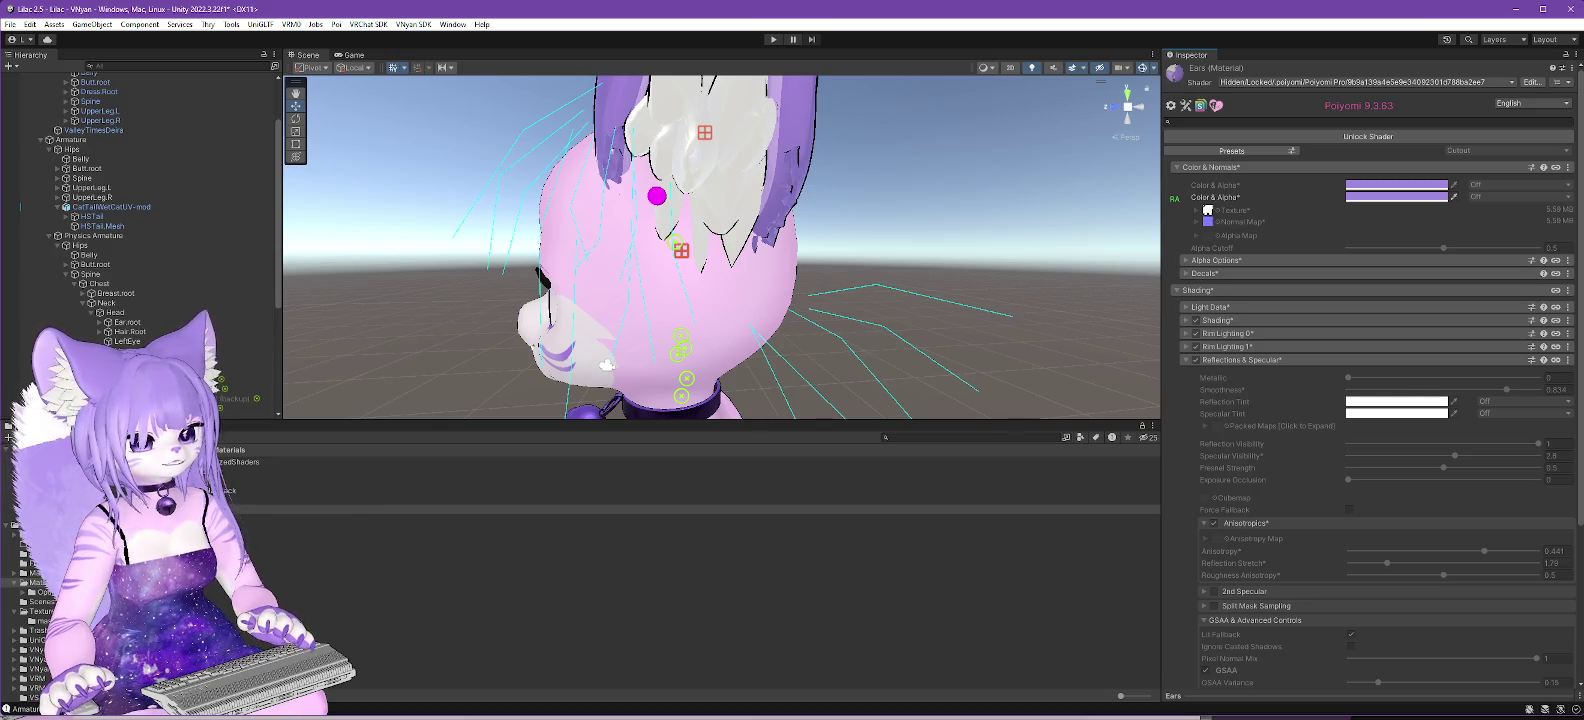
Step: Set the Hair material's Alpha Cutoff to 0.5, lock in its optimized shader, and select Lilac 2.5.3
{"action": "key", "text": "Down"}
{"action": "left_click", "coordinate": [1562, 236]}
{"action": "type", "text": "0.5"}
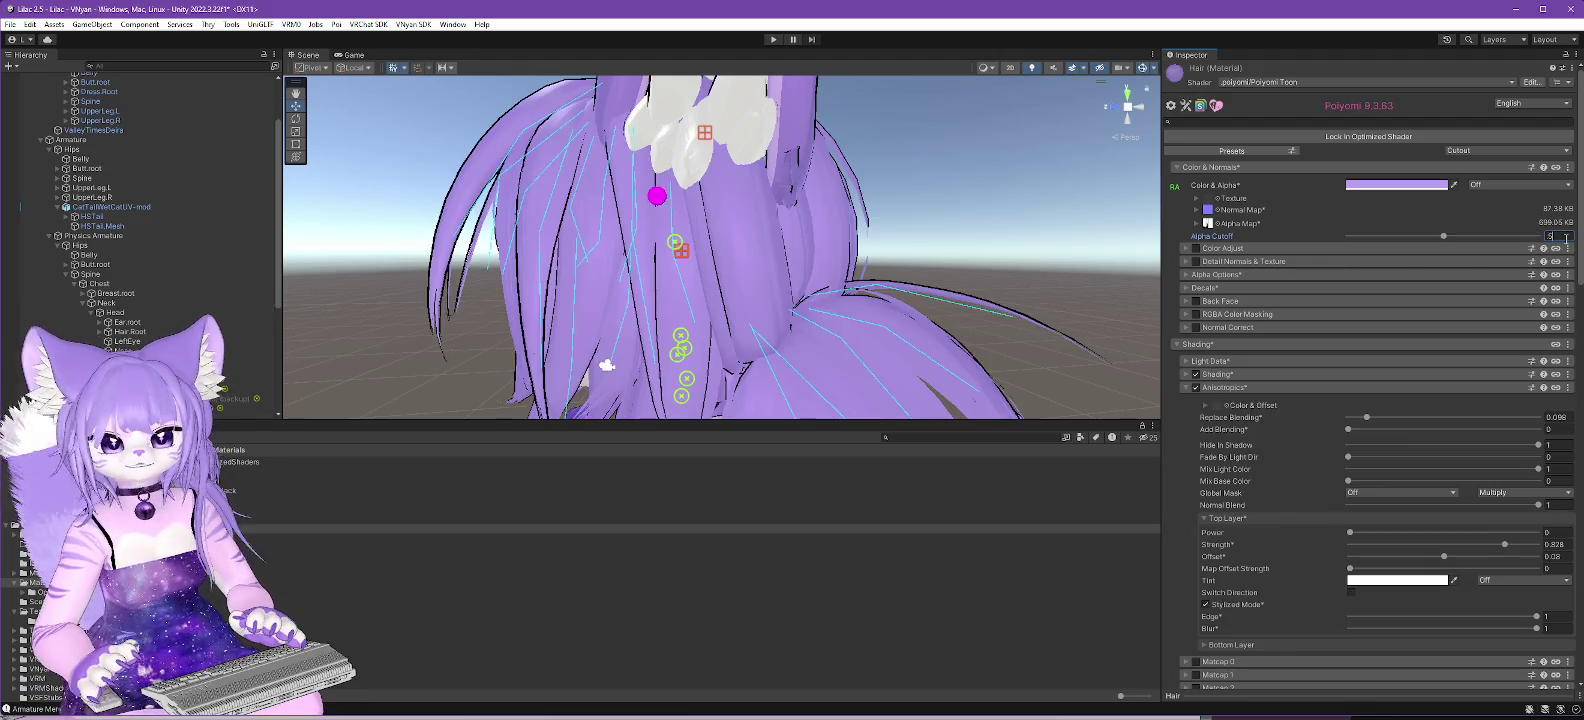
{"action": "left_click", "coordinate": [1340, 136]}
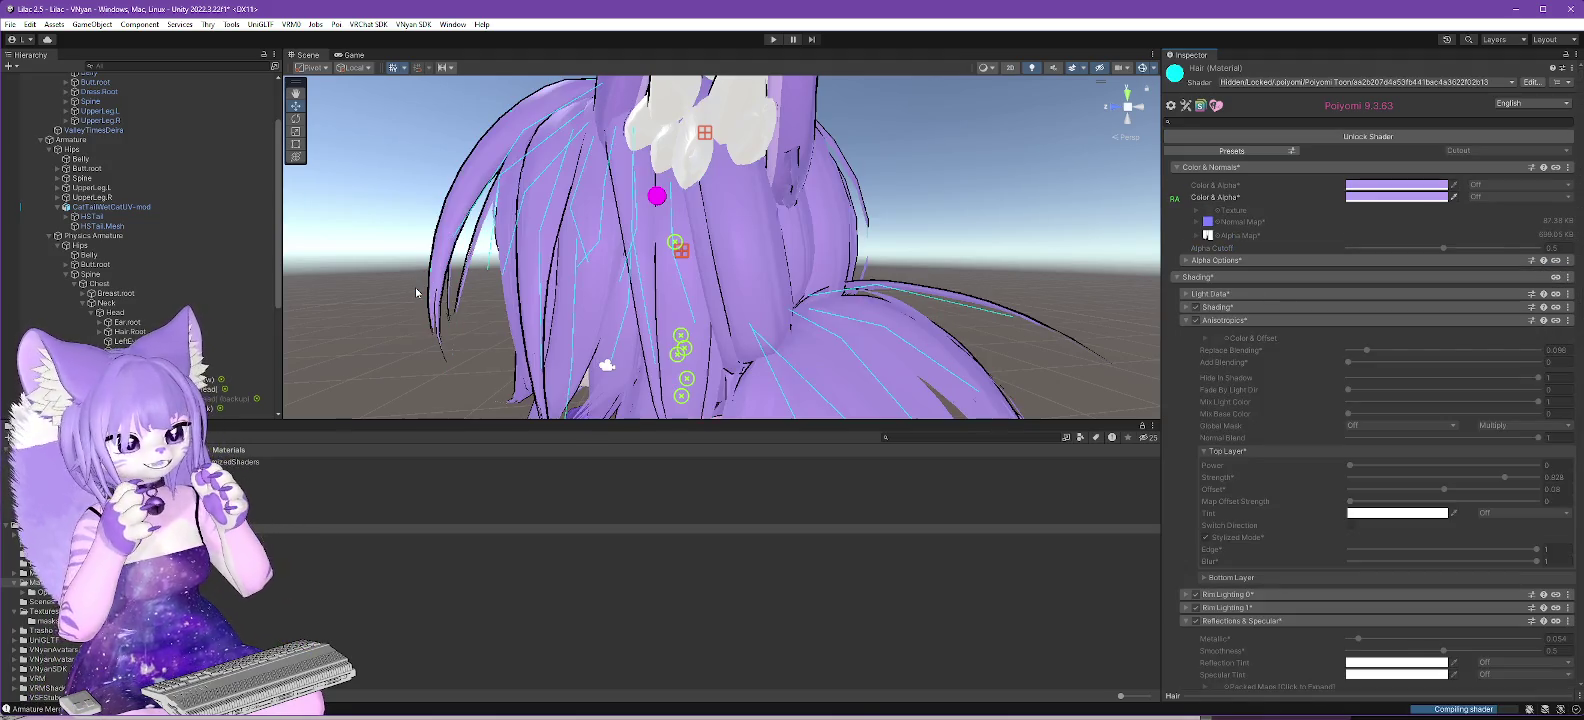
{"action": "mouse_move", "coordinate": [325, 314]}
{"action": "left_mouse_down"}
{"action": "mouse_move", "coordinate": [1028, 328]}
{"action": "mouse_move", "coordinate": [548, 376]}
{"action": "left_mouse_up"}
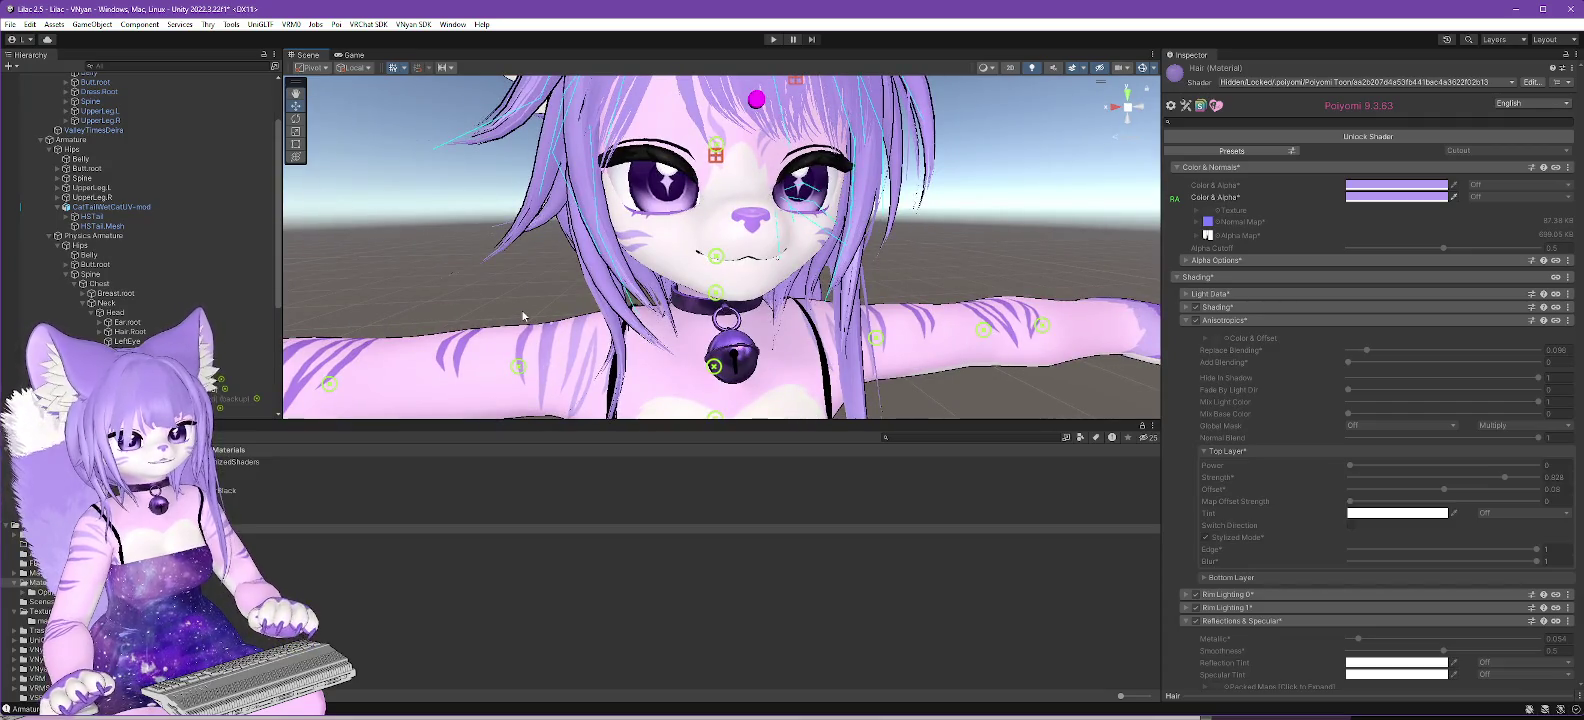
{"action": "scroll", "coordinate": [140, 180], "scroll_direction": "up", "scroll_amount": 3}
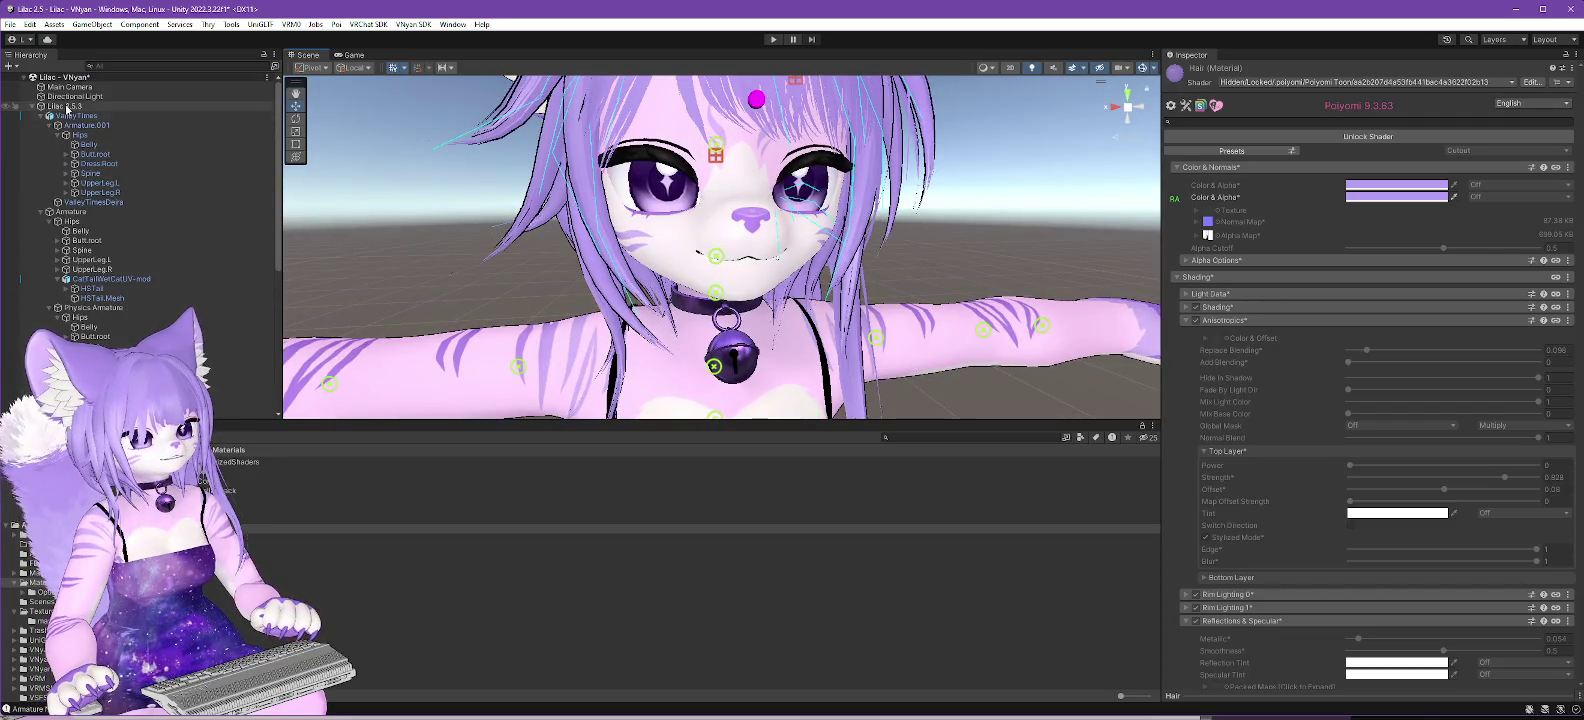
{"action": "left_click", "coordinate": [68, 106]}
{"action": "left_click", "coordinate": [416, 24]}
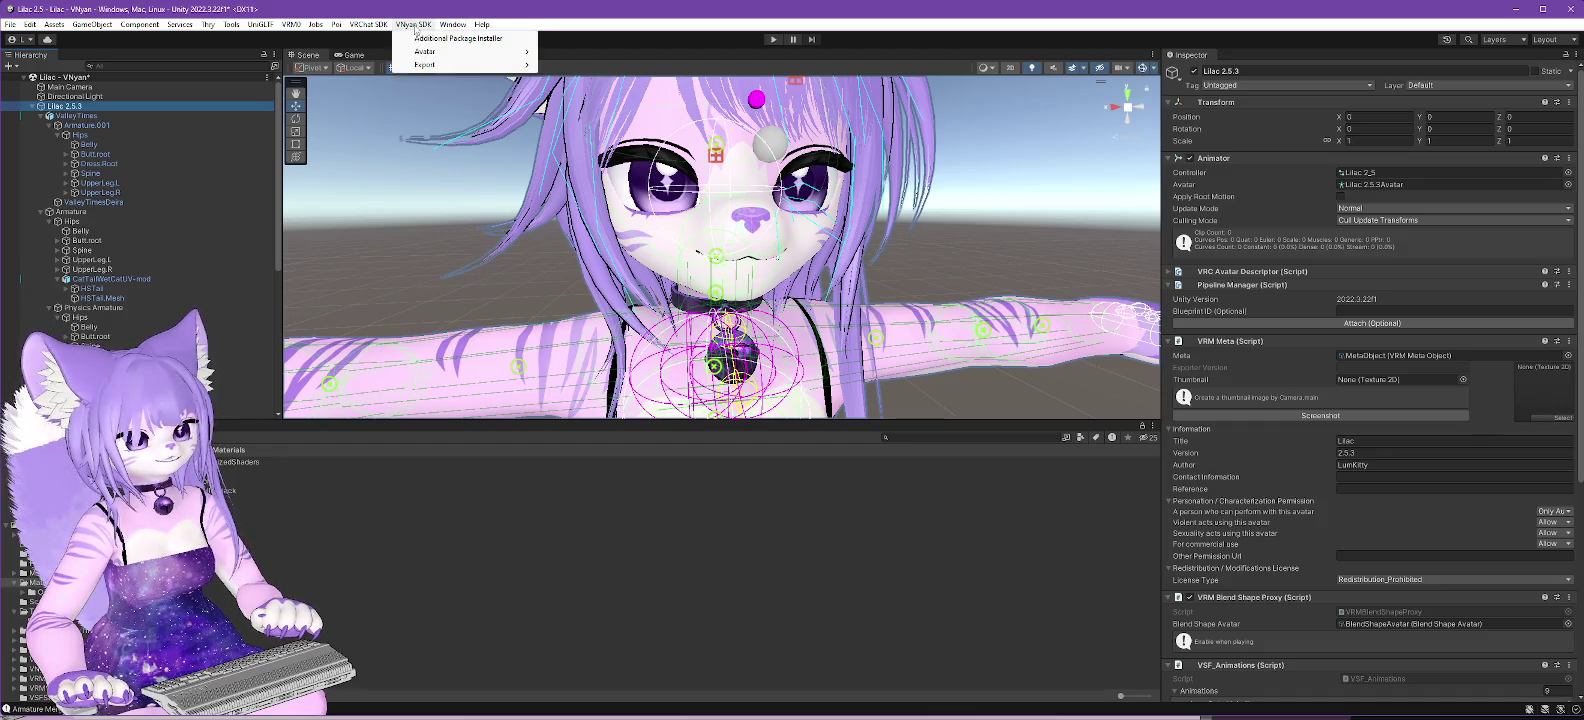
Step: Export the avatar through VNyan SDK as Lilac 2.5.3.vsfavatar, replacing the existing file
{"action": "mouse_move", "coordinate": [480, 51]}
{"action": "left_click", "coordinate": [590, 64]}
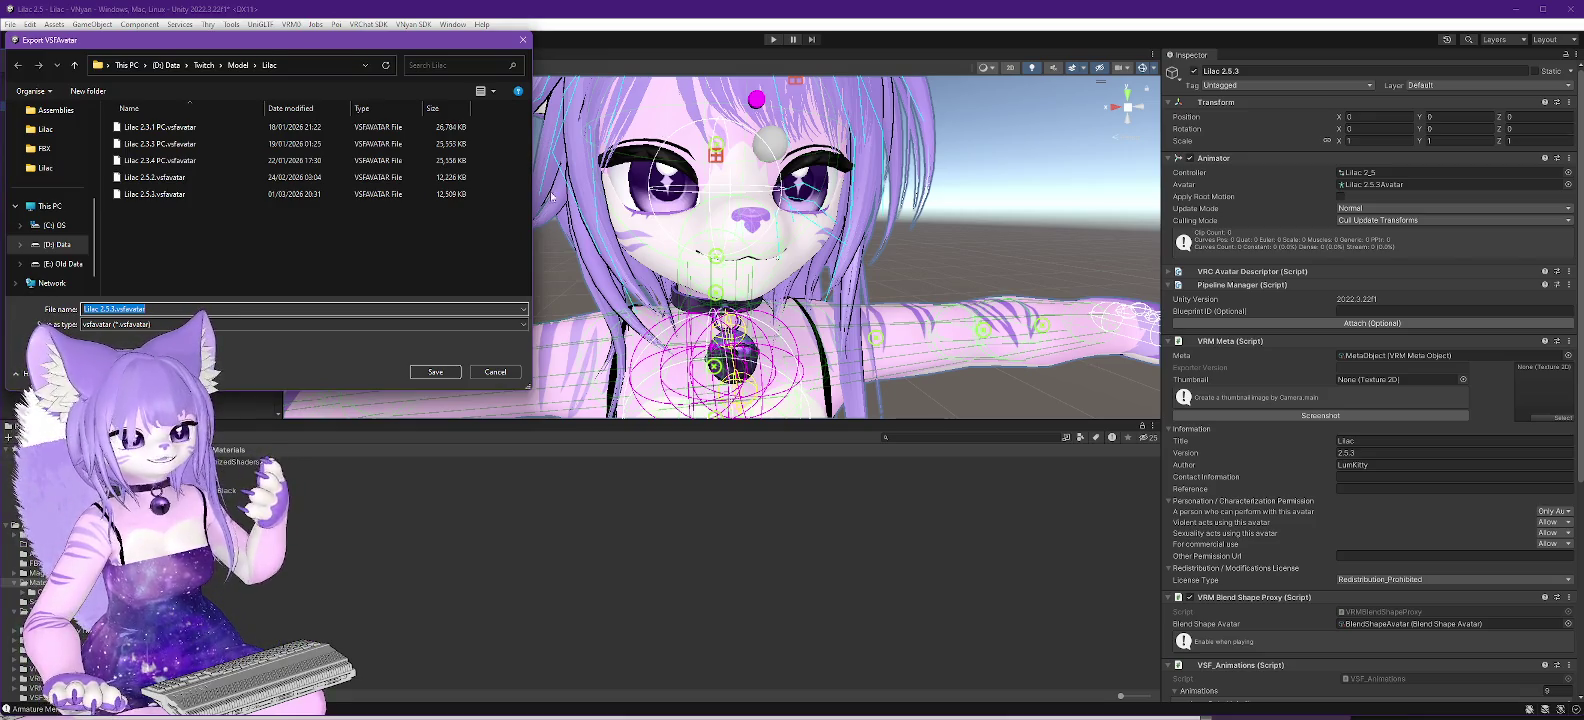
{"action": "left_click", "coordinate": [143, 196]}
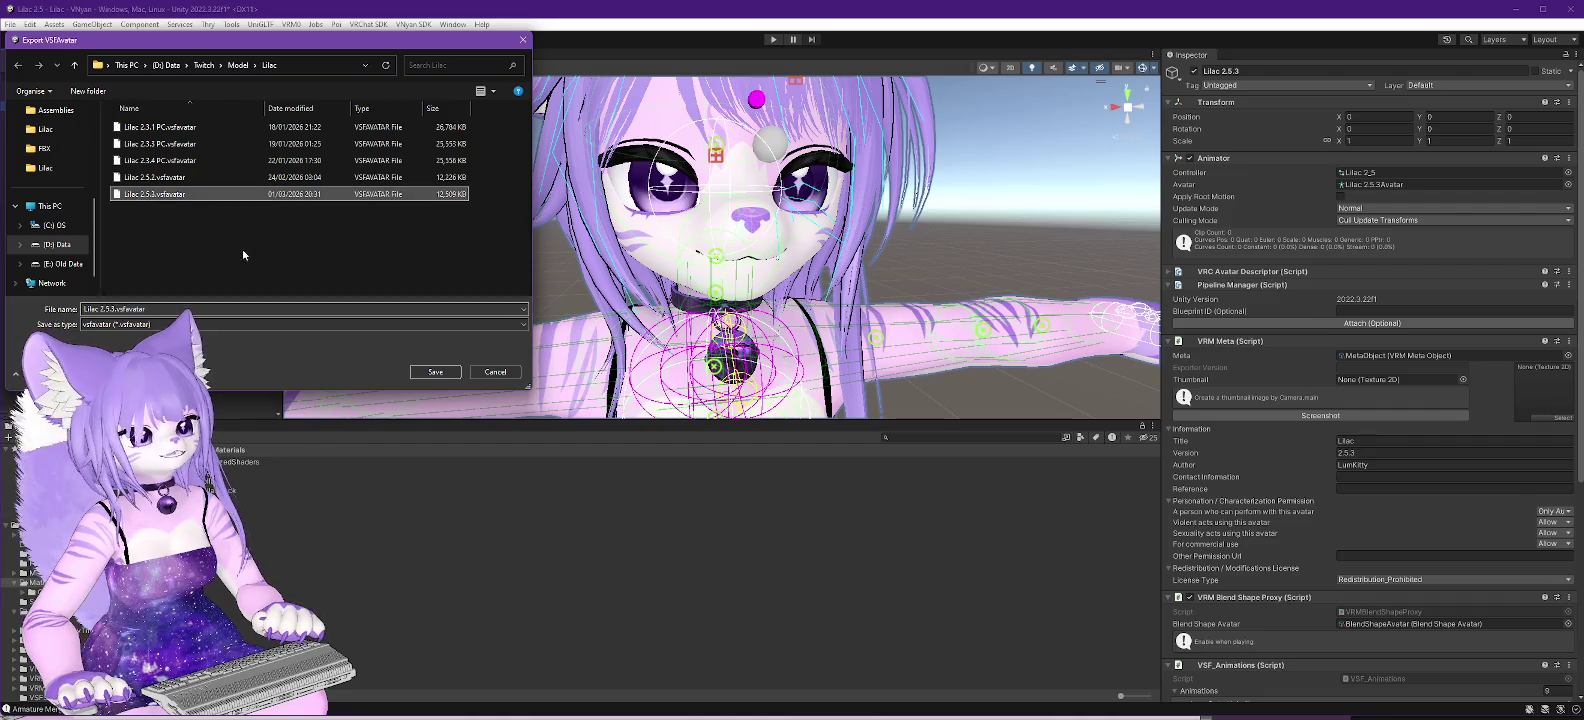
{"action": "left_click", "coordinate": [442, 373]}
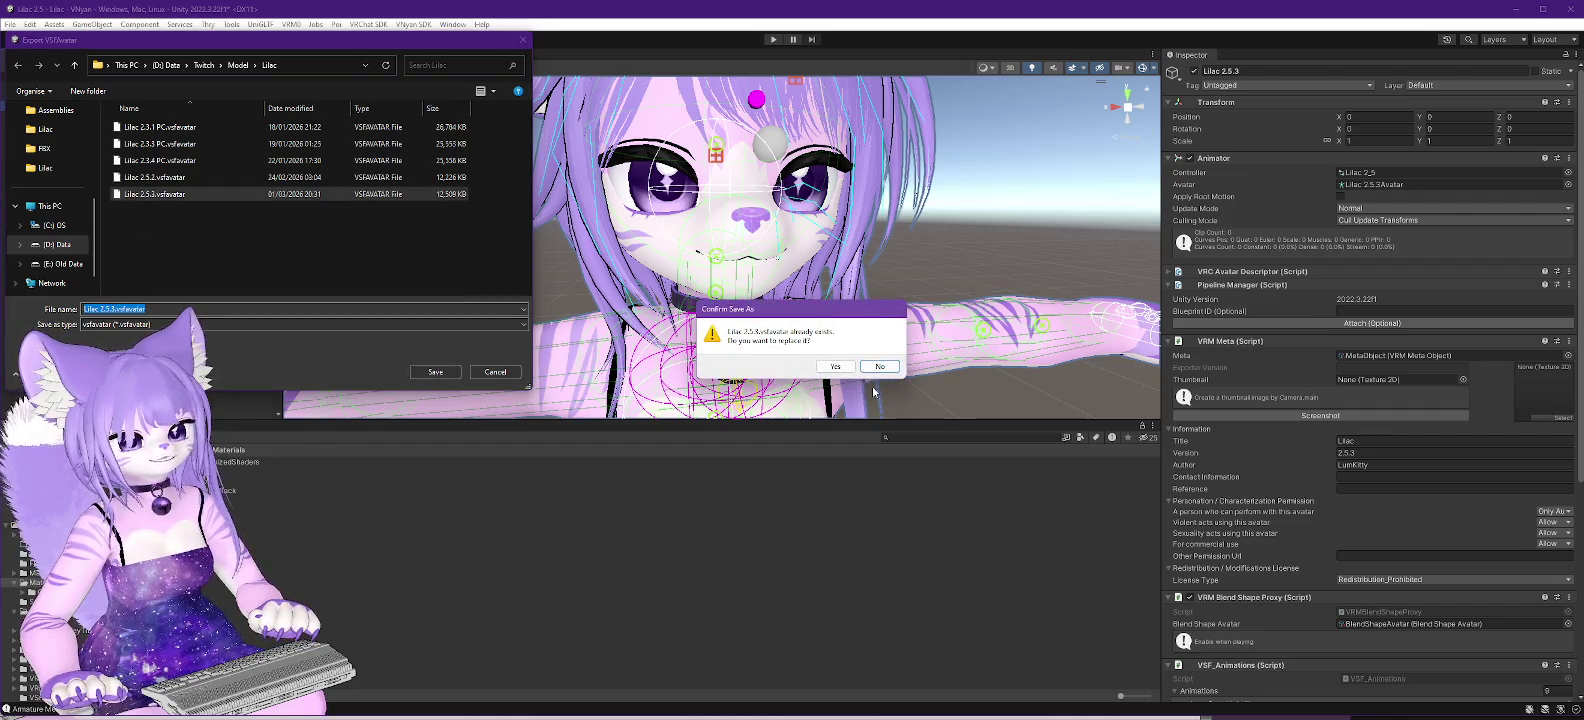
{"action": "left_click", "coordinate": [835, 366]}
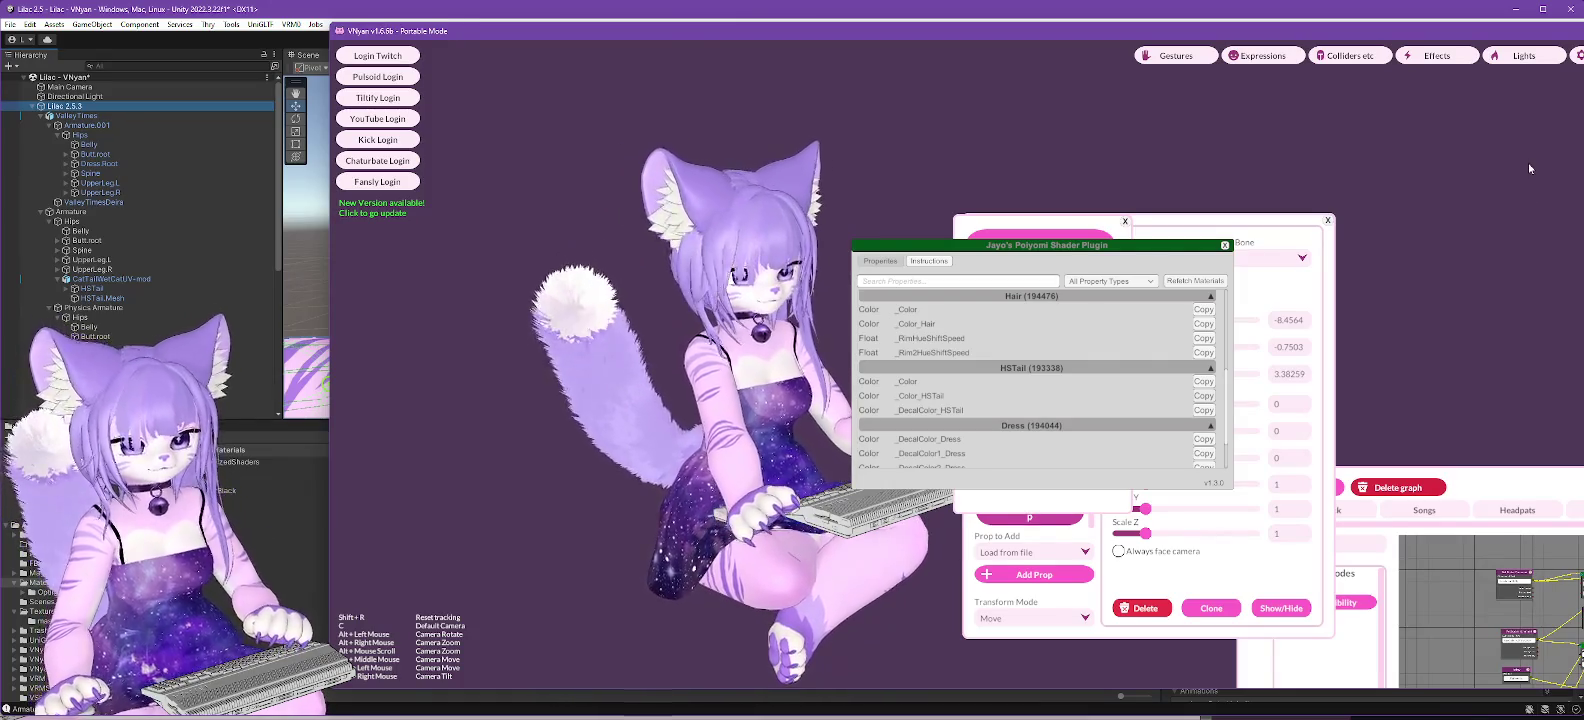
Step: Load the exported Lilac 2.5.3 avatar file in VNyan, then return to the Unity editor
{"action": "left_click", "coordinate": [1120, 246]}
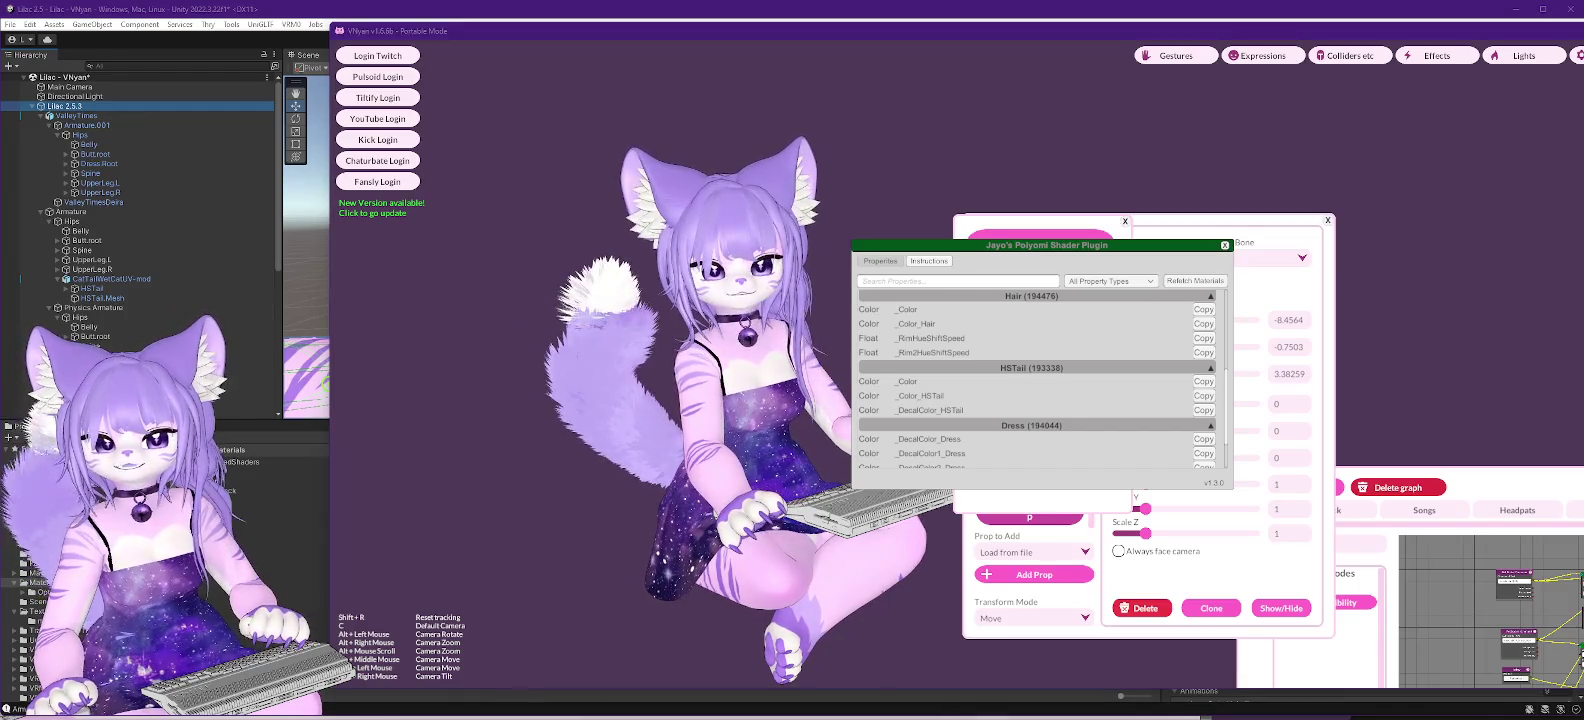
{"action": "double_click", "coordinate": [484, 205]}
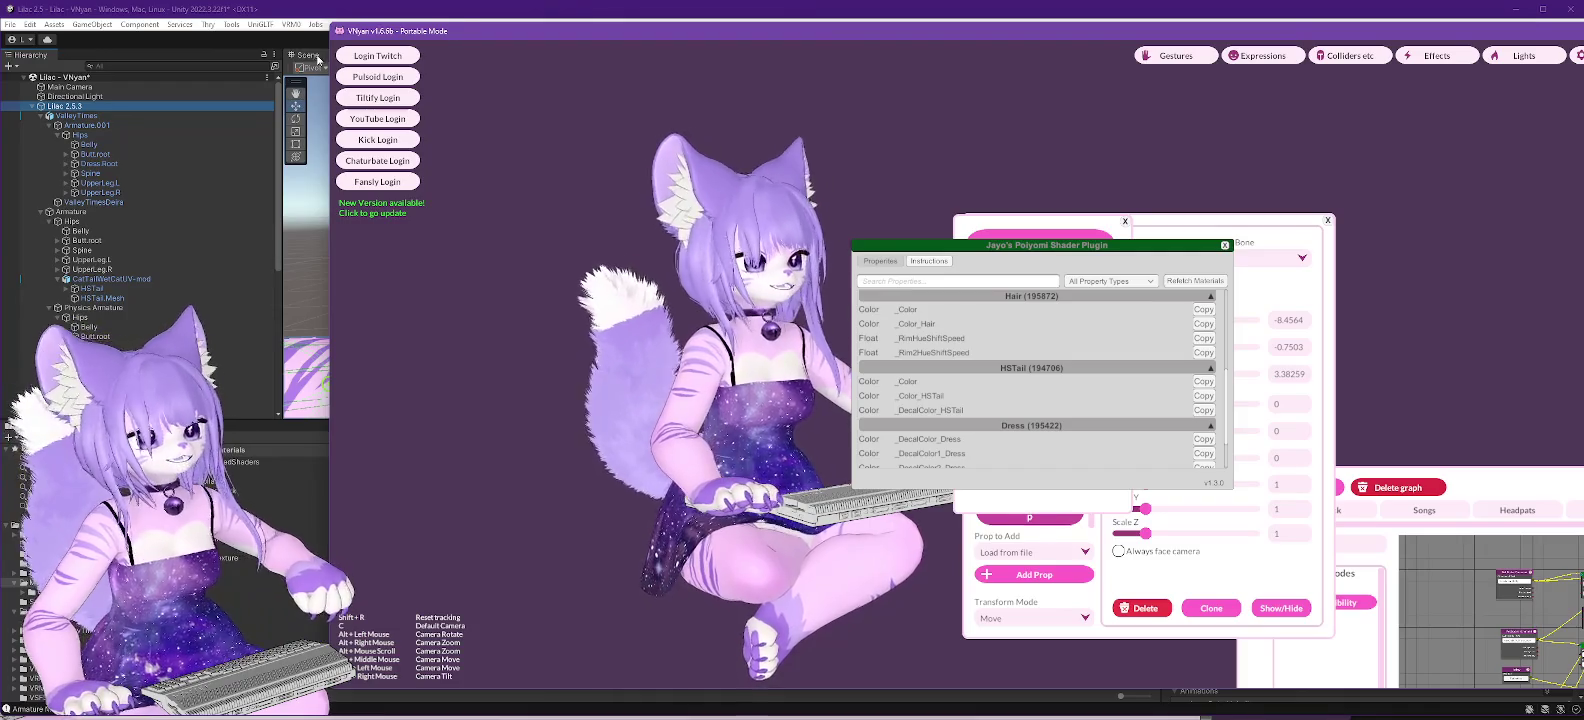
{"action": "left_click", "coordinate": [320, 14]}
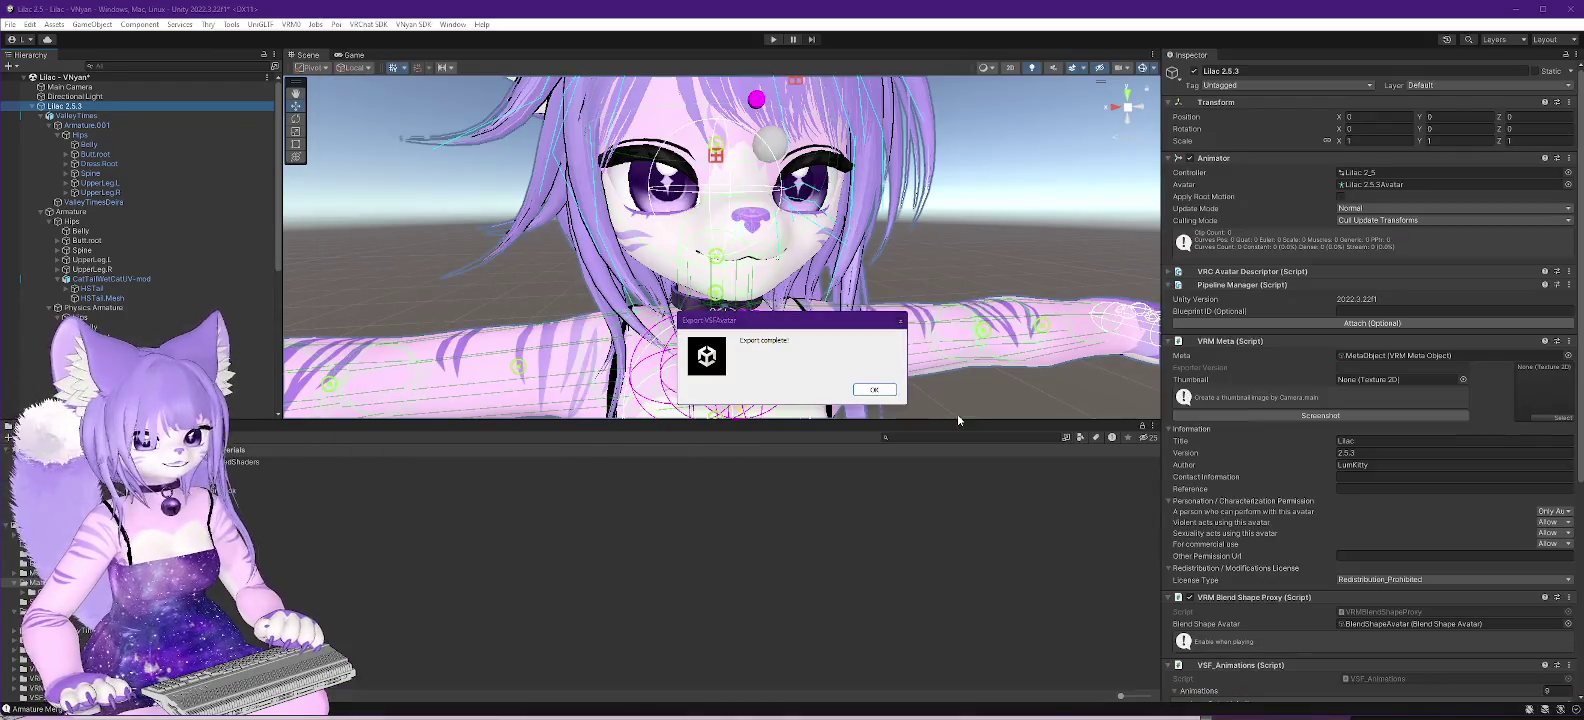
Step: Delete the Magica Sphere Collider (Head) (backup), keeping the tuned Head and Jaw colliders
{"action": "scroll", "coordinate": [155, 323], "scroll_direction": "down", "scroll_amount": 10}
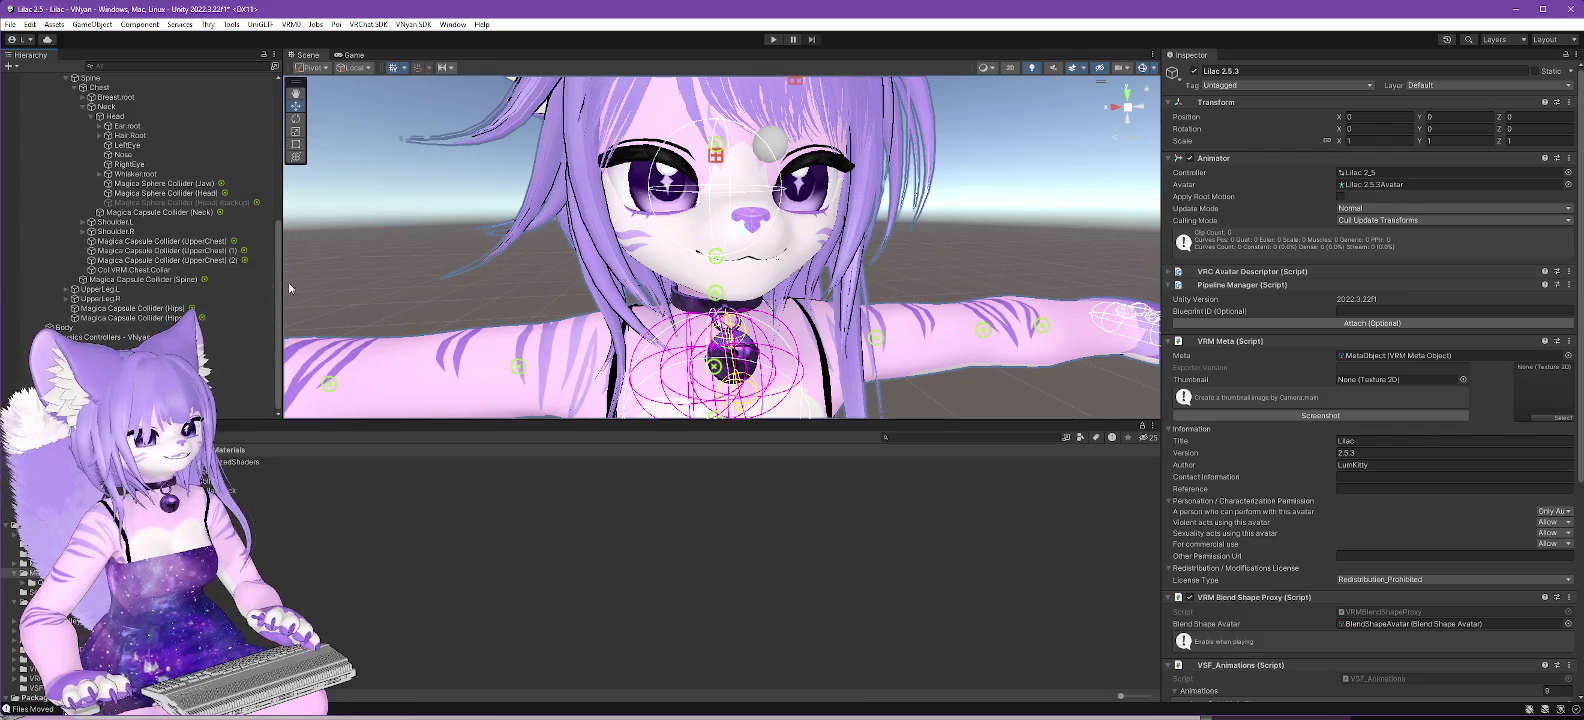
{"action": "left_click", "coordinate": [238, 203]}
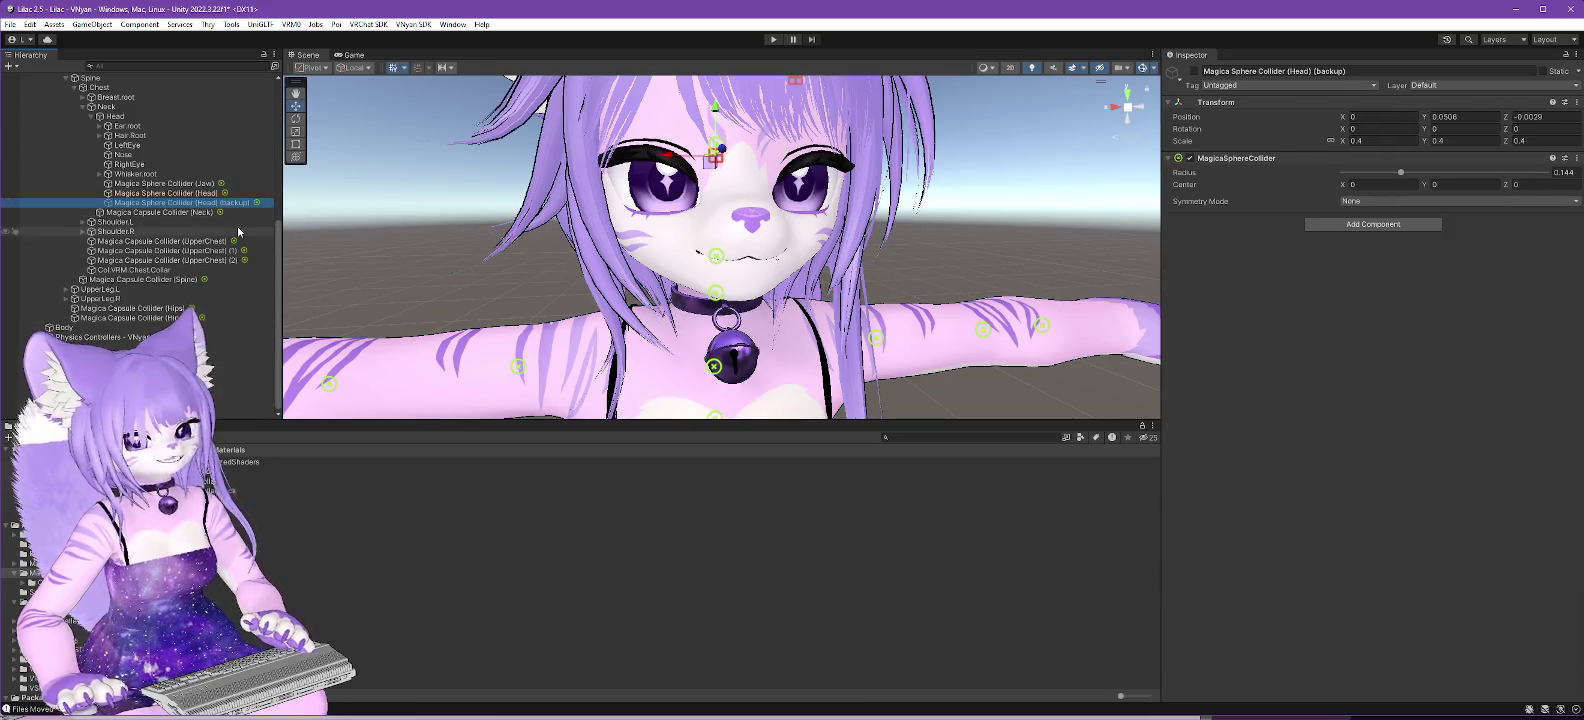
{"action": "left_click", "coordinate": [612, 283]}
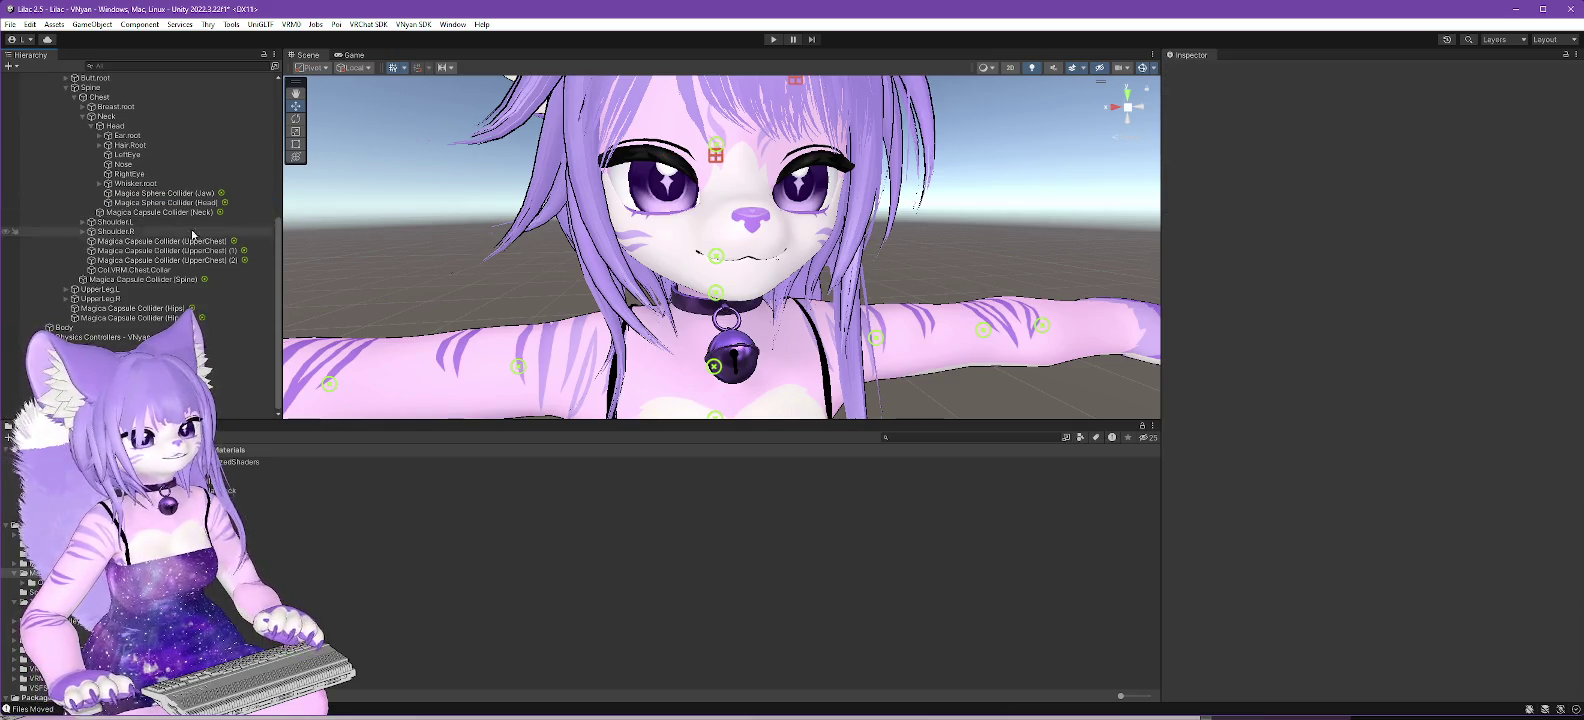
{"action": "scroll", "coordinate": [177, 219], "scroll_direction": "up", "scroll_amount": 10}
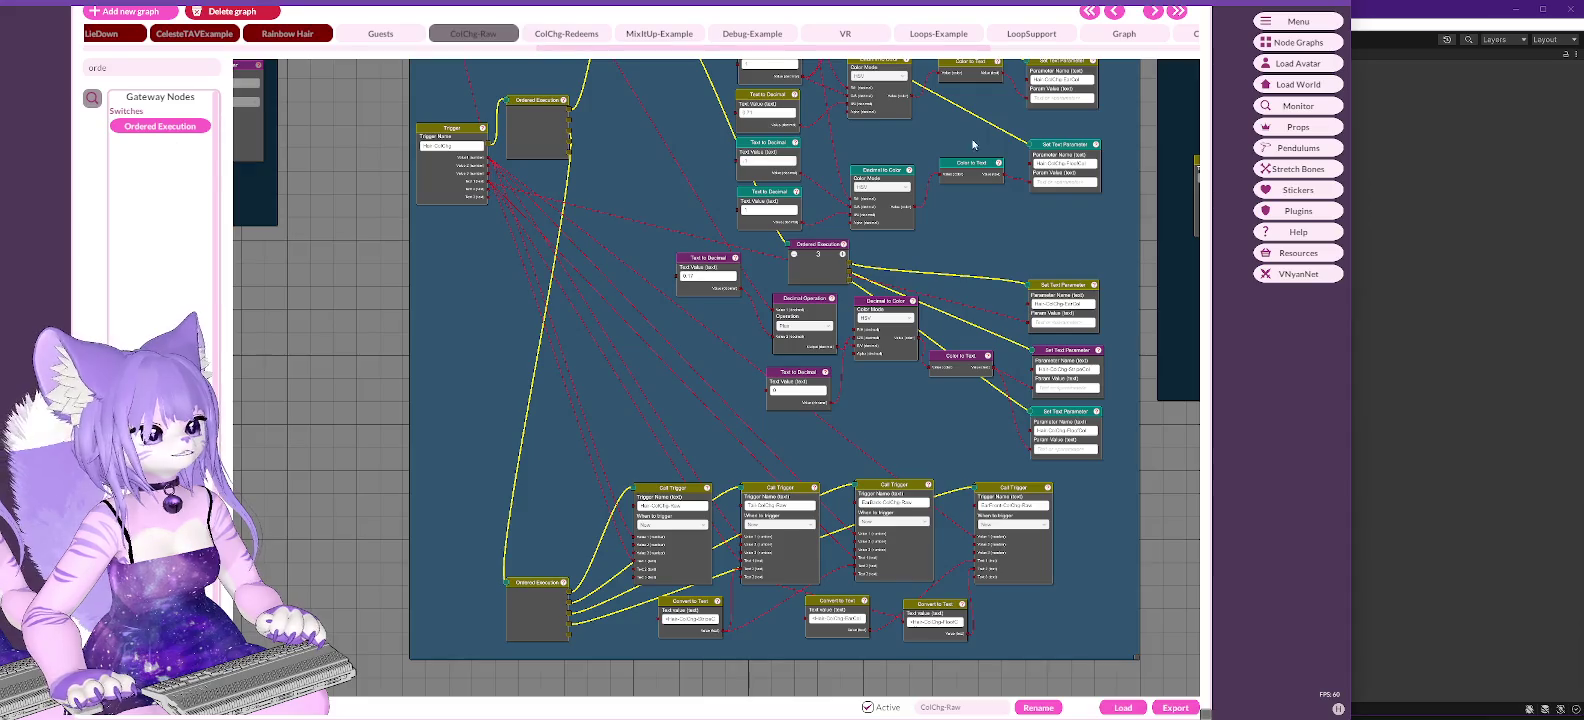
Step: Check VNyan's avatar load list, then bring Unity's VRChat SDK Builder forward and raise it
{"action": "left_click", "coordinate": [1303, 65]}
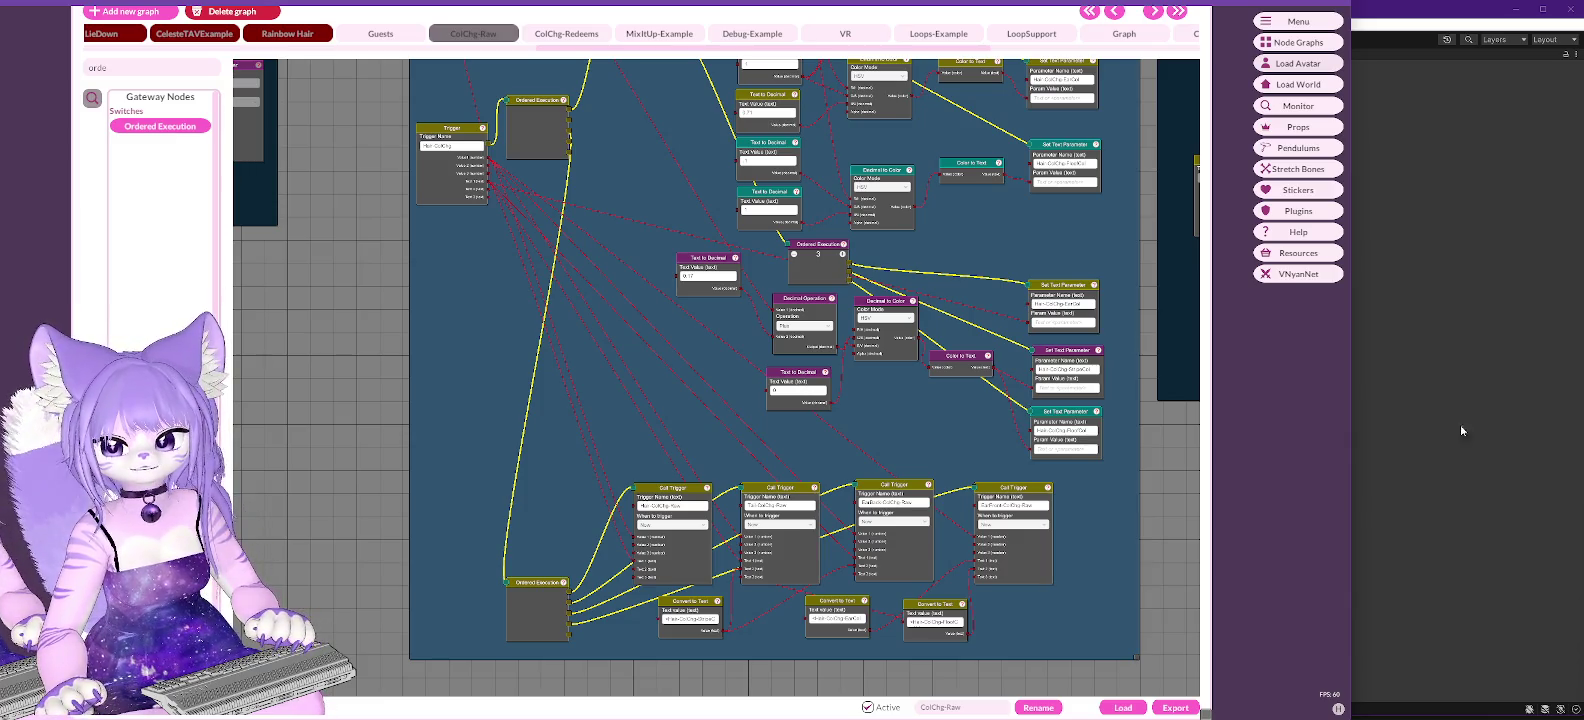
{"action": "left_click", "coordinate": [1452, 323]}
{"action": "left_click_drag", "start_coordinate": [1452, 323], "coordinate": [1420, 230]}
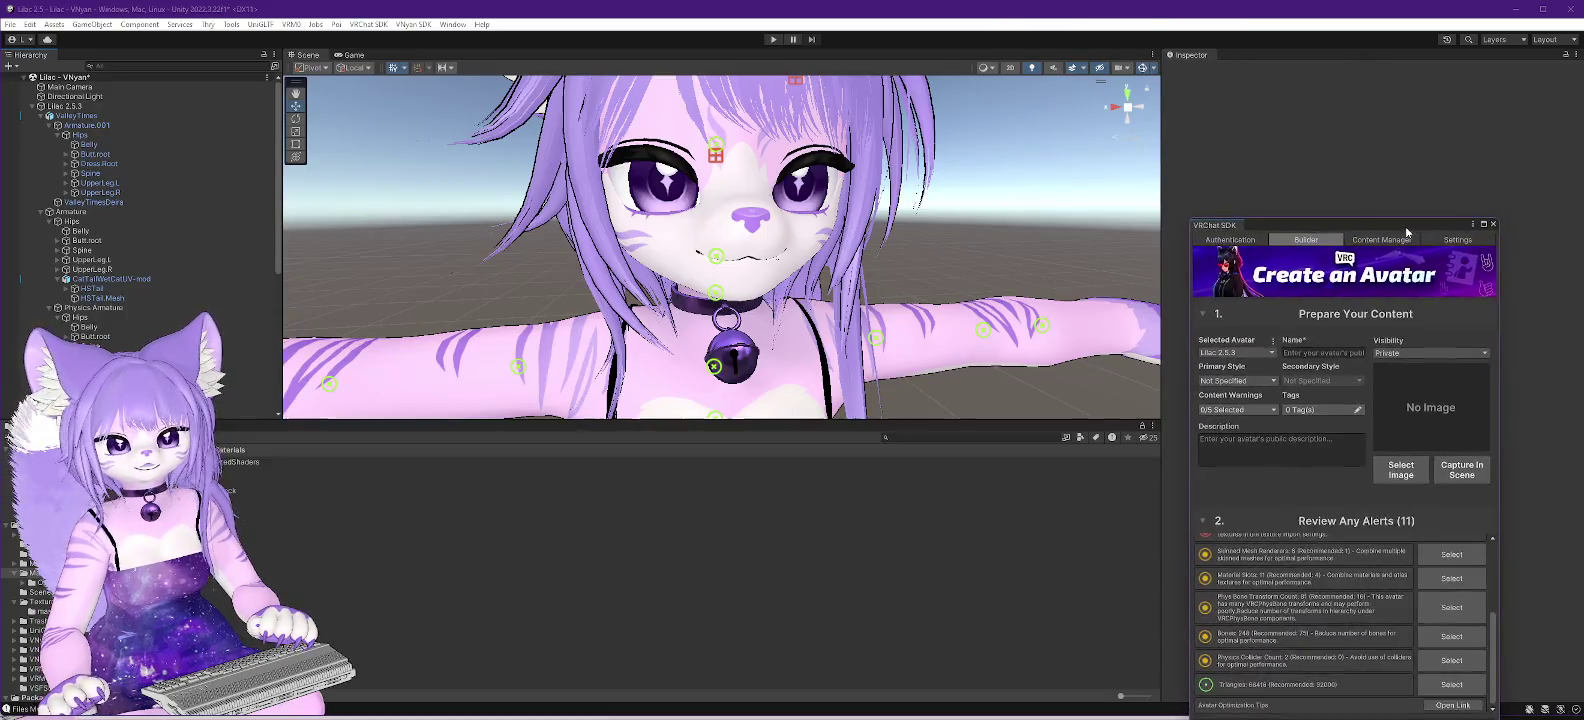
Step: Collapse the Armature and reposition the VRChat SDK Builder so its Build section and 11 alerts show
{"action": "left_click", "coordinate": [33, 111]}
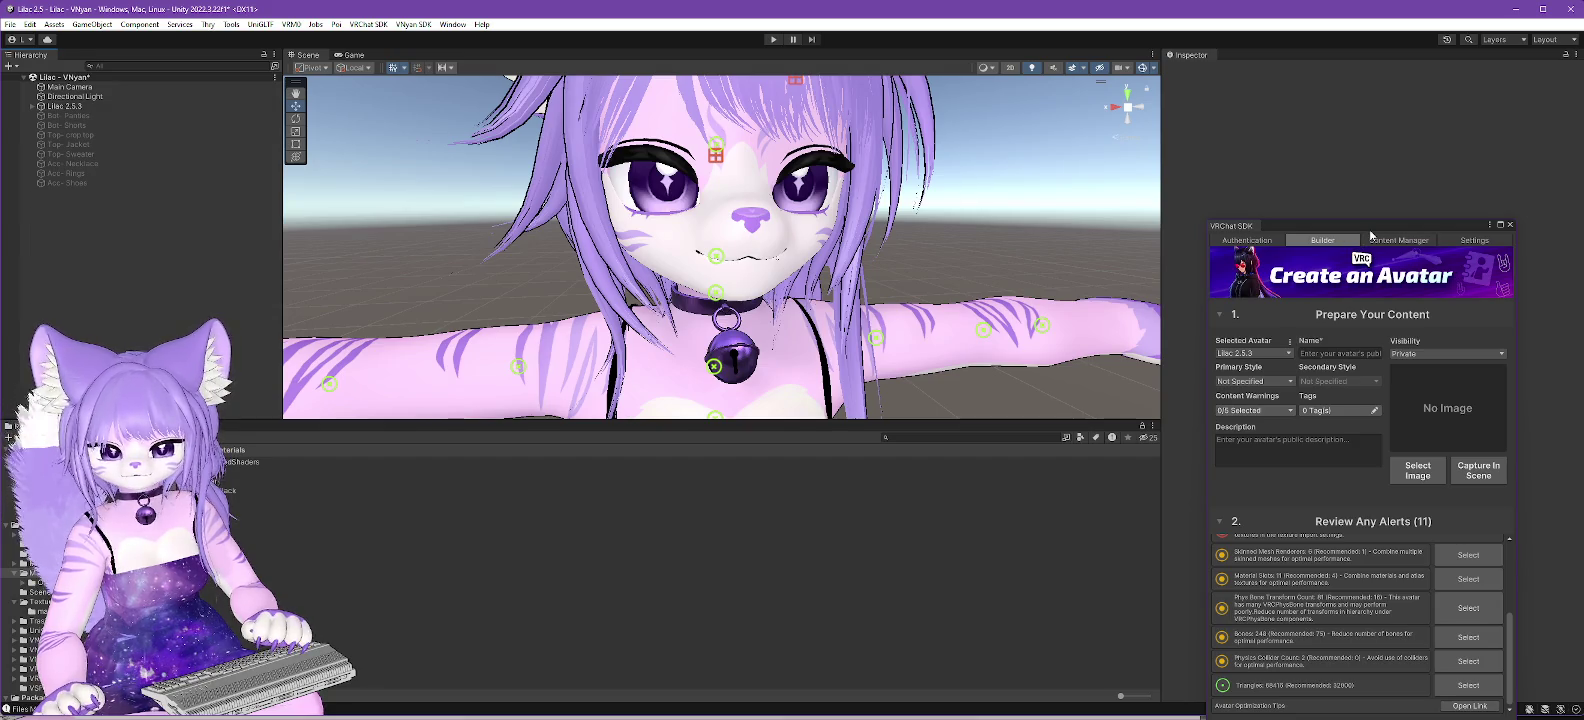
{"action": "left_click_drag", "start_coordinate": [1369, 224], "coordinate": [1359, 82]}
{"action": "left_click_drag", "start_coordinate": [1504, 486], "coordinate": [1503, 391]}
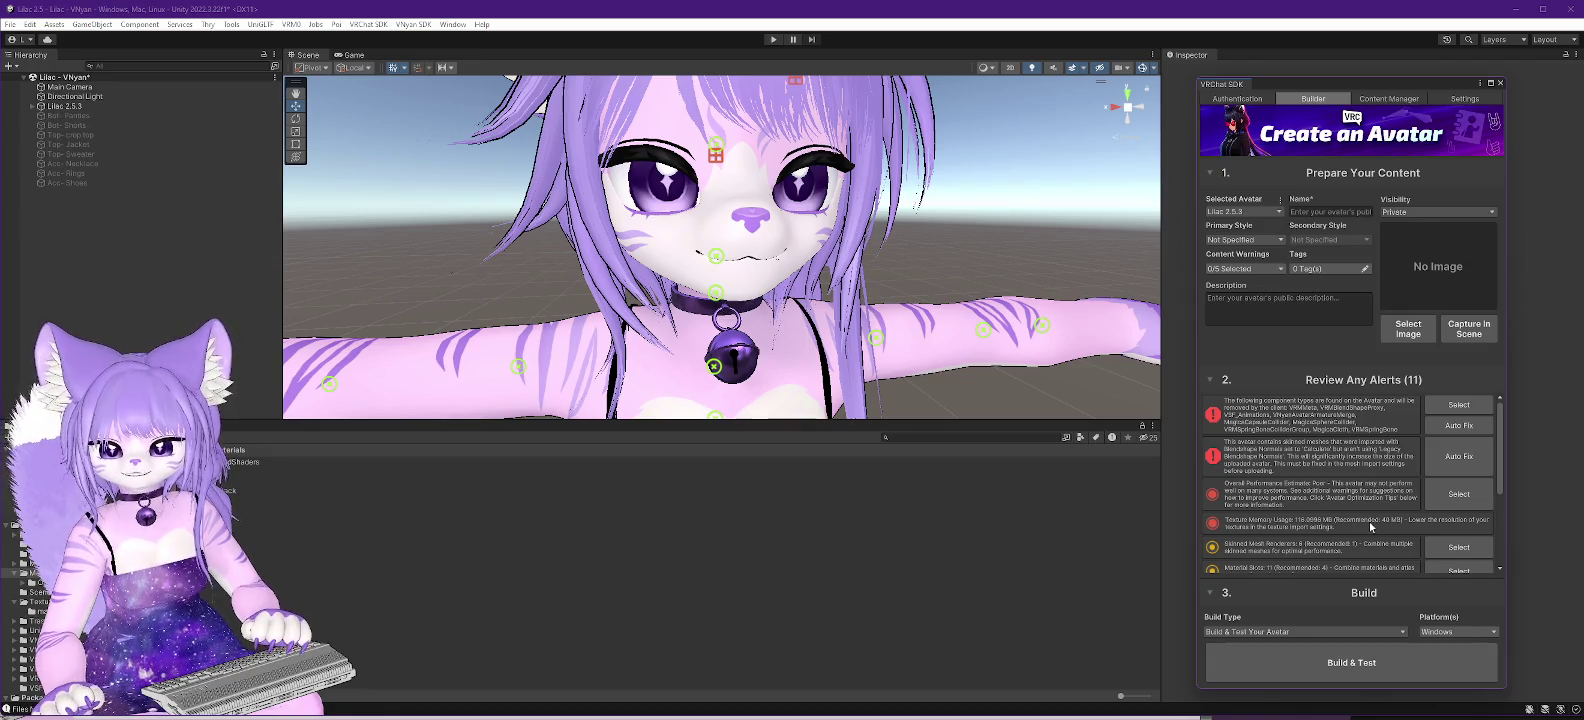
{"action": "scroll", "coordinate": [1370, 527], "scroll_direction": "down", "scroll_amount": 1}
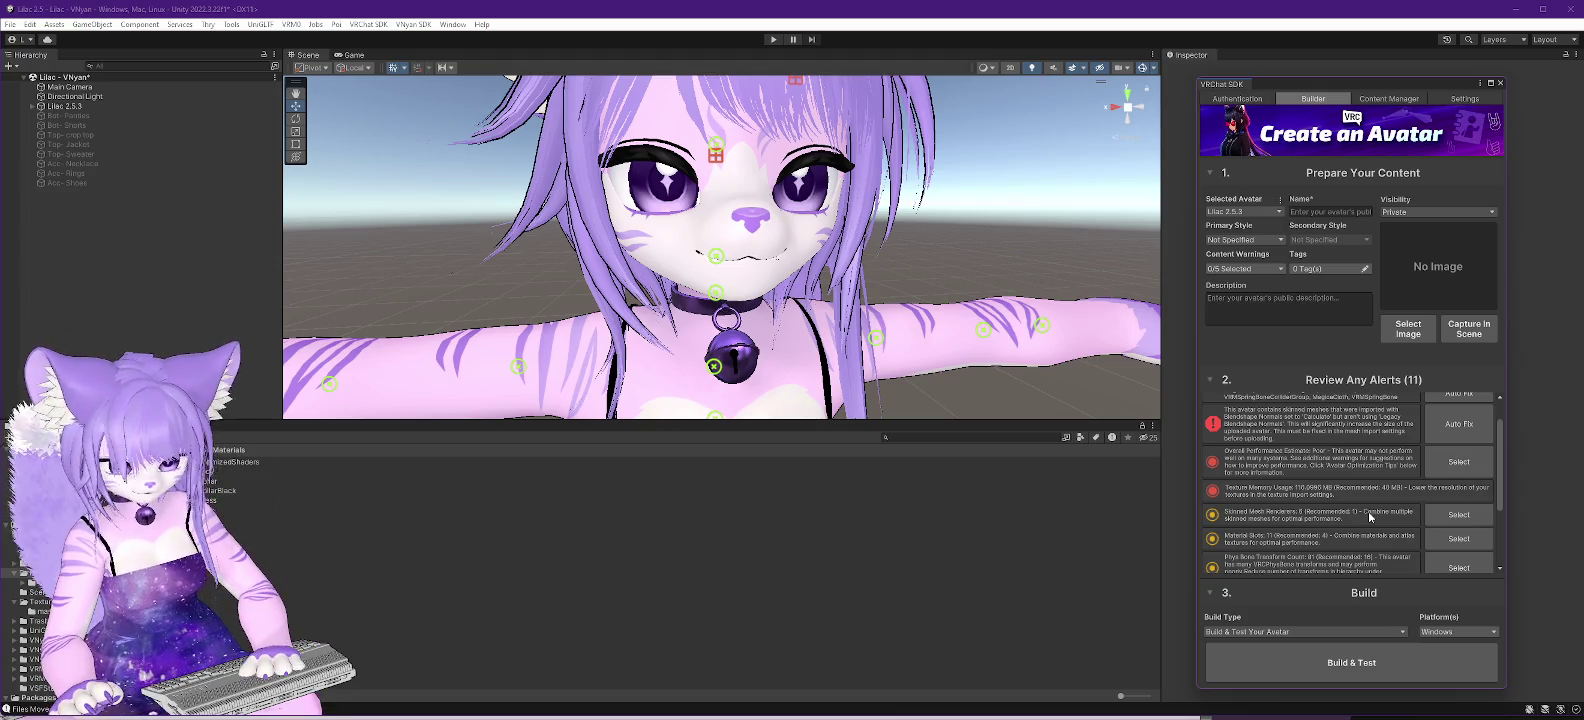
Step: Name the Lilac 2.5.3 avatar 'Lilac 2.5' with primary style Furry and secondary style Anime
{"action": "left_click", "coordinate": [79, 108]}
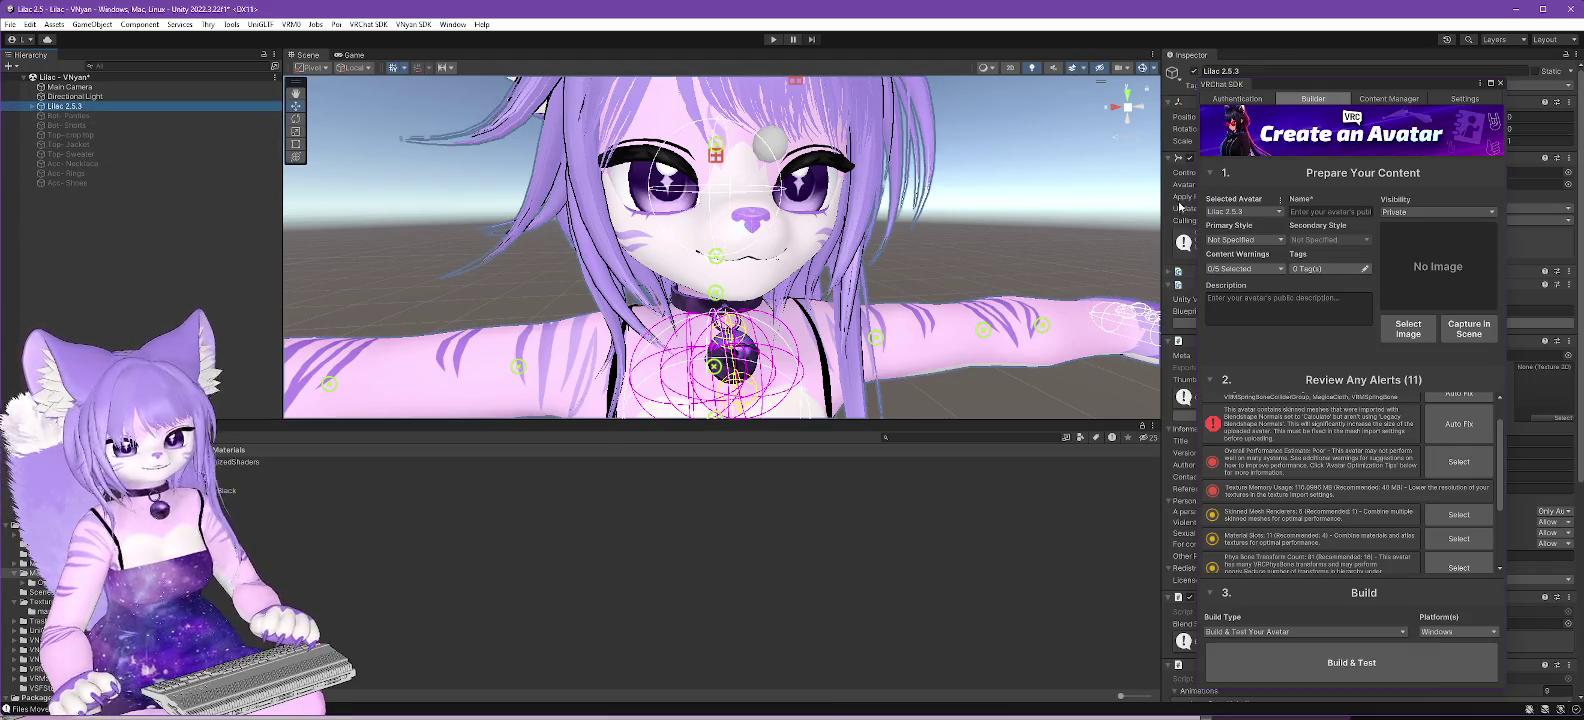
{"action": "scroll", "coordinate": [1382, 435], "scroll_direction": "down", "scroll_amount": 3}
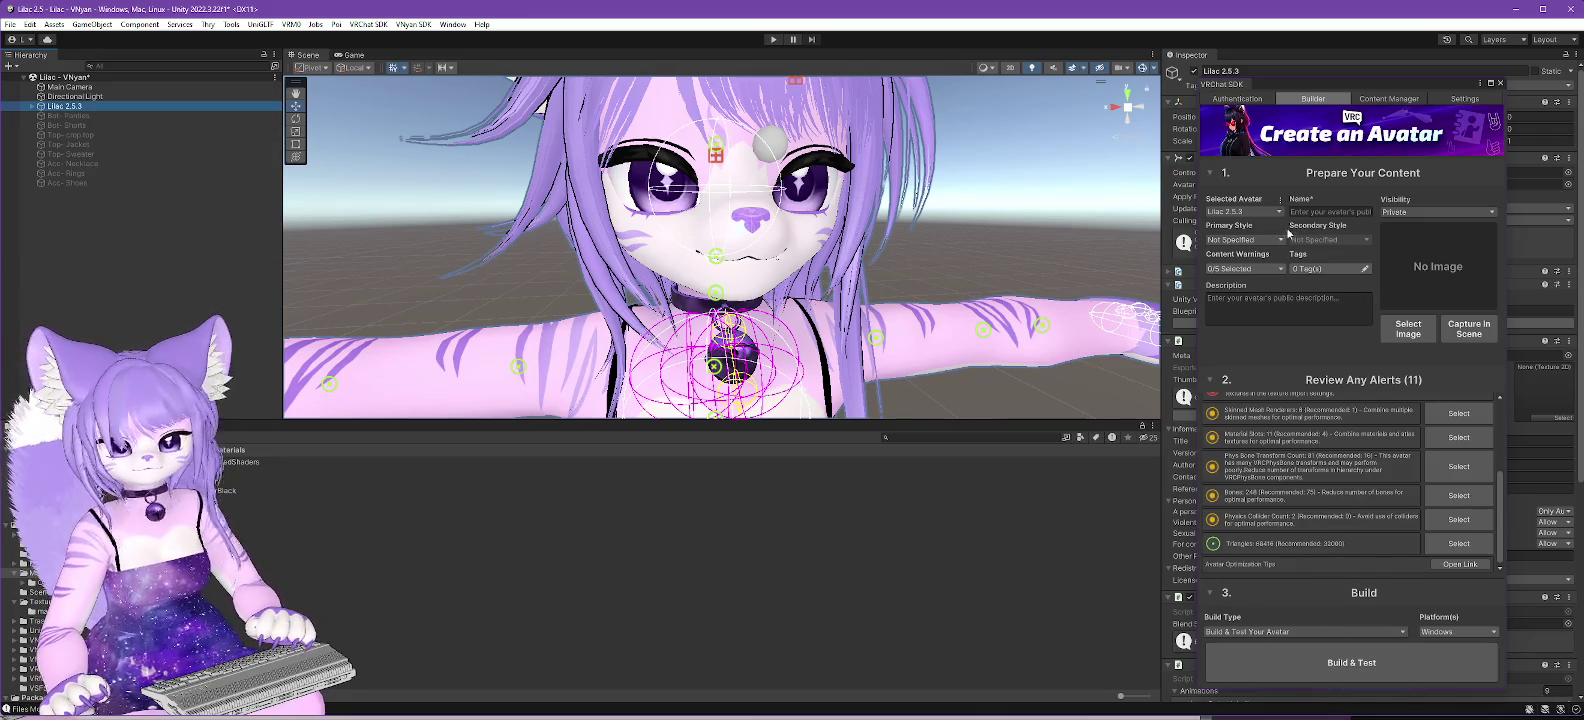
{"action": "left_click", "coordinate": [1346, 214]}
{"action": "type", "text": "Lilac 2.5"}
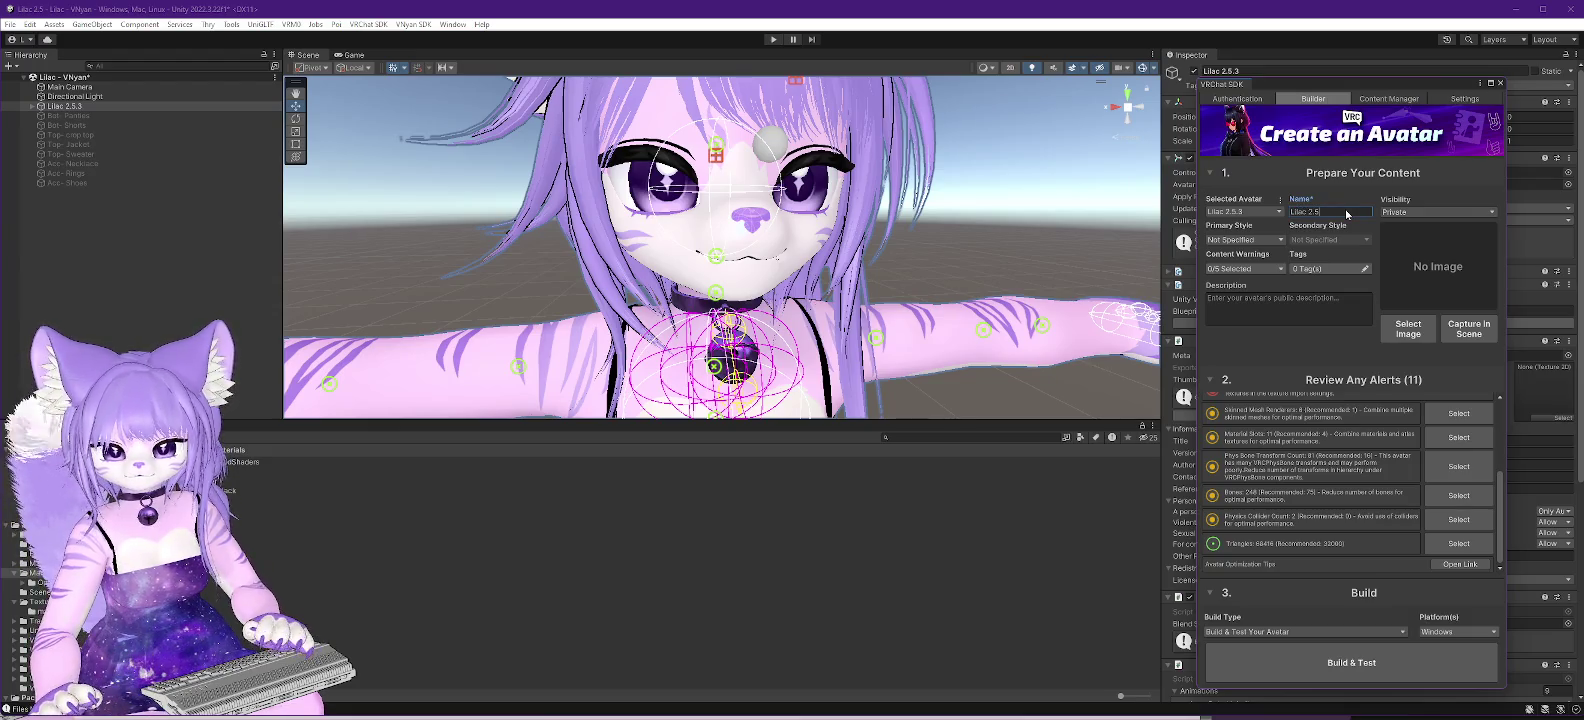
{"action": "left_click", "coordinate": [1246, 240]}
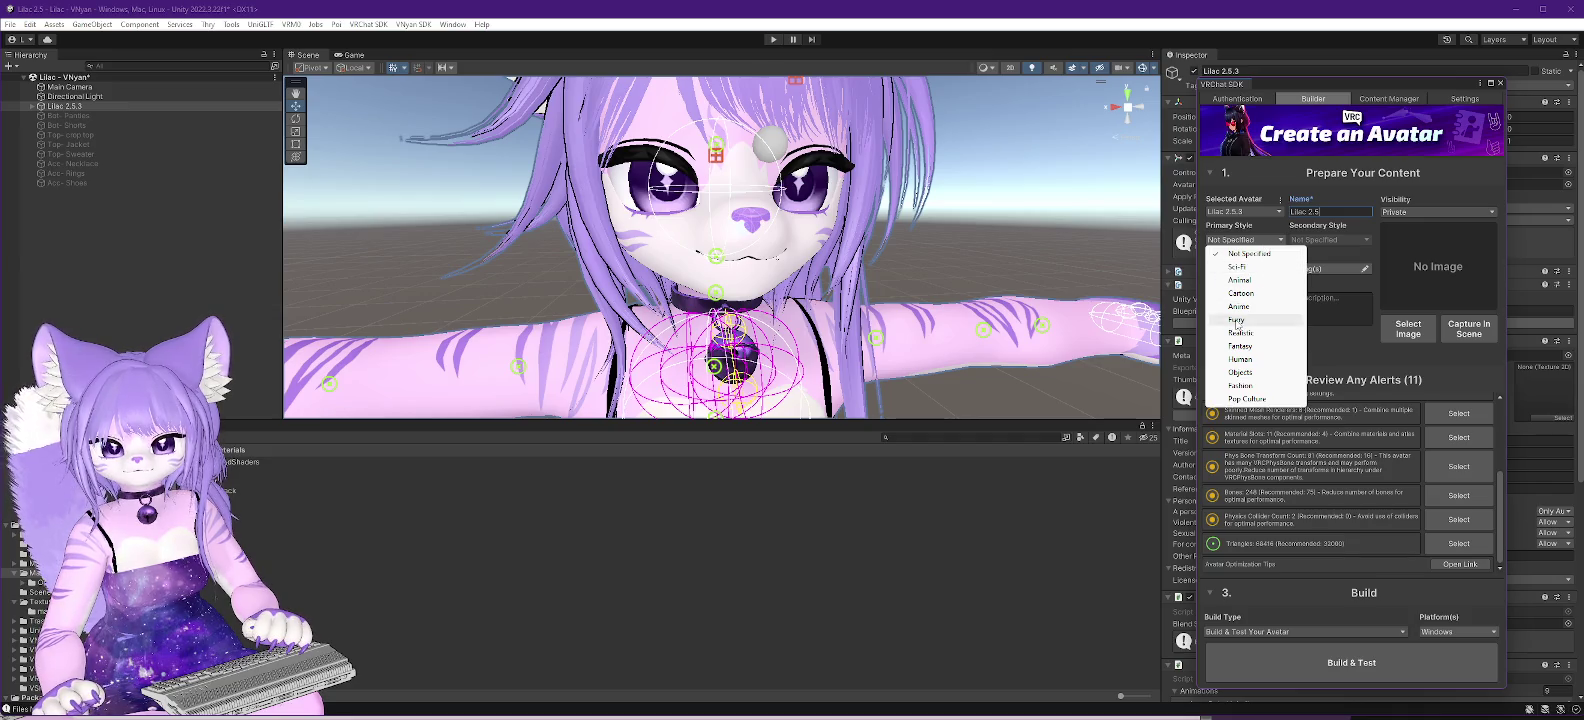
{"action": "left_click", "coordinate": [1250, 284]}
{"action": "left_click", "coordinate": [1310, 241]}
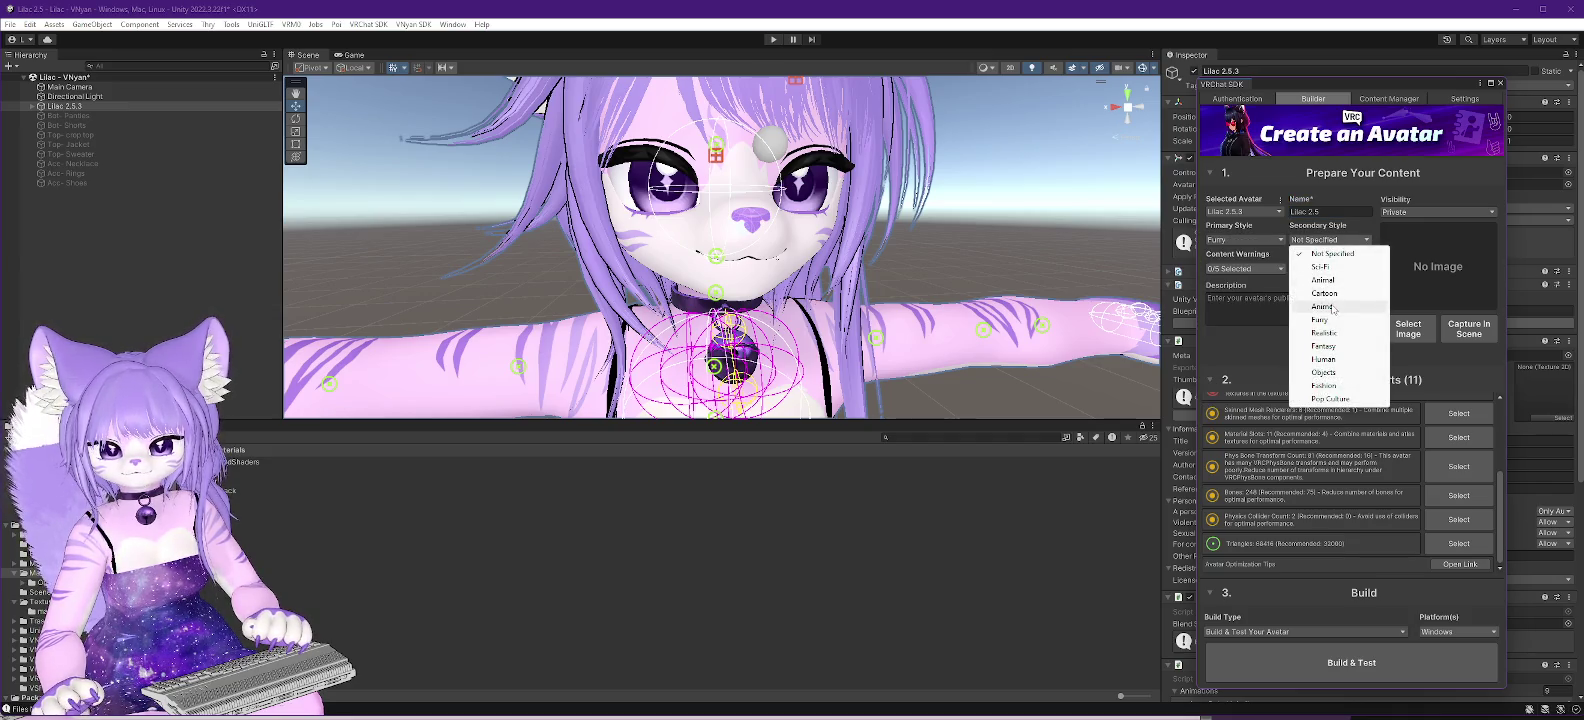
{"action": "left_click", "coordinate": [1335, 304]}
Step: Capture an in-scene thumbnail of the front-facing avatar, then start Build & Test
{"action": "scroll", "coordinate": [781, 346], "scroll_direction": "up", "scroll_amount": 5}
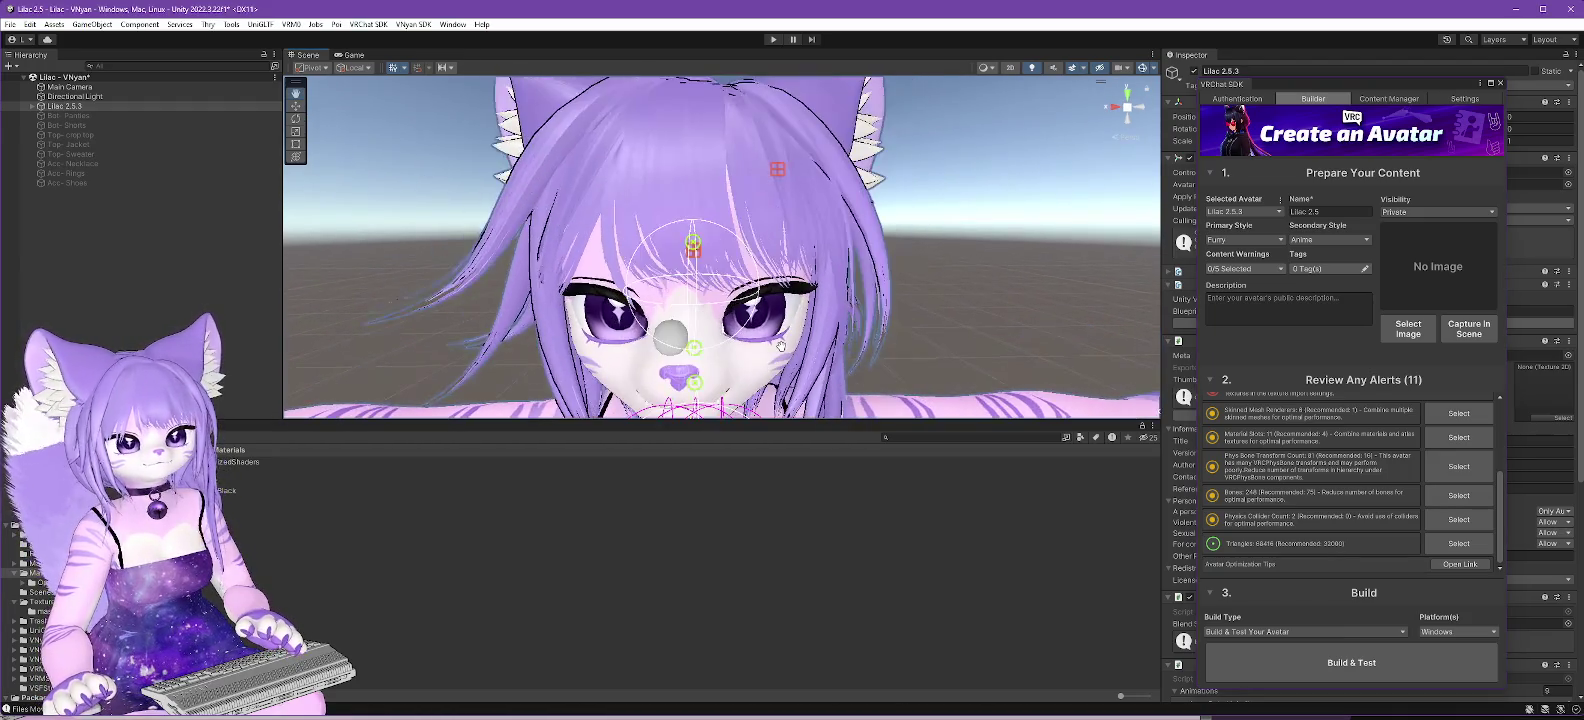
{"action": "scroll", "coordinate": [781, 346], "scroll_direction": "down", "scroll_amount": 4}
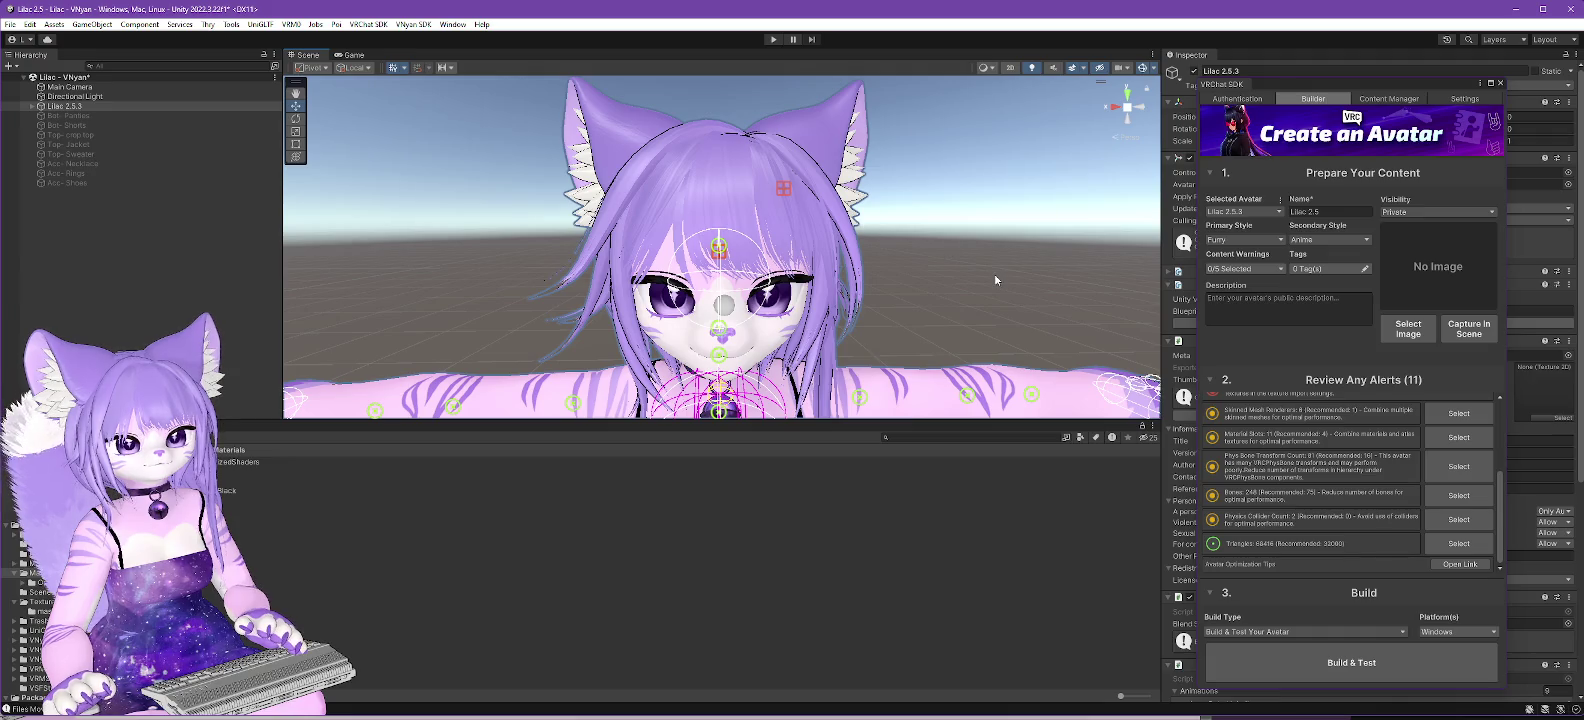
{"action": "left_click", "coordinate": [995, 280]}
{"action": "mouse_move", "coordinate": [897, 285]}
{"action": "left_mouse_down"}
{"action": "mouse_move", "coordinate": [912, 283]}
{"action": "mouse_move", "coordinate": [904, 259]}
{"action": "left_mouse_up"}
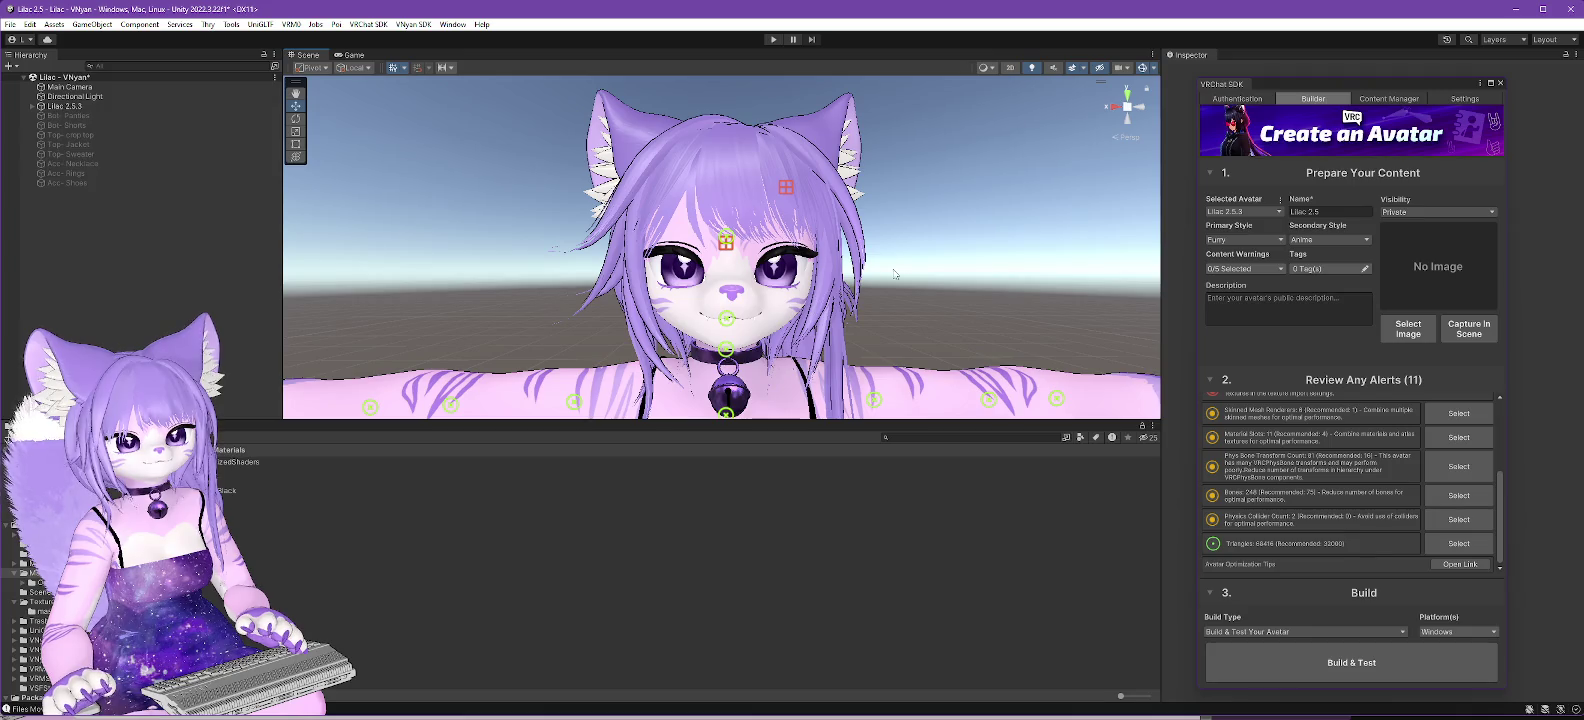
{"action": "left_click", "coordinate": [1460, 329]}
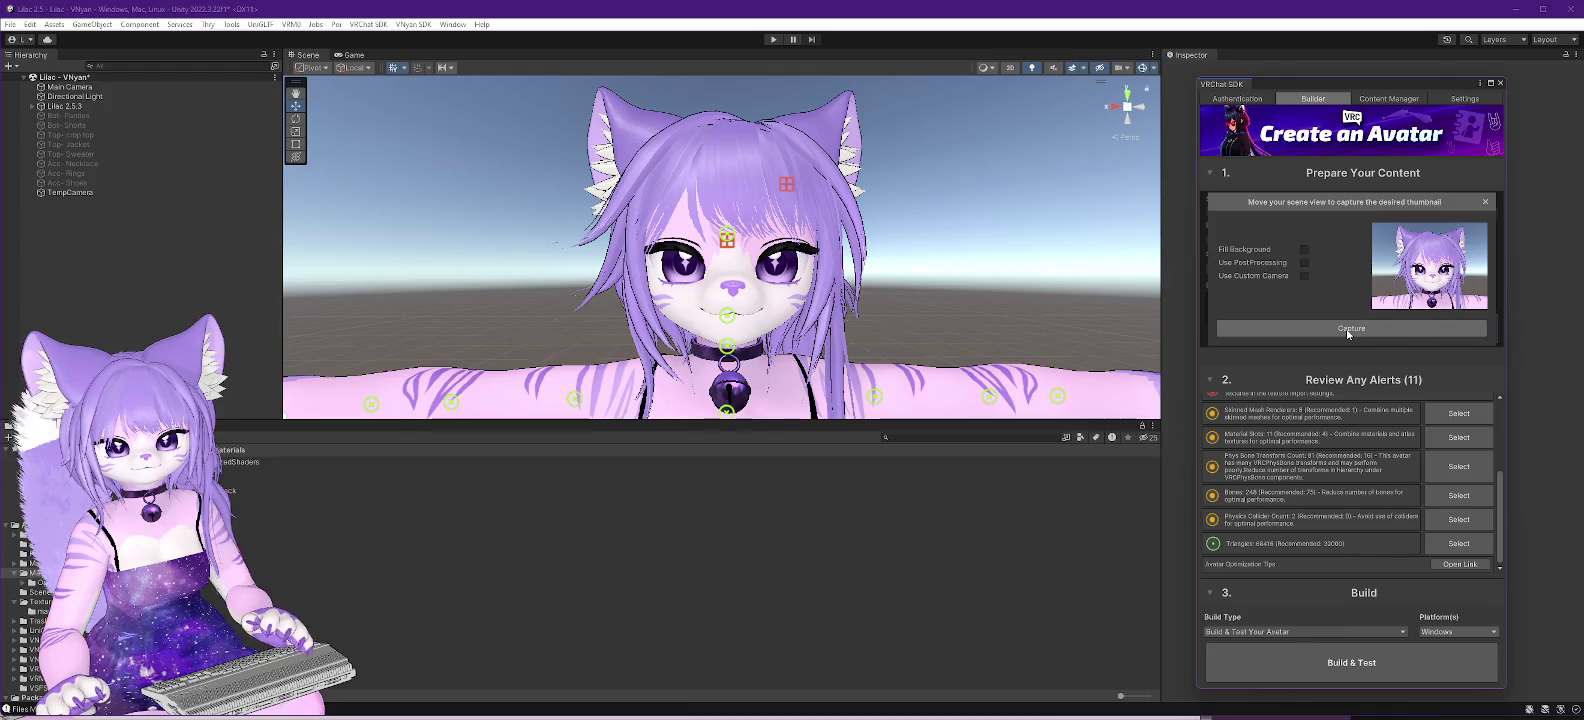
{"action": "left_click", "coordinate": [1305, 250]}
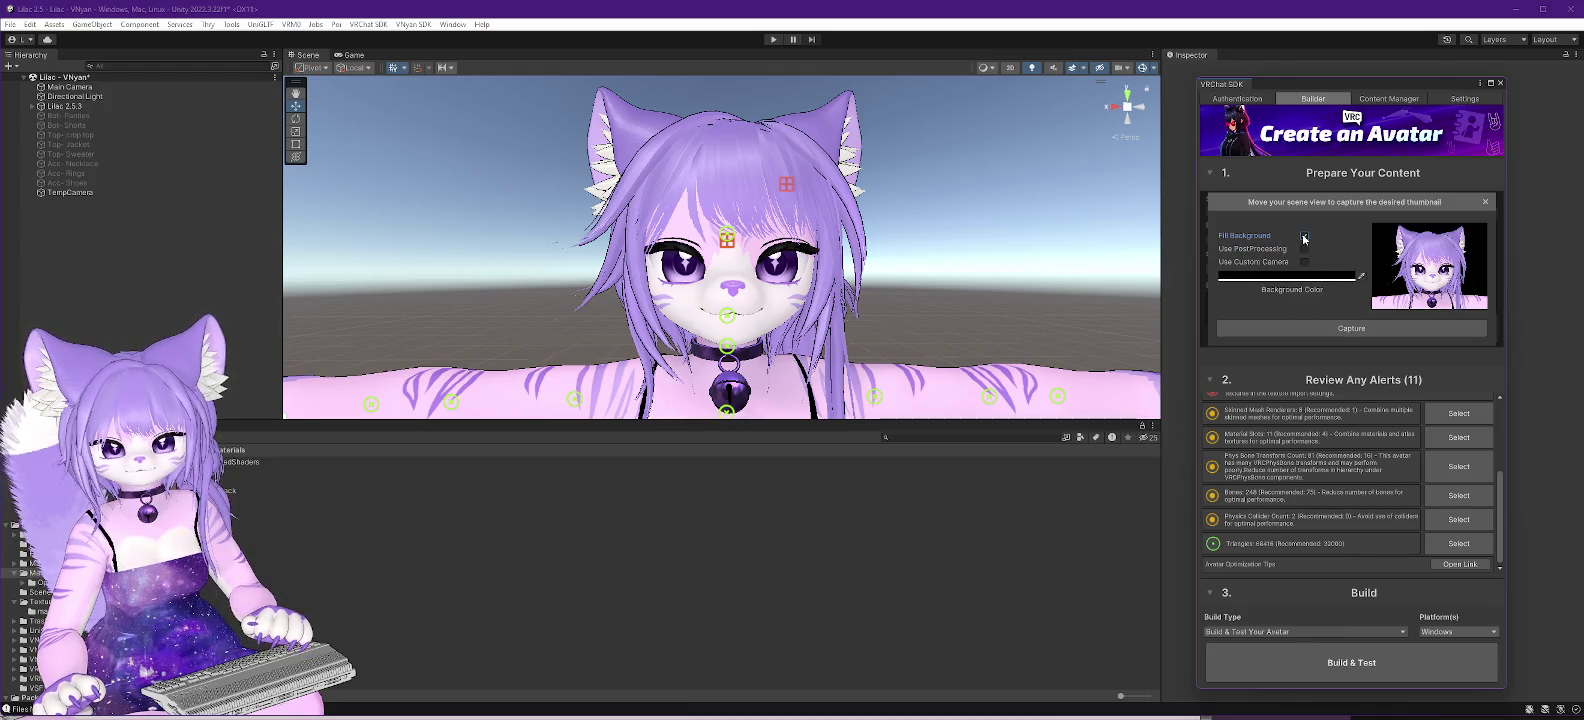
{"action": "left_click", "coordinate": [1304, 237]}
{"action": "left_click", "coordinate": [1337, 327]}
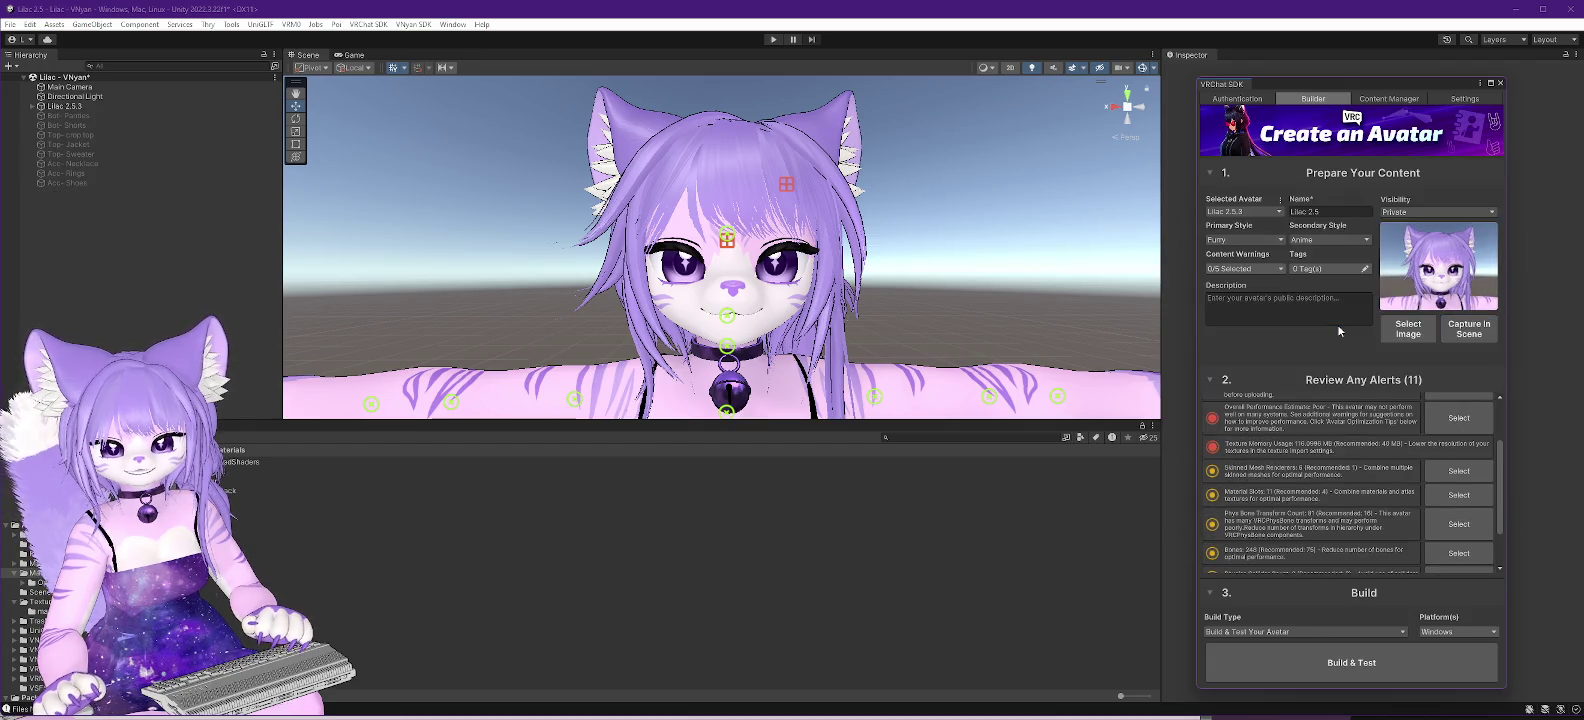
{"action": "left_click", "coordinate": [1362, 672]}
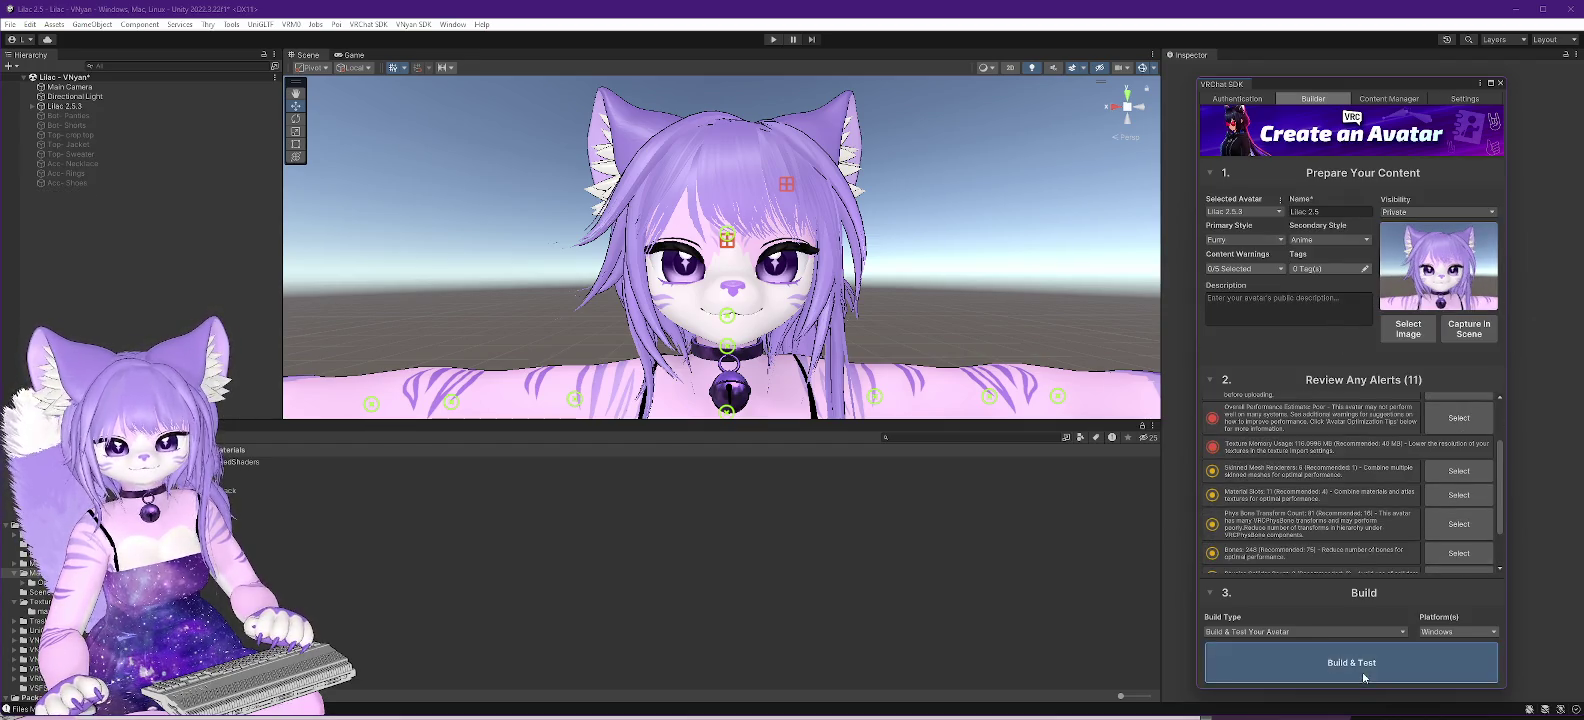